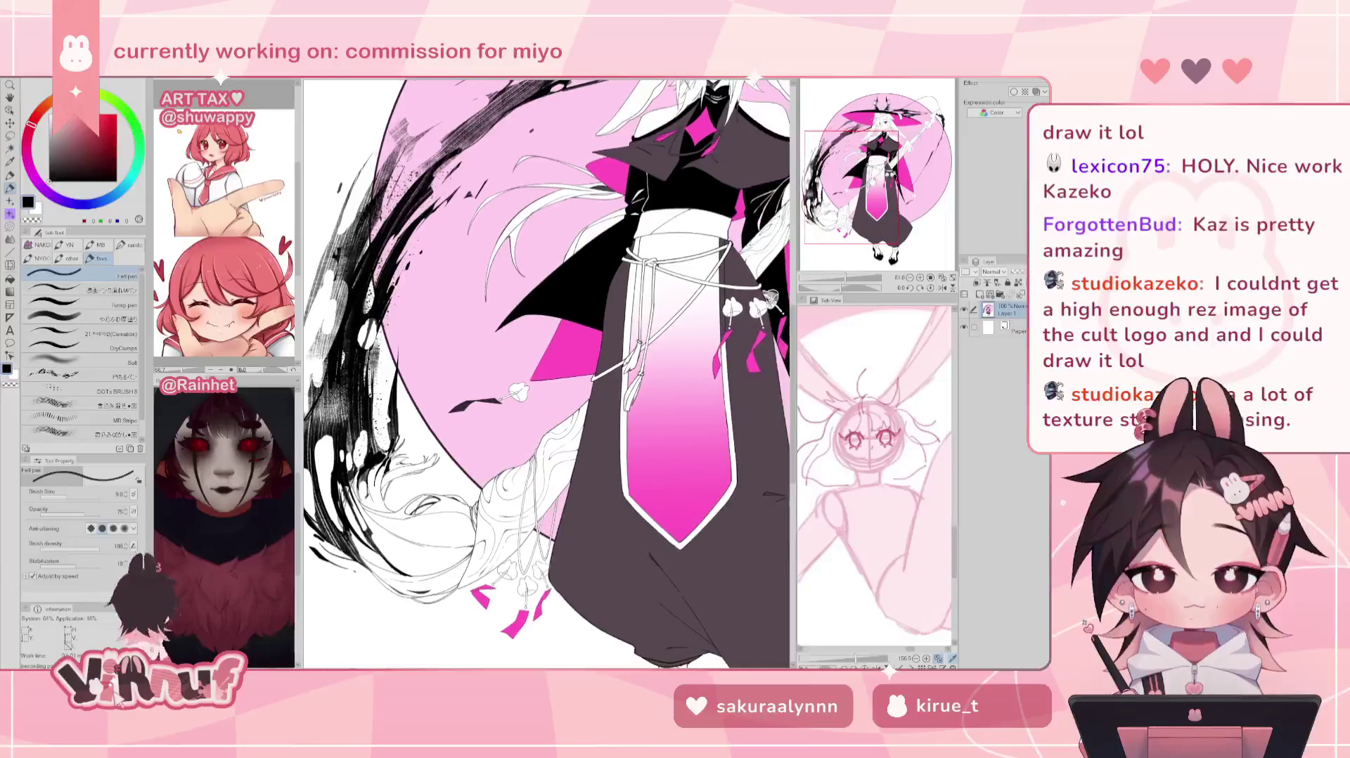
Step: Zoom and pan around the staff, hat brim and spear tip of the artwork
scroll(547, 373, up, 3)
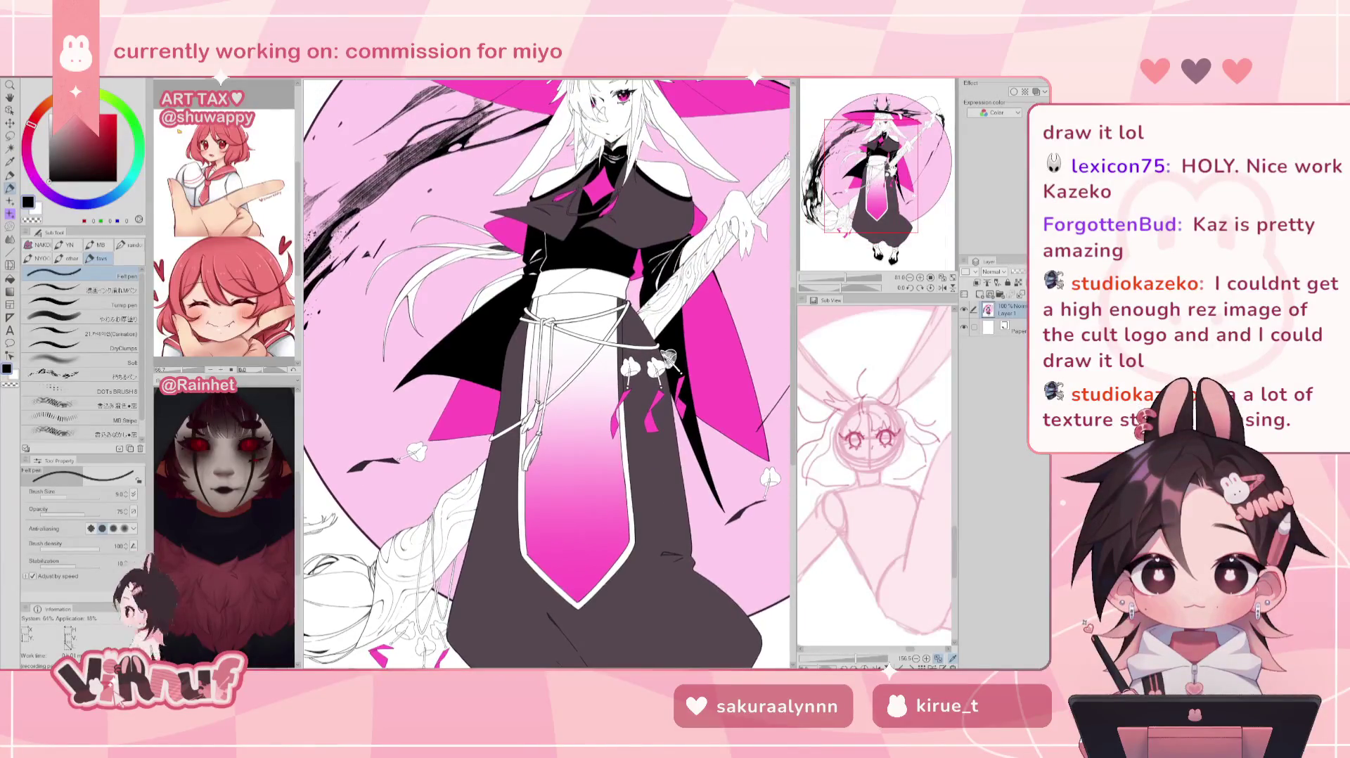
scroll(667, 360, up, 1)
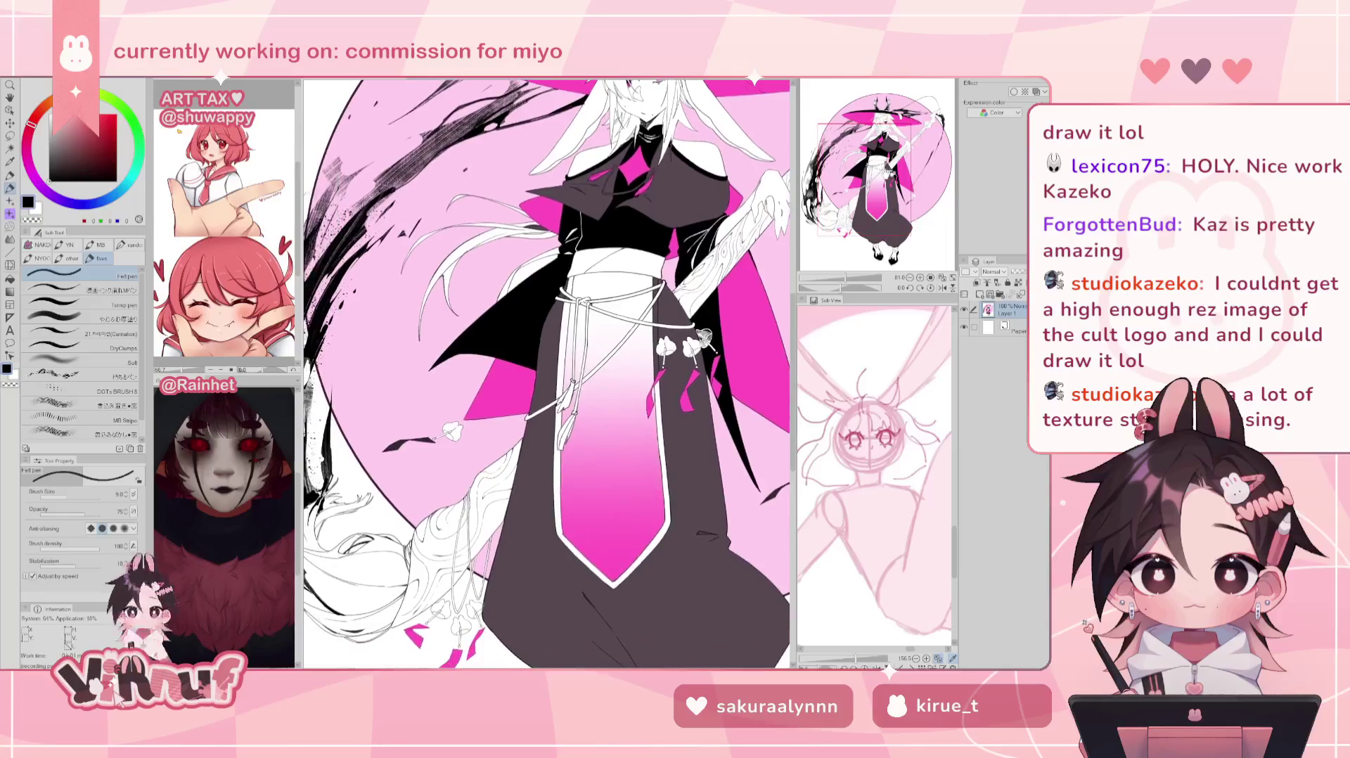
scroll(661, 365, up, 1)
scroll(650, 373, up, 1)
scroll(640, 381, up, 1)
scroll(634, 386, up, 2)
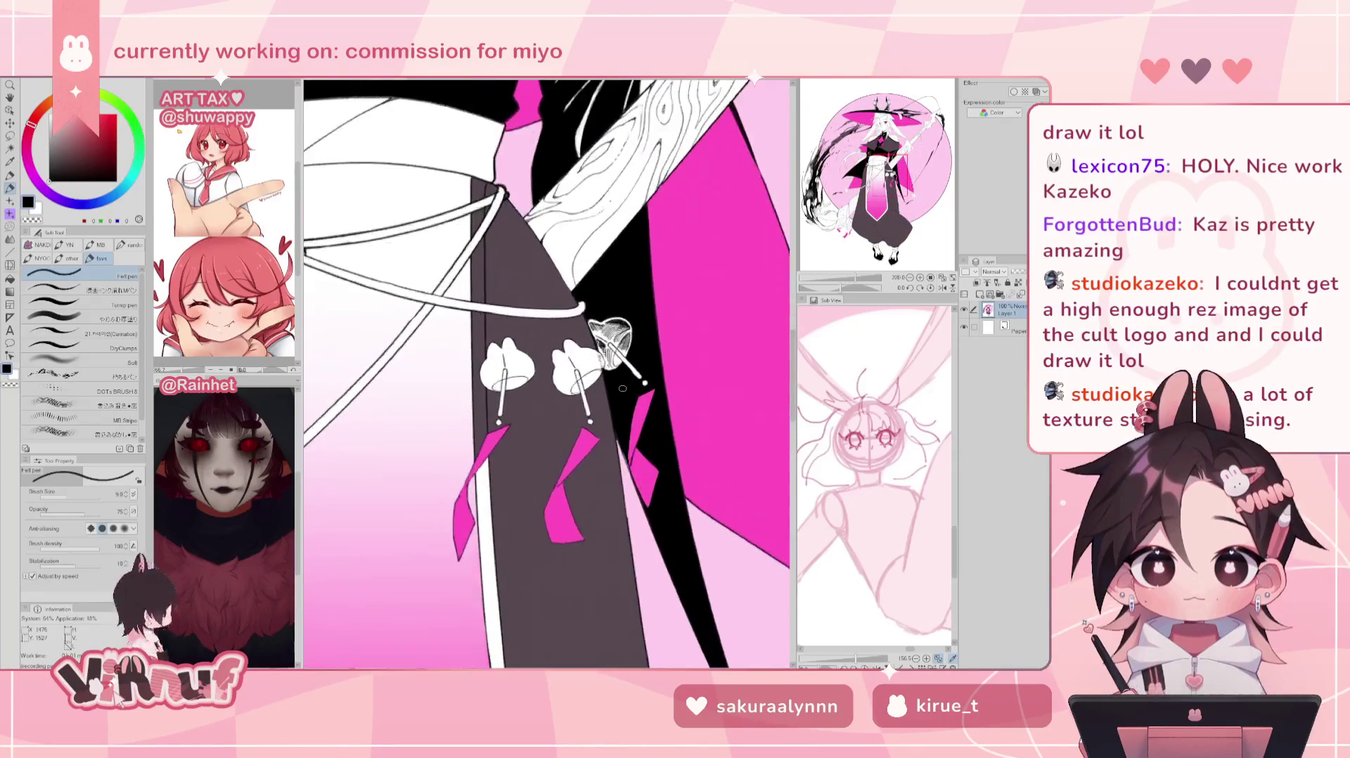
scroll(617, 375, up, 2)
scroll(616, 360, up, 1)
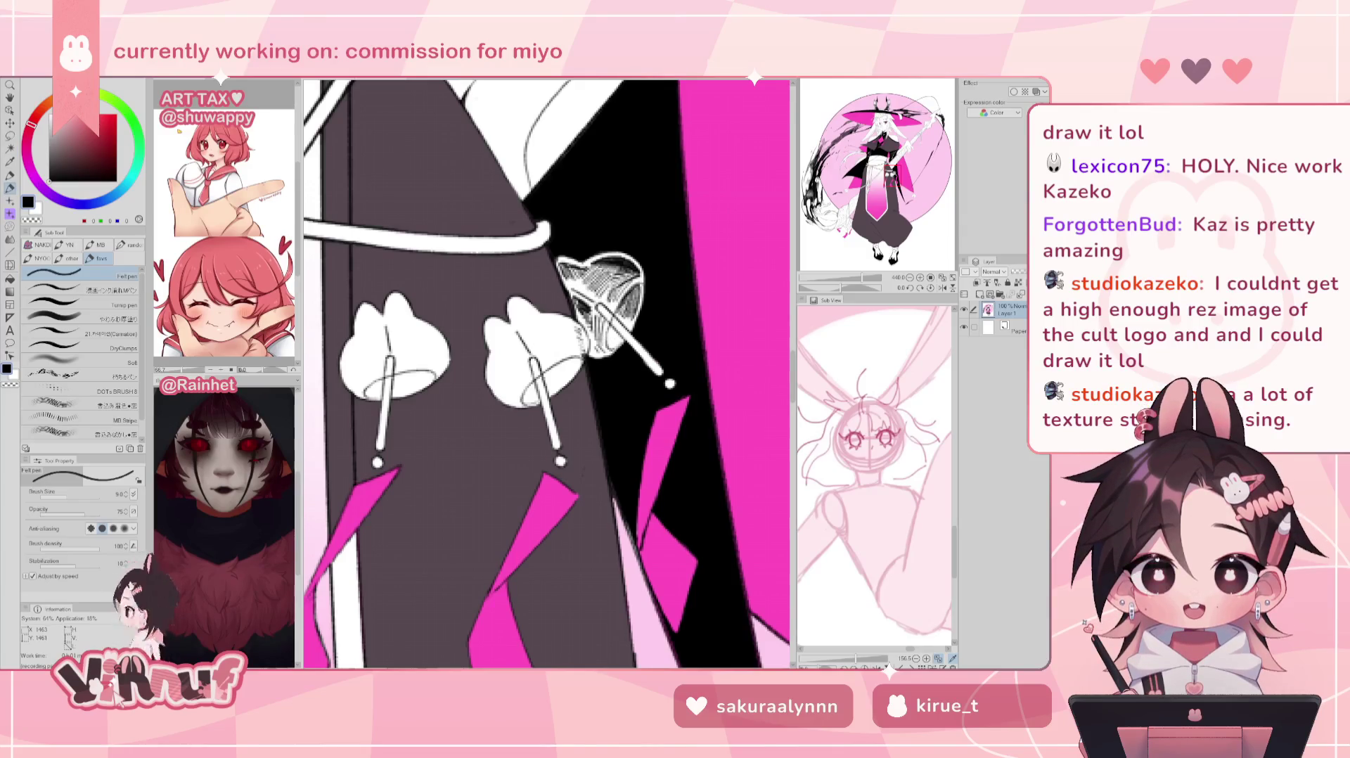
scroll(547, 373, up, 1)
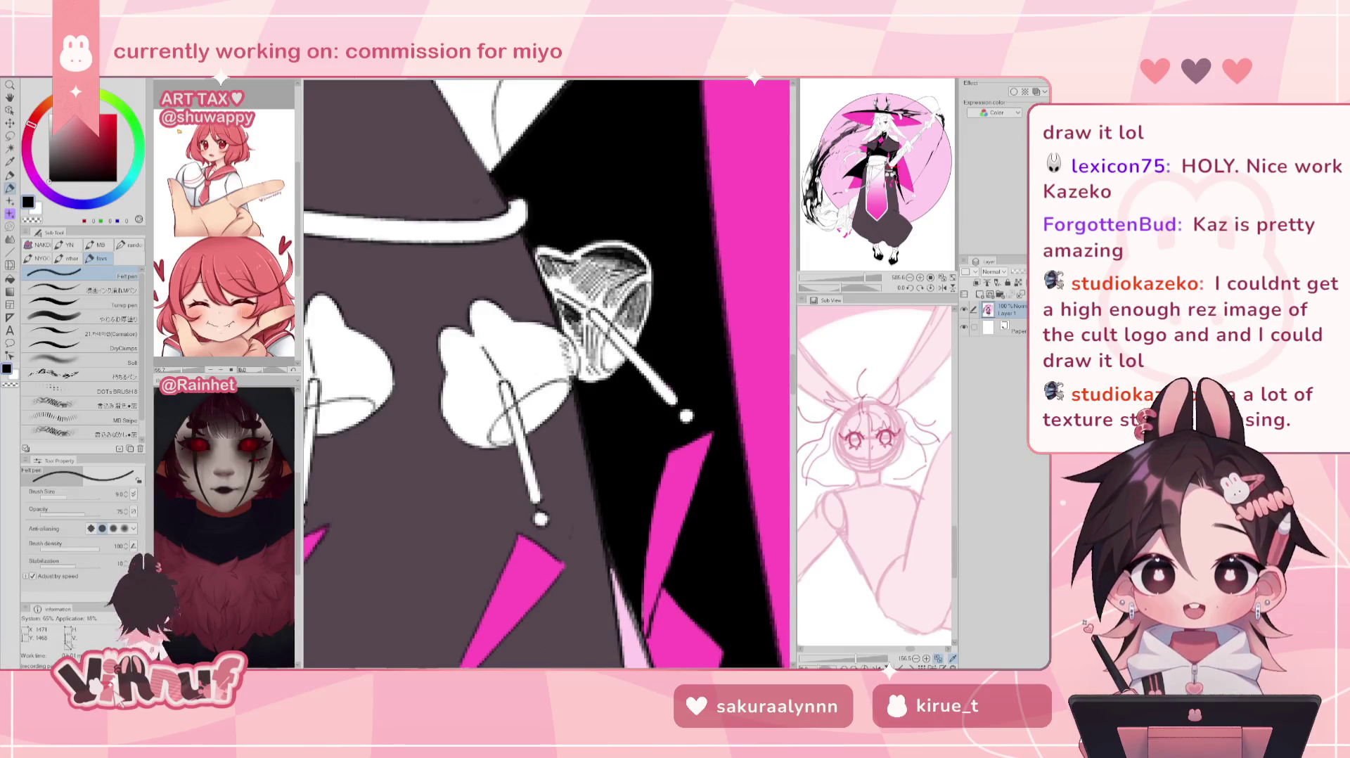
scroll(547, 373, down, 1)
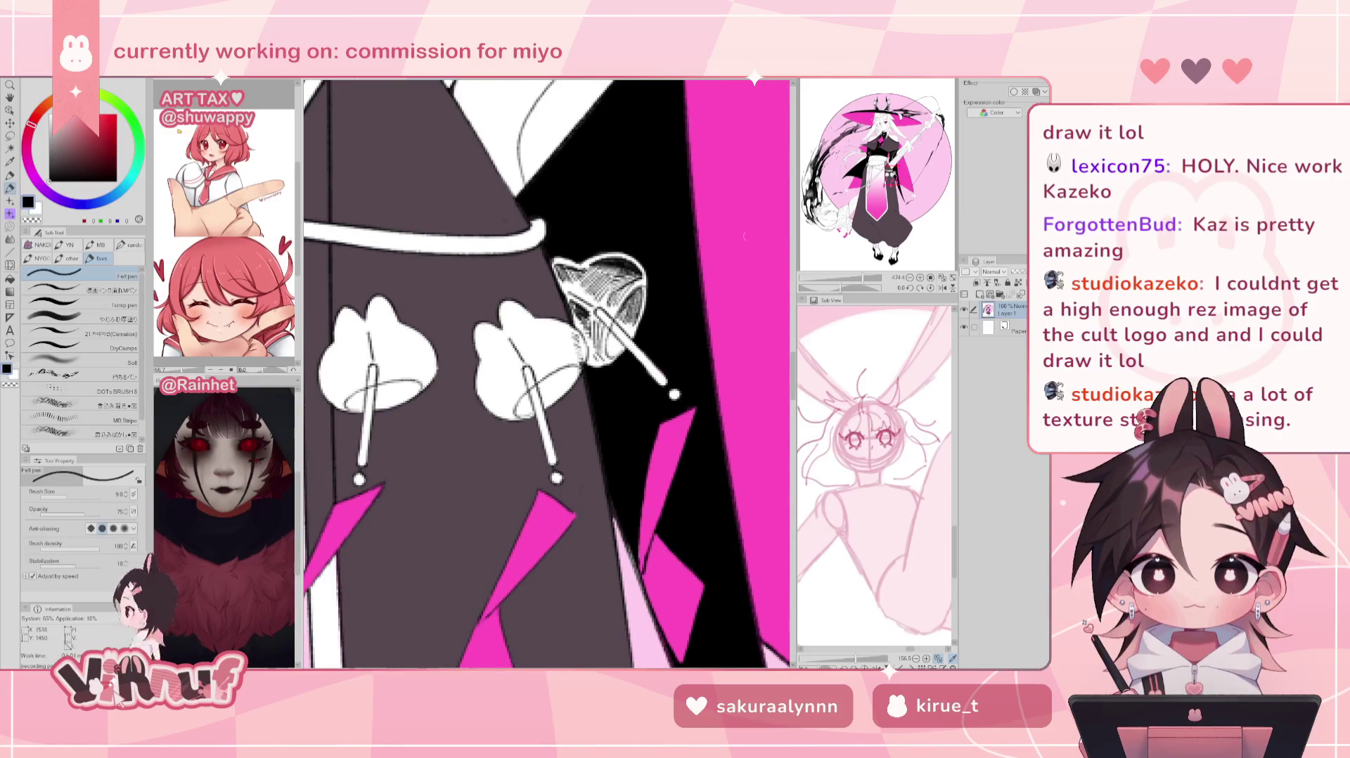
scroll(547, 373, down, 2)
scroll(547, 373, down, 2)
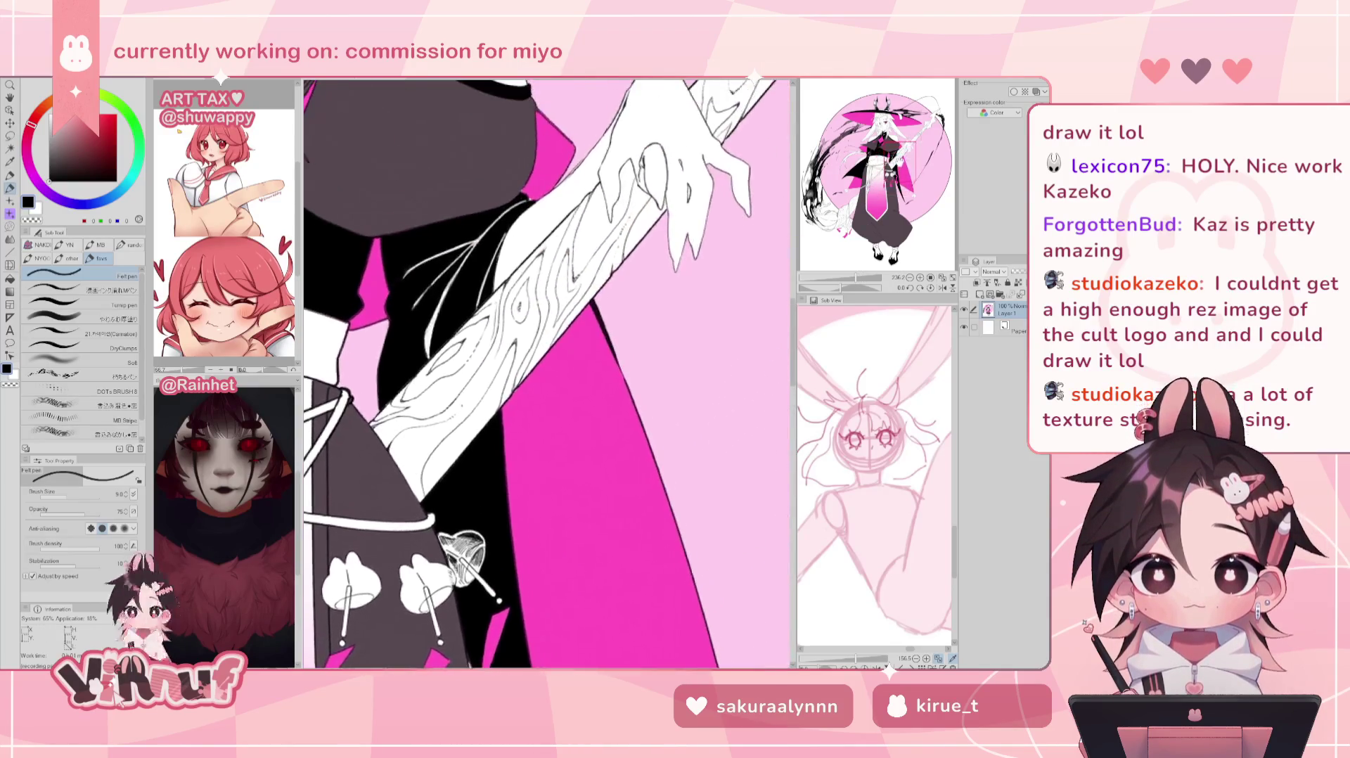
drag(547, 374, 560, 377)
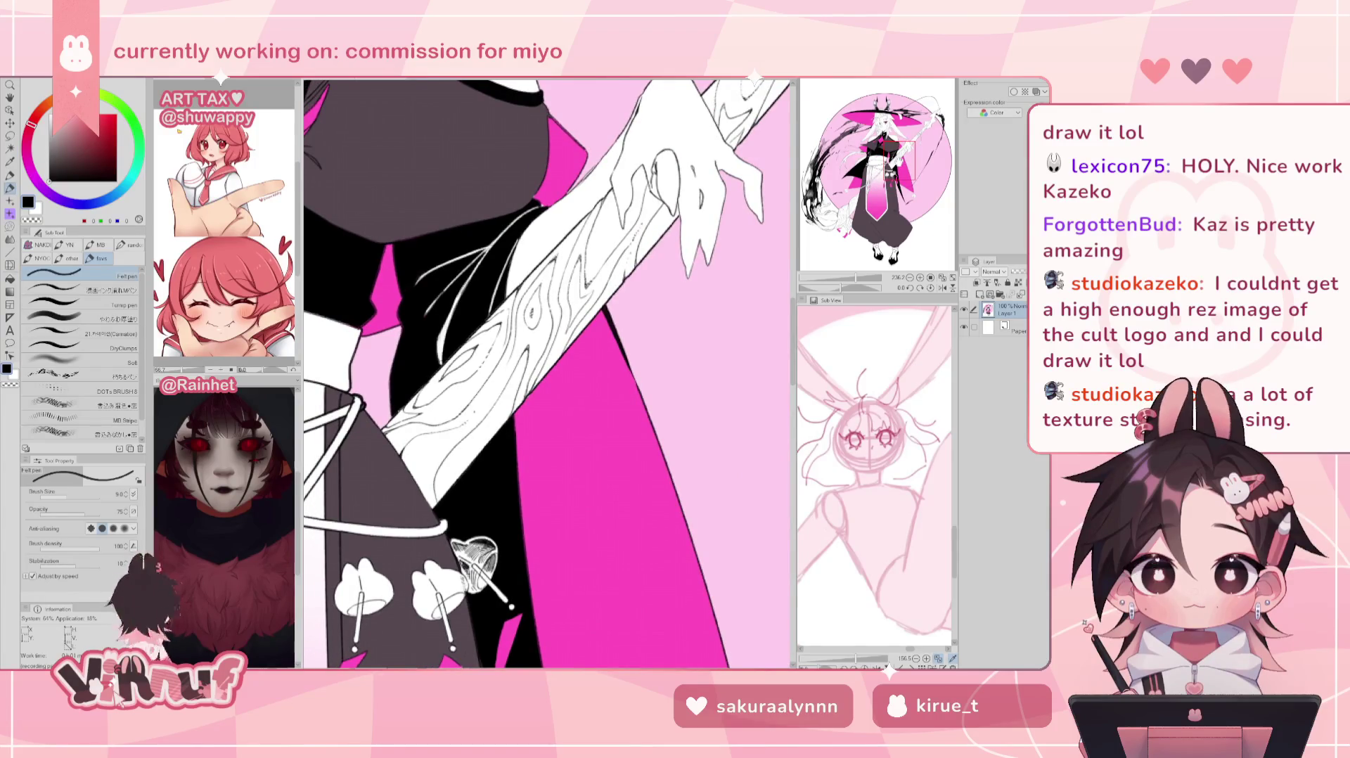
drag(547, 373, 385, 633)
mouse_move(547, 373)
mouse_down()
mouse_move(336, 651)
mouse_move(528, 411)
mouse_move(618, 394)
mouse_move(771, 211)
mouse_up()
mouse_move(563, 422)
mouse_down()
mouse_move(493, 317)
mouse_move(422, 267)
mouse_up()
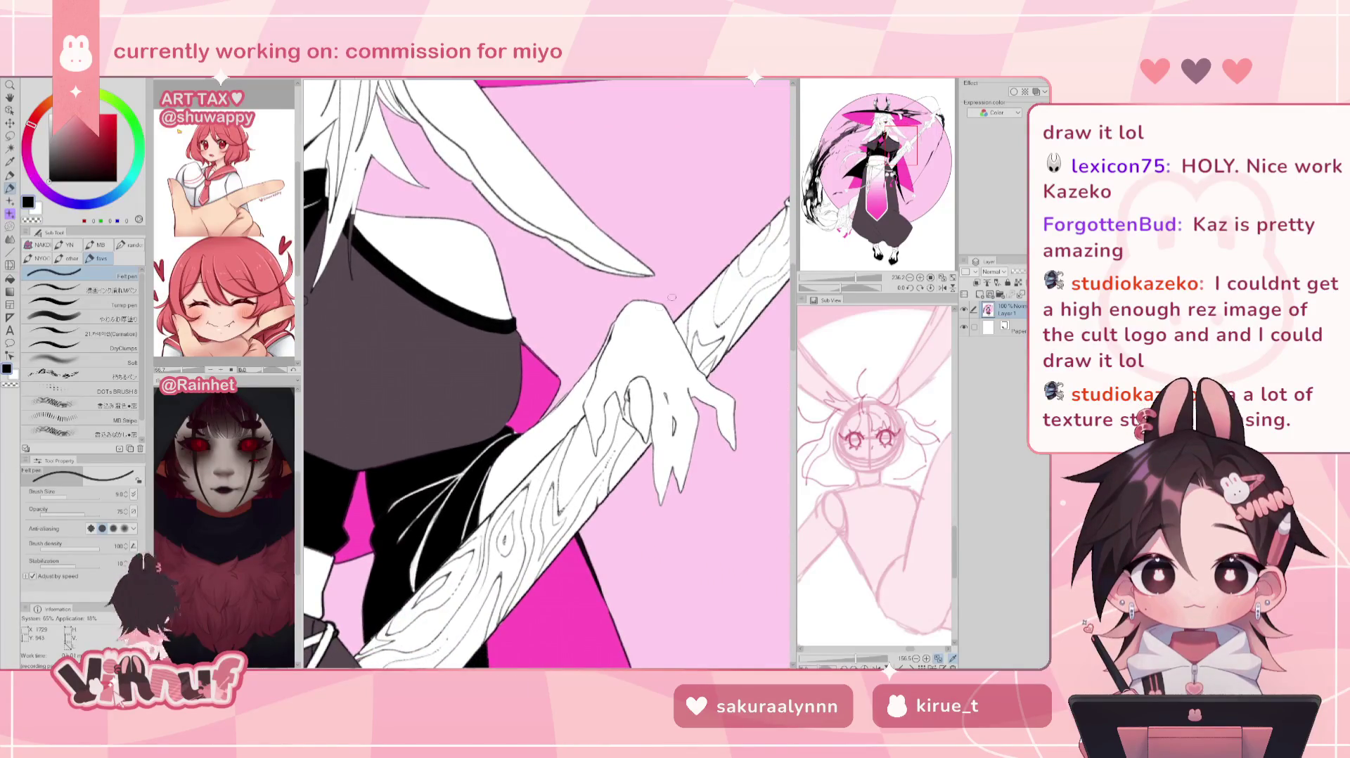
scroll(547, 373, down, 2)
scroll(546, 373, down, 2)
scroll(547, 373, down, 2)
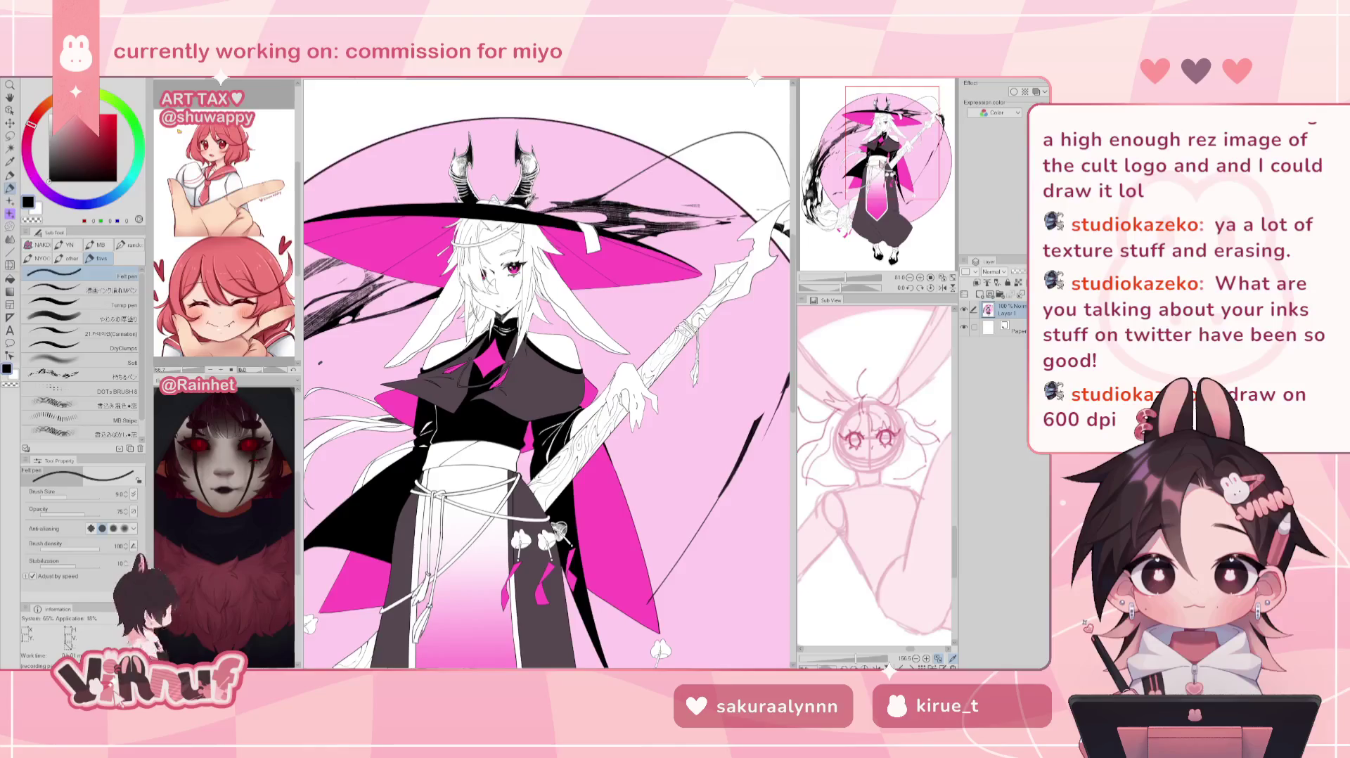
Step: Zoom and shift the view of the figure, then fit the whole page in the window
scroll(547, 373, up, 1)
scroll(547, 373, up, 1)
scroll(547, 372, up, 1)
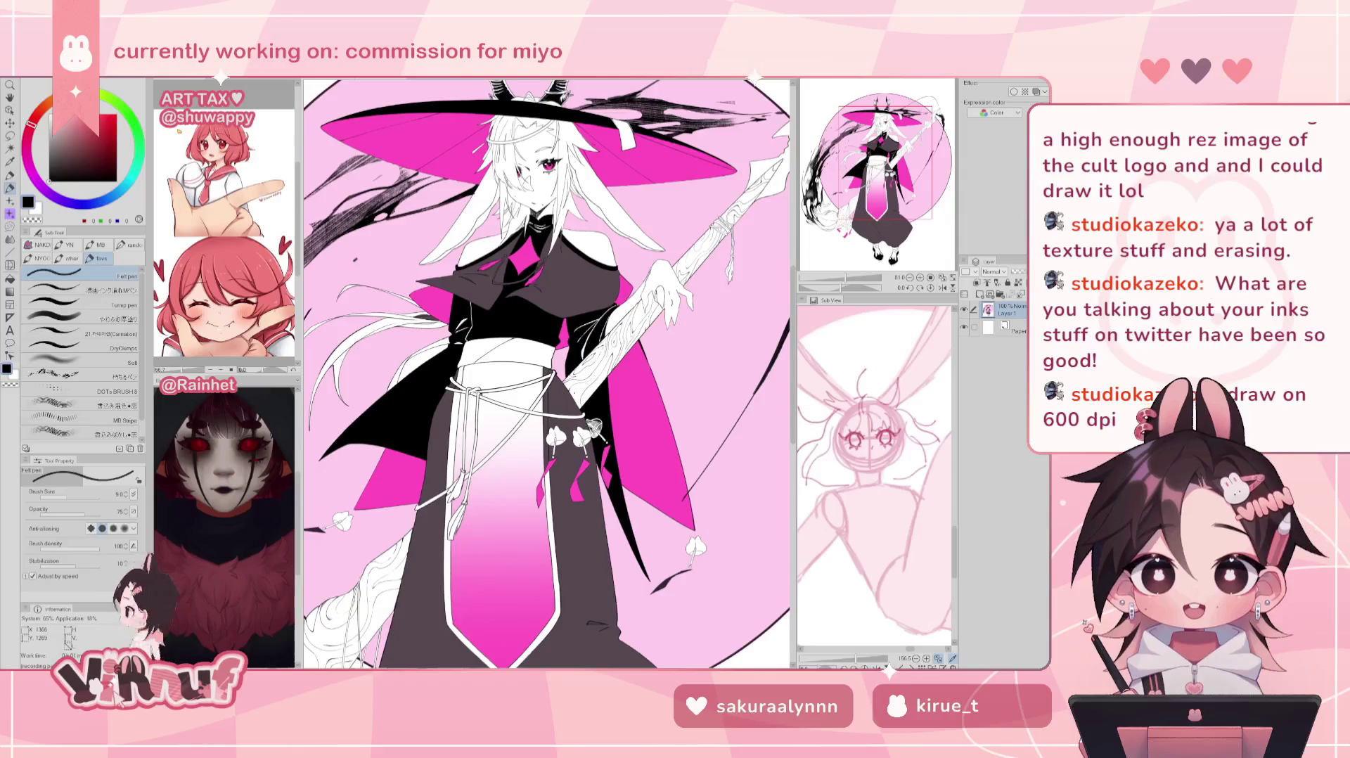
scroll(619, 500, up, 1)
scroll(579, 415, up, 2)
scroll(579, 415, up, 2)
scroll(580, 415, up, 2)
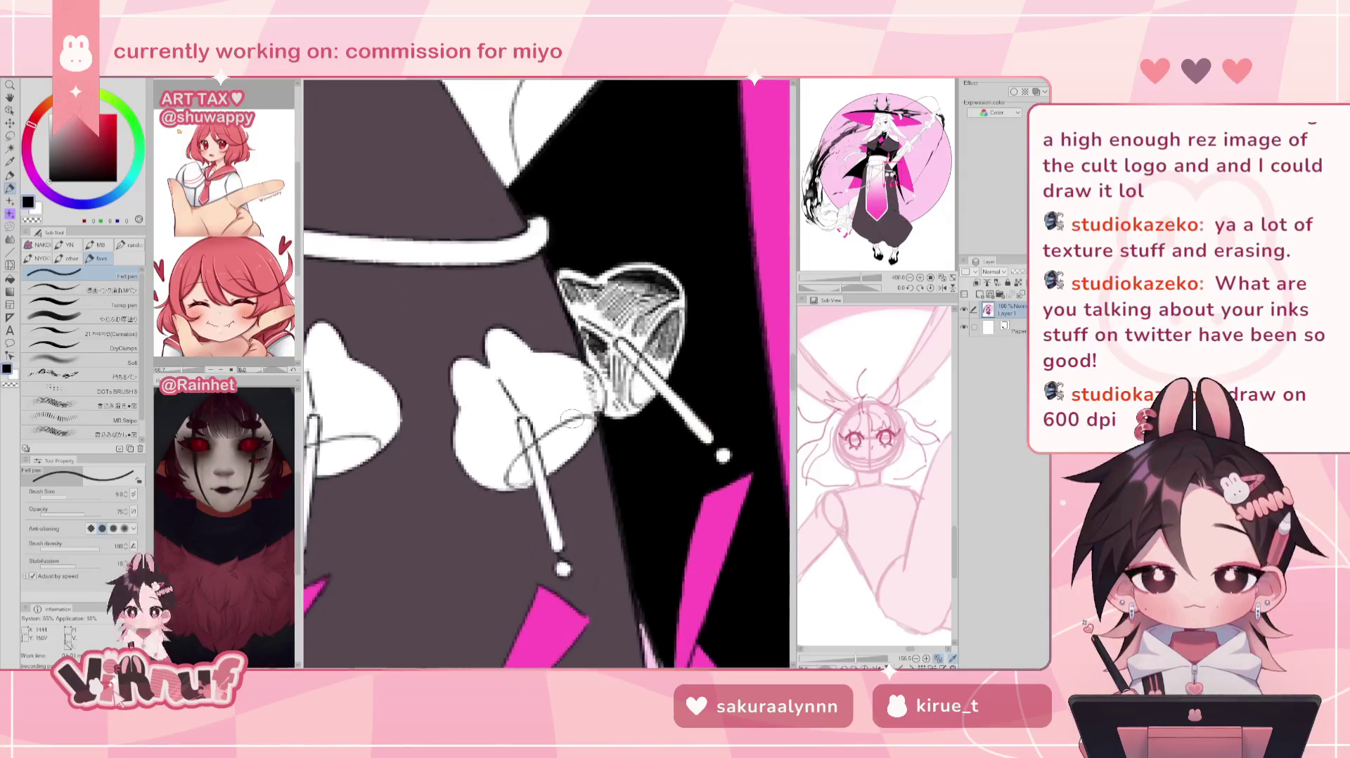
scroll(579, 415, up, 2)
scroll(584, 370, down, 1)
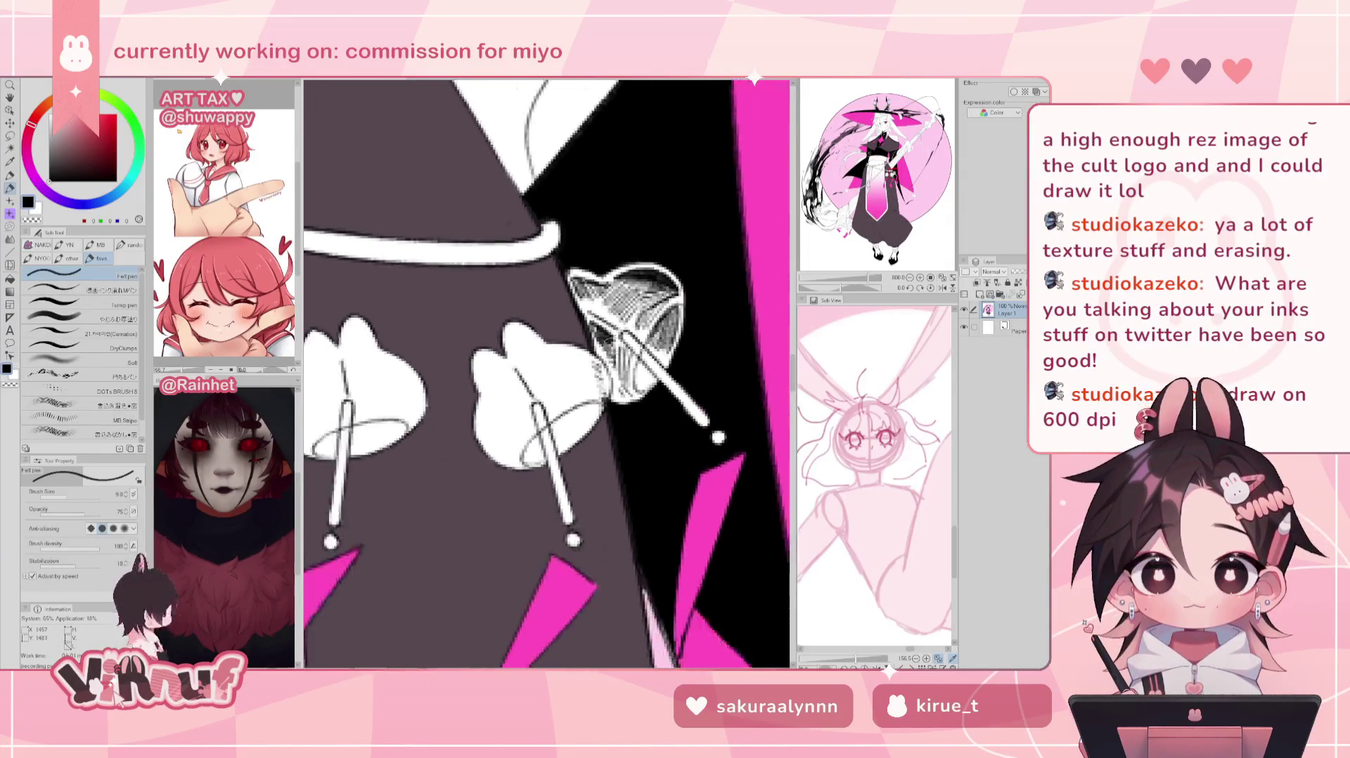
scroll(585, 370, down, 1)
scroll(584, 394, down, 4)
scroll(584, 394, down, 5)
scroll(584, 394, down, 4)
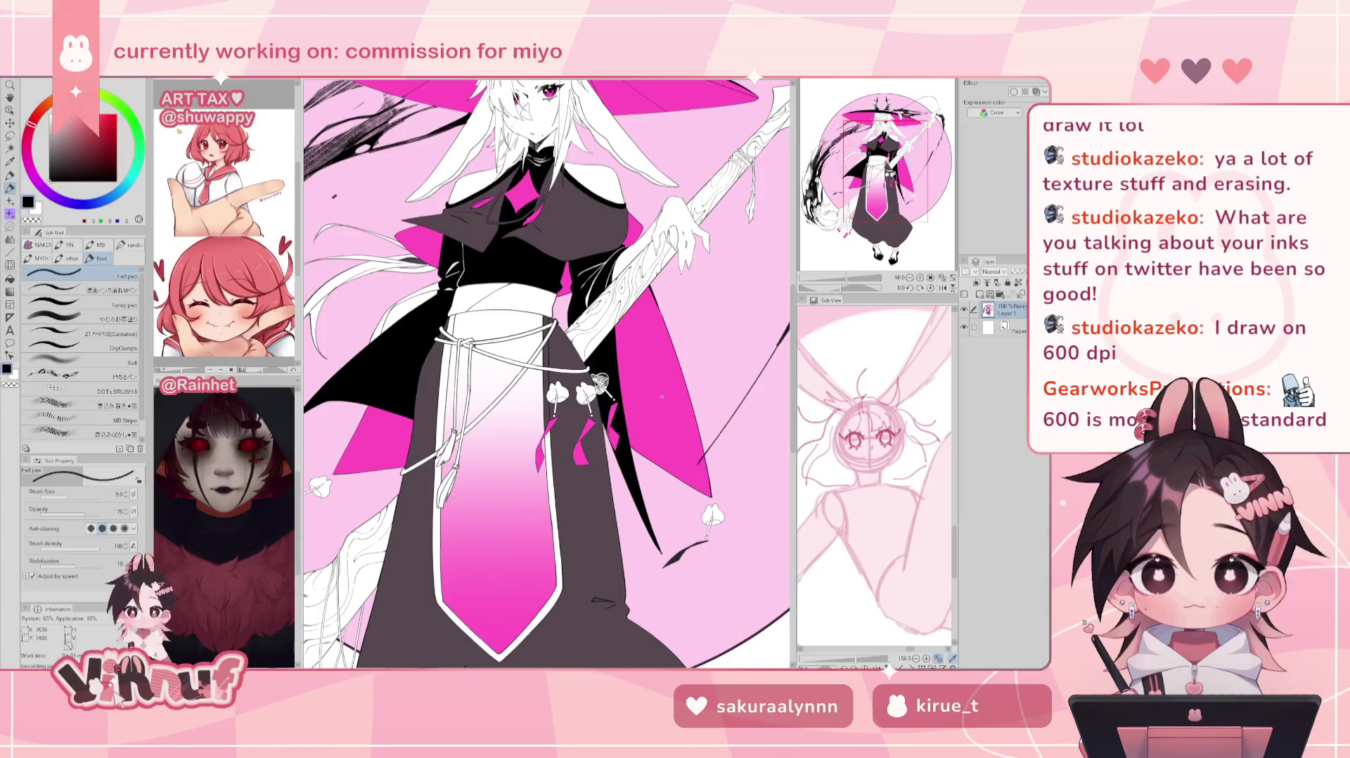
drag(548, 352, 450, 401)
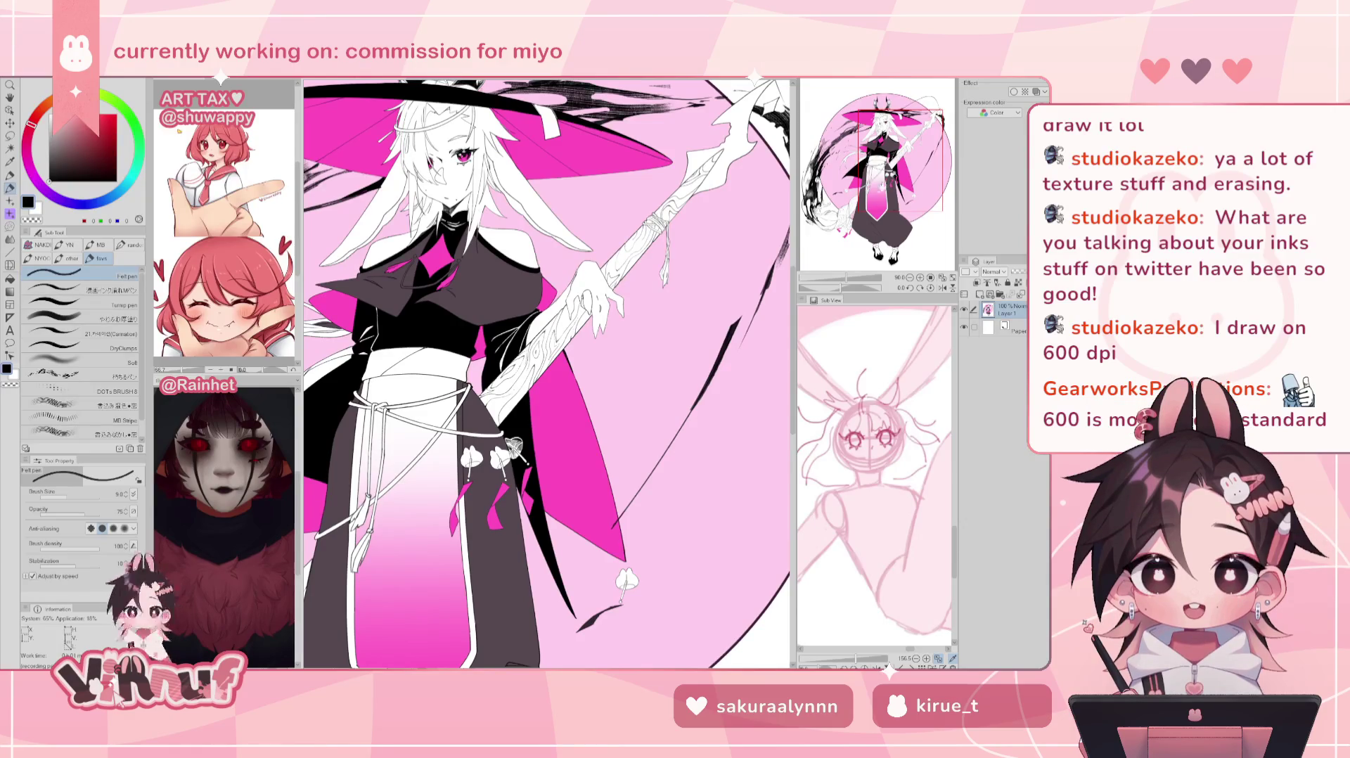
scroll(614, 462, down, 5)
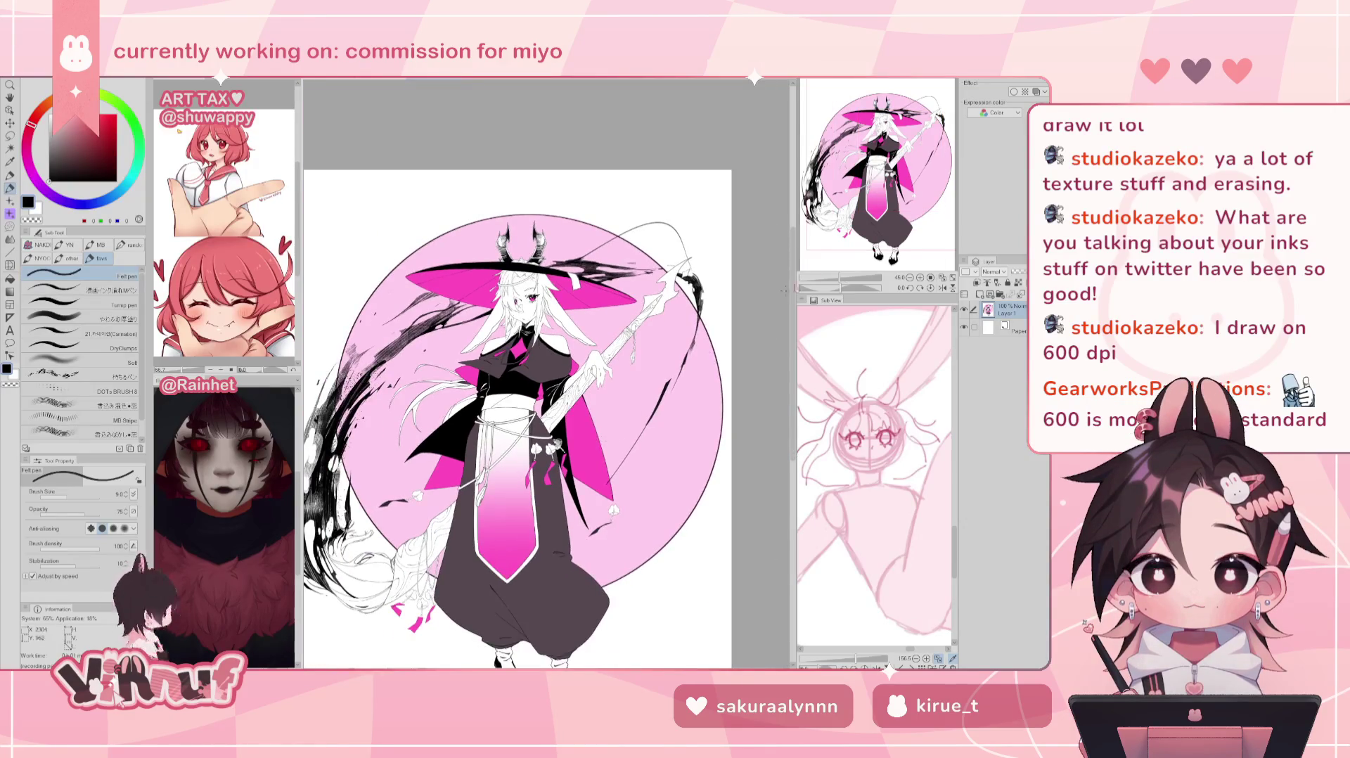
key(ctrl+0)
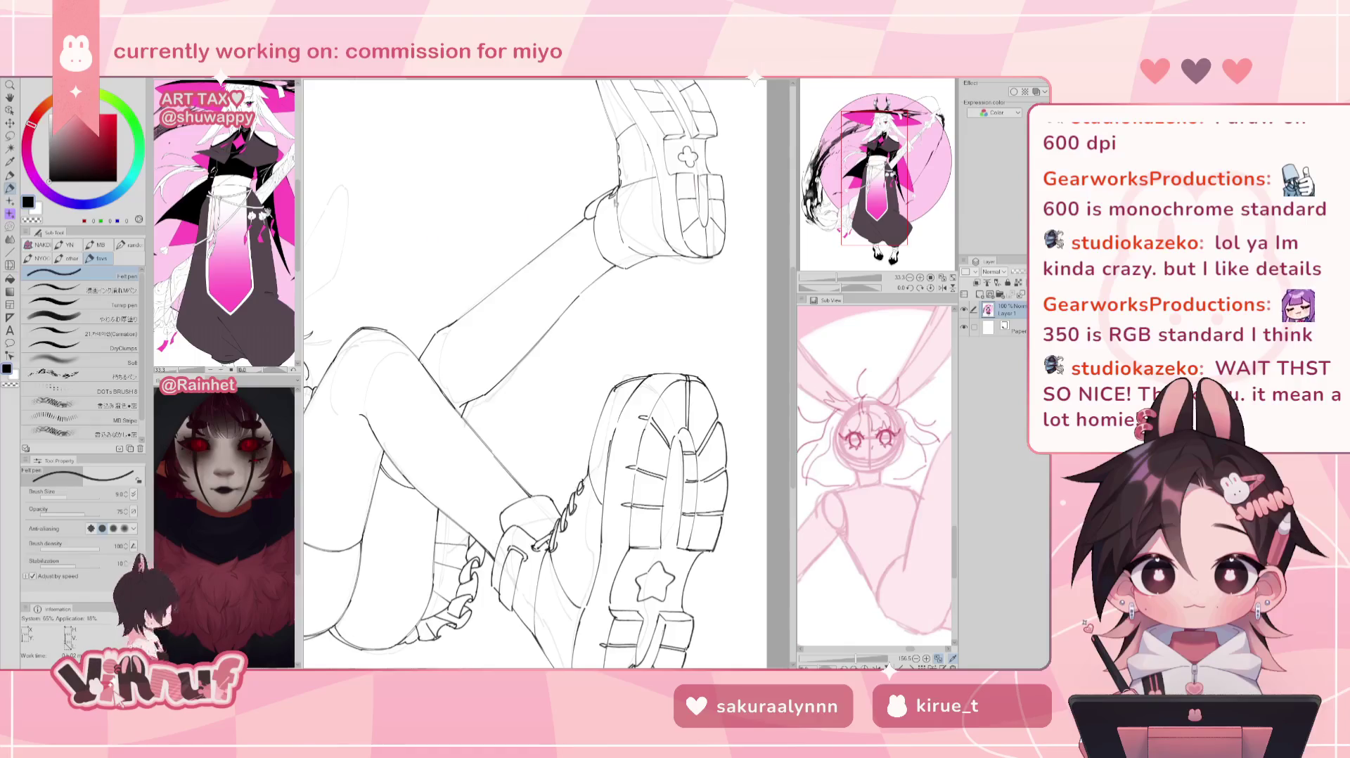
Step: Reposition and lower the witch artwork within the Art Tax sub view
scroll(227, 223, down, 2)
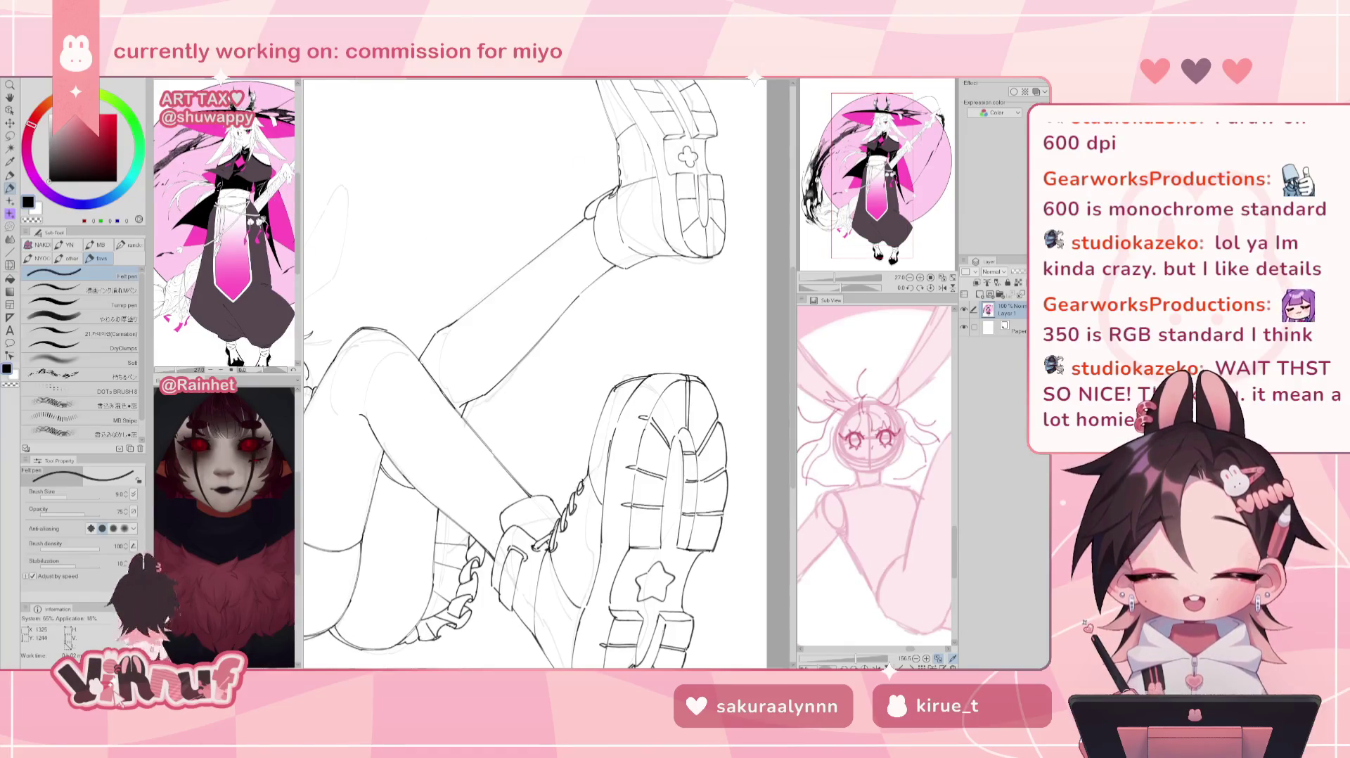
scroll(225, 225, down, 1)
drag(239, 225, 225, 225)
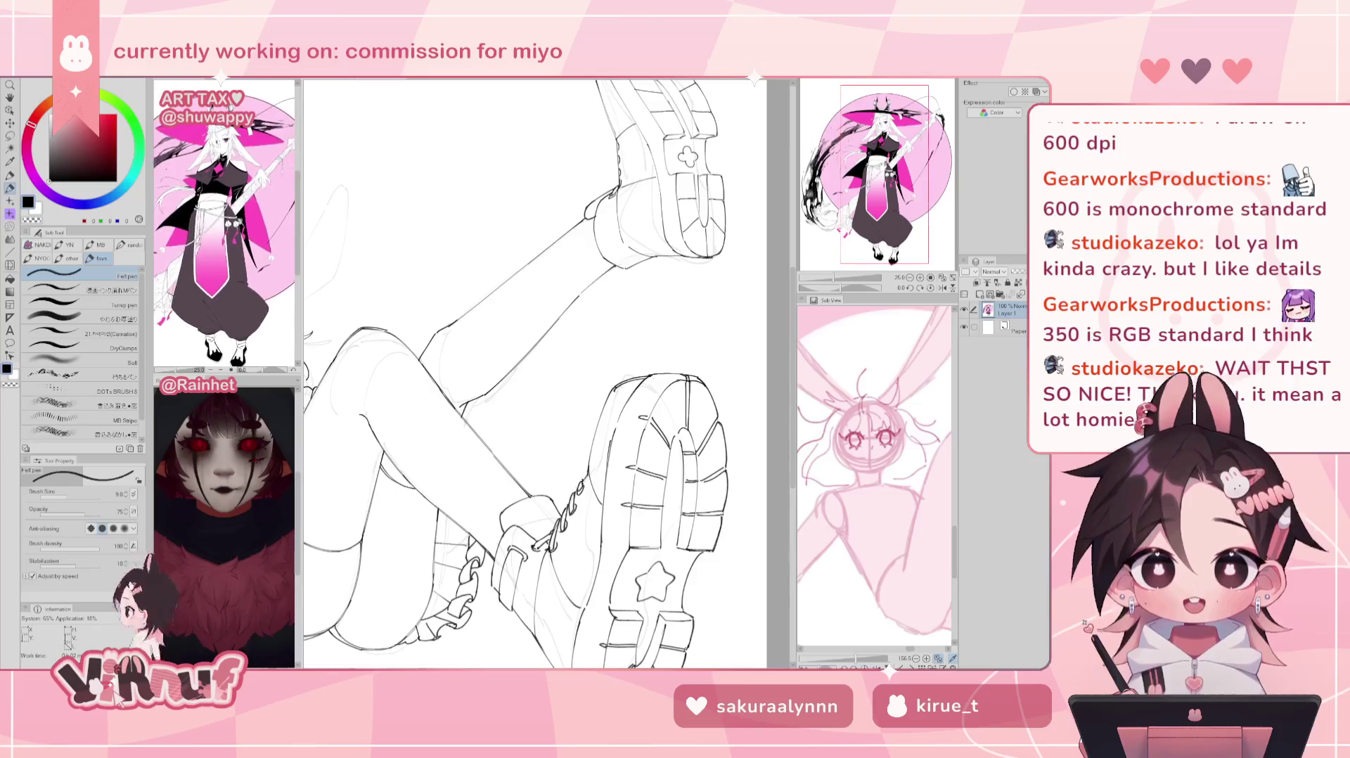
scroll(225, 222, up, 1)
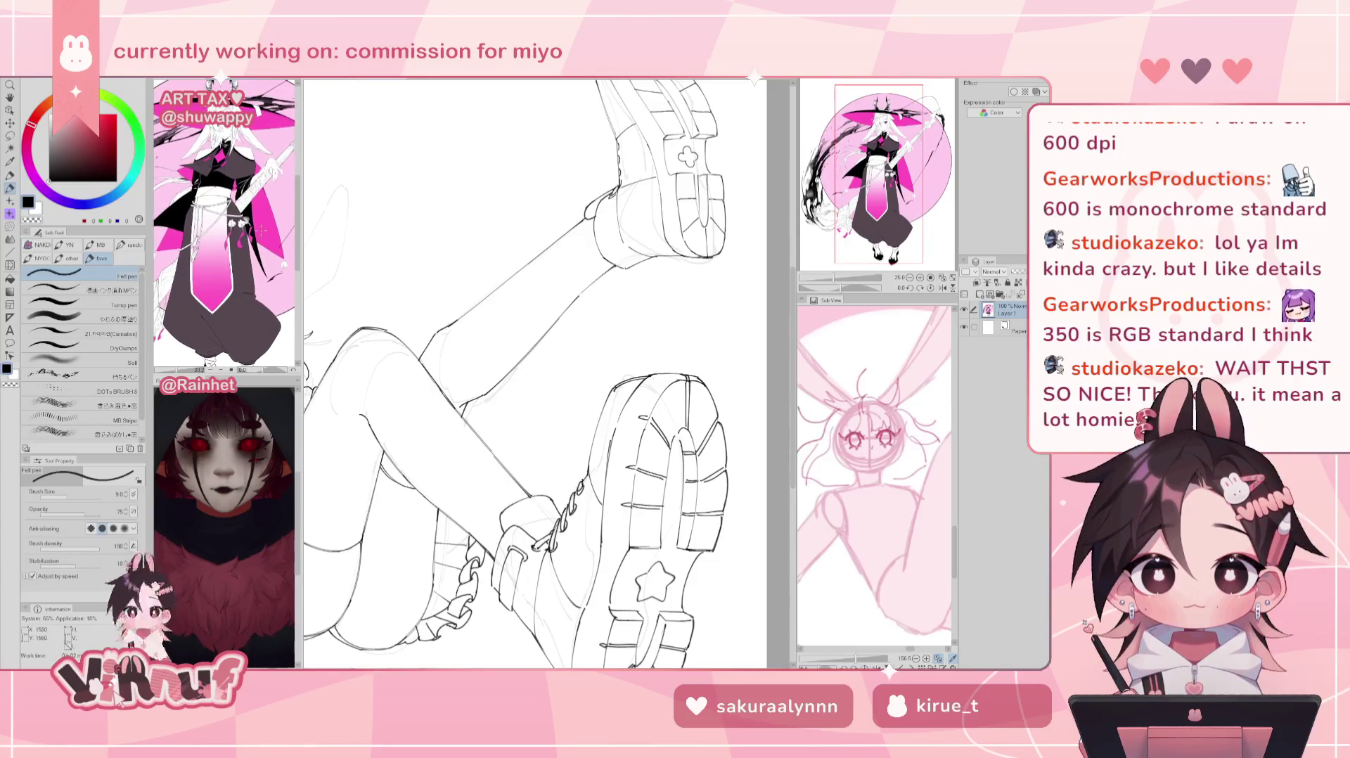
scroll(225, 223, up, 1)
drag(225, 225, 226, 239)
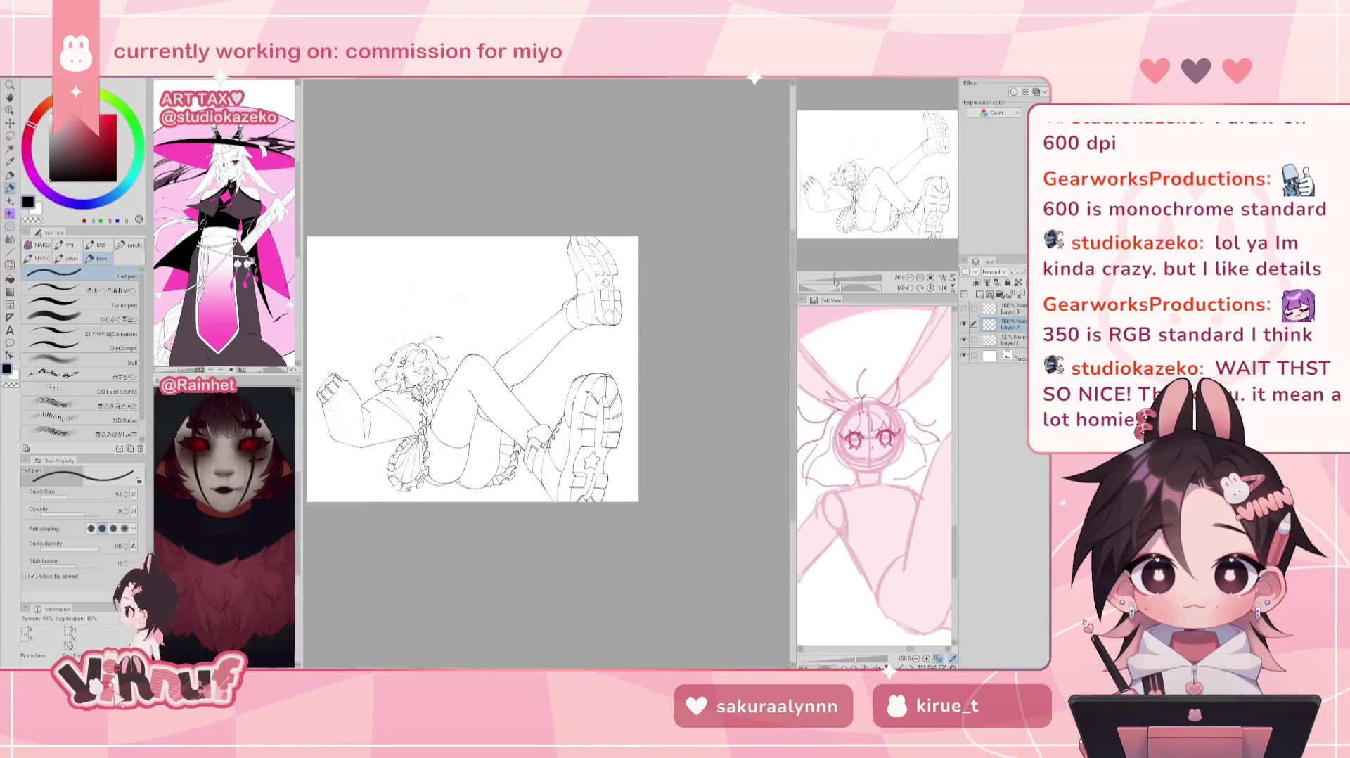
Step: Zoom the bunny drawing and mirror it to check proportions and pose
drag(858, 278, 842, 271)
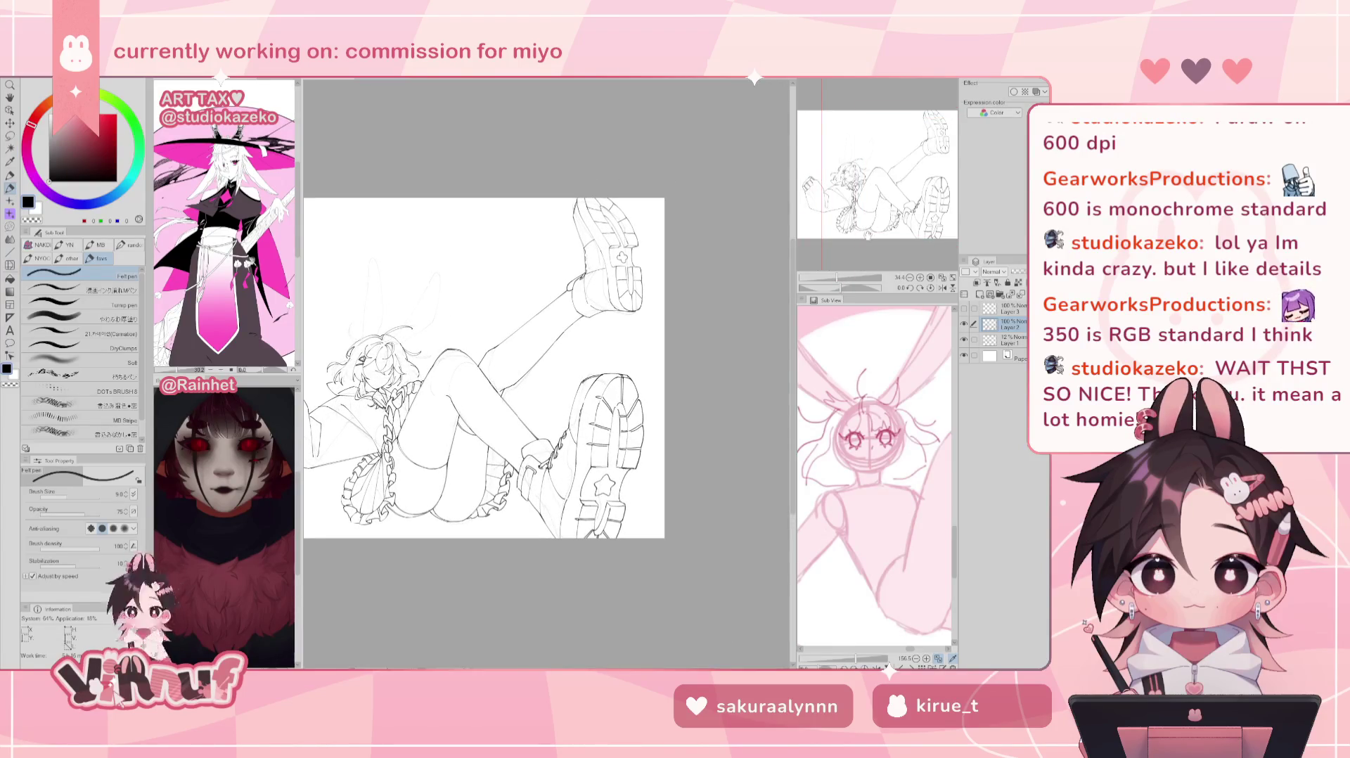
key(h)
key(h)
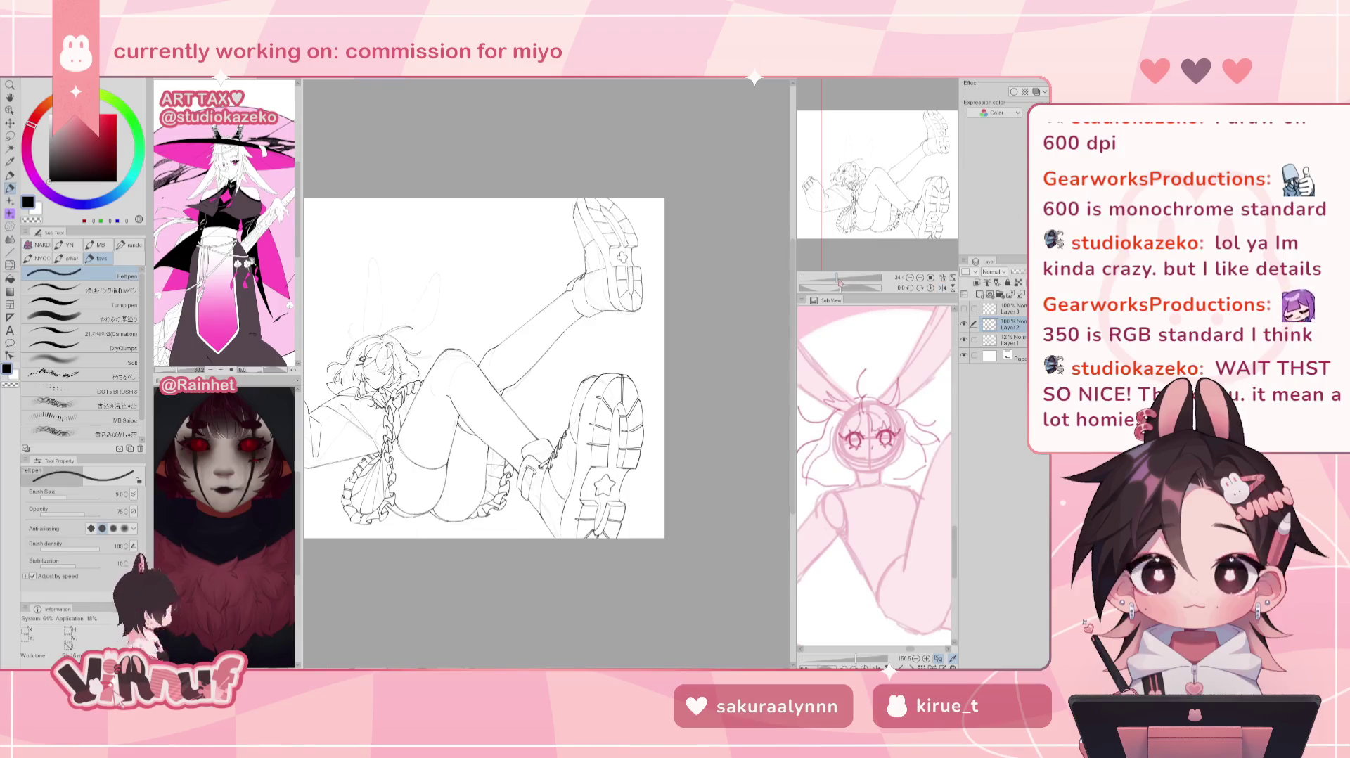
drag(839, 280, 846, 279)
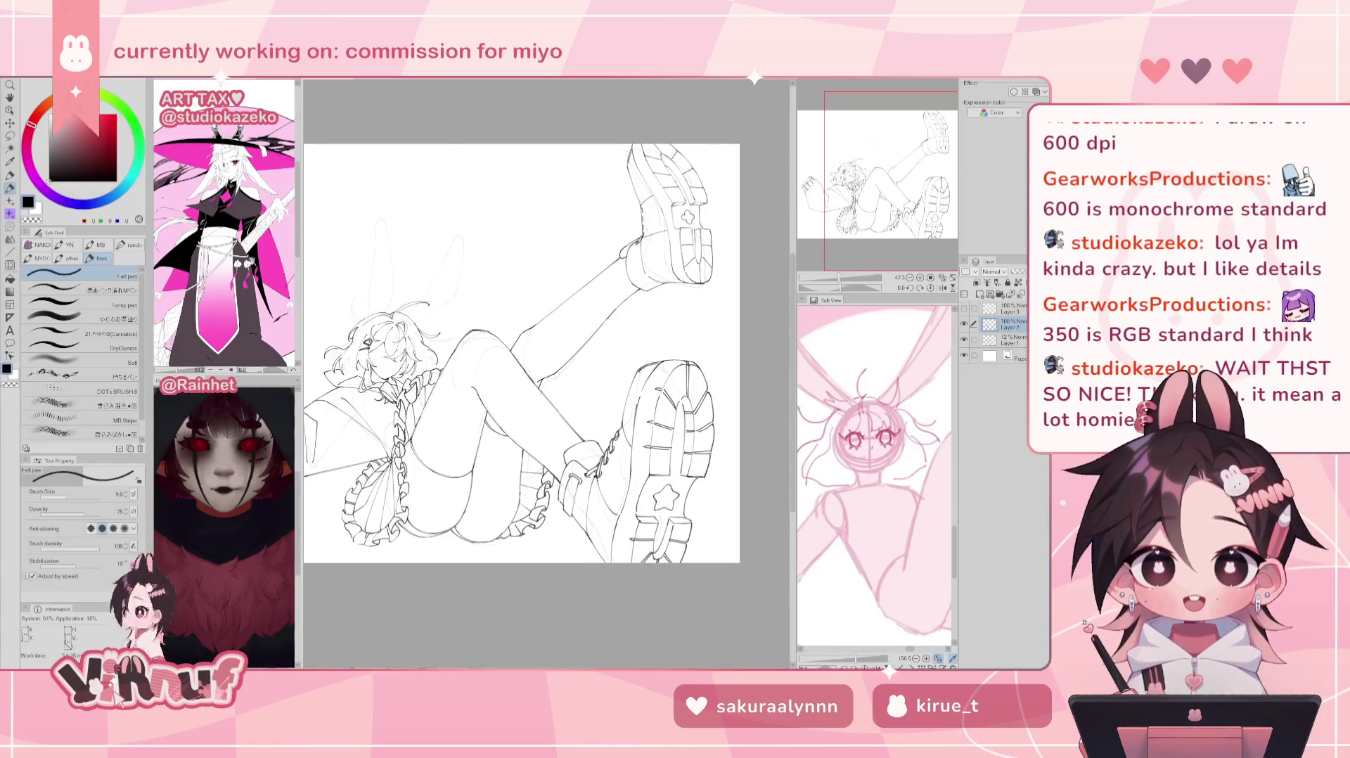
key(h)
Step: Lasso the raised lower leg and push its lines into shape with a large Liquify brush
key(m)
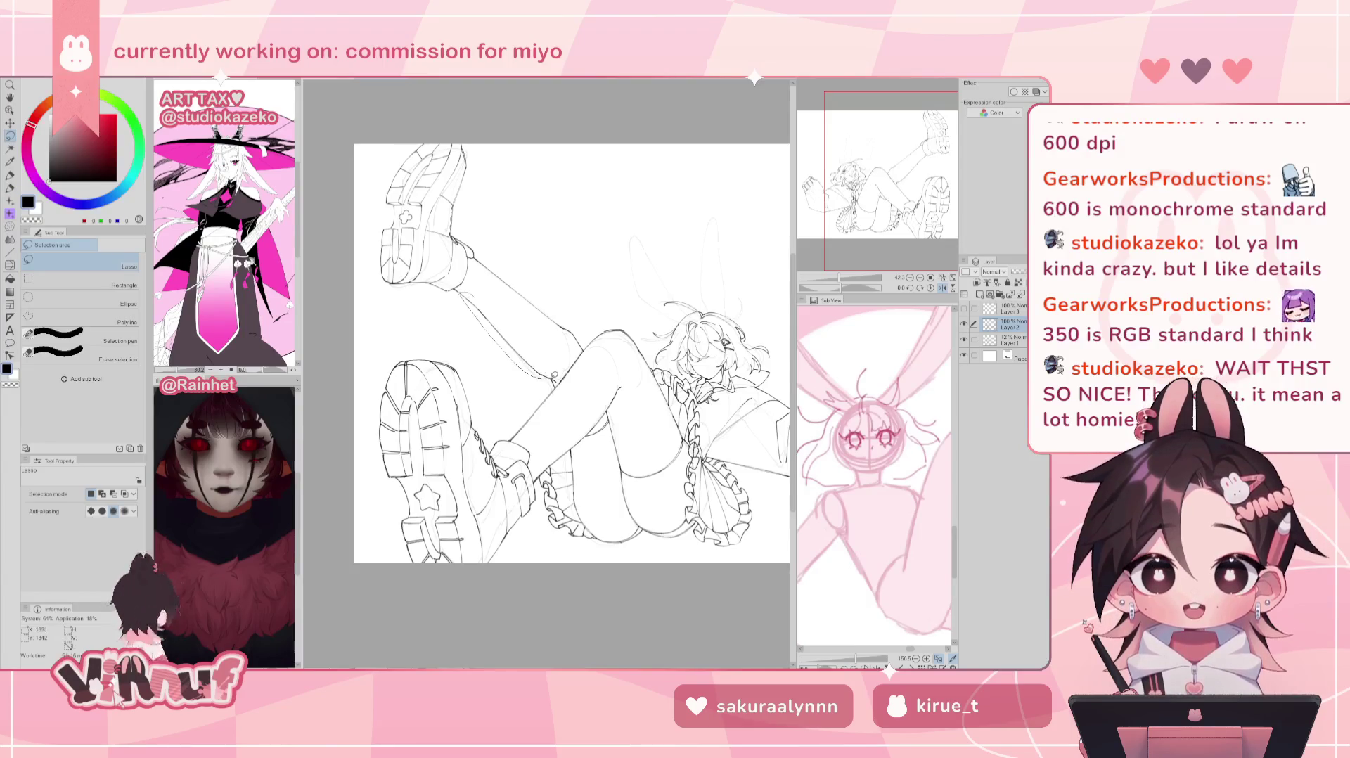
drag(471, 303, 466, 298)
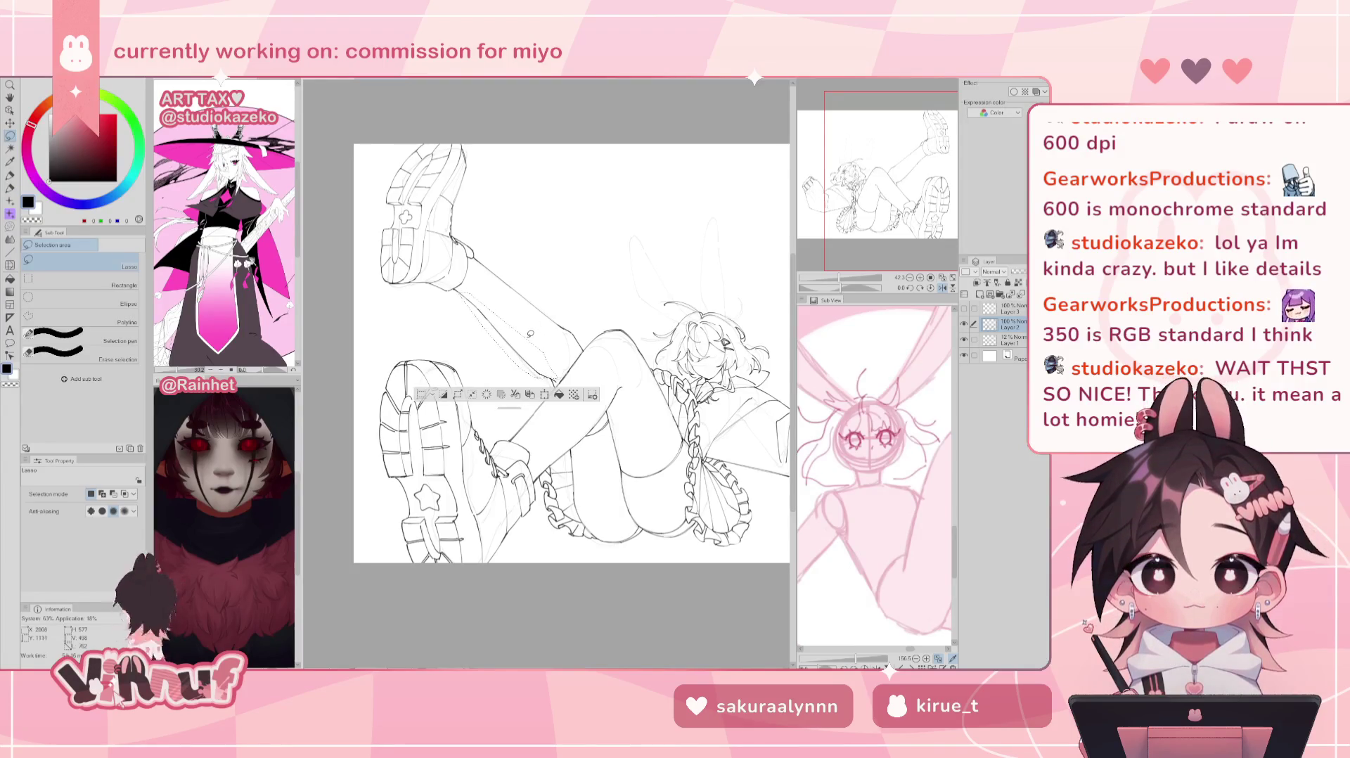
key(h)
key(j)
mouse_move(577, 363)
mouse_down()
mouse_move(589, 424)
mouse_move(549, 372)
mouse_up()
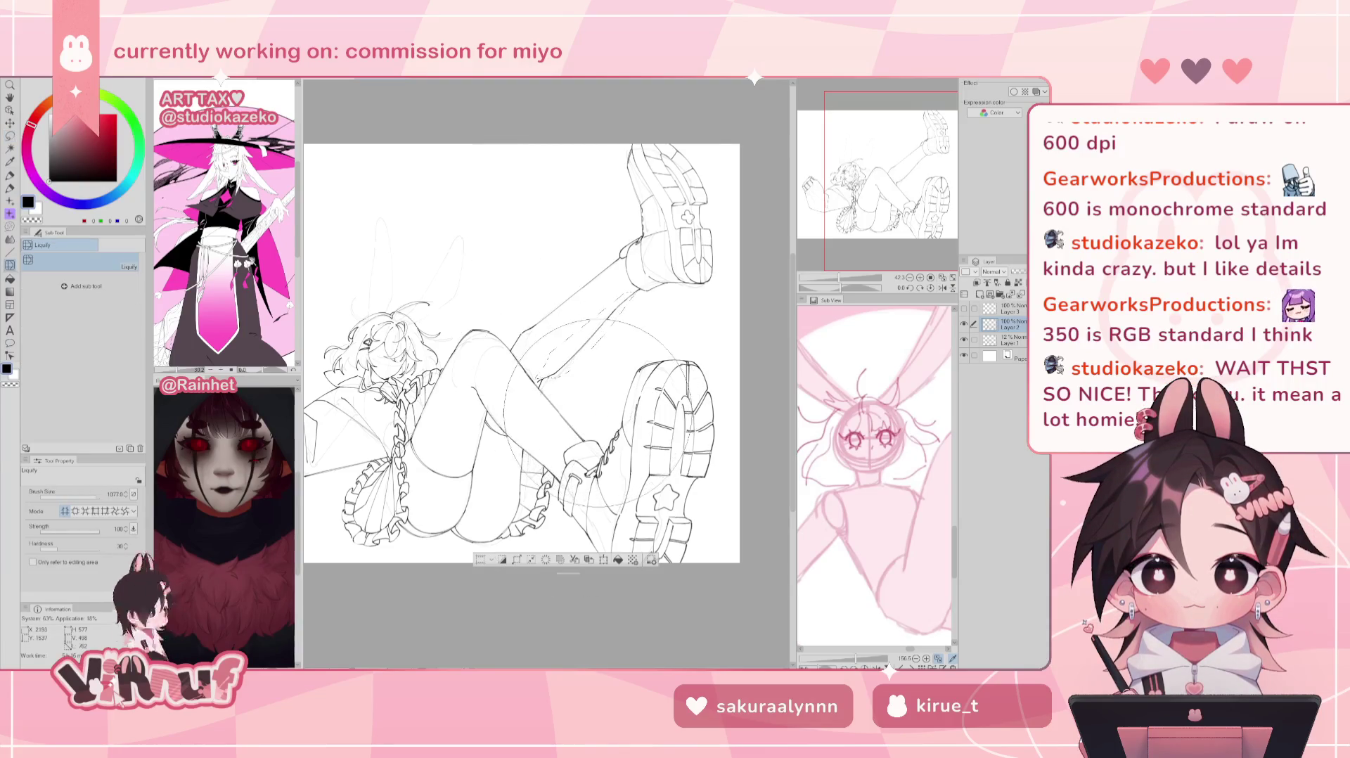
click(86, 497)
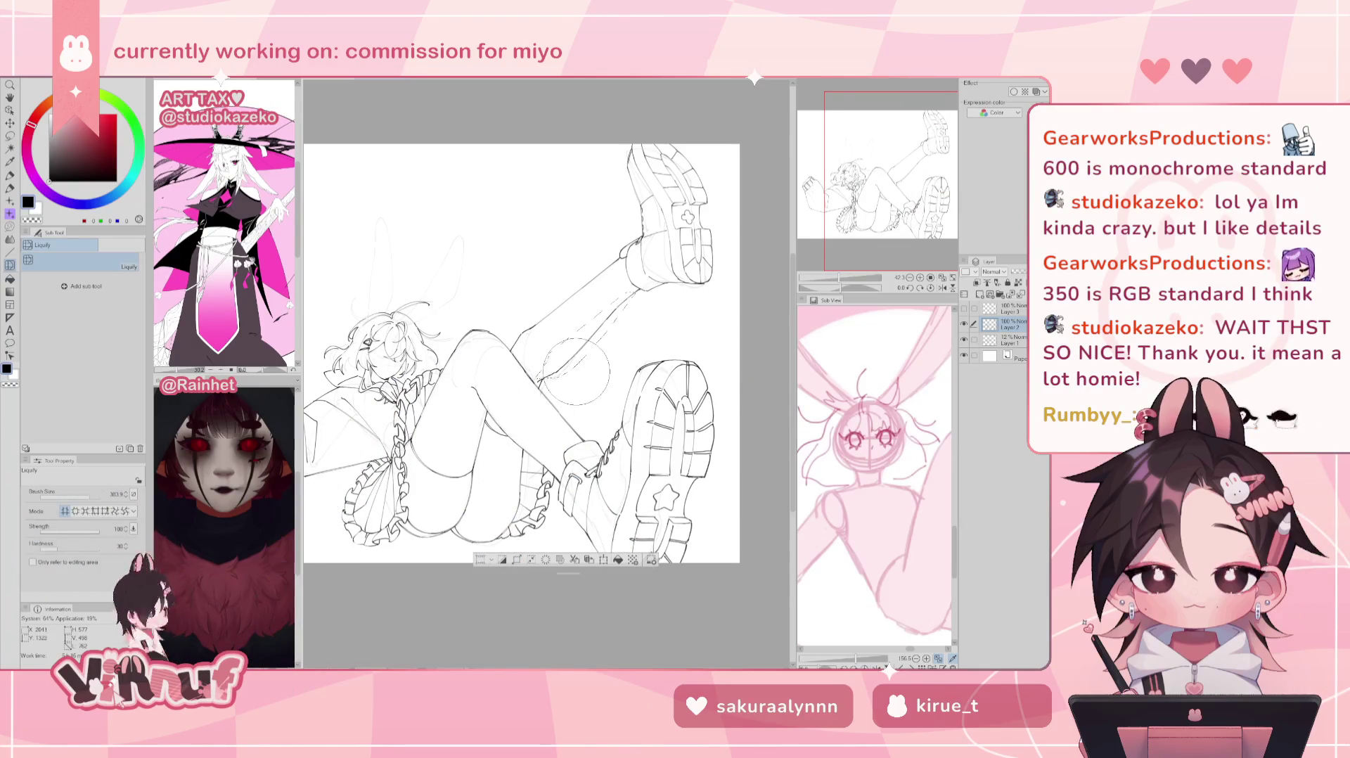
key(ctrl+d)
key(h)
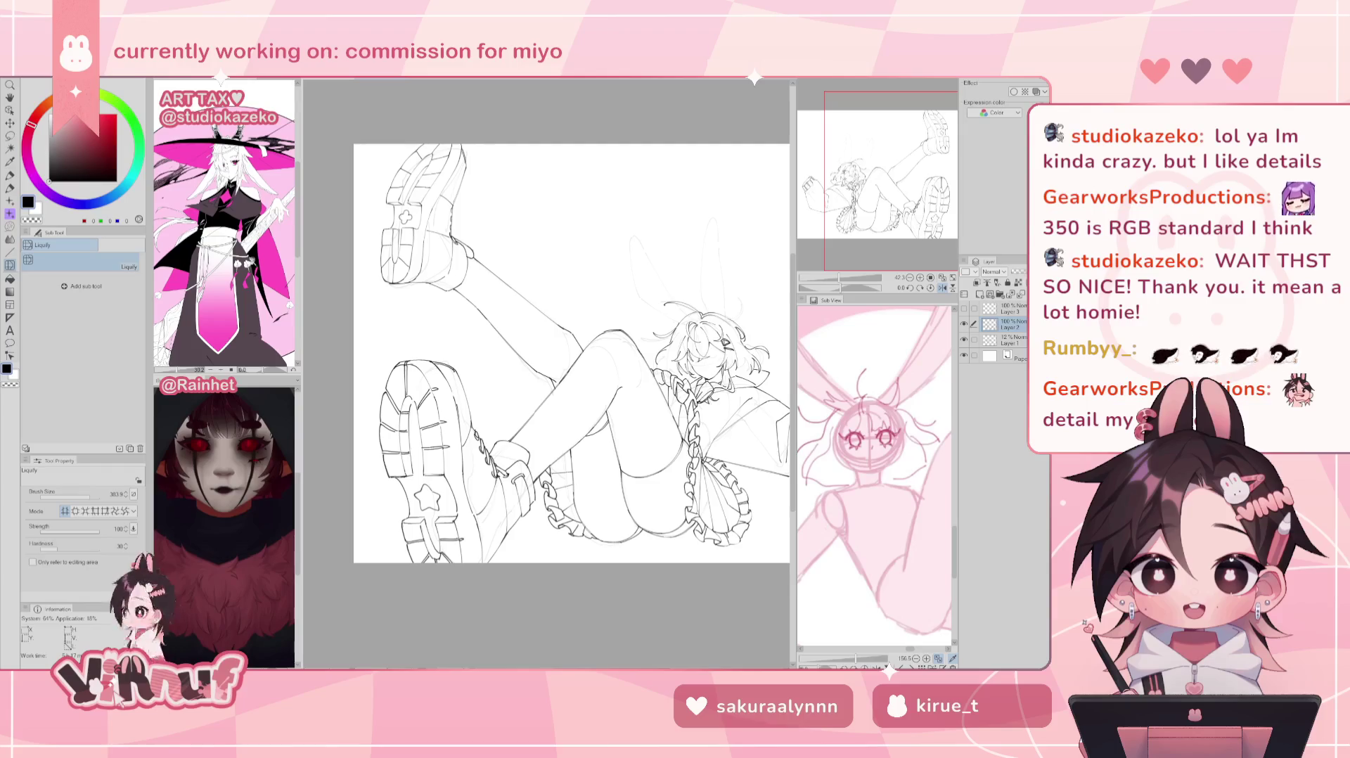
drag(841, 267, 853, 269)
Step: Zoom in on the head and braid, then hide Layer 2's lineart to view the sketch
key(h)
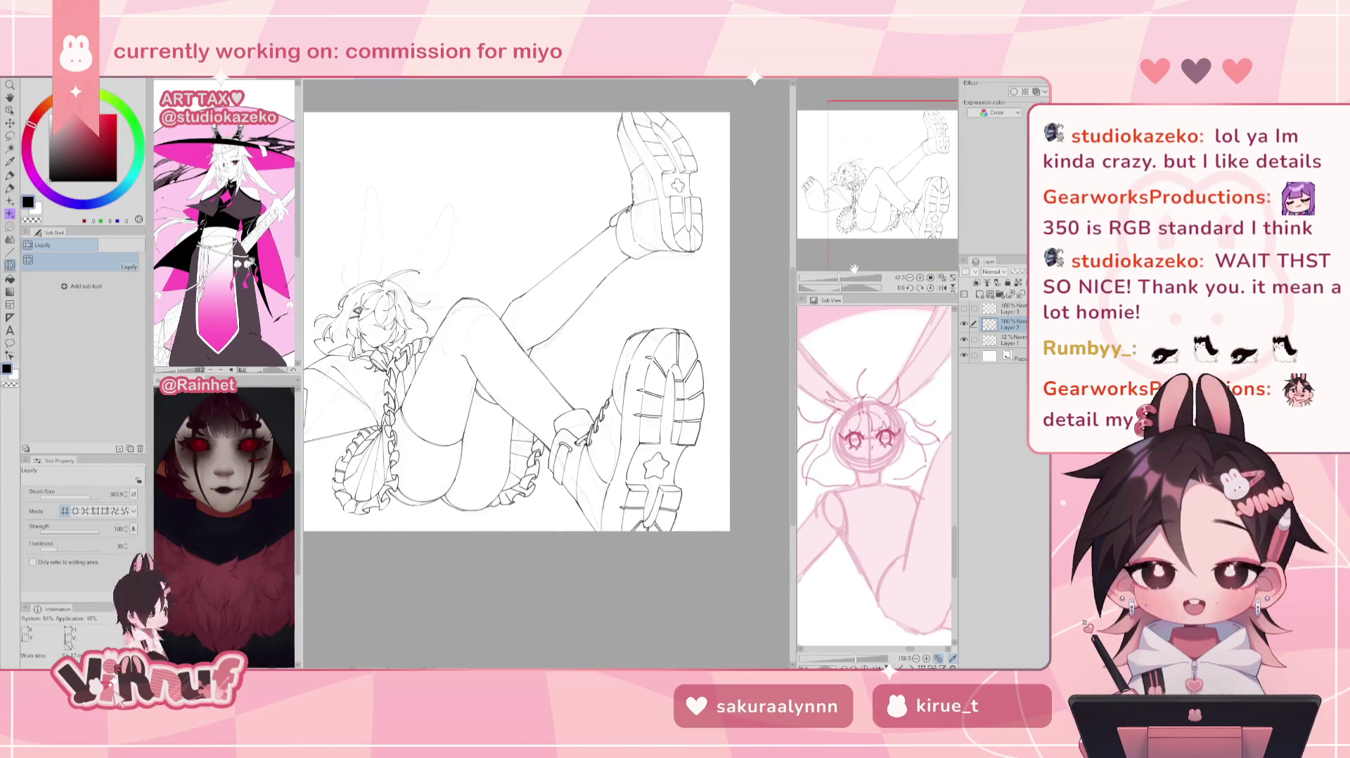
scroll(854, 269, up, 2)
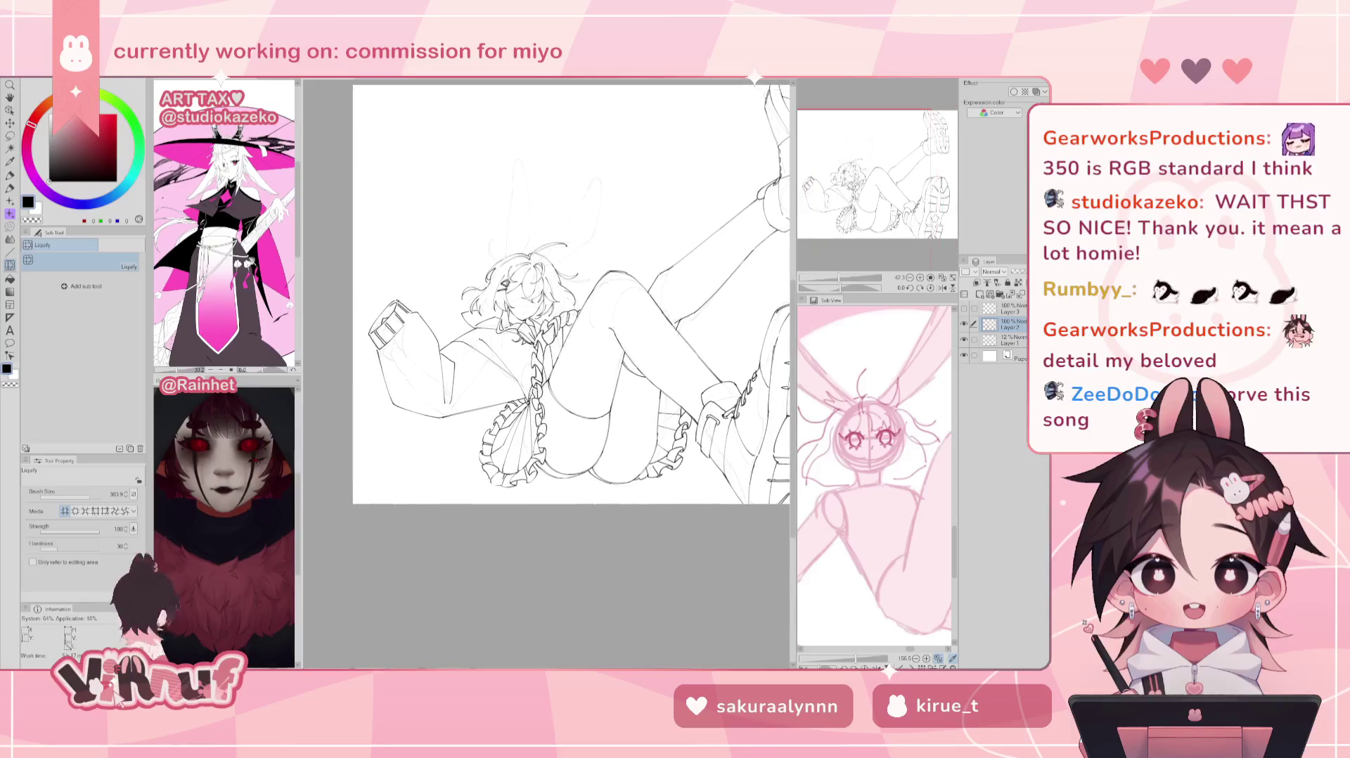
scroll(855, 202, up, 1)
scroll(855, 202, up, 1)
scroll(858, 202, up, 1)
scroll(863, 202, up, 1)
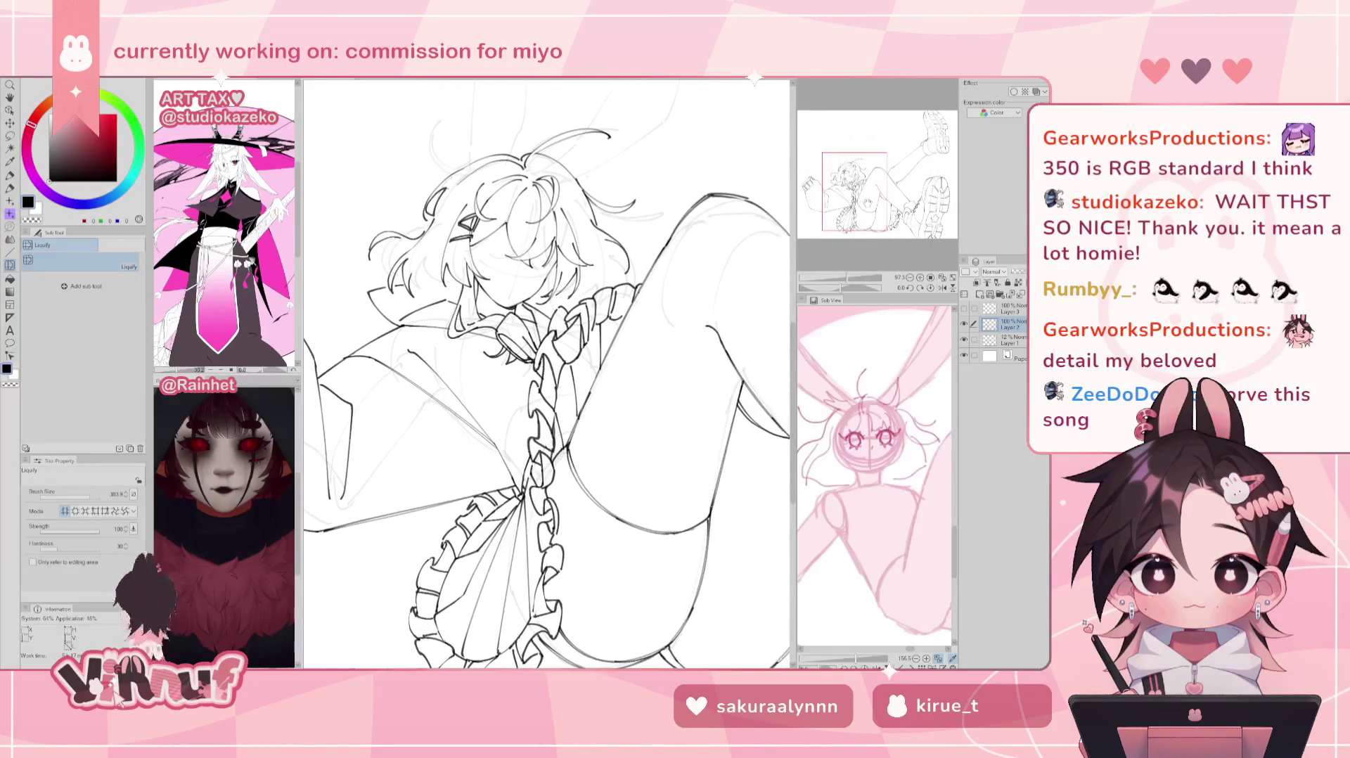
scroll(867, 204, down, 1)
scroll(843, 279, down, 1)
drag(844, 279, 845, 245)
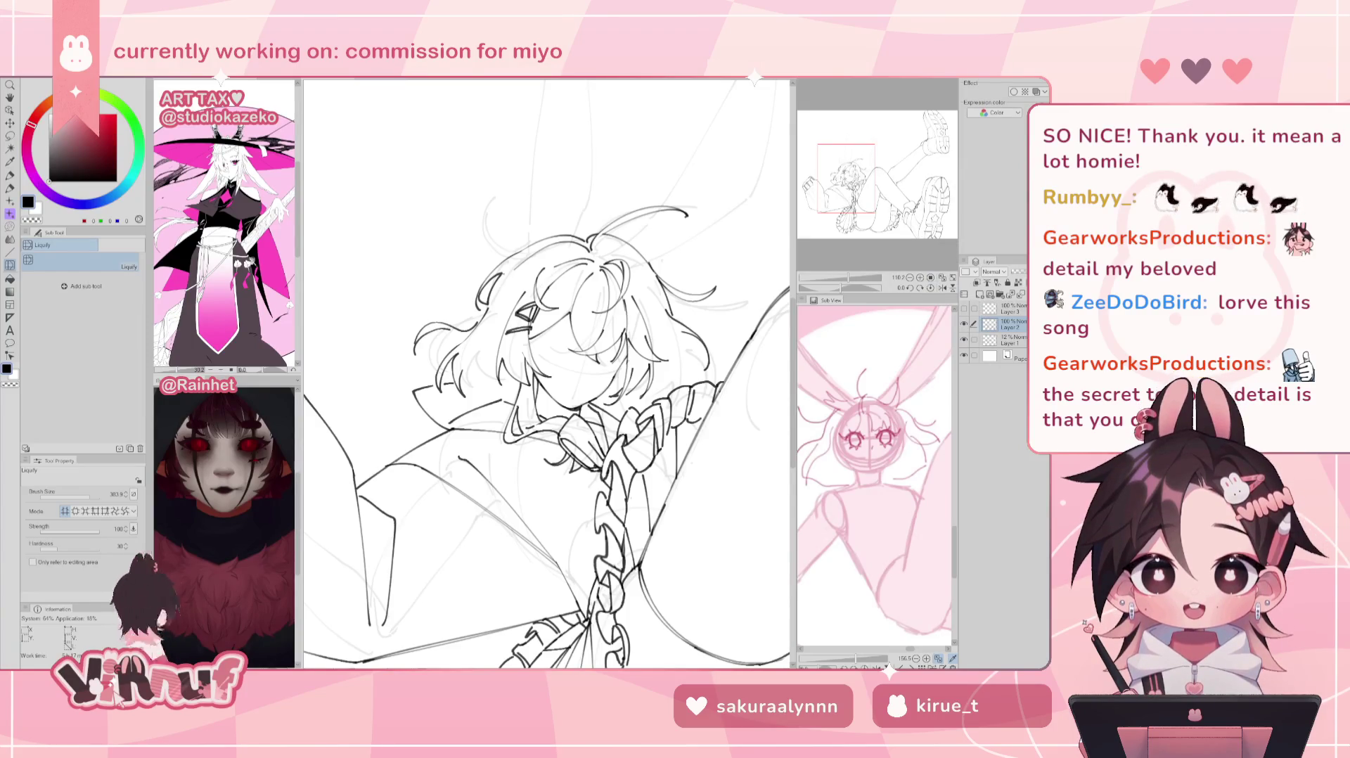
click(964, 324)
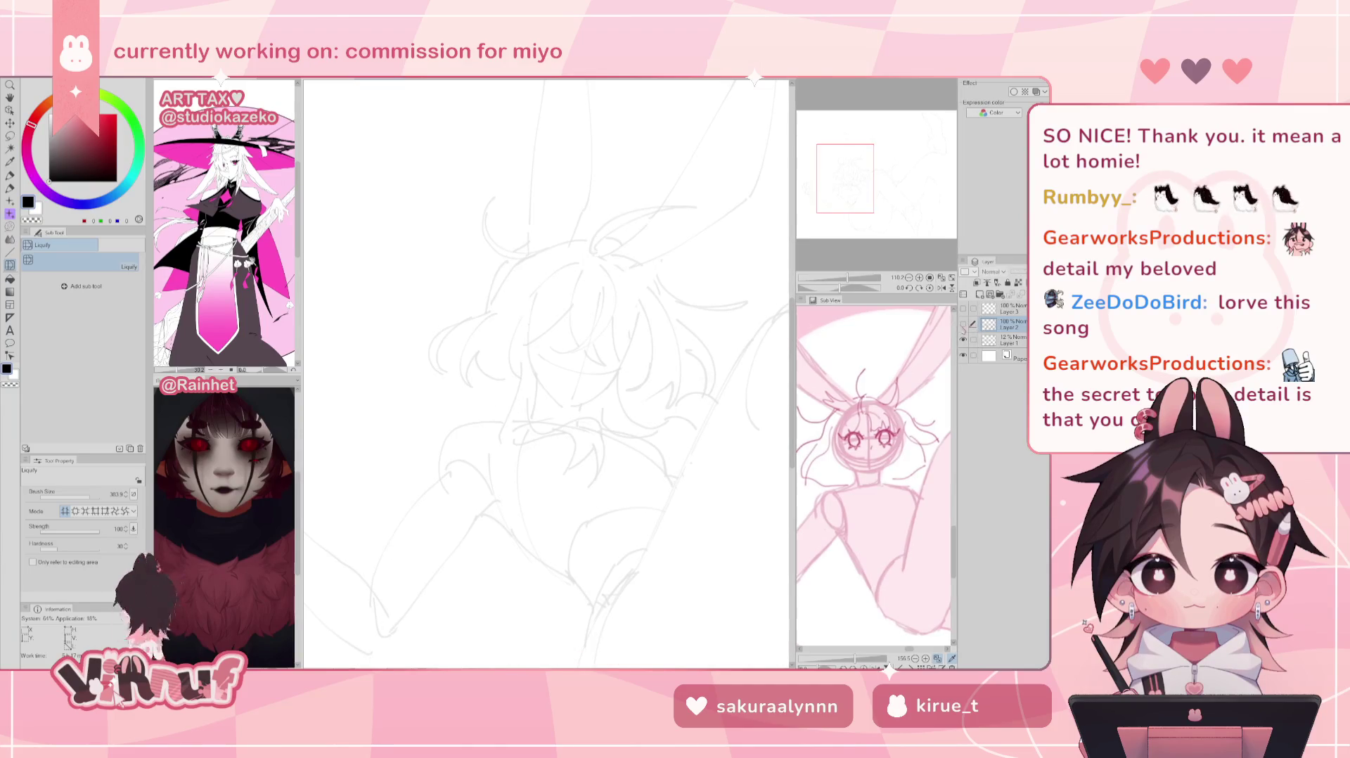
Step: Ink and erase hair around the face with Felt pen, then show Layer 3's face features
click(964, 324)
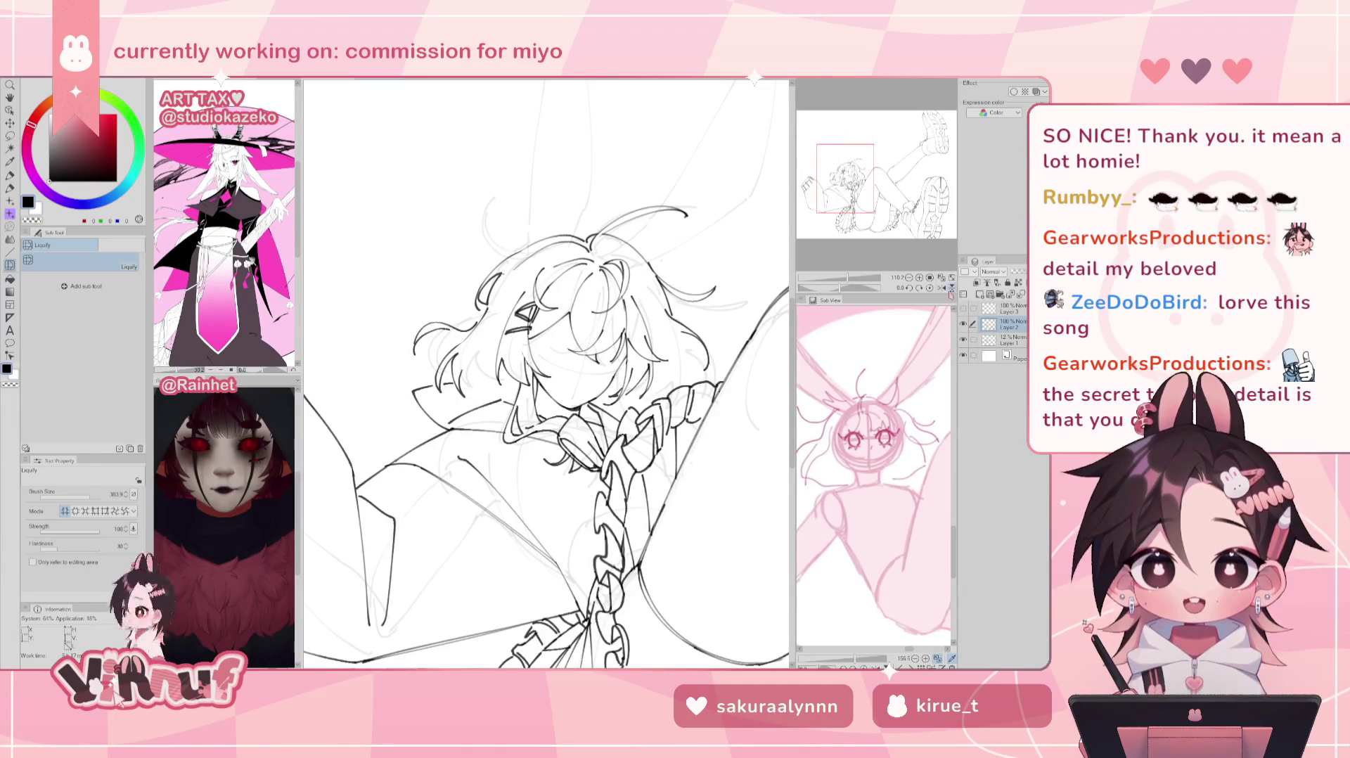
key(p)
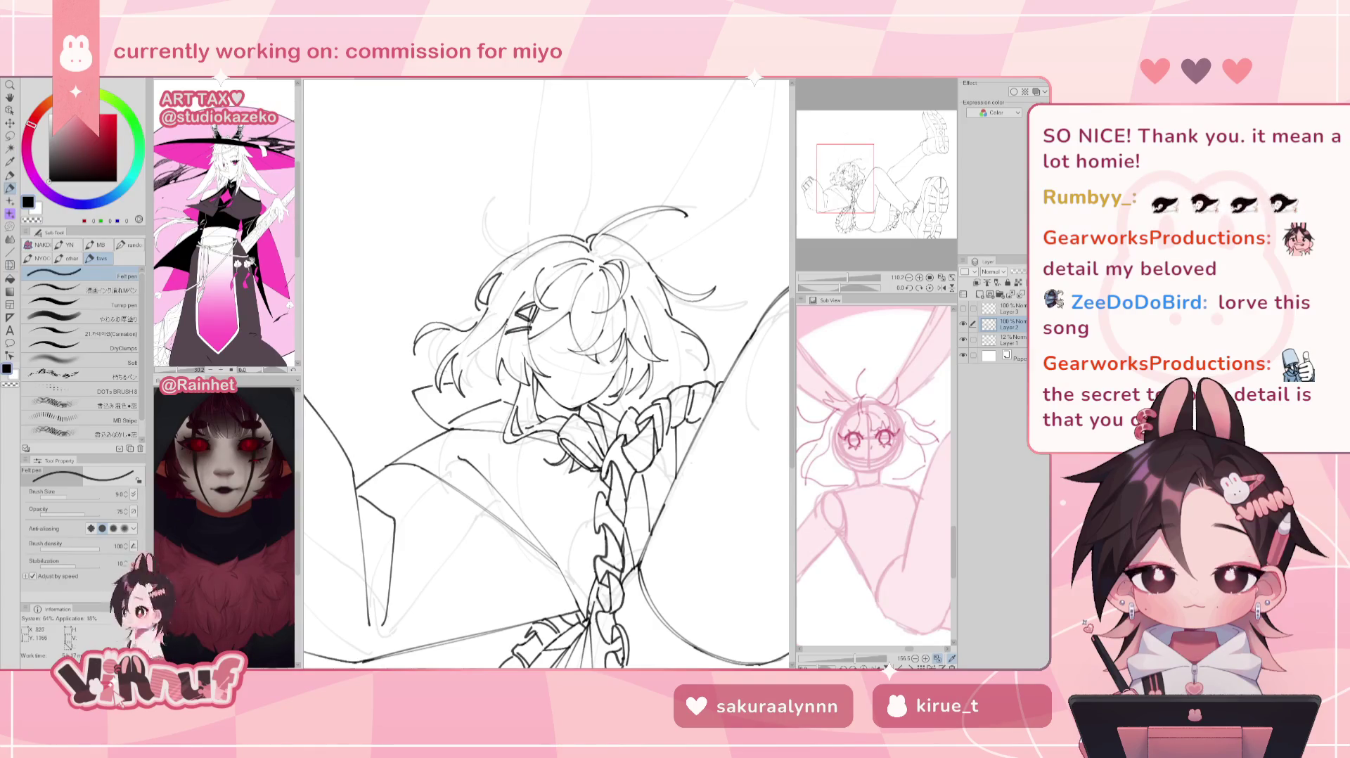
key(h)
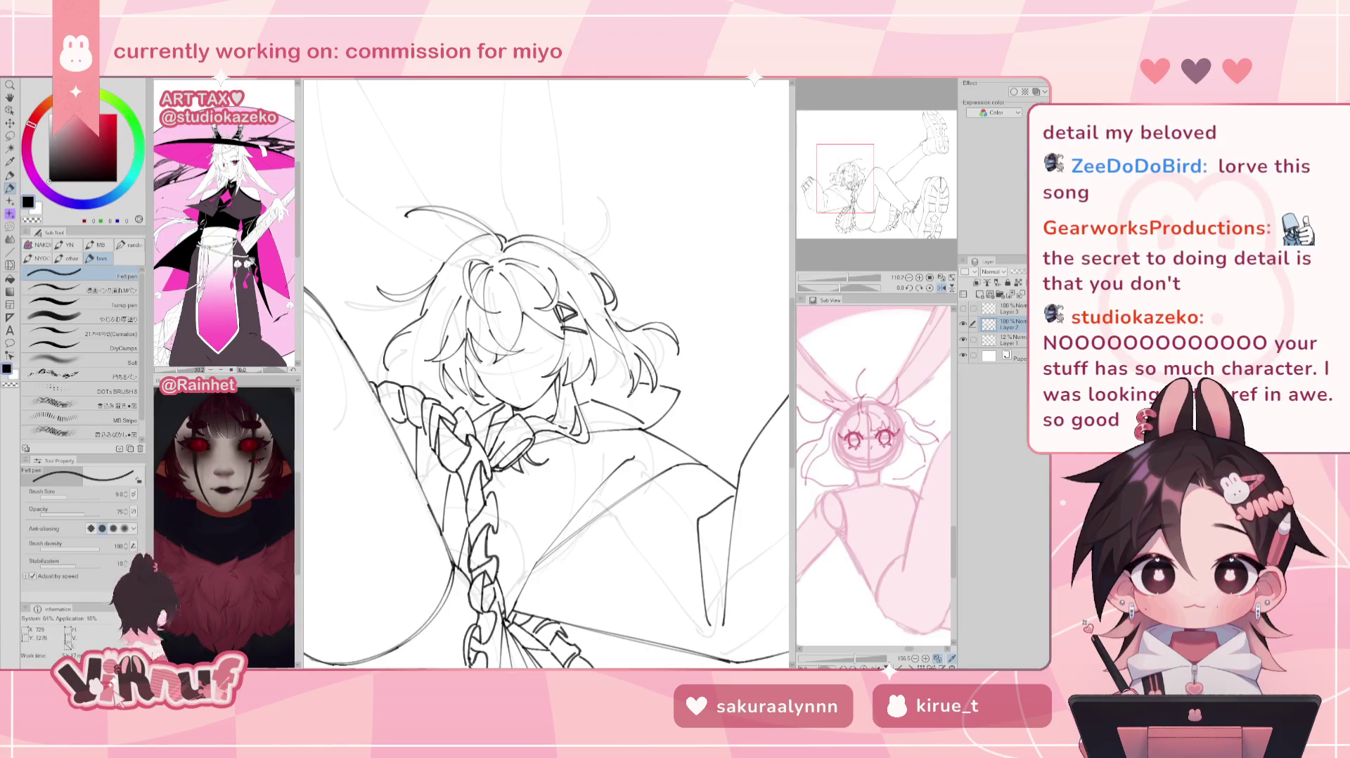
key(h)
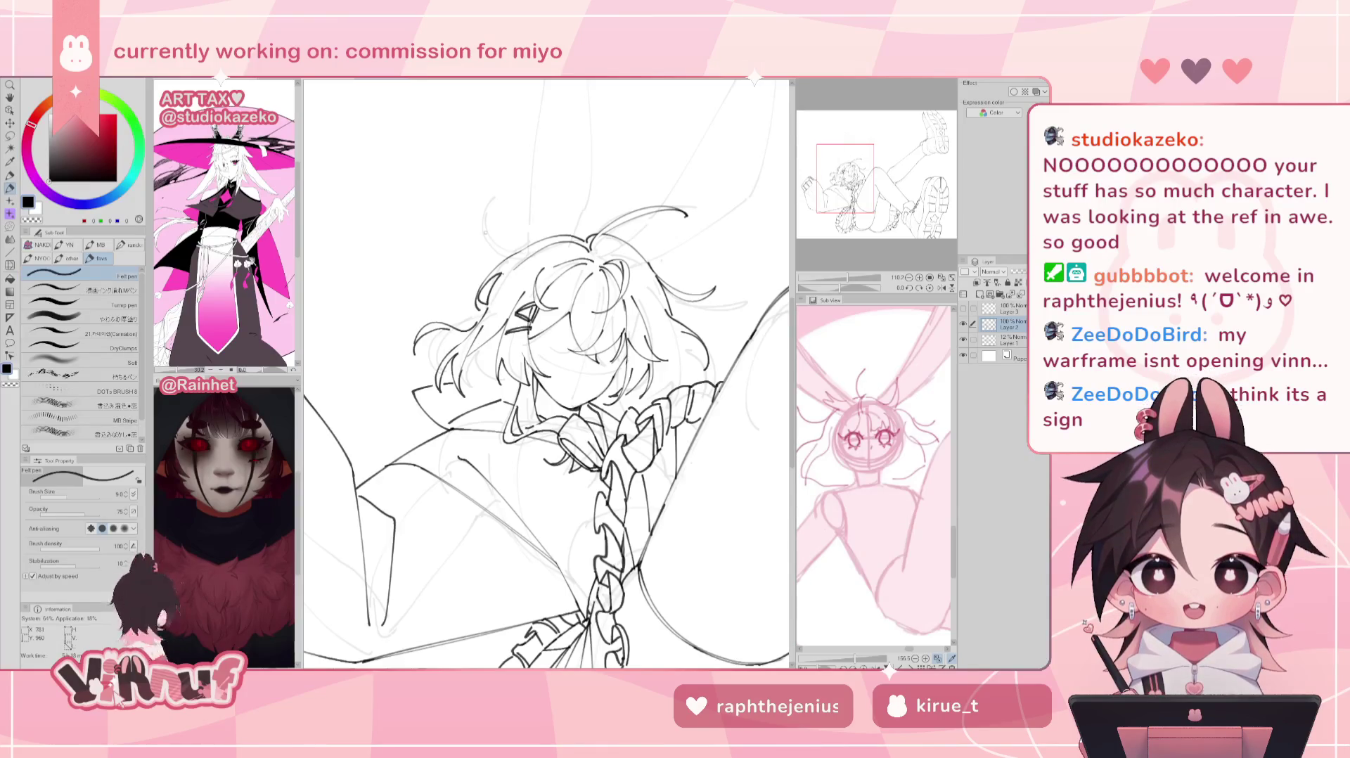
key(e)
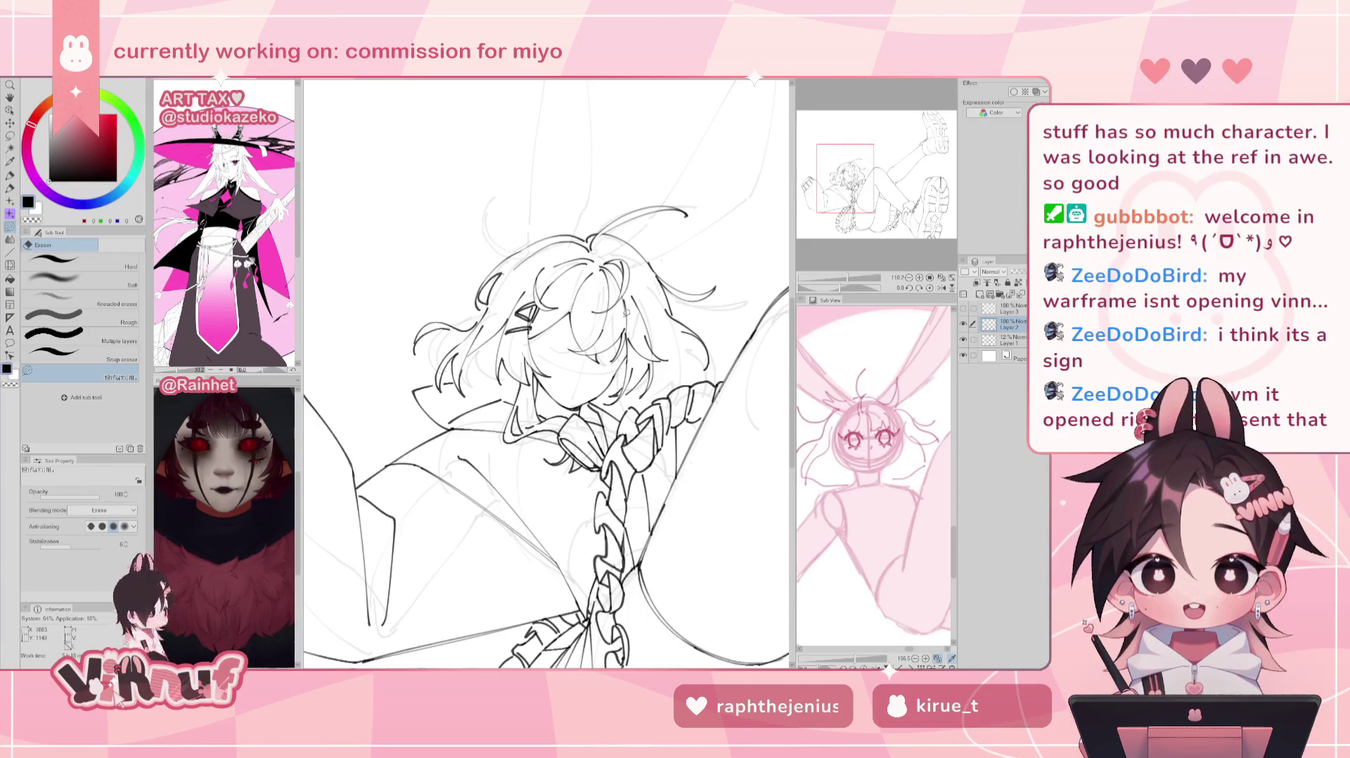
key(p)
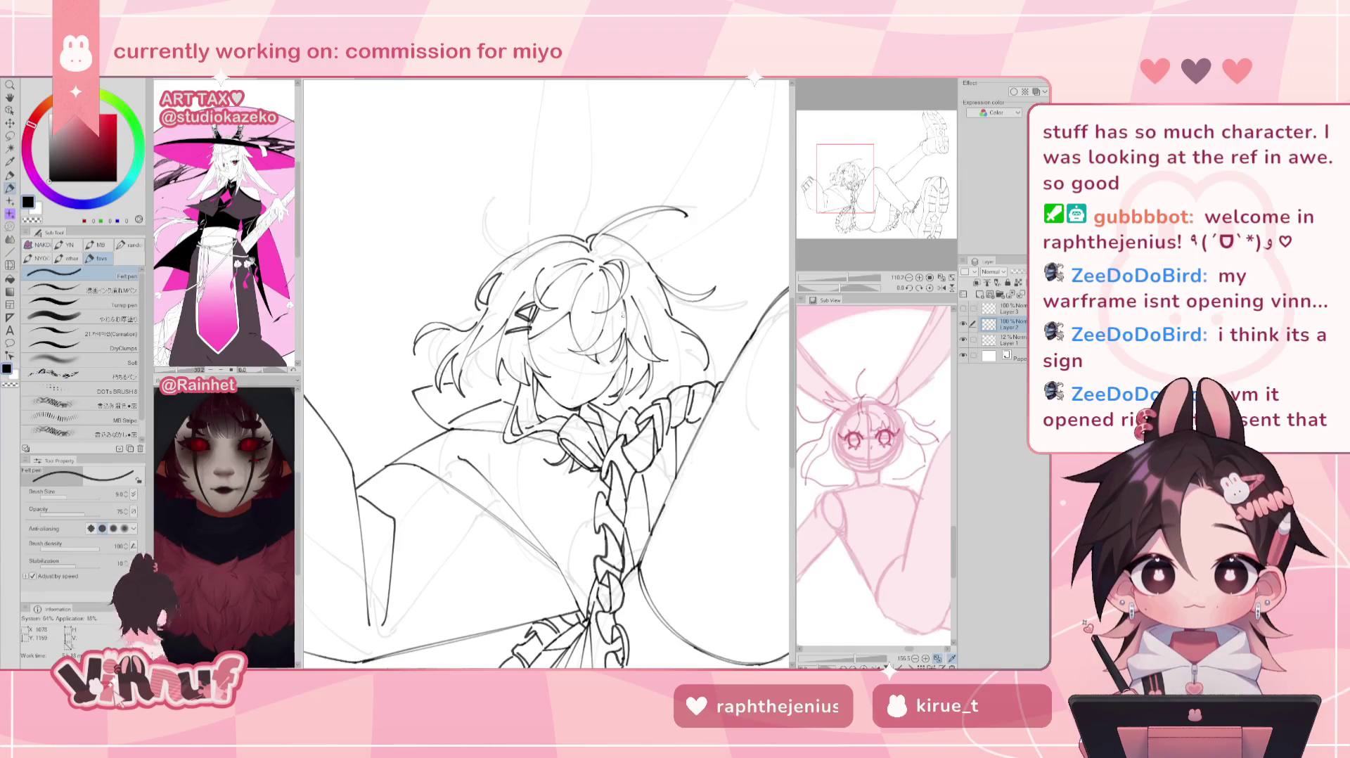
key(e)
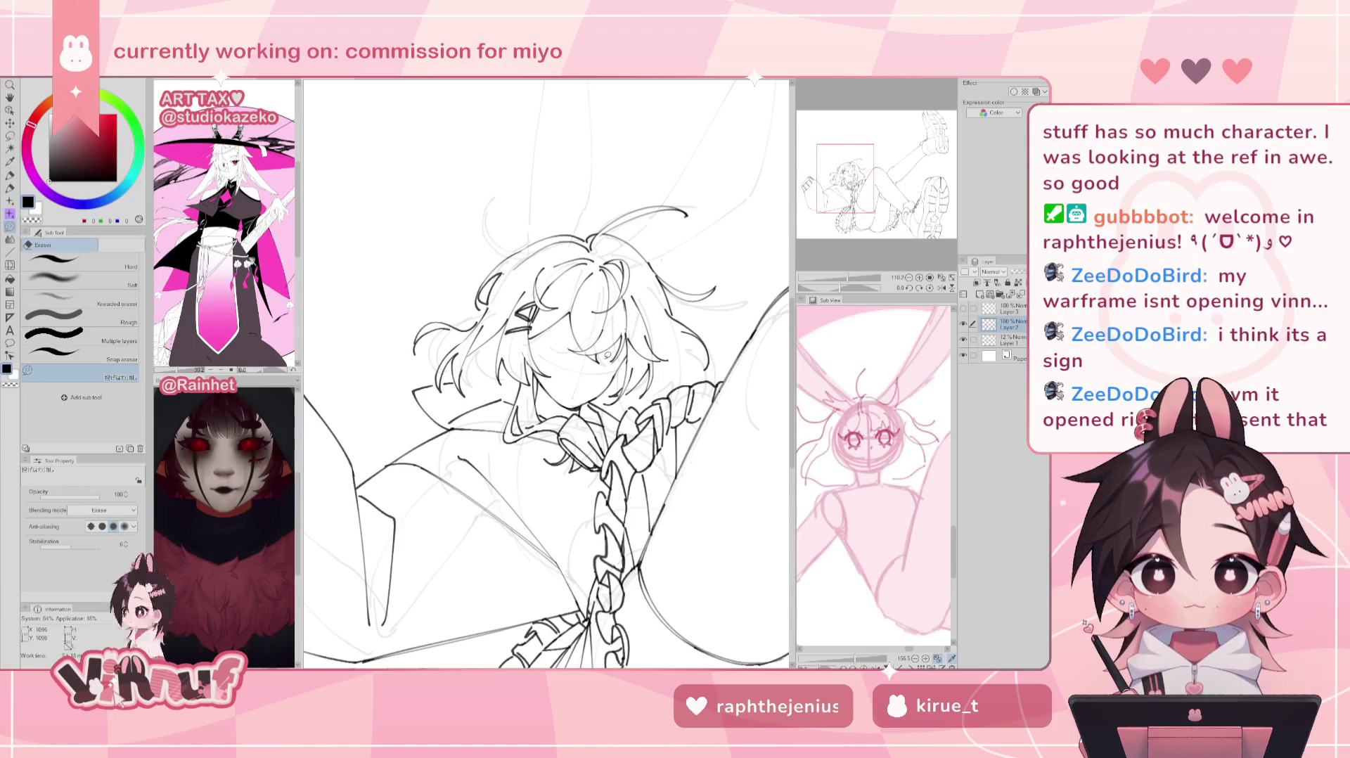
key(p)
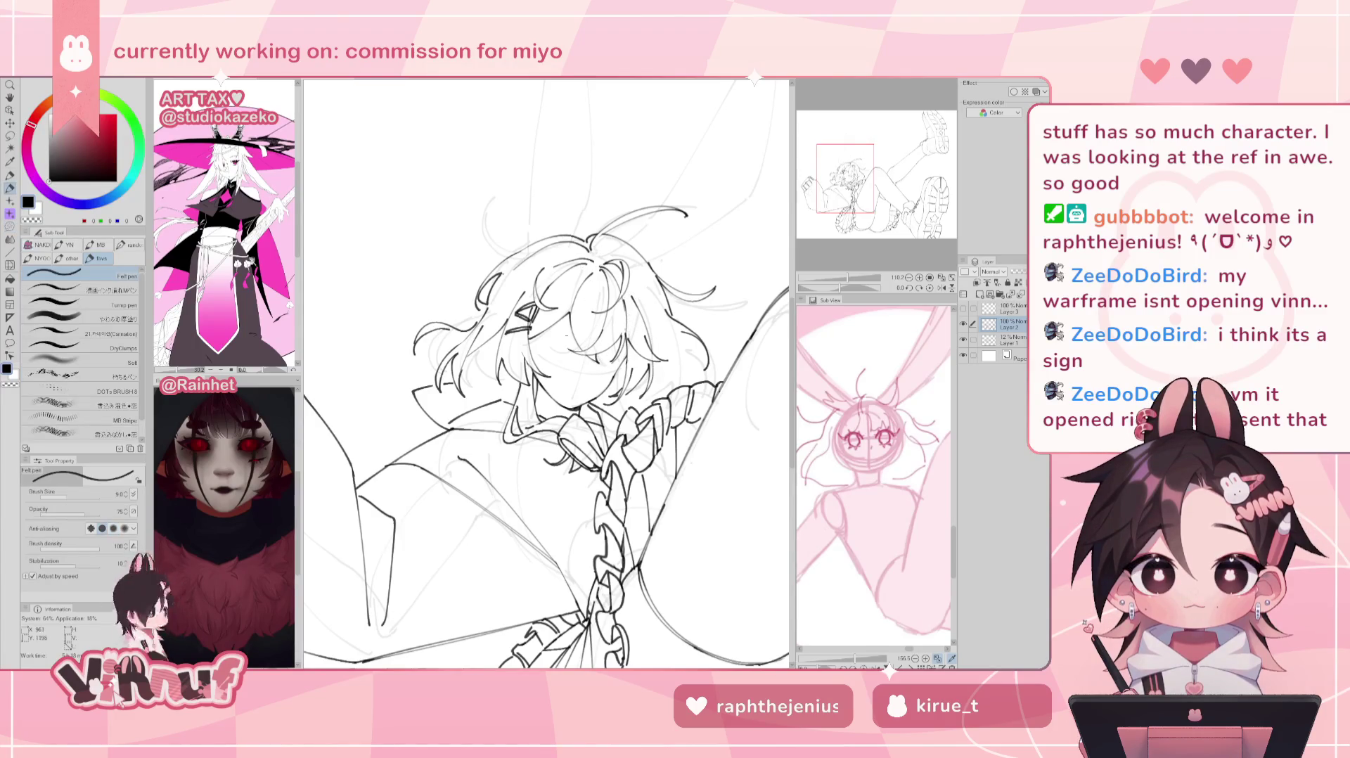
click(964, 309)
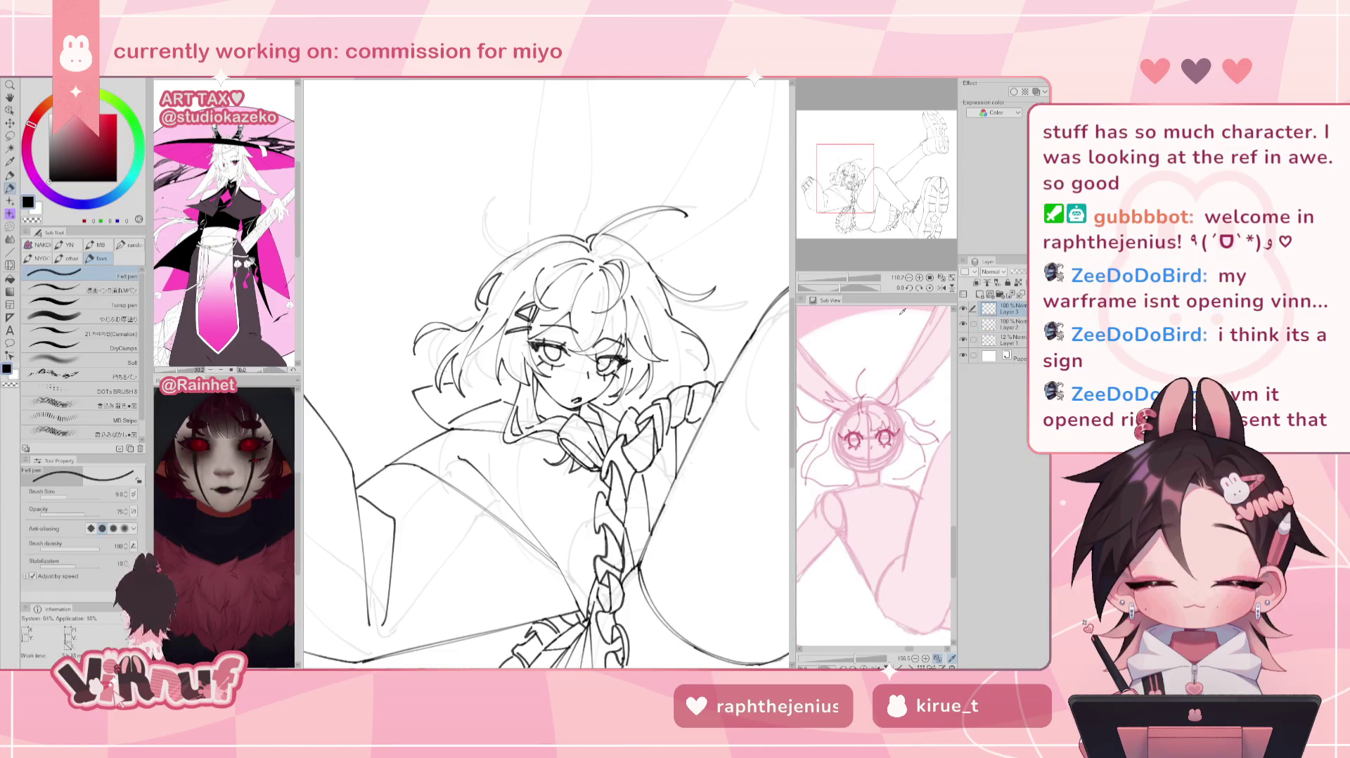
Step: Transform Layer 3 to nudge the eyes, nose and mouth up slightly, then zoom out
key(ctrl+t)
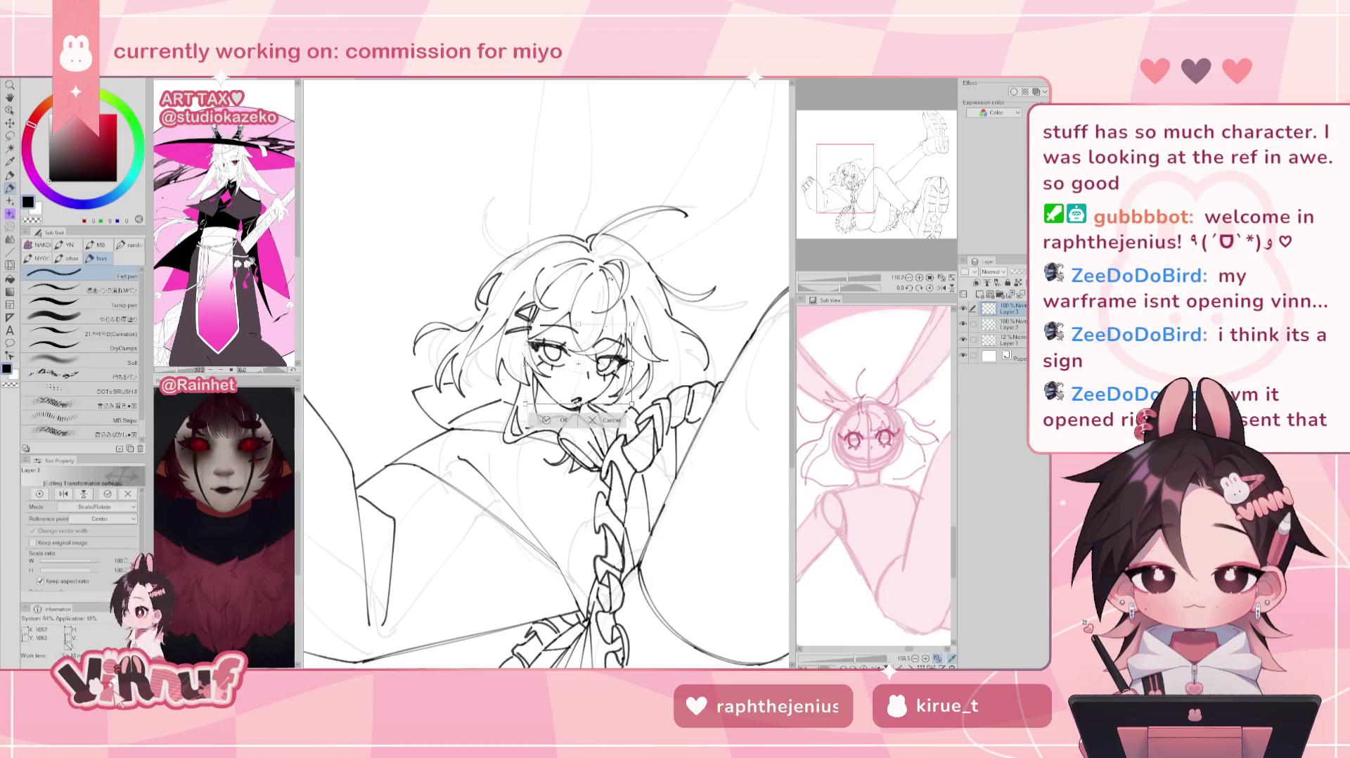
drag(594, 340, 594, 340)
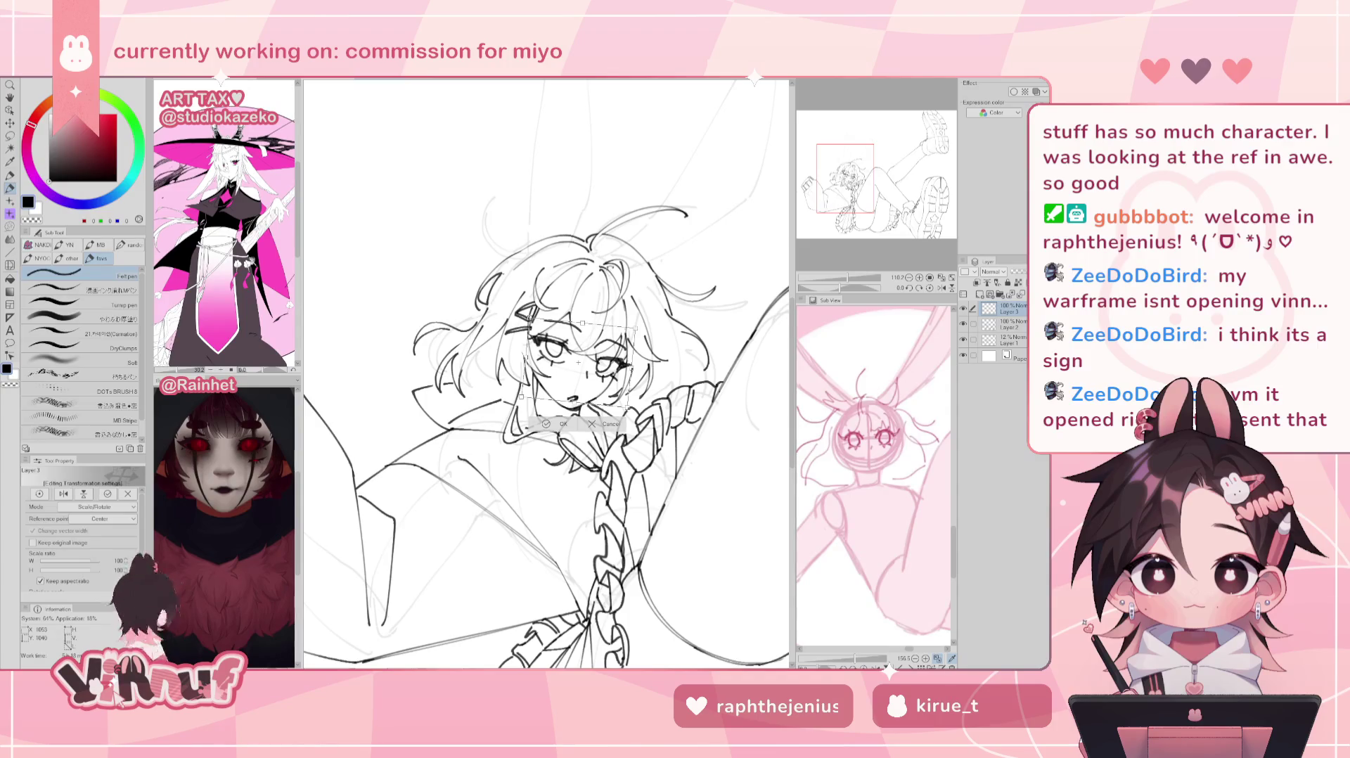
drag(594, 340, 593, 338)
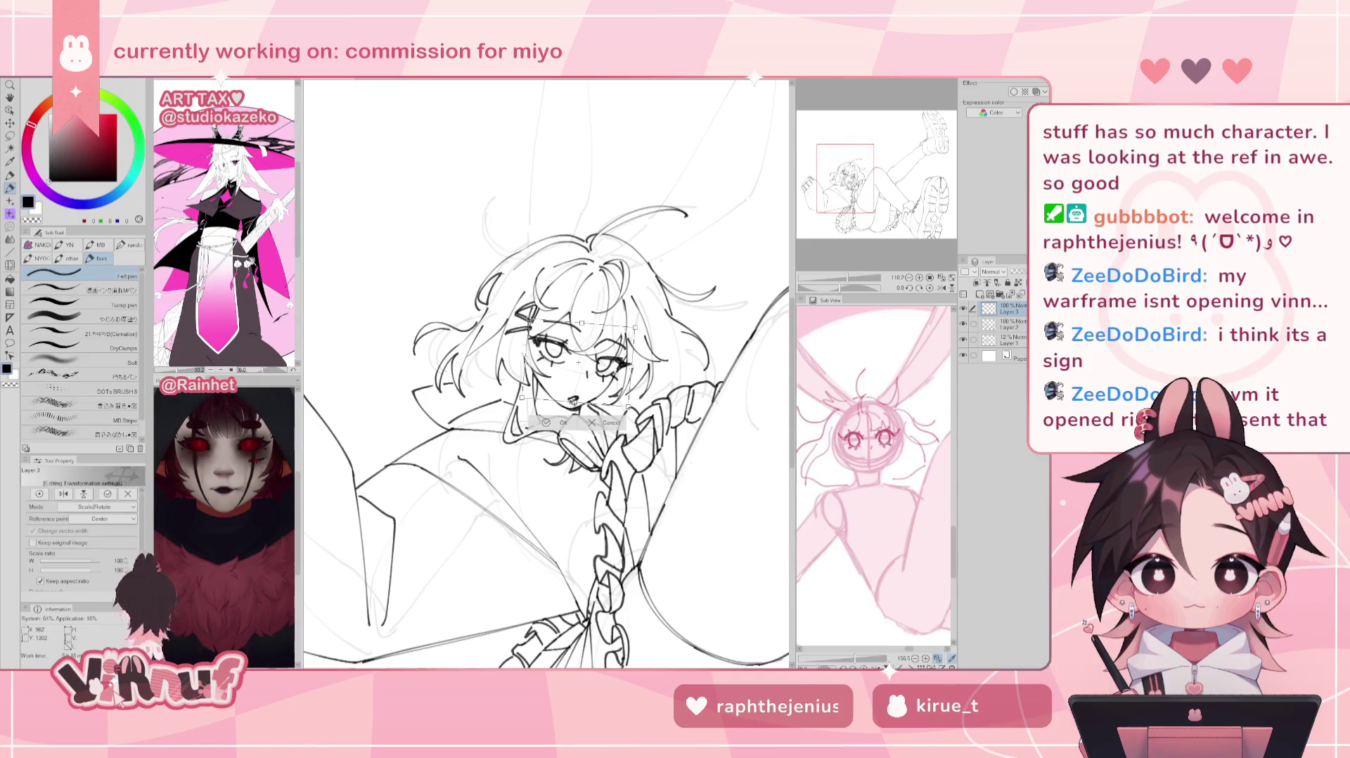
click(566, 422)
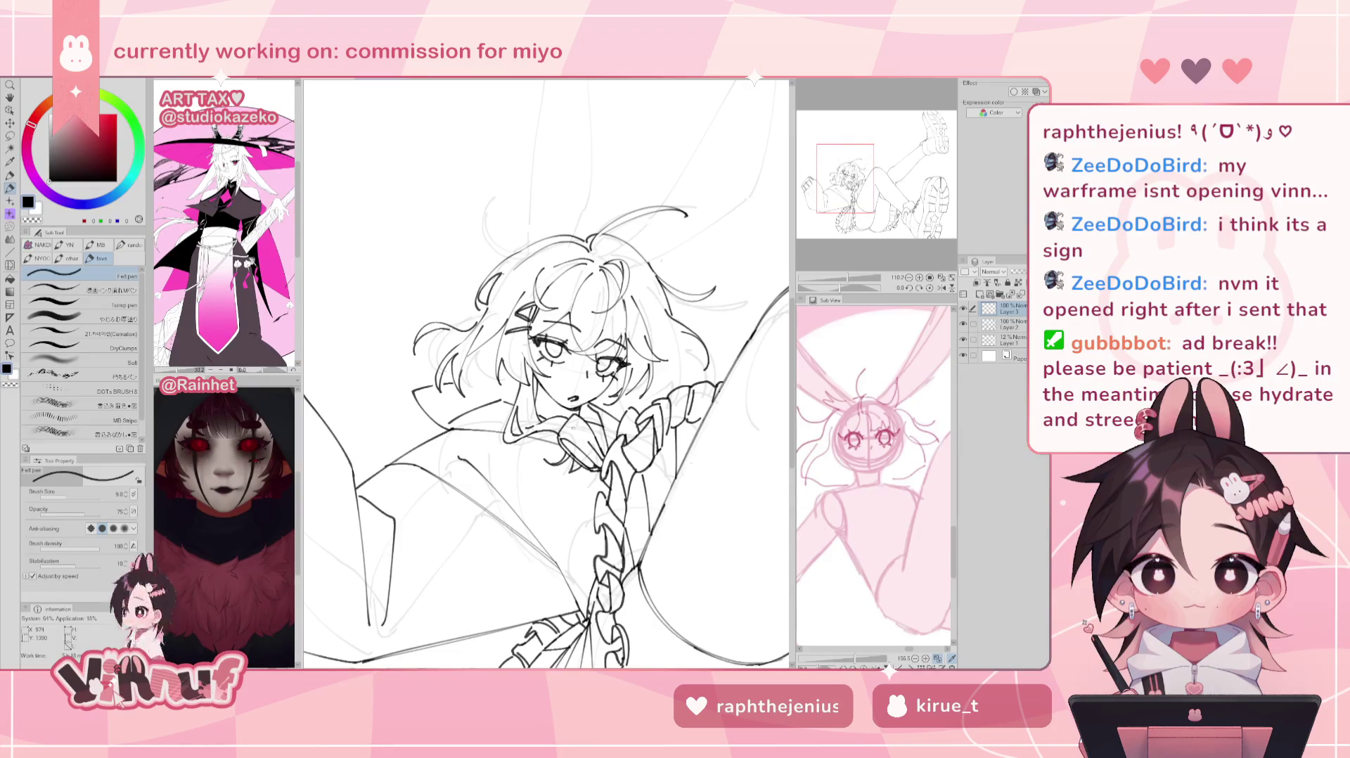
key(k)
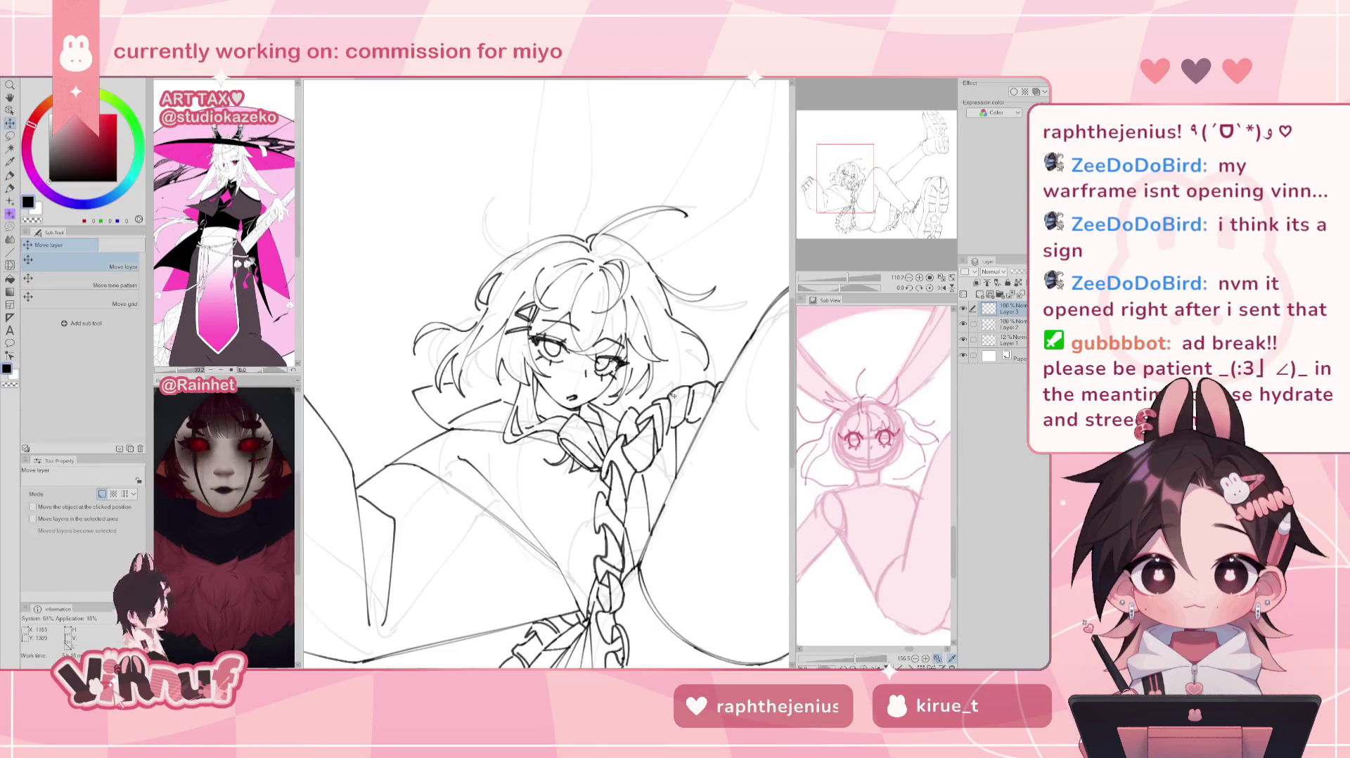
scroll(728, 403, down, 1)
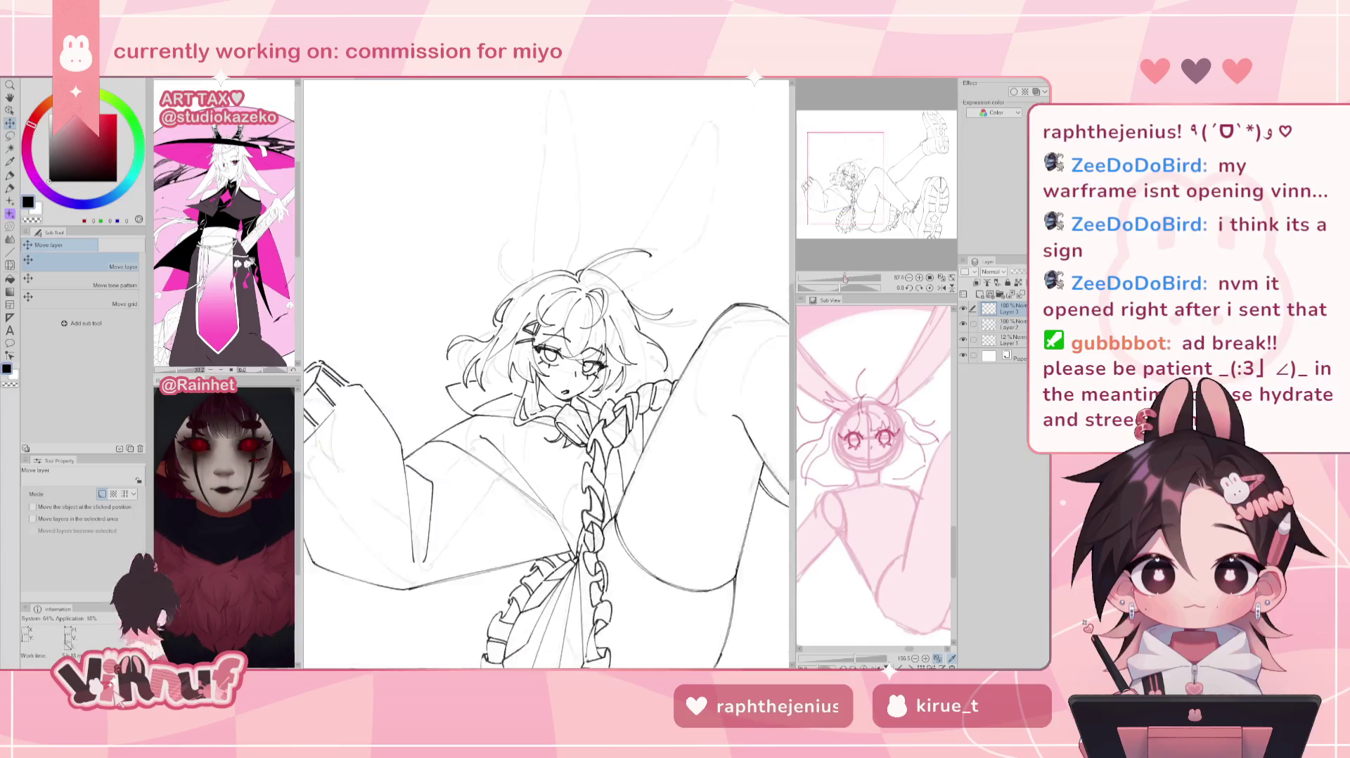
scroll(728, 403, down, 1)
scroll(727, 403, down, 1)
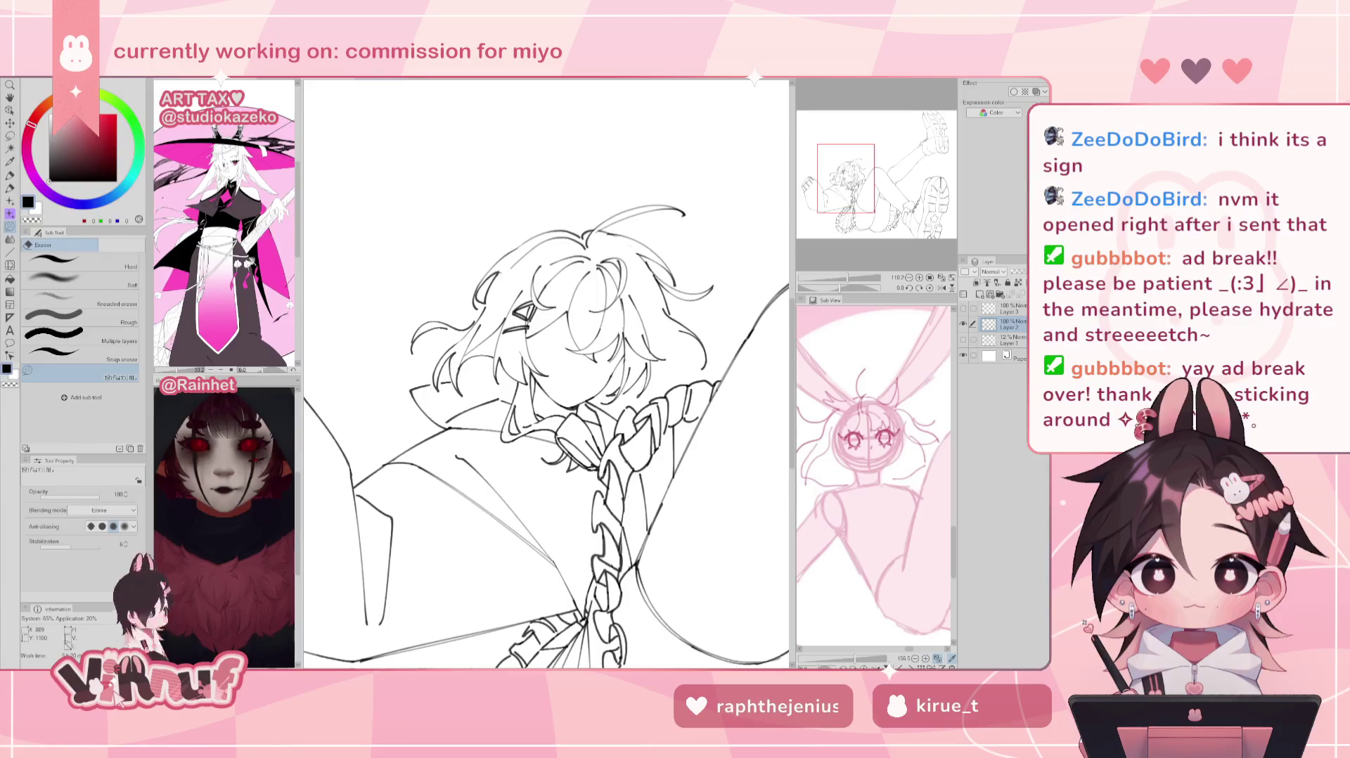
Step: Ink fuller, longer hair strands around the clip, alternating Felt pen and Eraser
key(p)
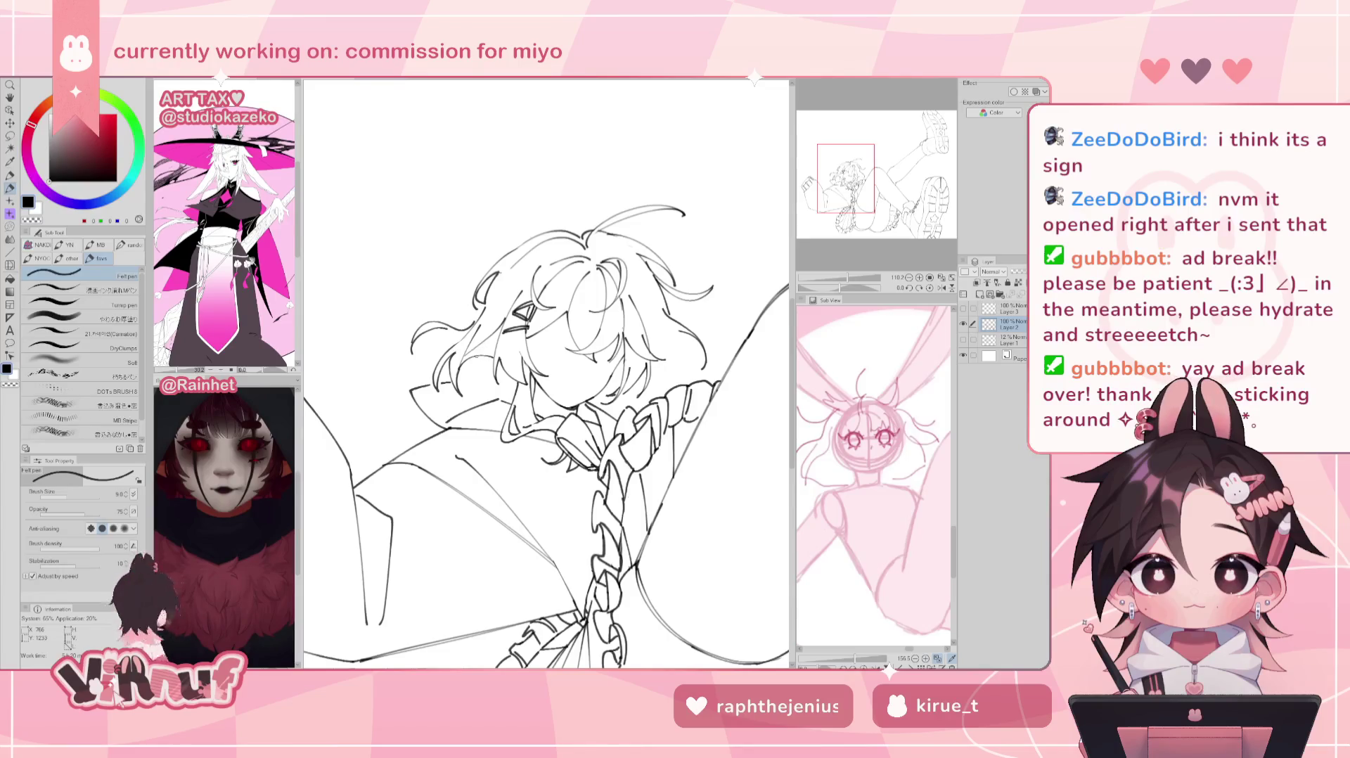
key(e)
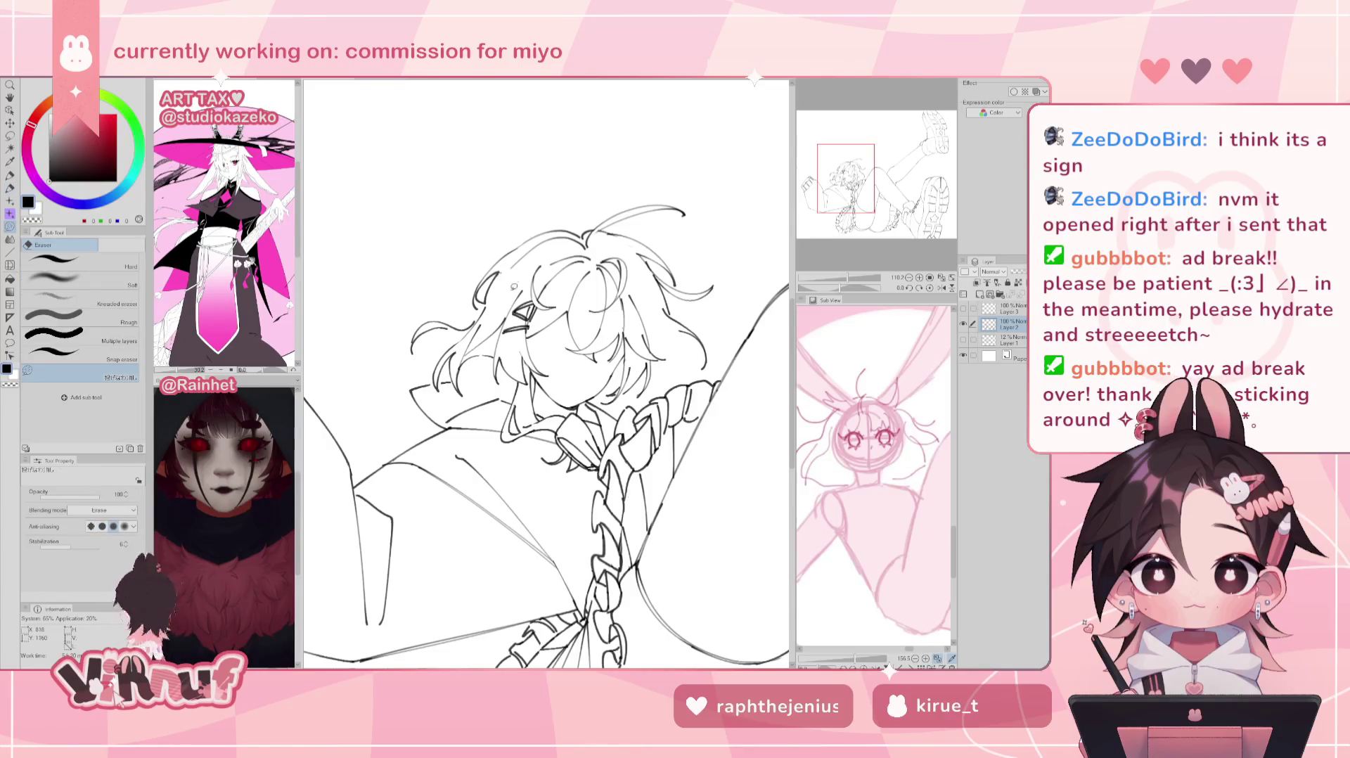
key(p)
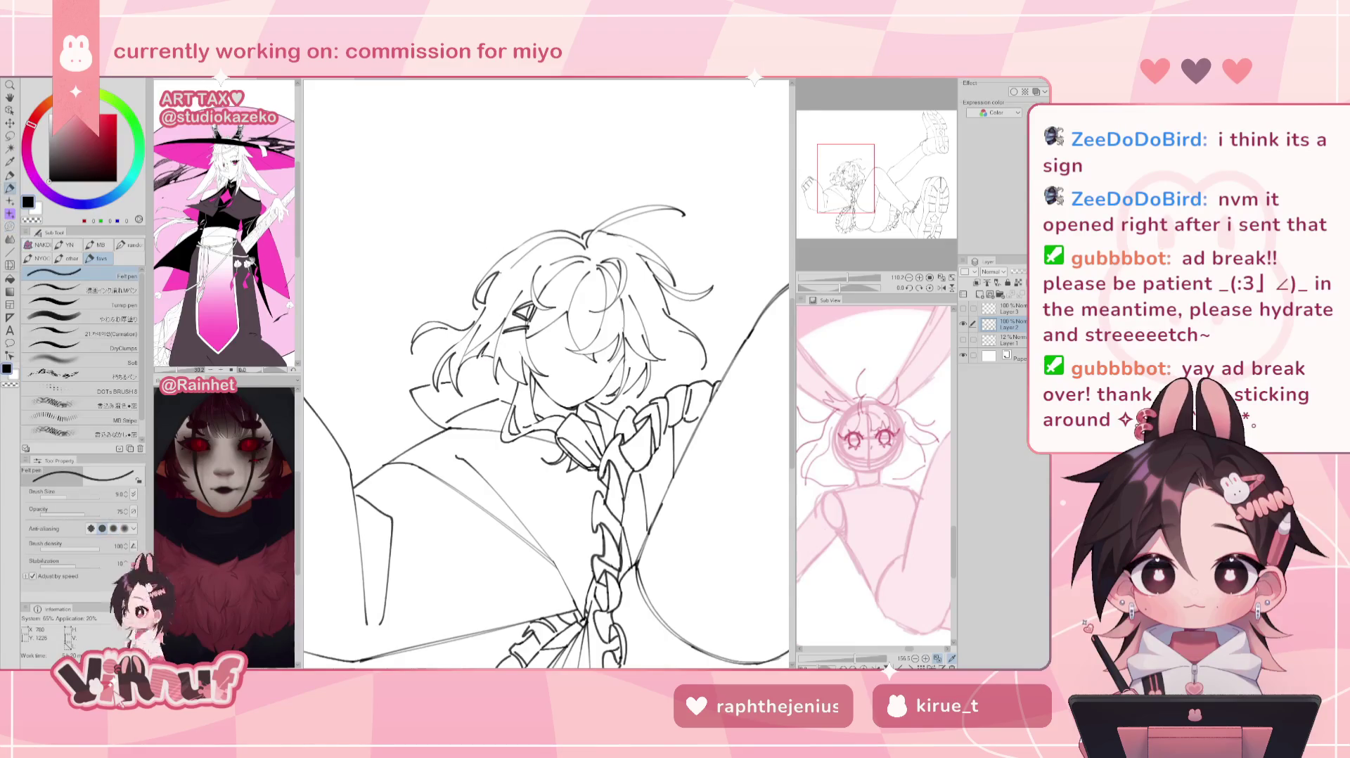
key(e)
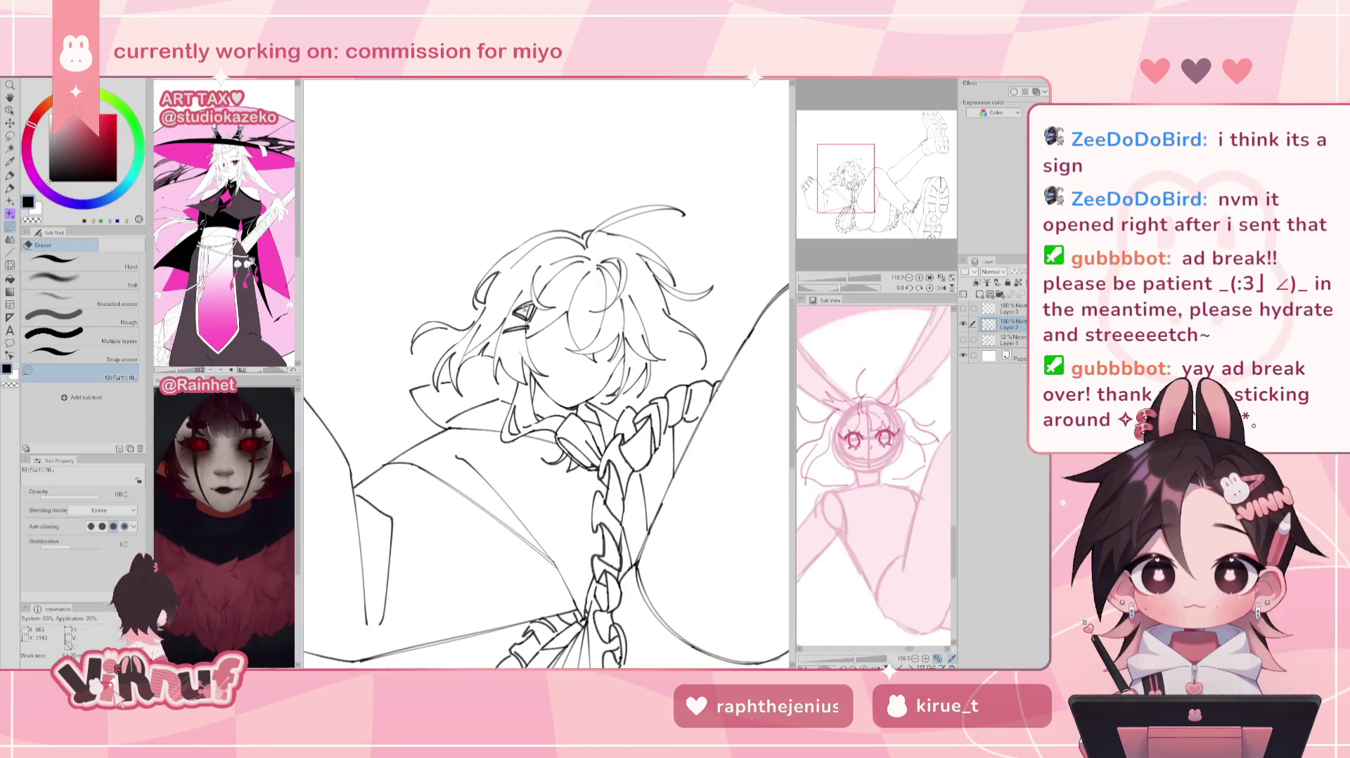
drag(832, 287, 849, 252)
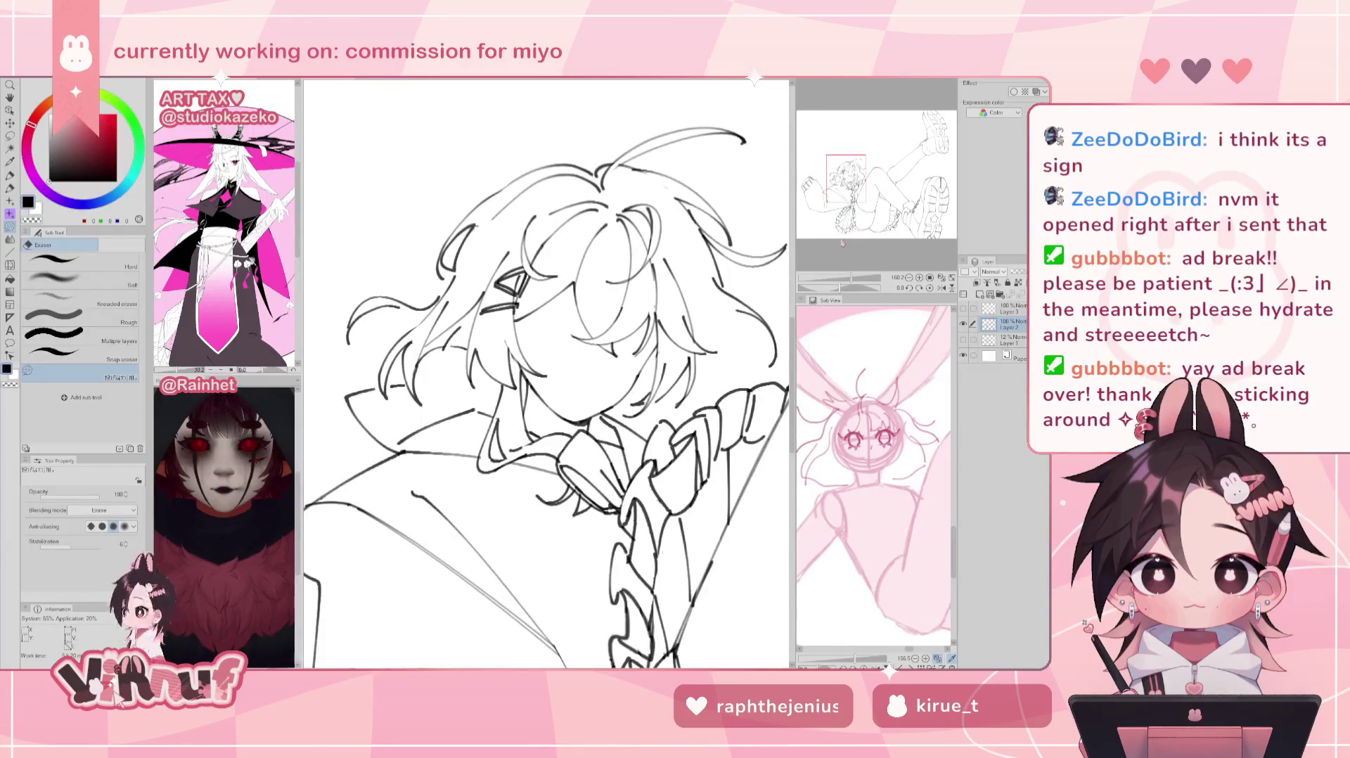
key(p)
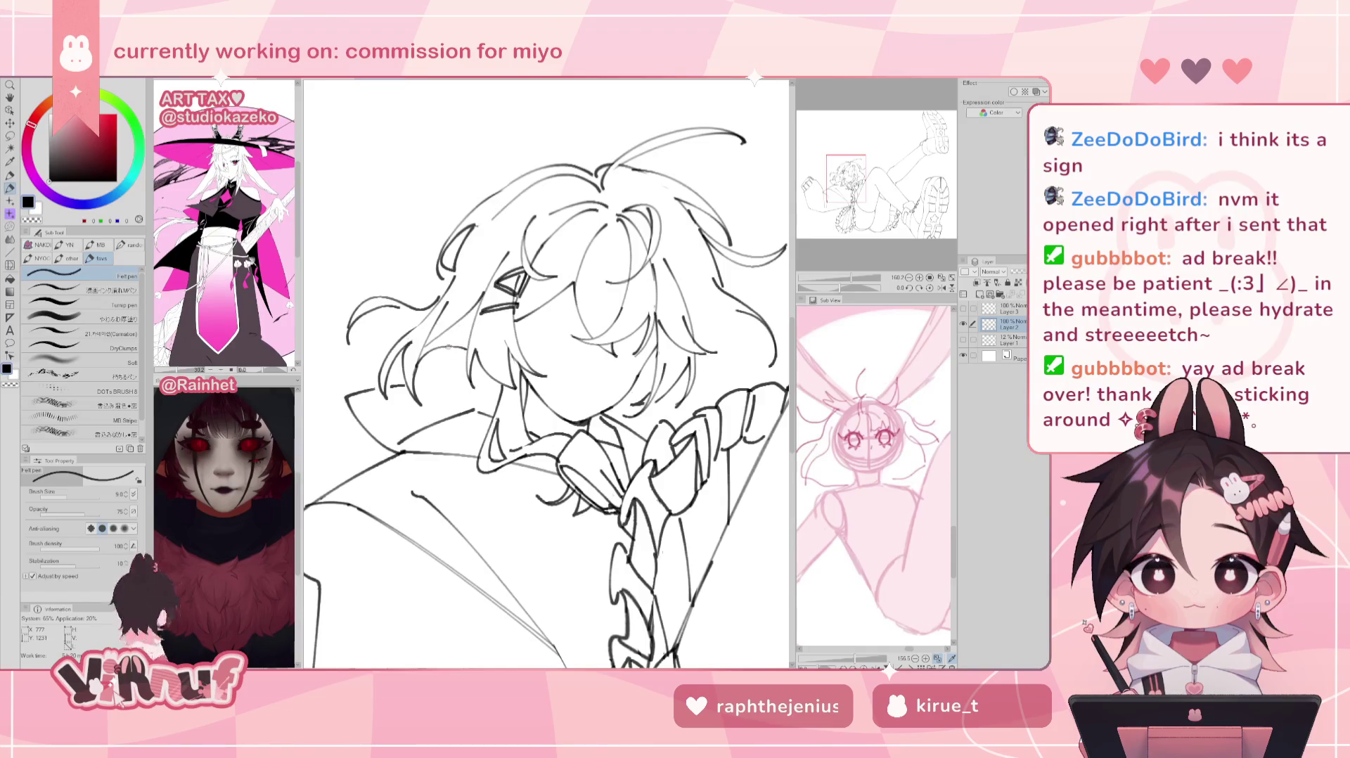
key(e)
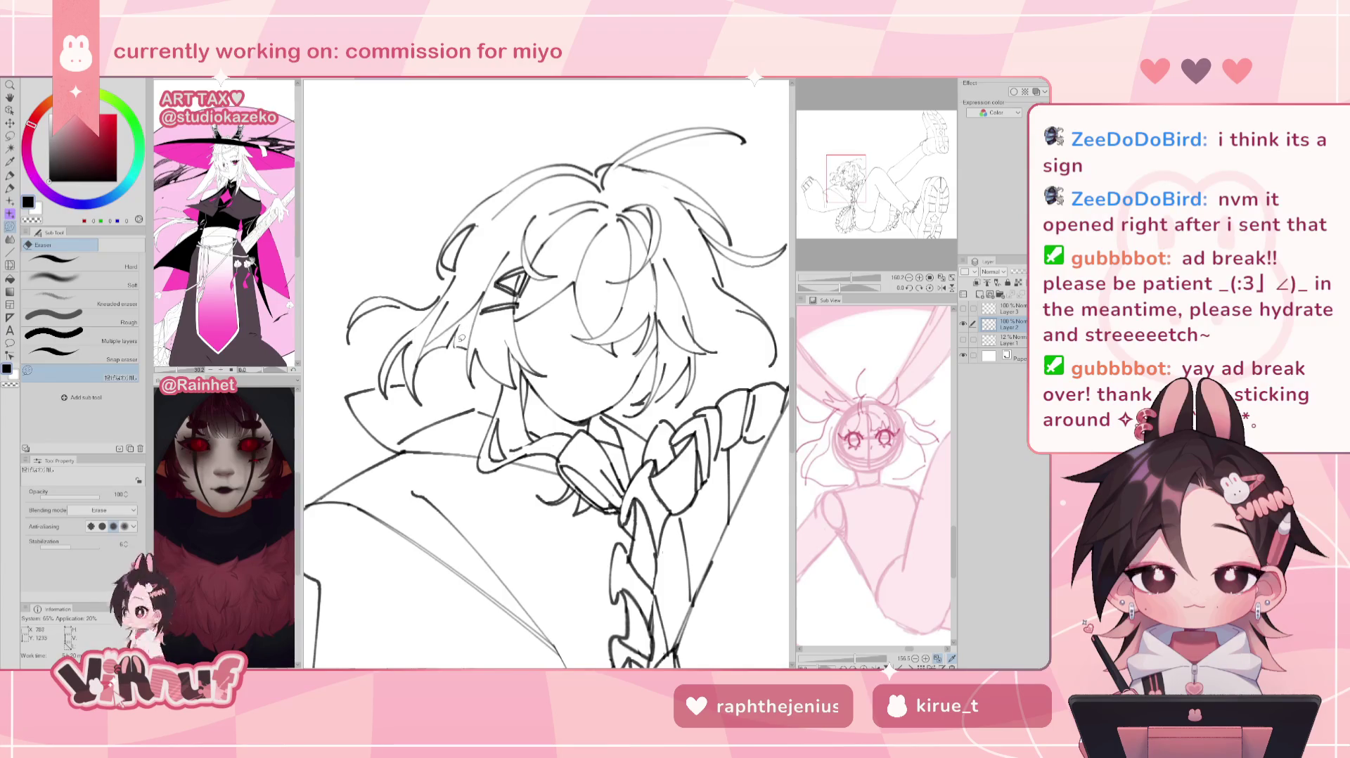
scroll(546, 372, down, 5)
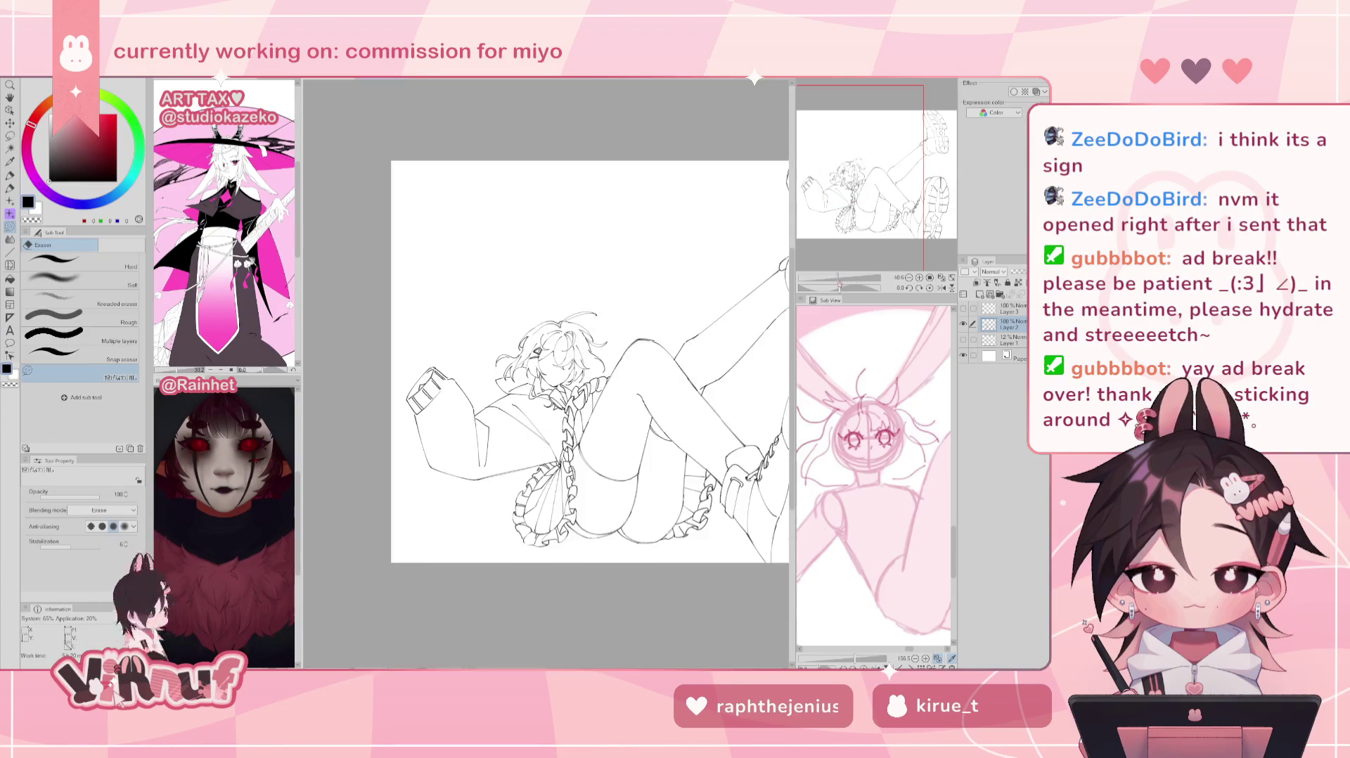
Step: Ink new strands on the left of the hair, mirroring the canvas to check
key(h)
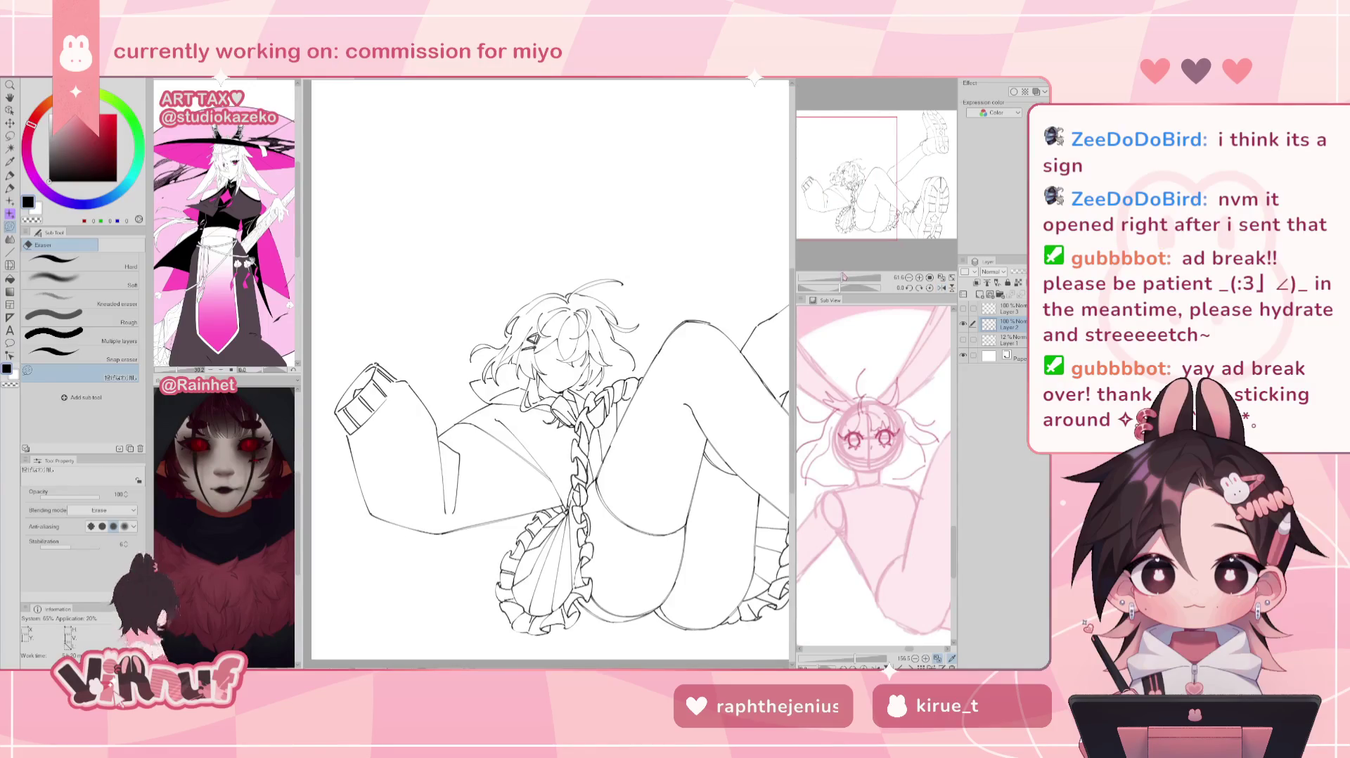
key(h)
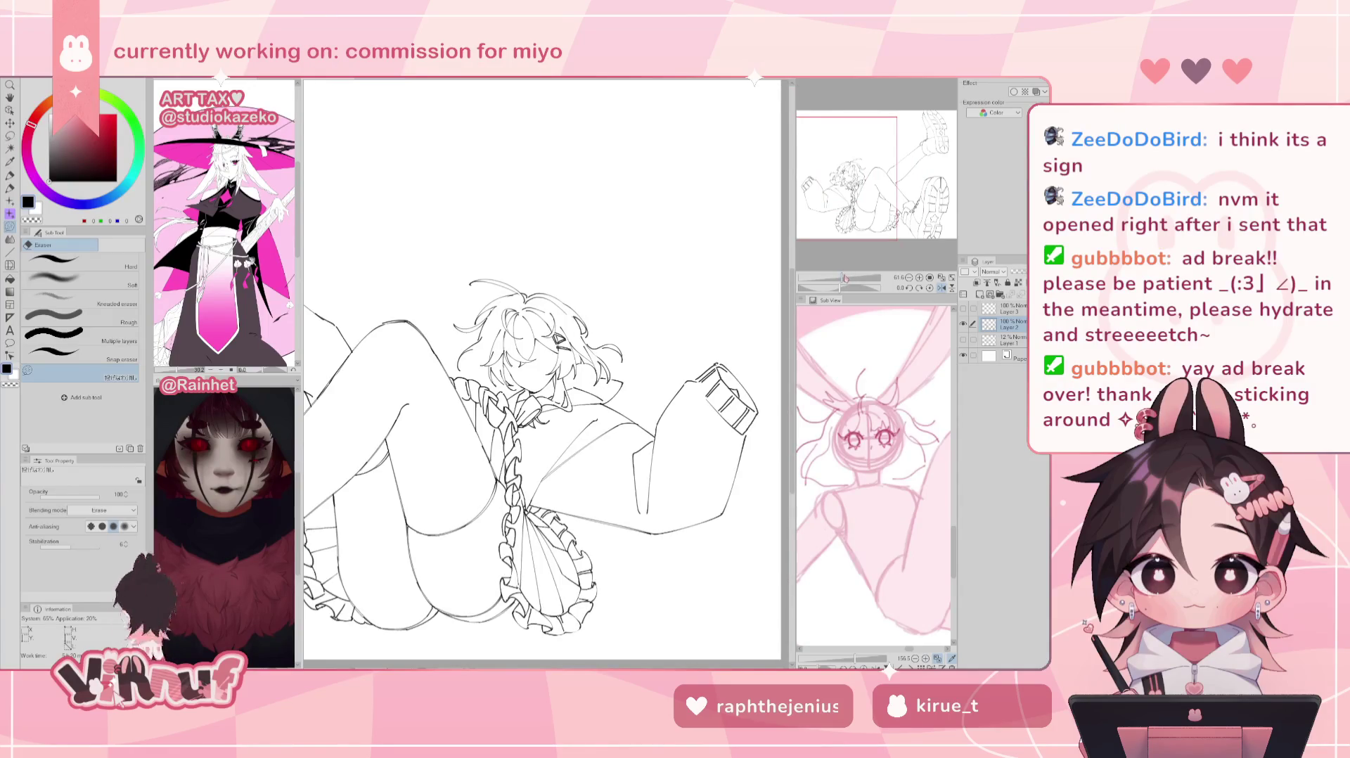
key(h)
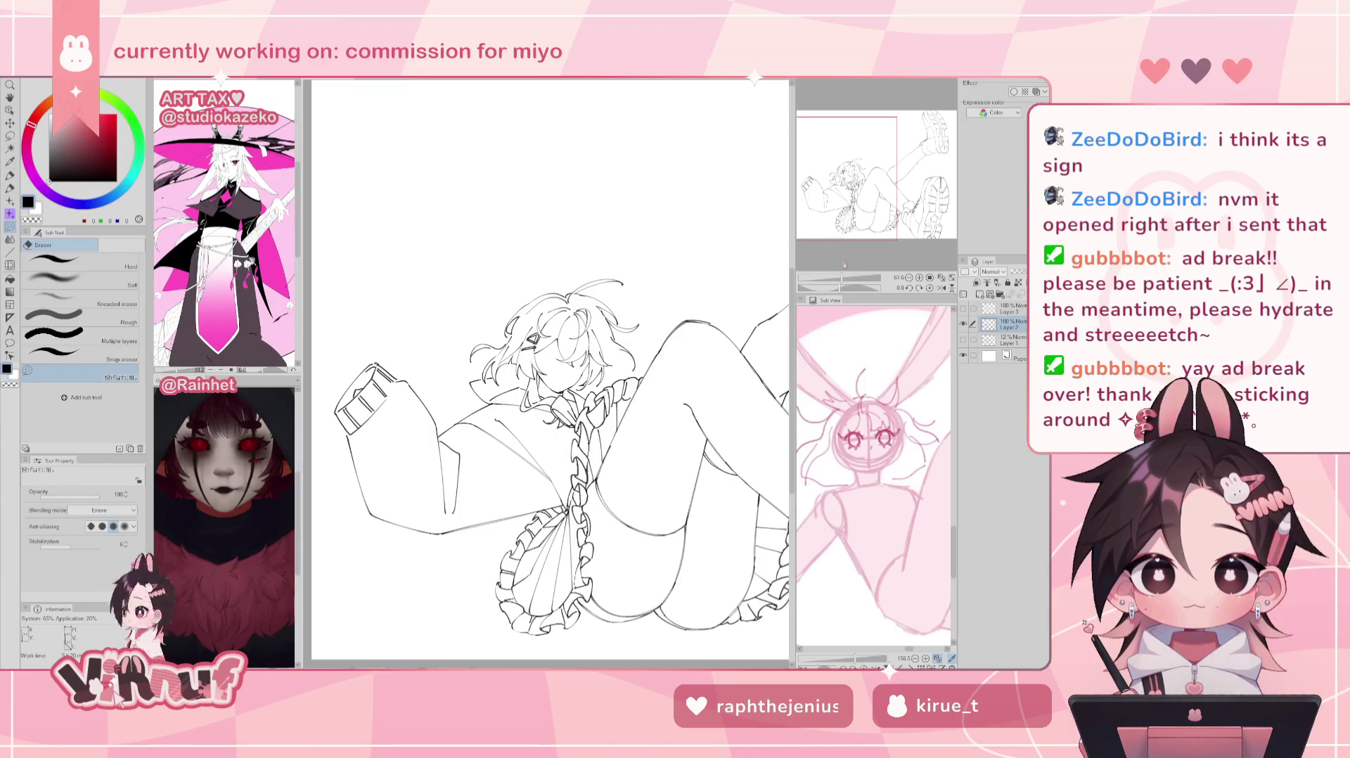
drag(841, 278, 848, 278)
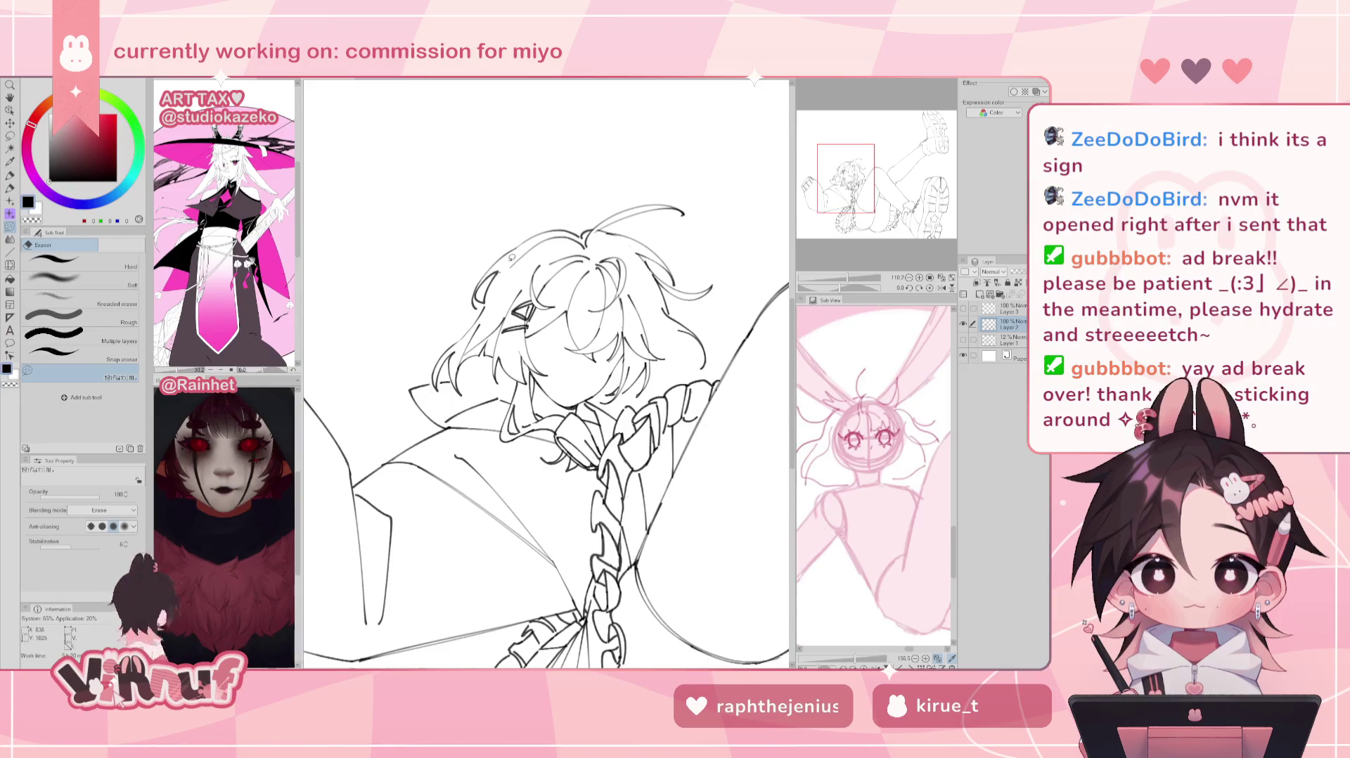
key(p)
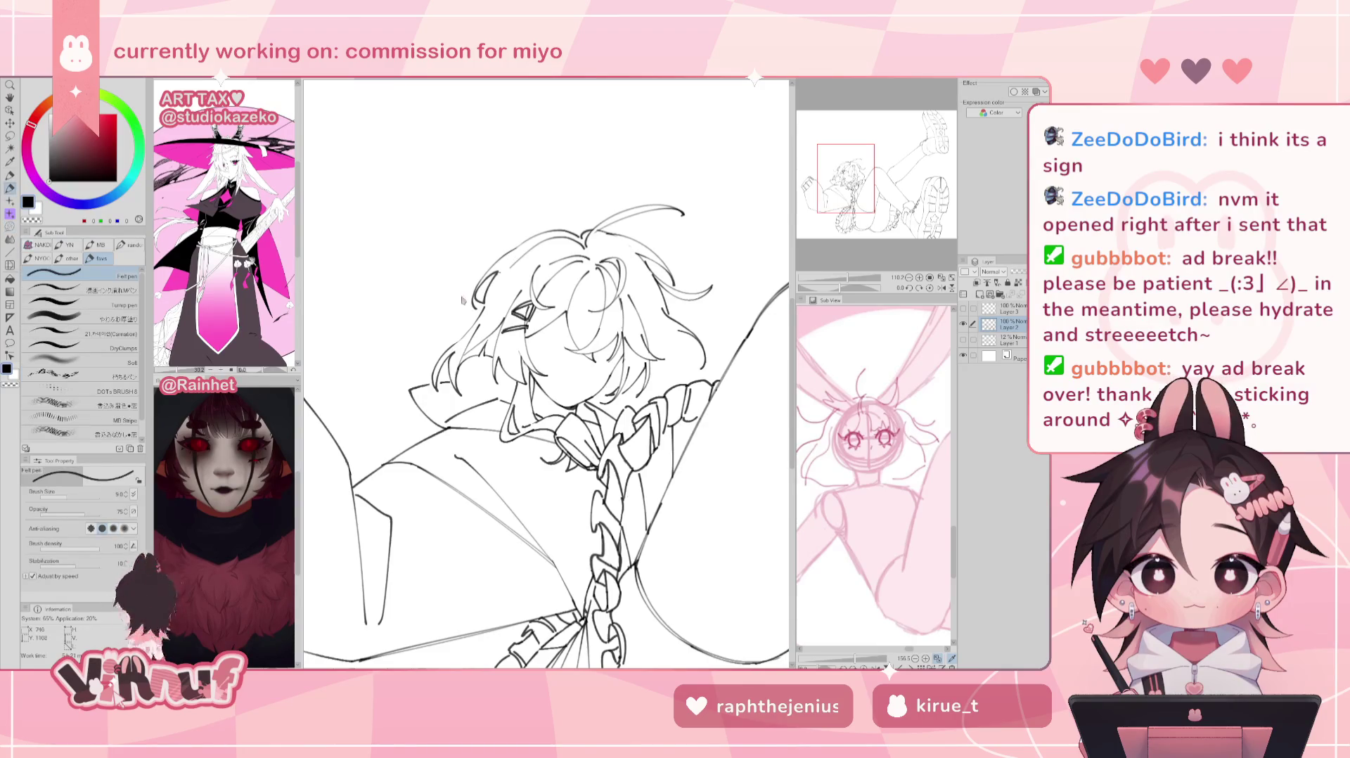
drag(457, 322, 430, 345)
key(ctrl+z)
key(ctrl+z)
key(ctrl+z)
key(h)
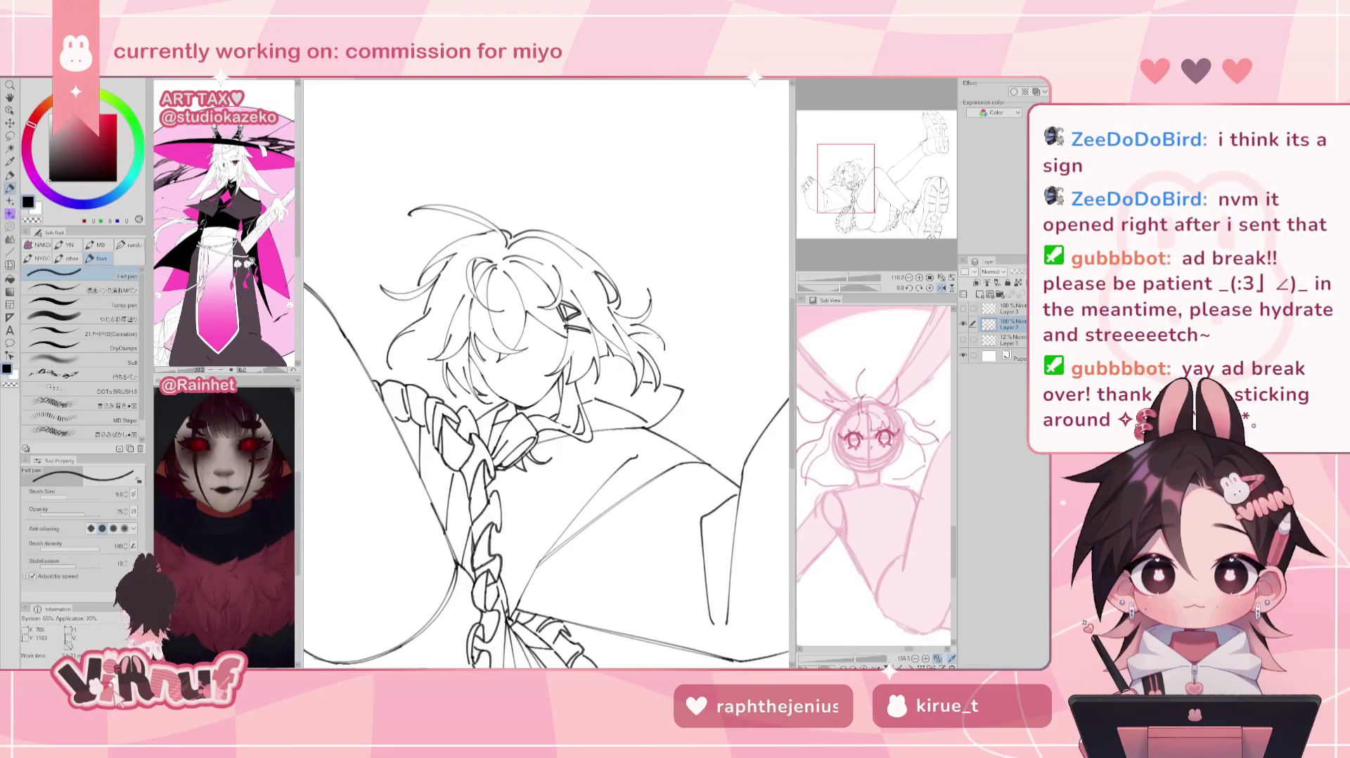
mouse_move(647, 343)
mouse_down()
mouse_move(683, 350)
mouse_move(637, 341)
mouse_up()
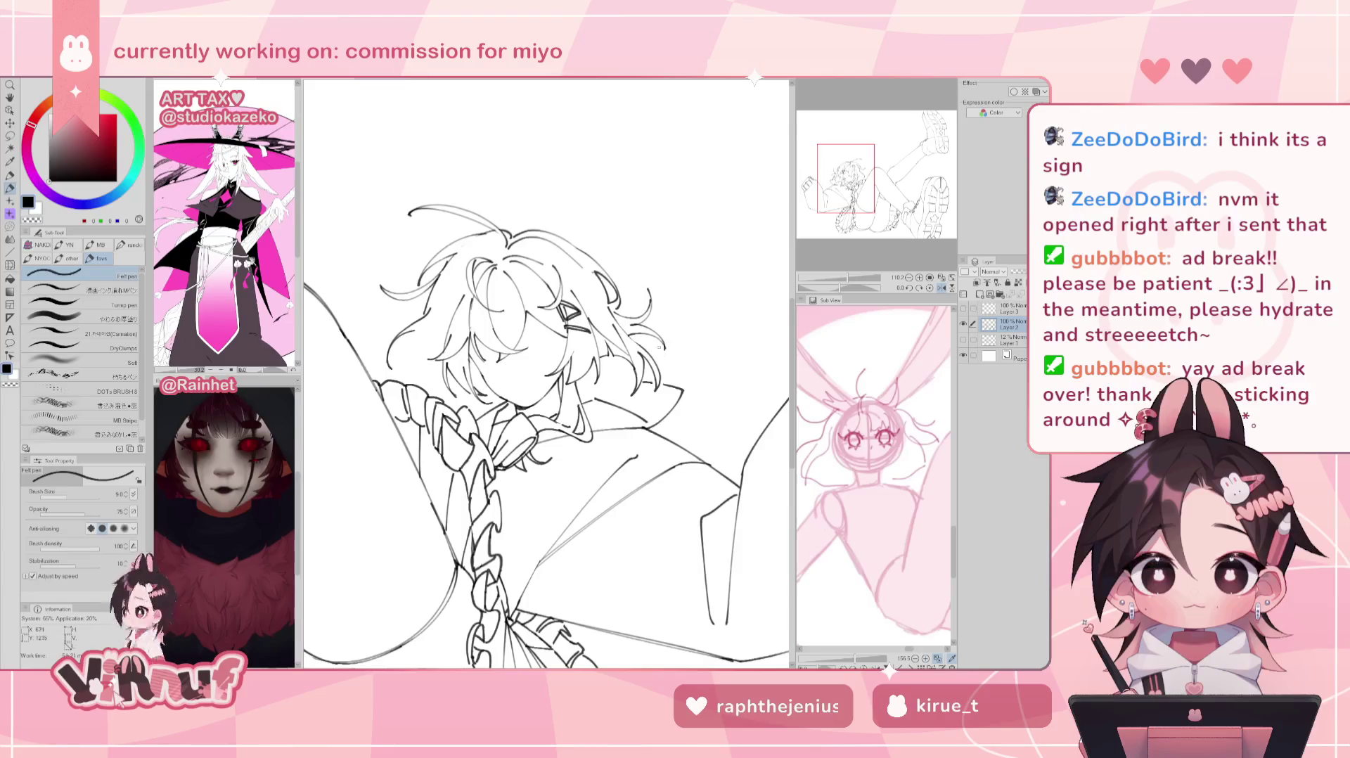
key(h)
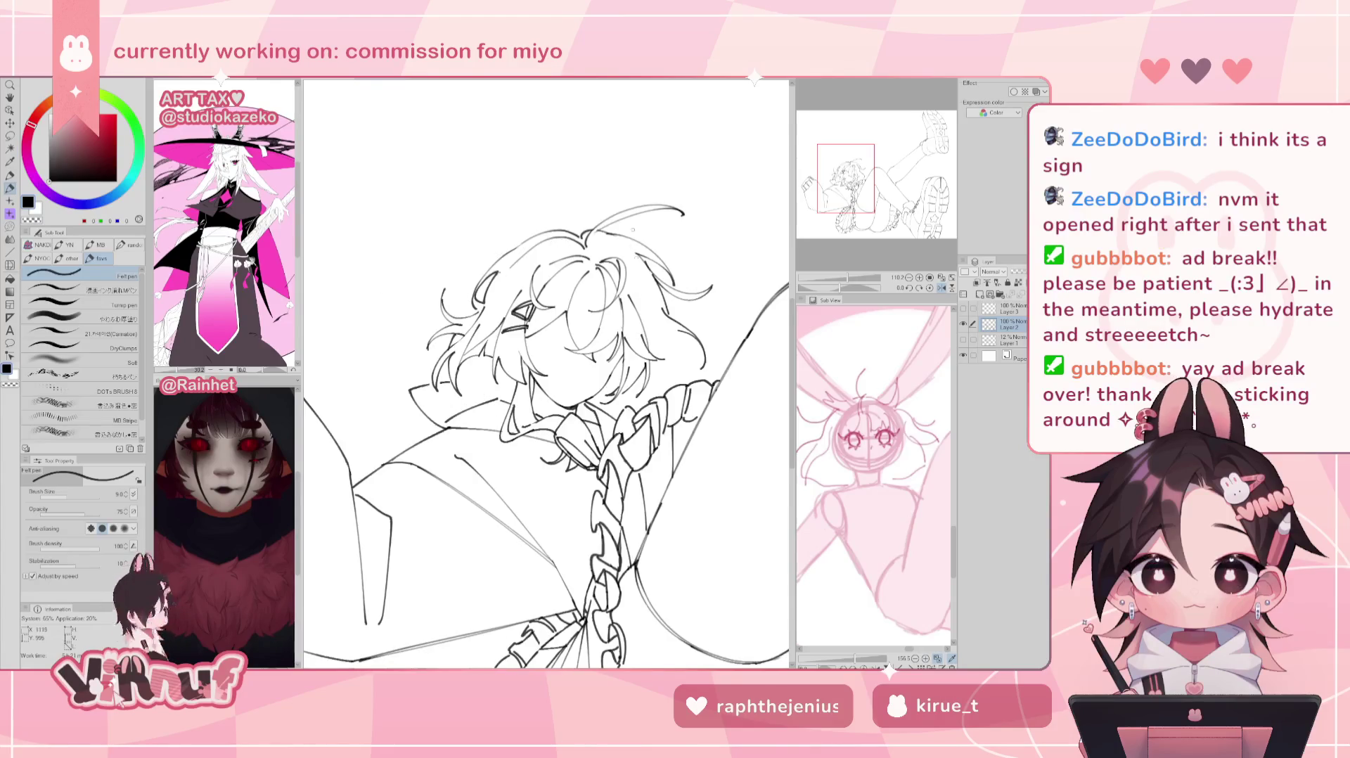
Step: Ink a curved hair strand, then show the rough sketch layer and add a new raster layer
key(e)
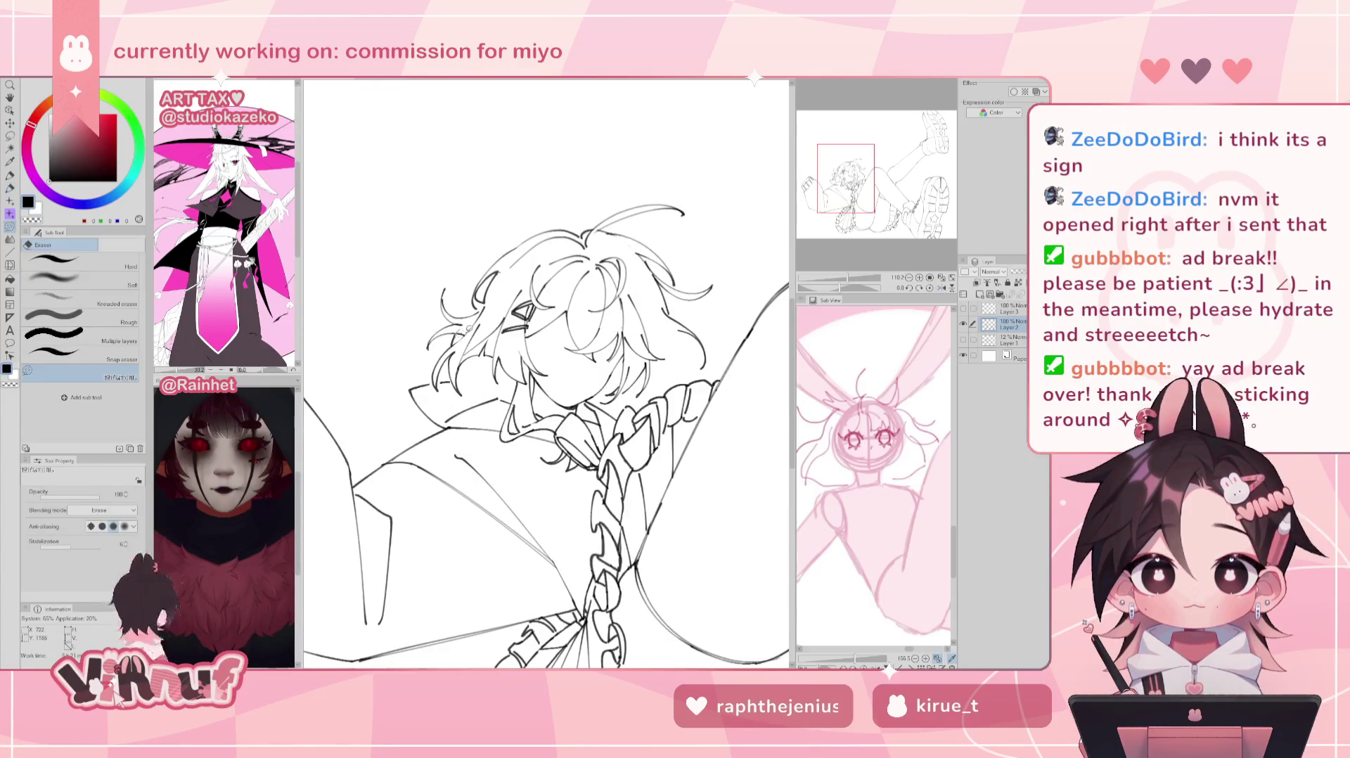
drag(855, 278, 848, 278)
key(p)
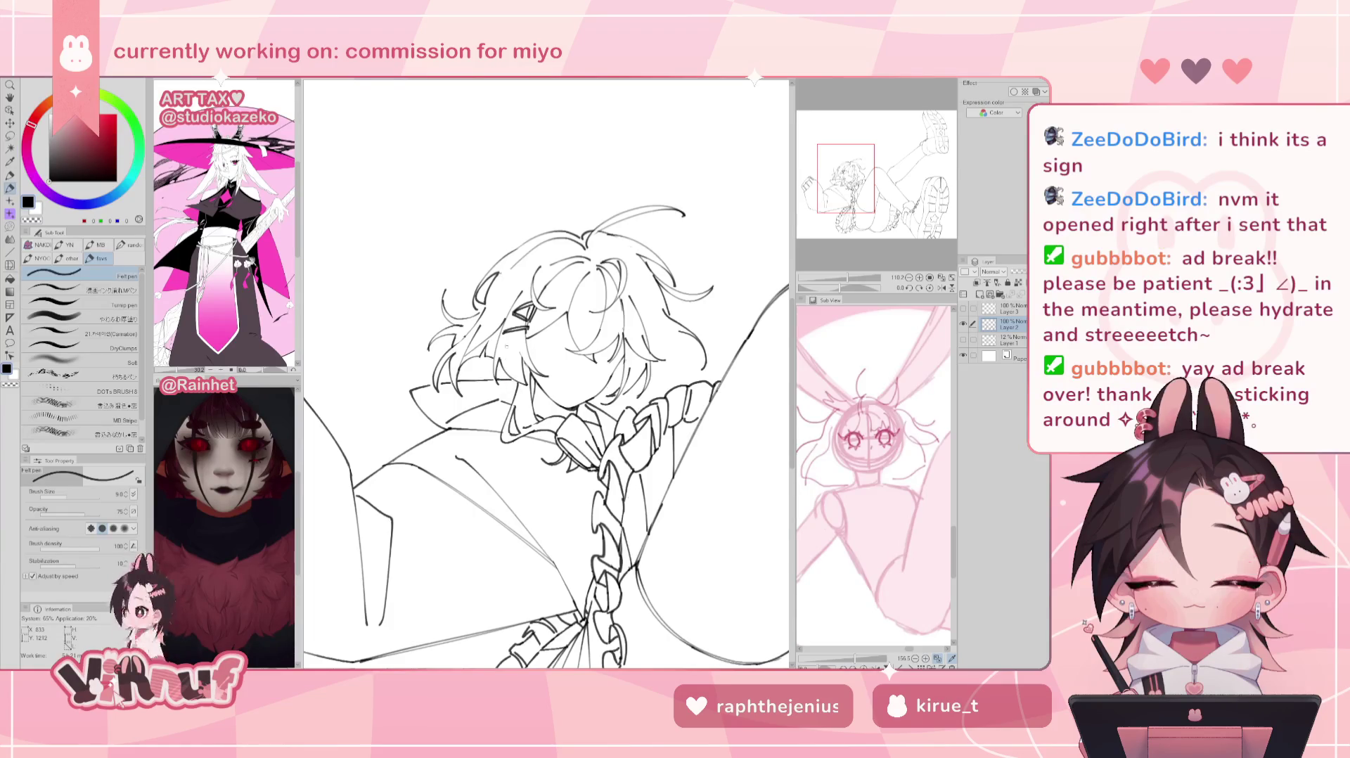
drag(849, 277, 851, 284)
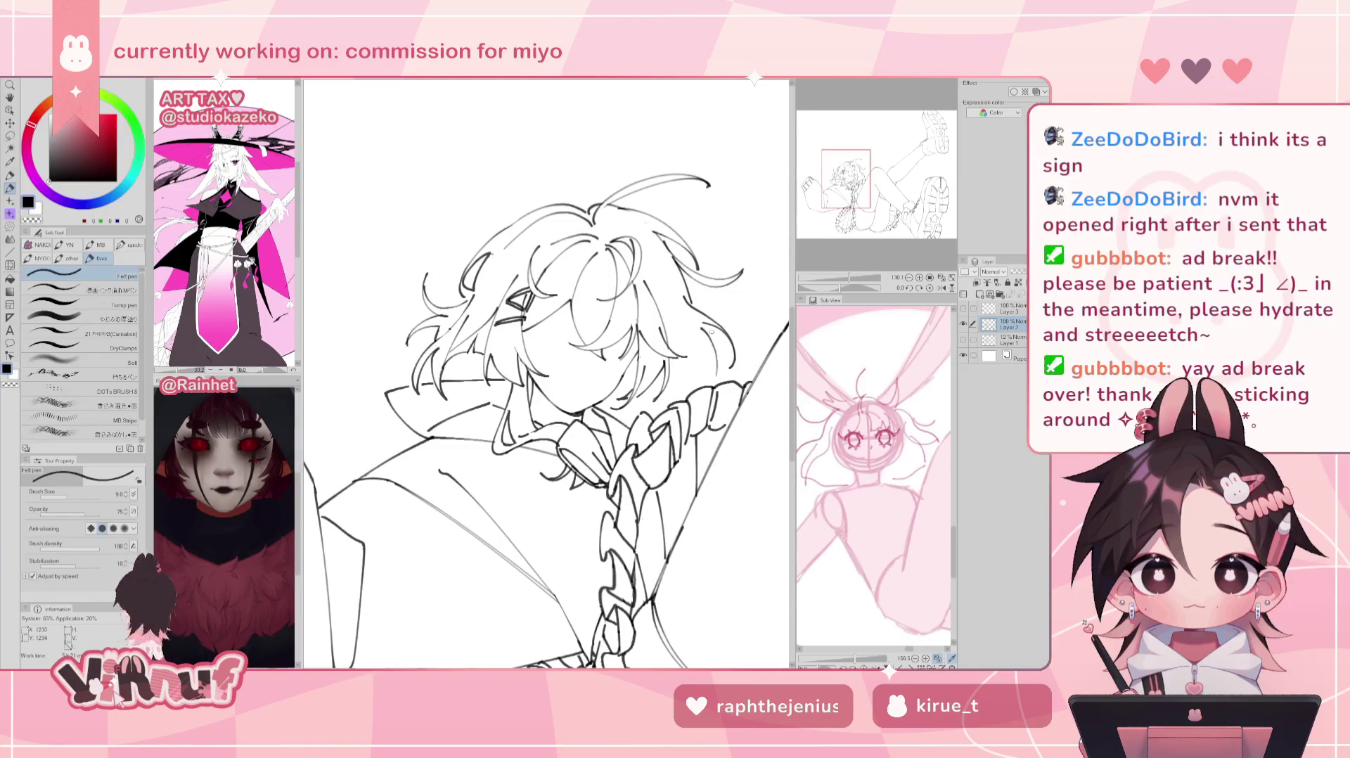
drag(703, 325, 705, 367)
key(h)
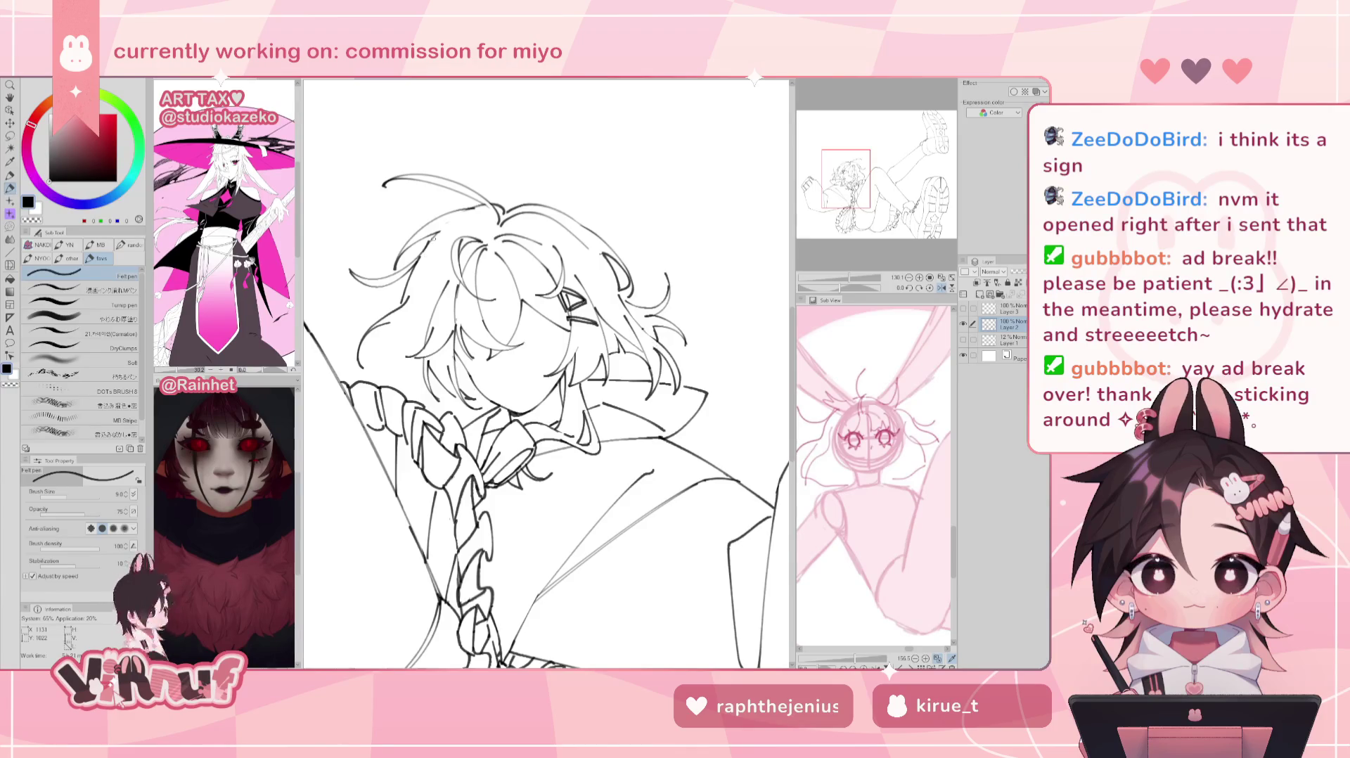
key(h)
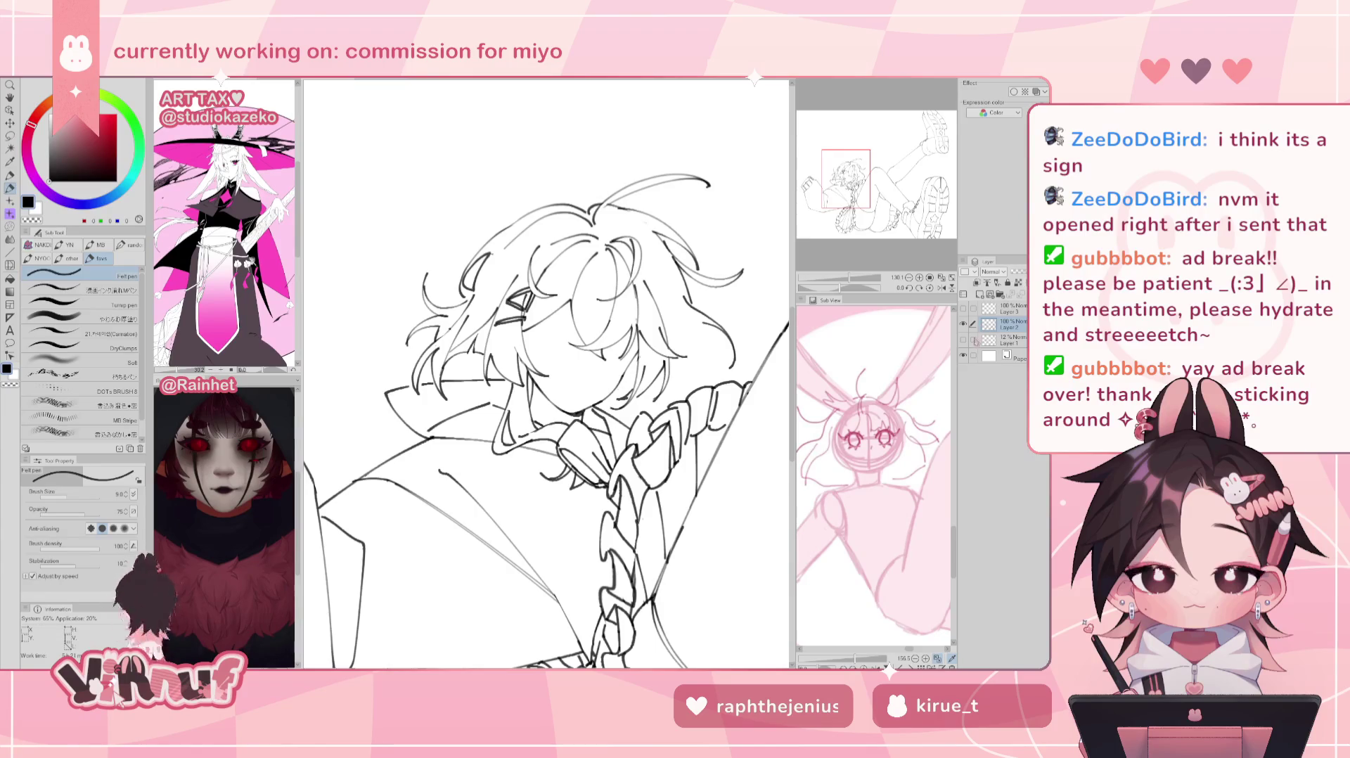
click(963, 339)
click(979, 294)
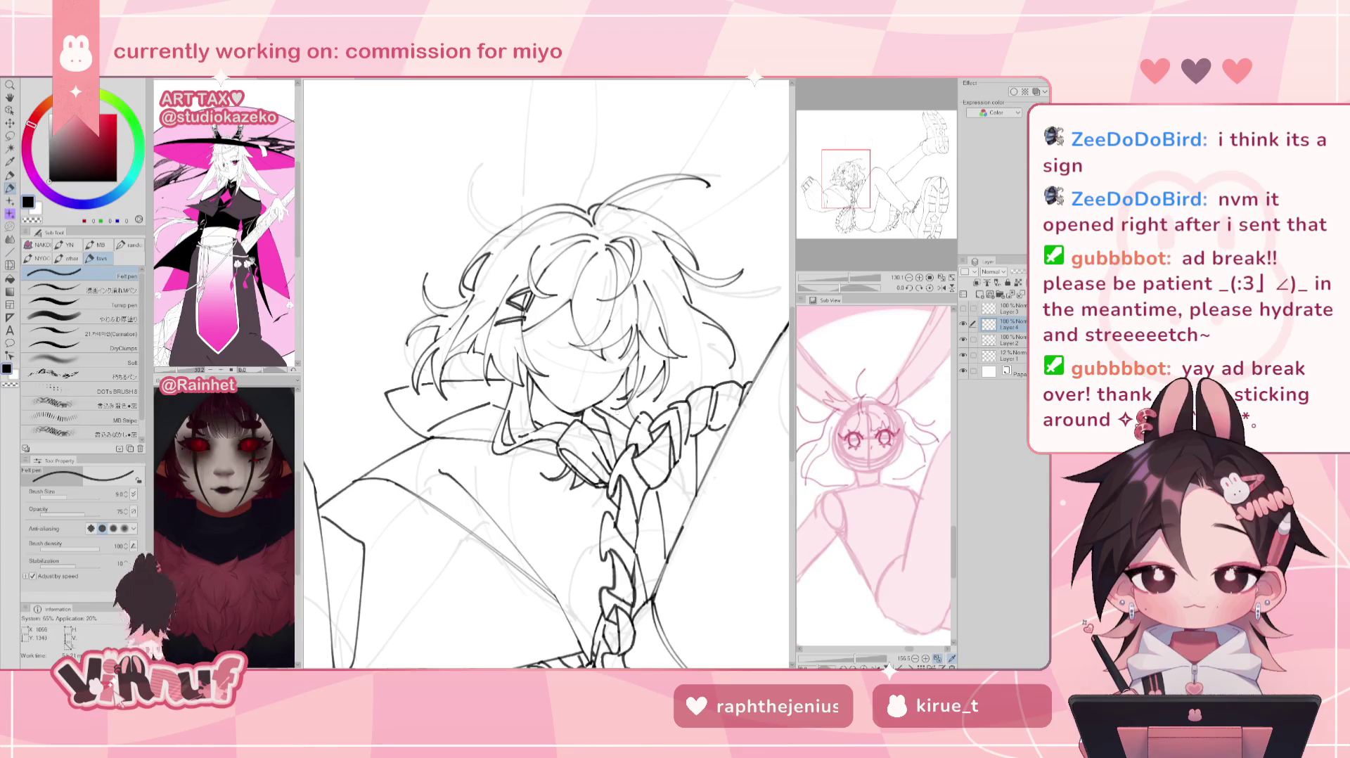
Step: Ink a short stroke near the collar and mirror the view to check it
drag(610, 397, 621, 440)
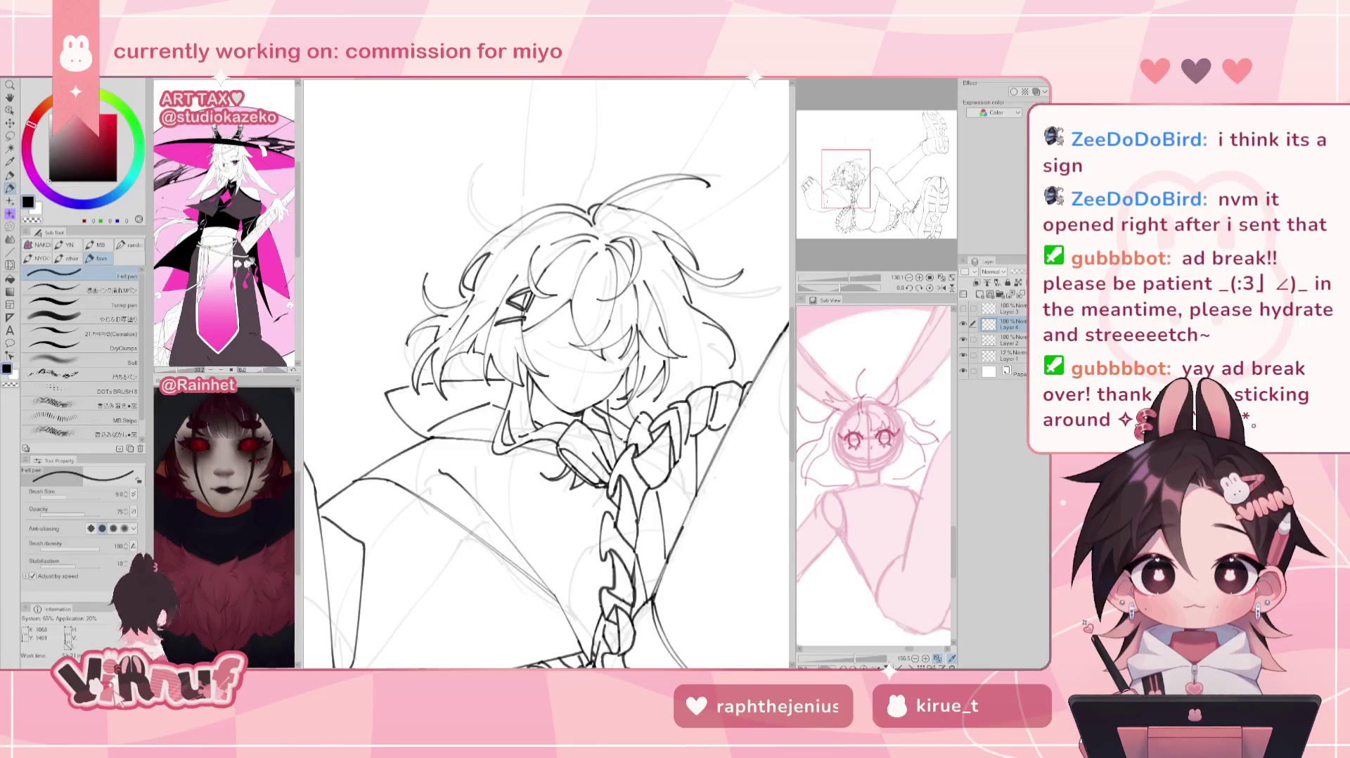
key(h)
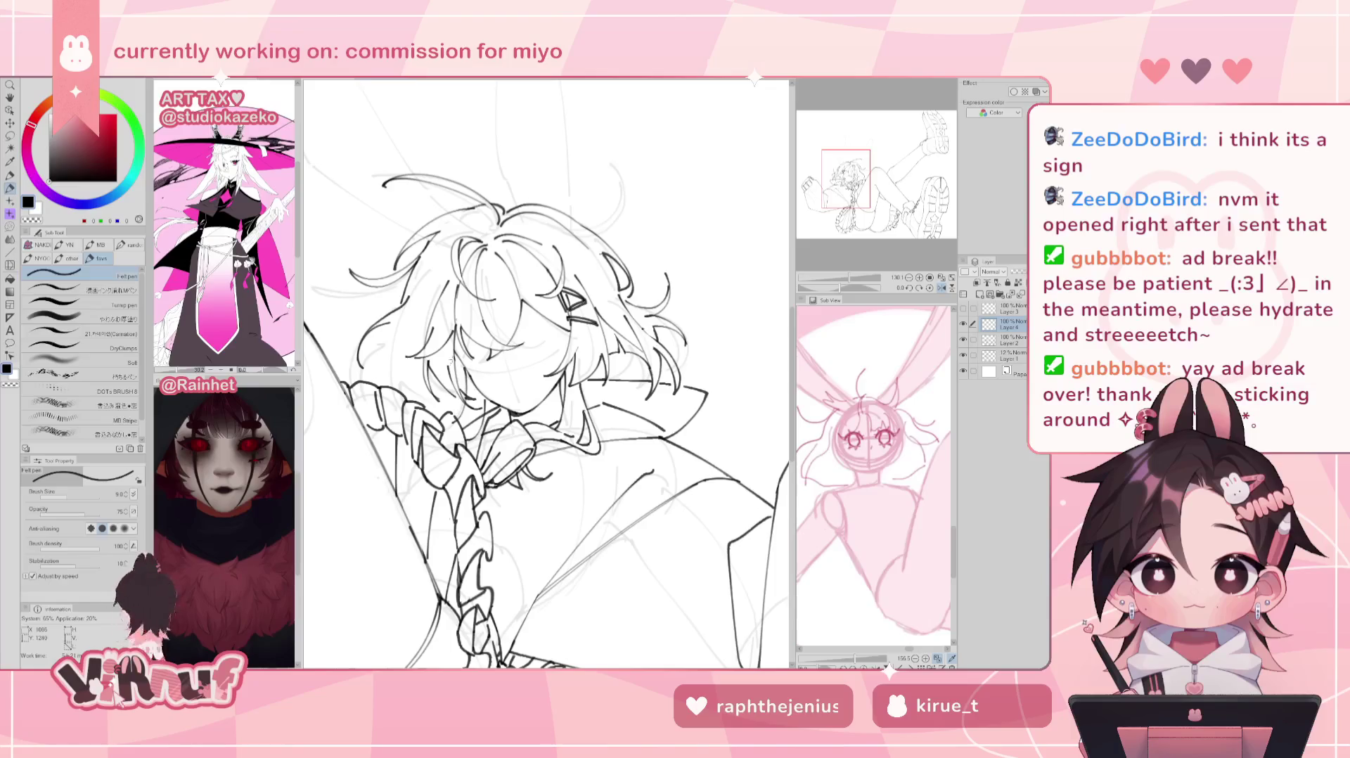
key(h)
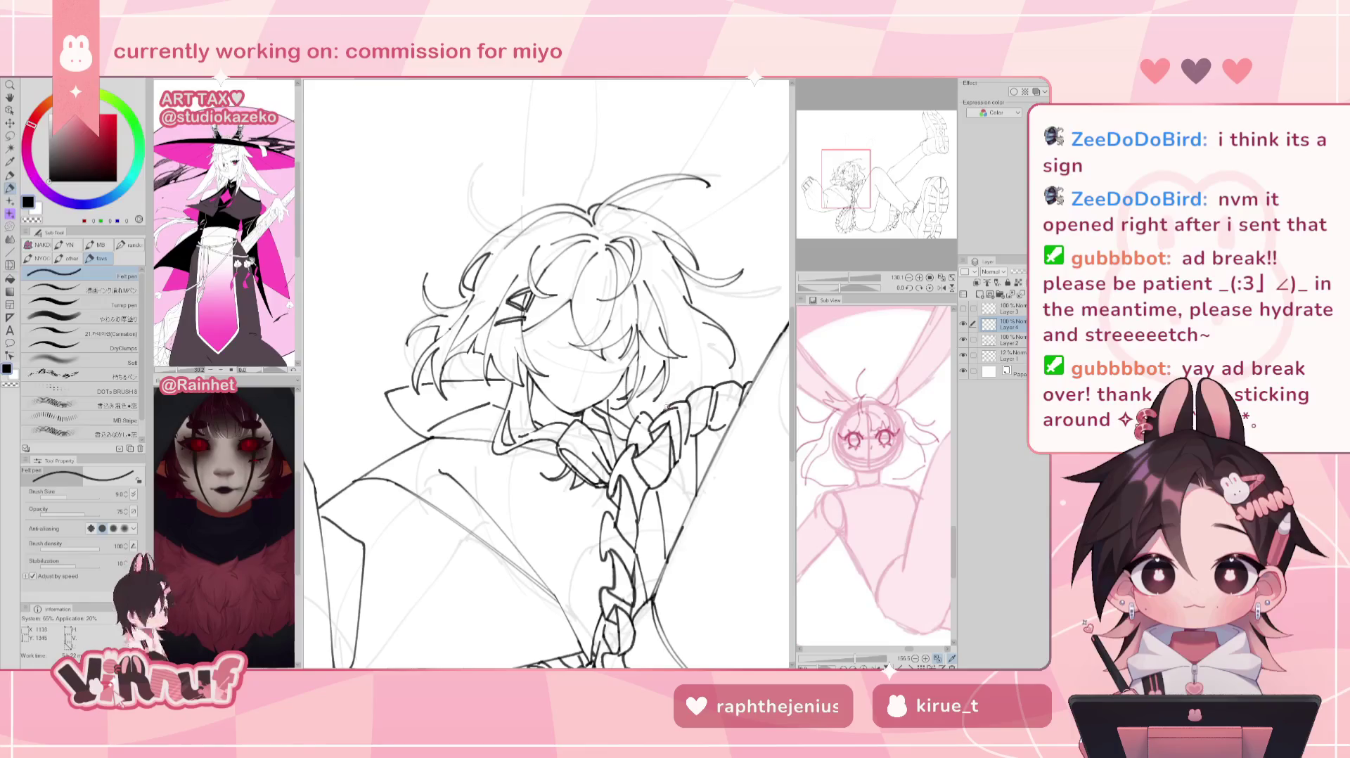
key(e)
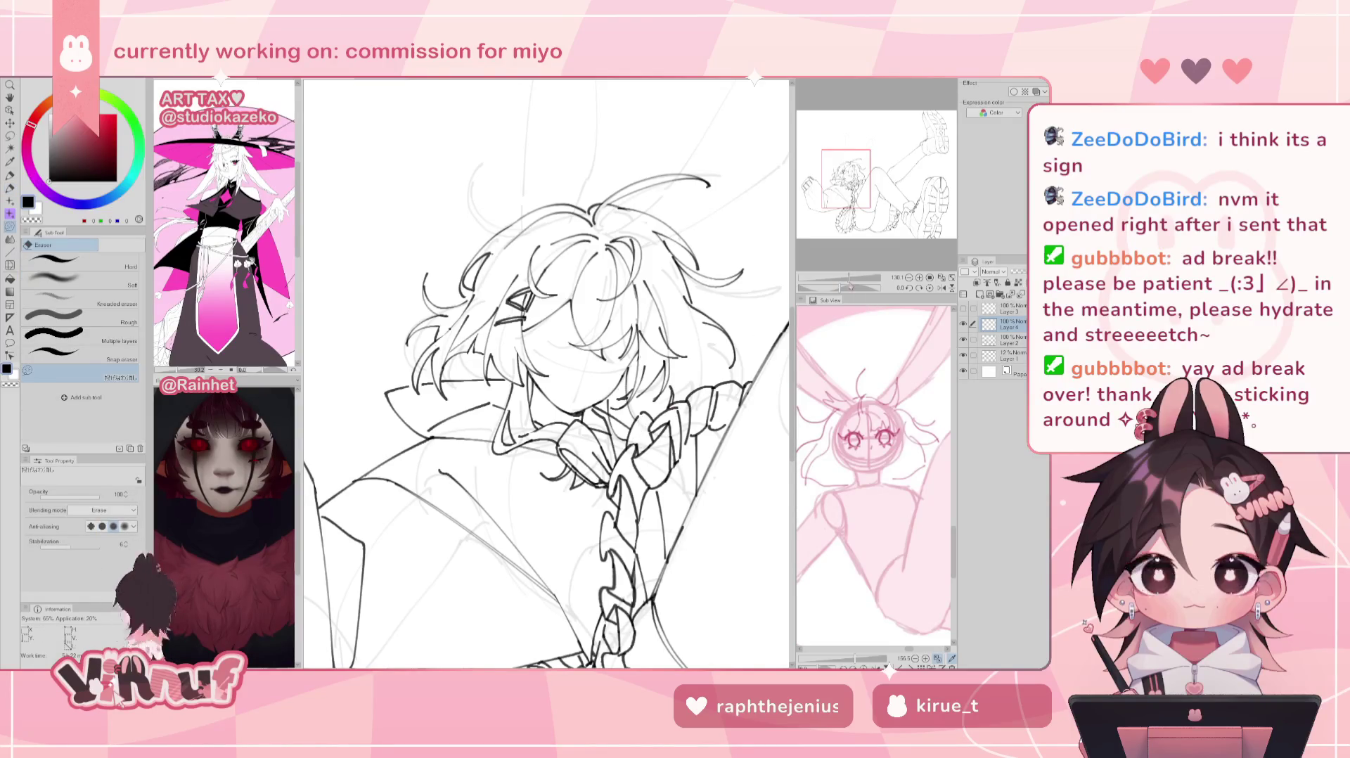
scroll(547, 373, down, 5)
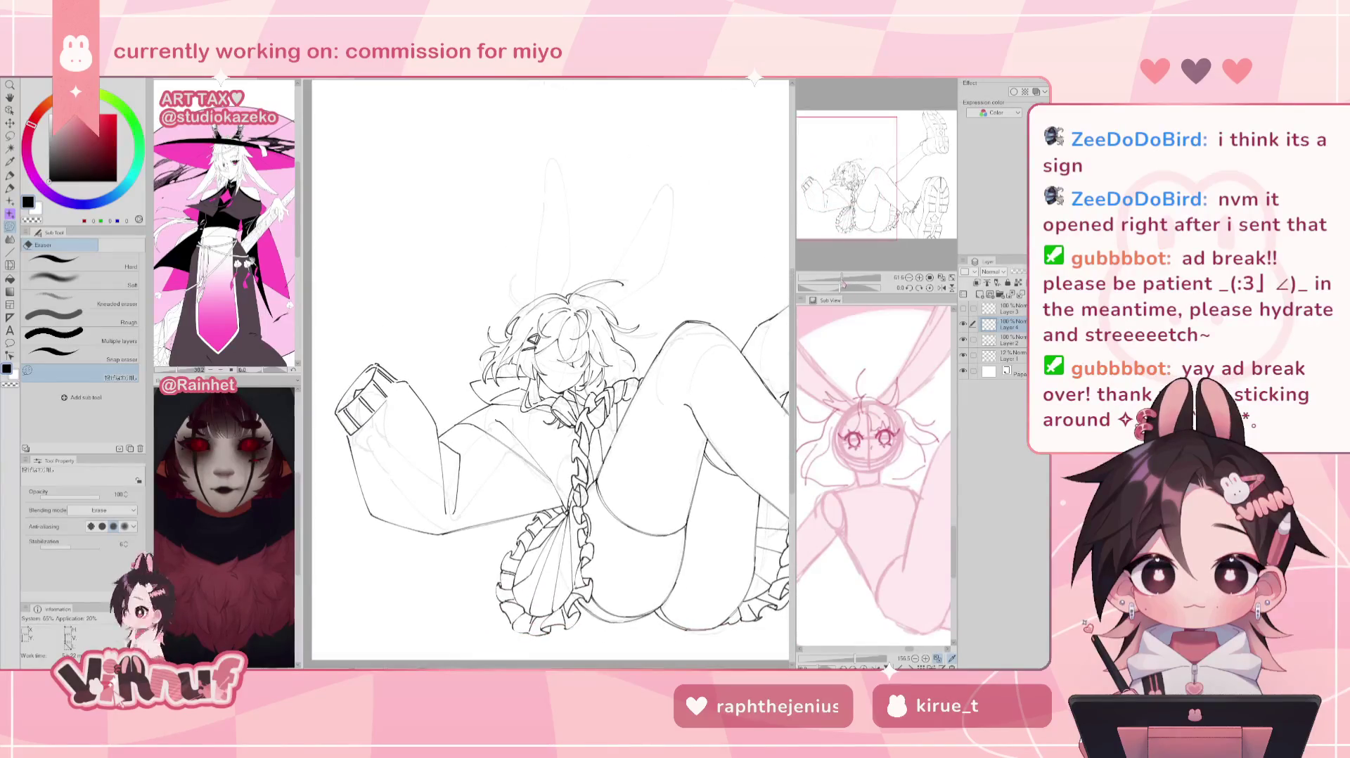
scroll(543, 373, up, 3)
scroll(543, 373, up, 2)
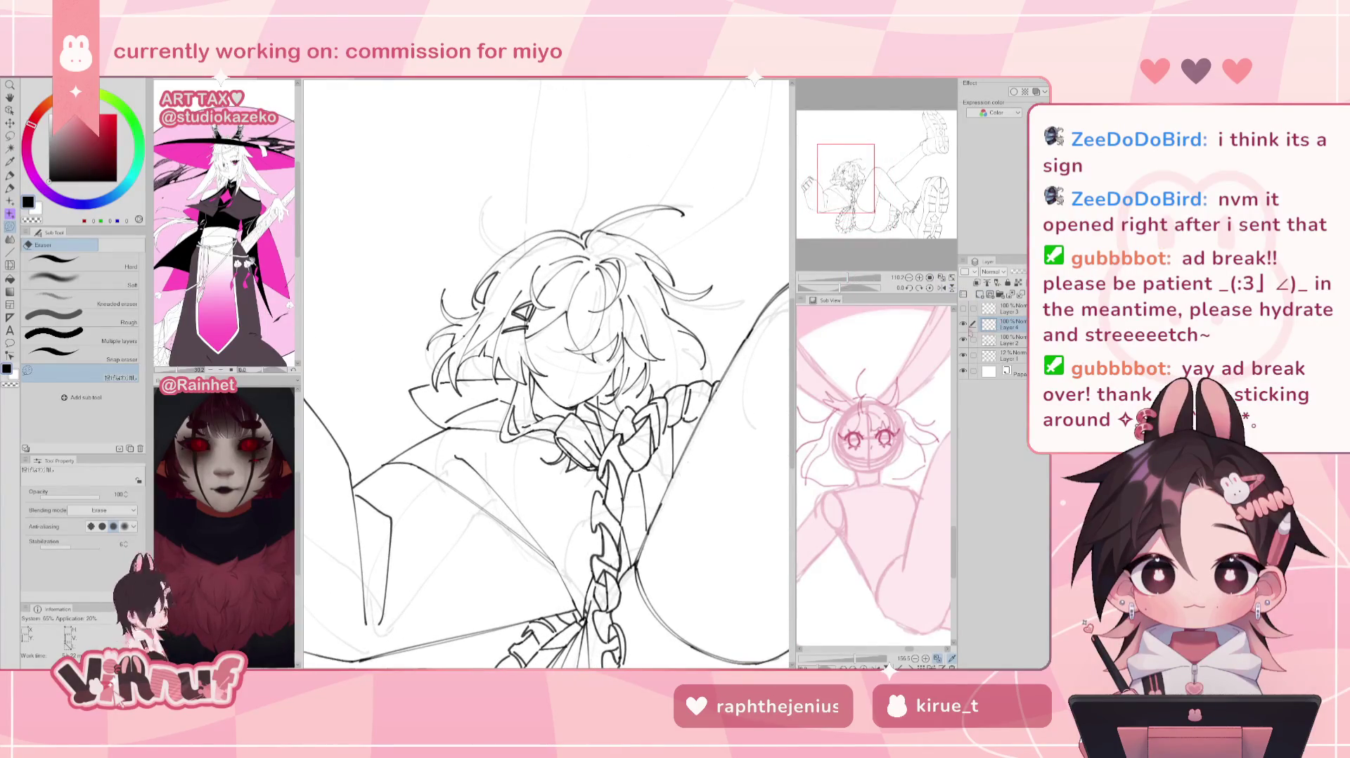
Step: Make Layer 2 active, delete unused Layer 4, and add a new layer above the lineart
click(1007, 340)
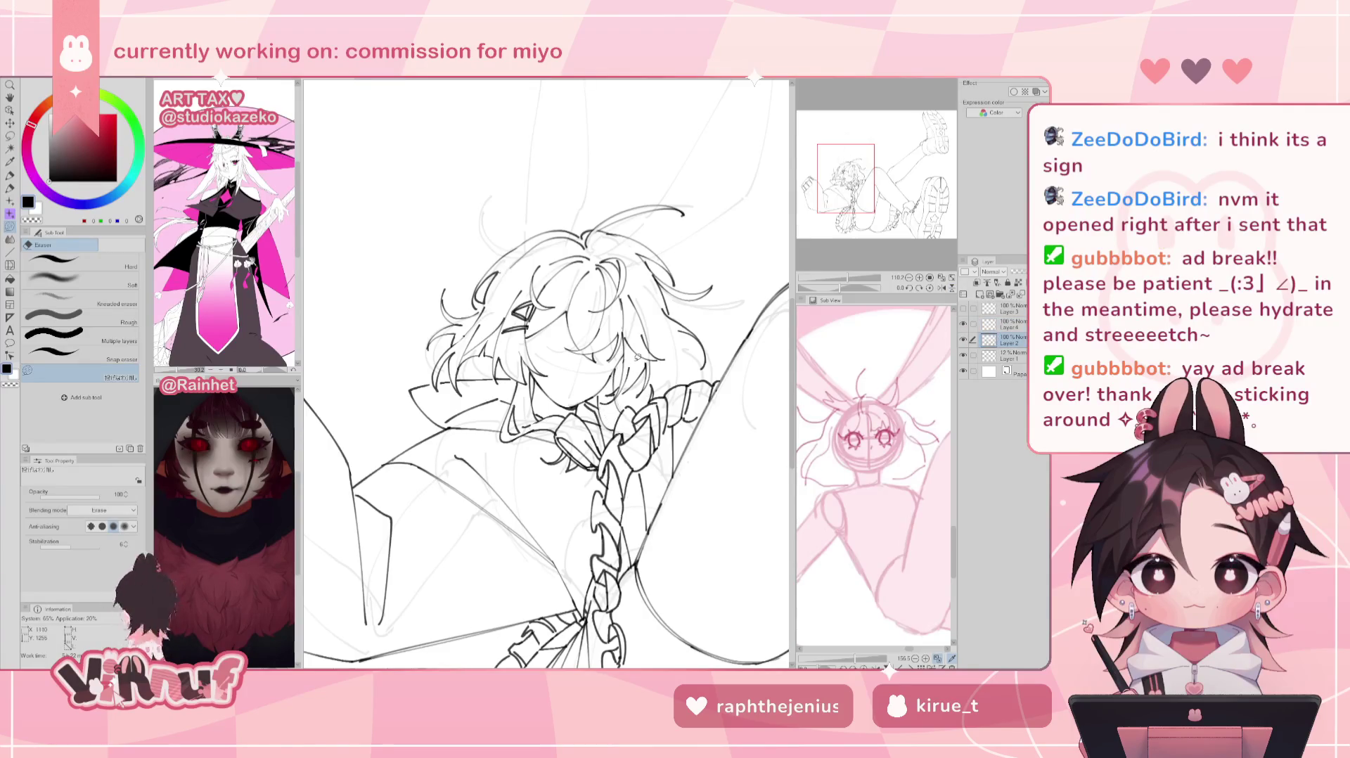
drag(1015, 328, 1020, 294)
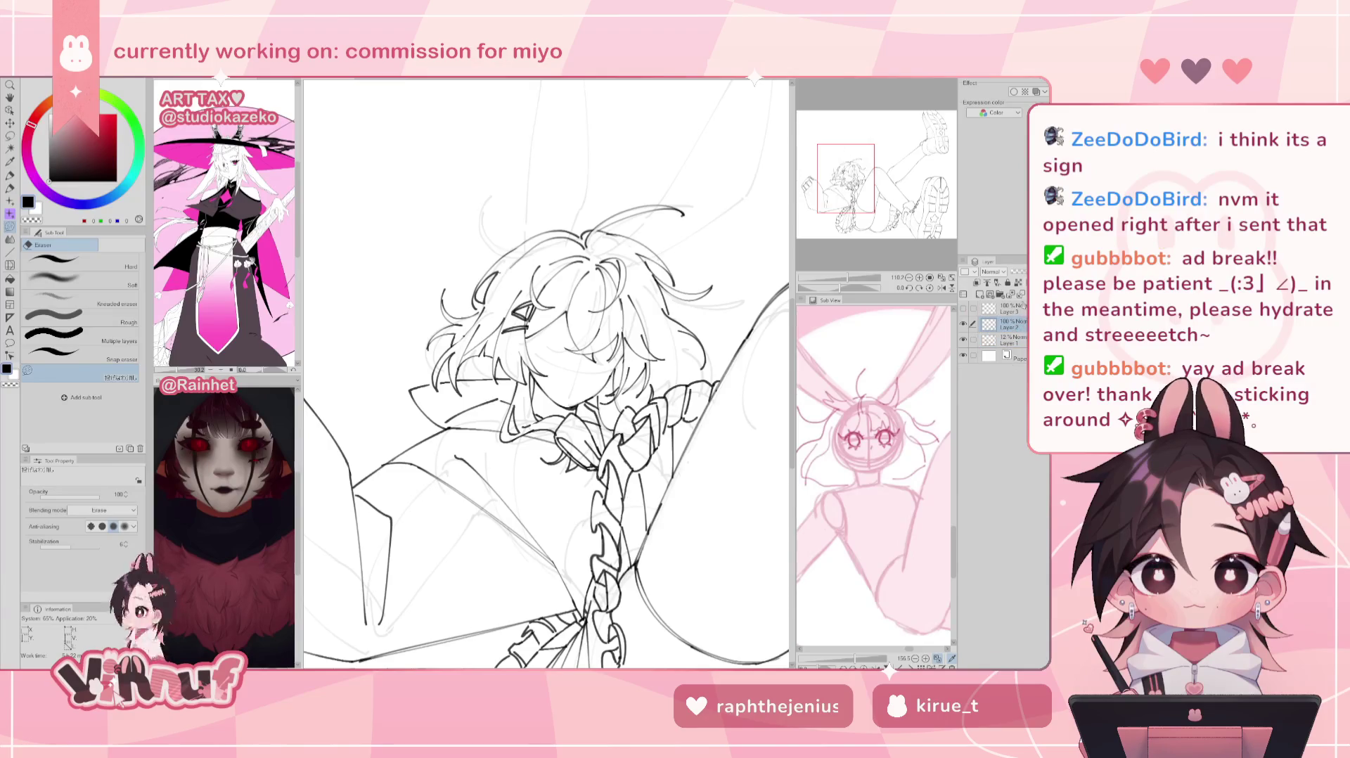
scroll(547, 372, down, 5)
scroll(546, 373, up, 4)
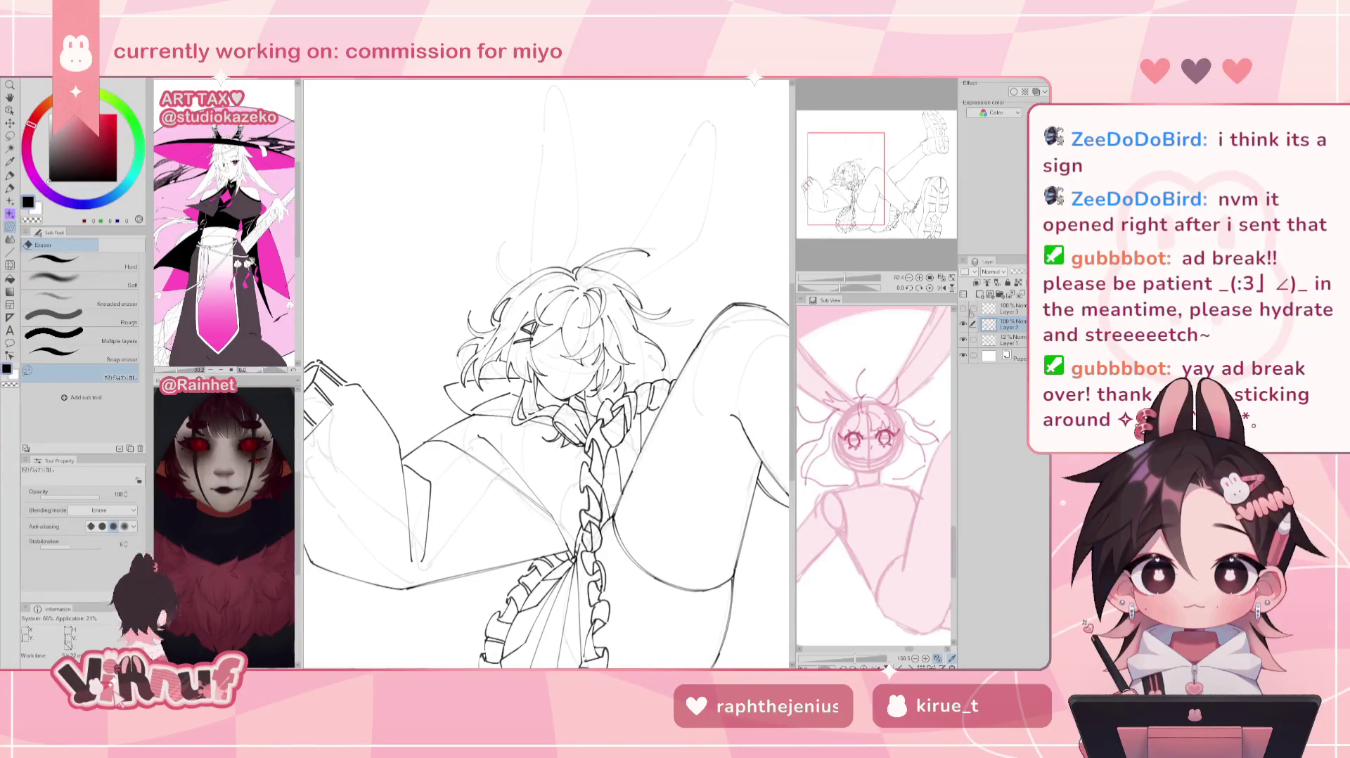
key(p)
click(964, 325)
click(963, 325)
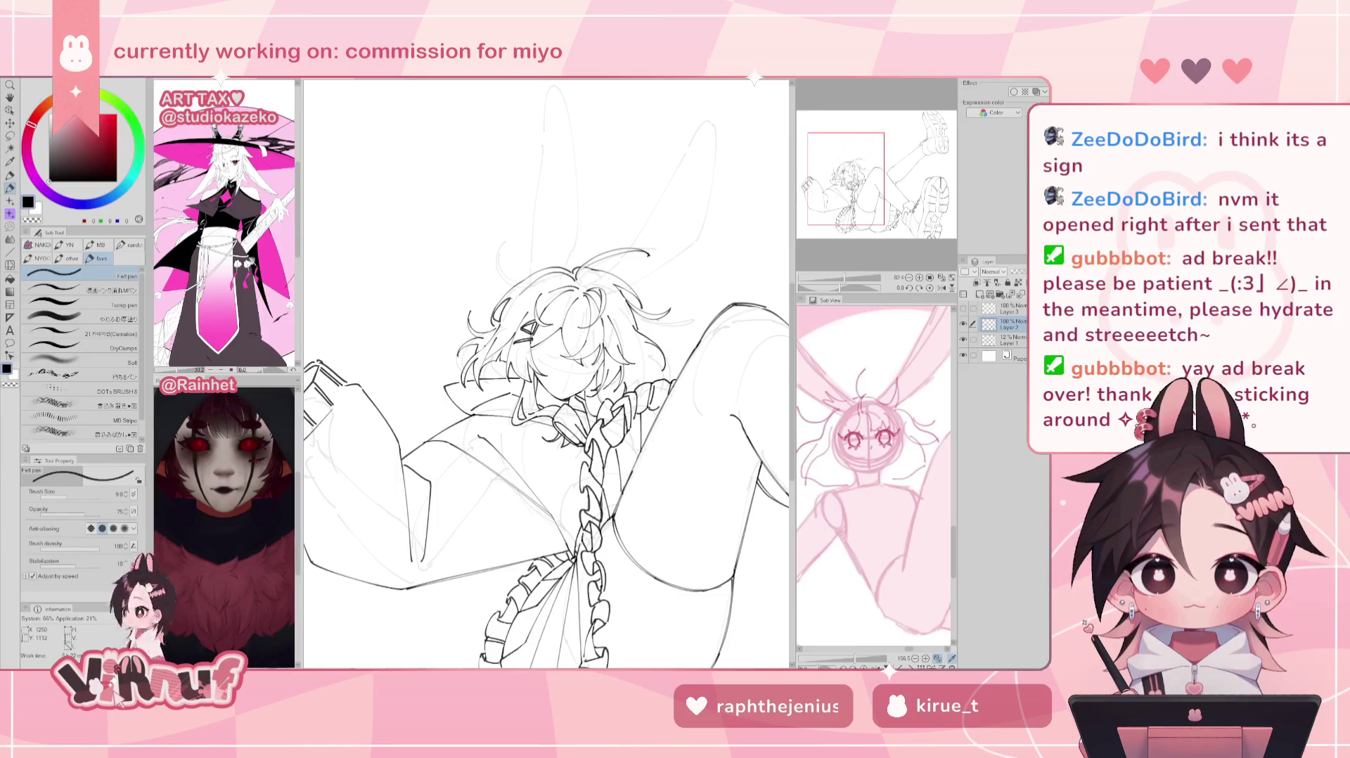
key(ctrl+shift+n)
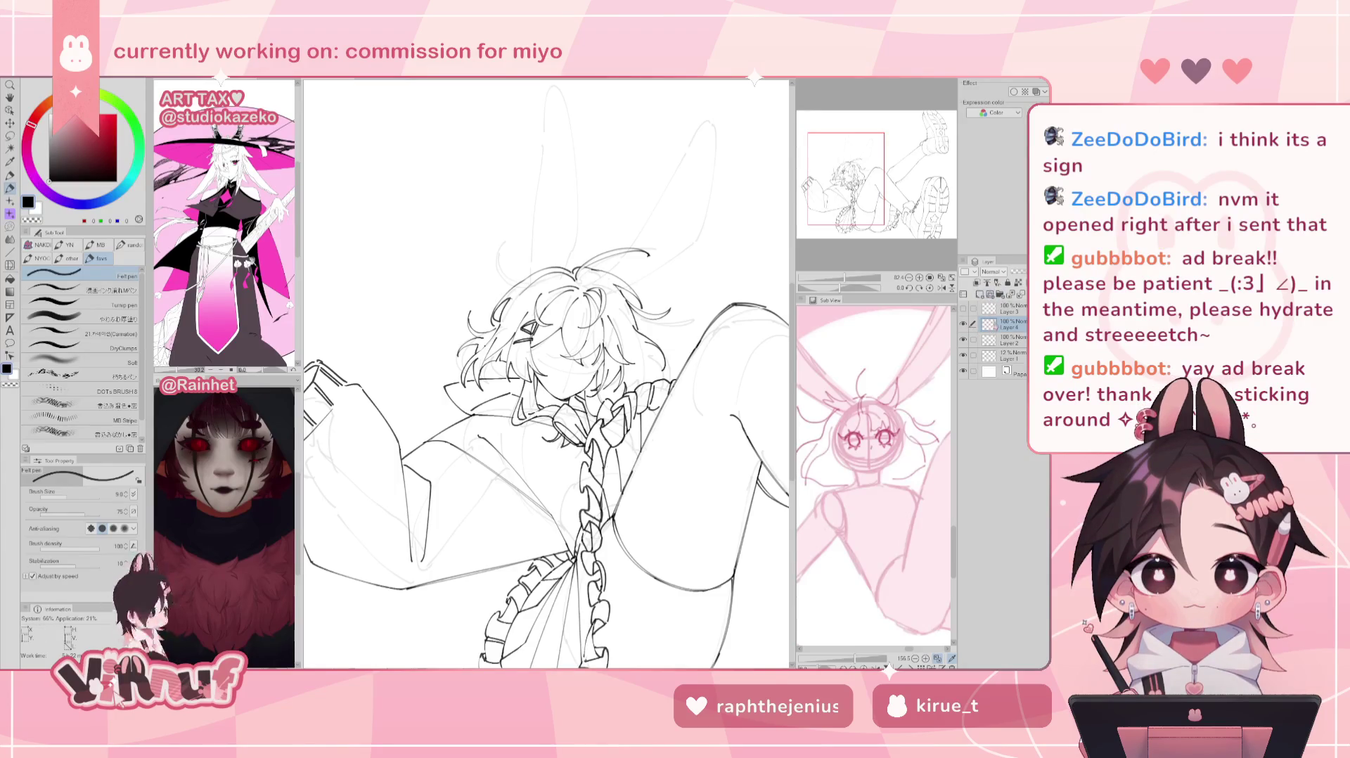
Step: Ink more hair strokes, then zoom out and mirror the canvas to check balance
key(h)
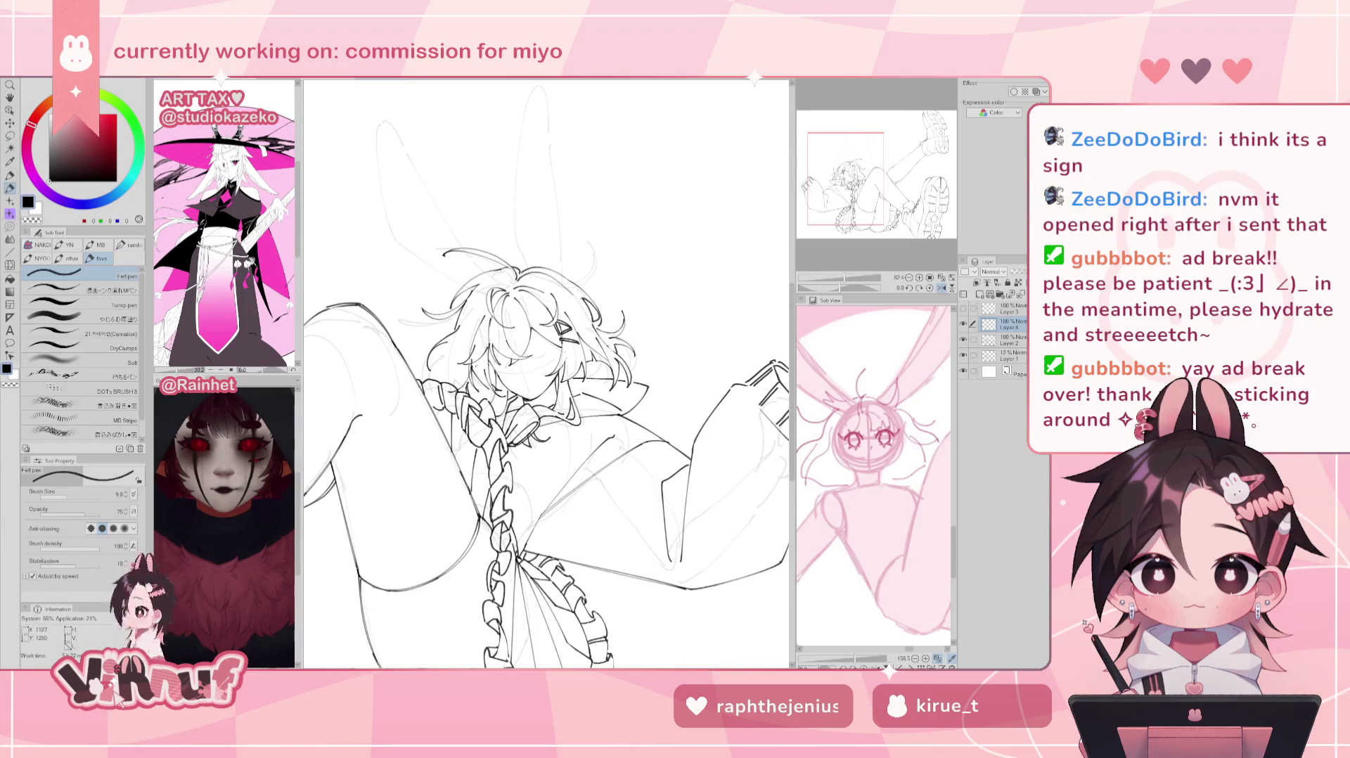
key(h)
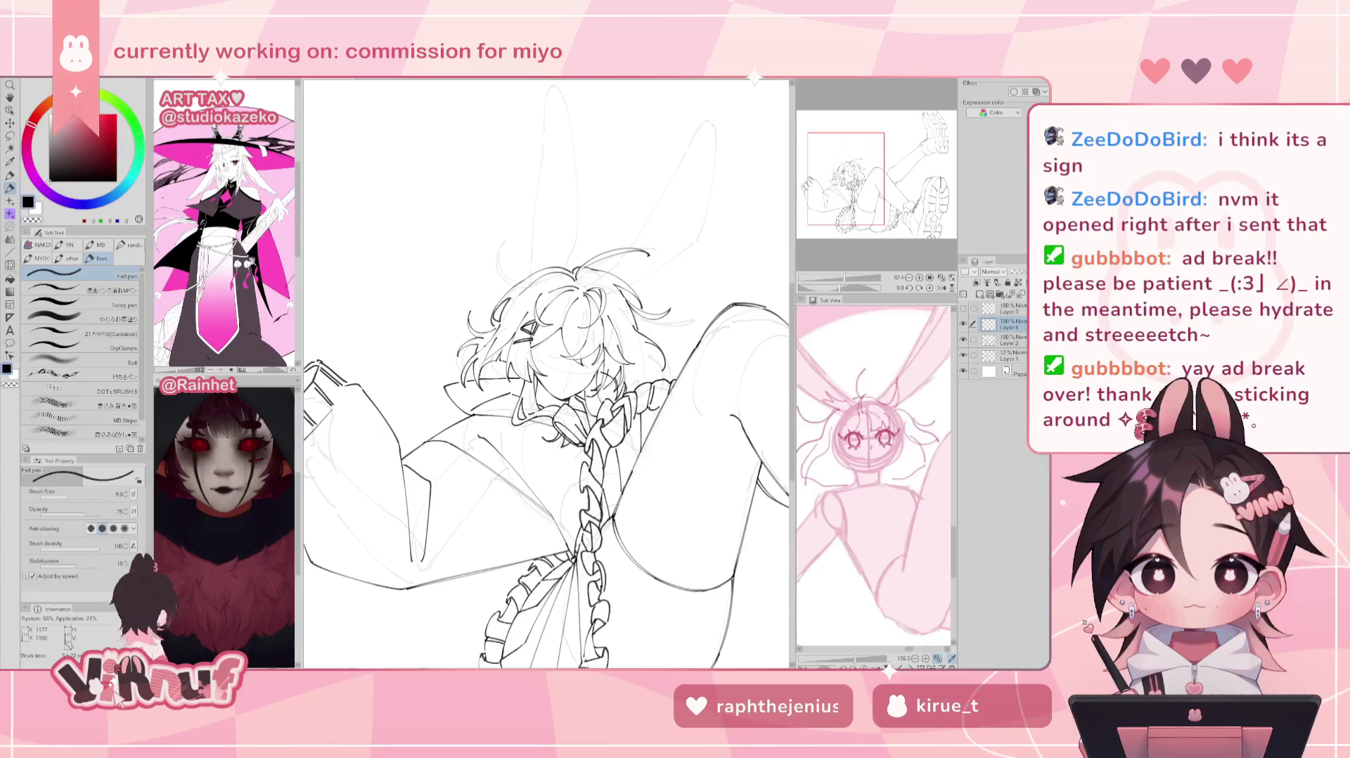
key(h)
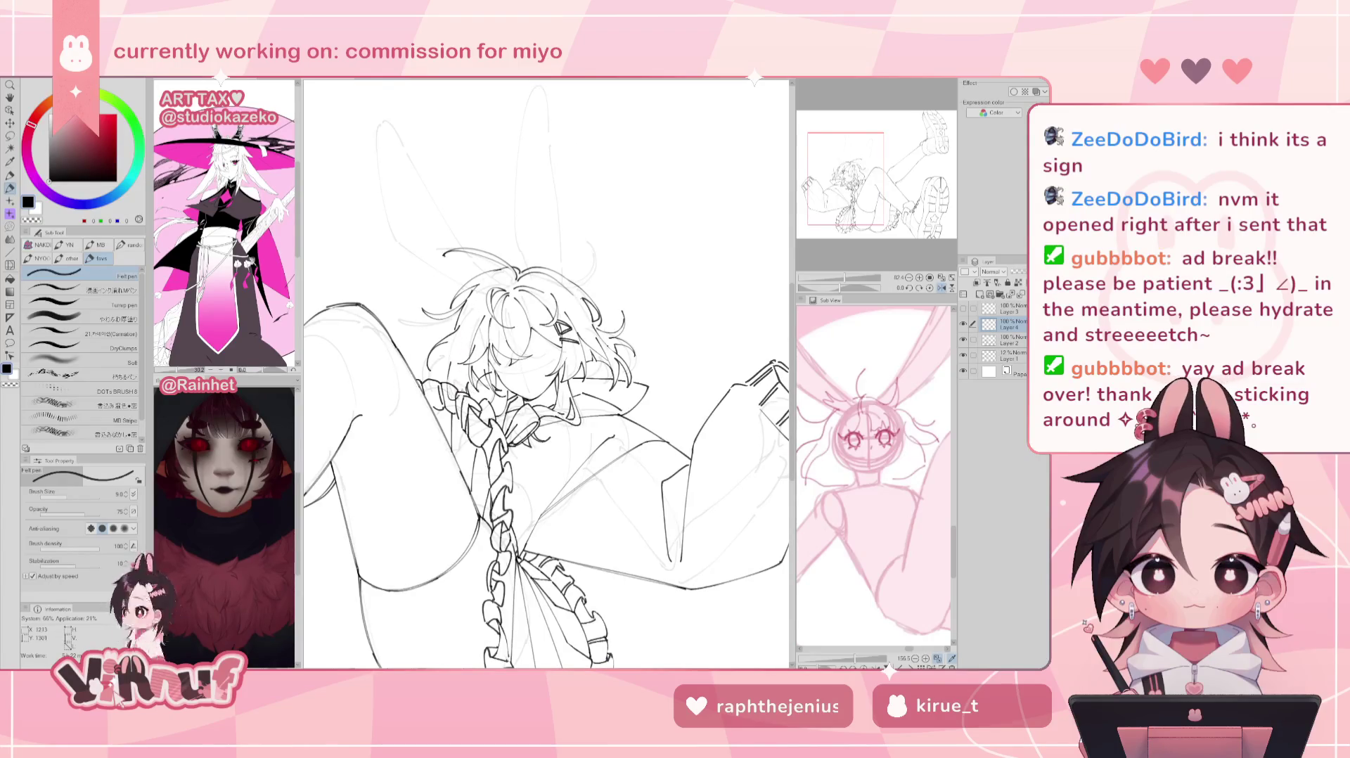
key(e)
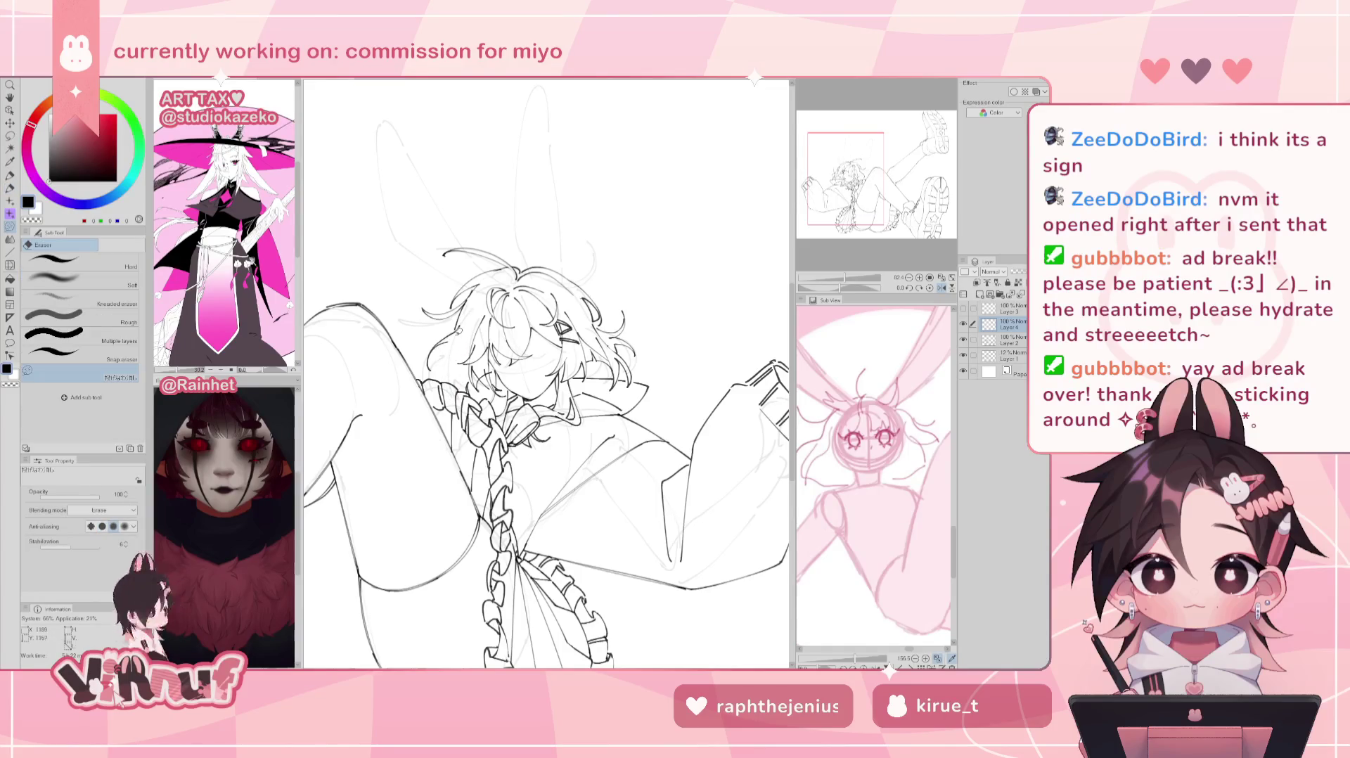
key(p)
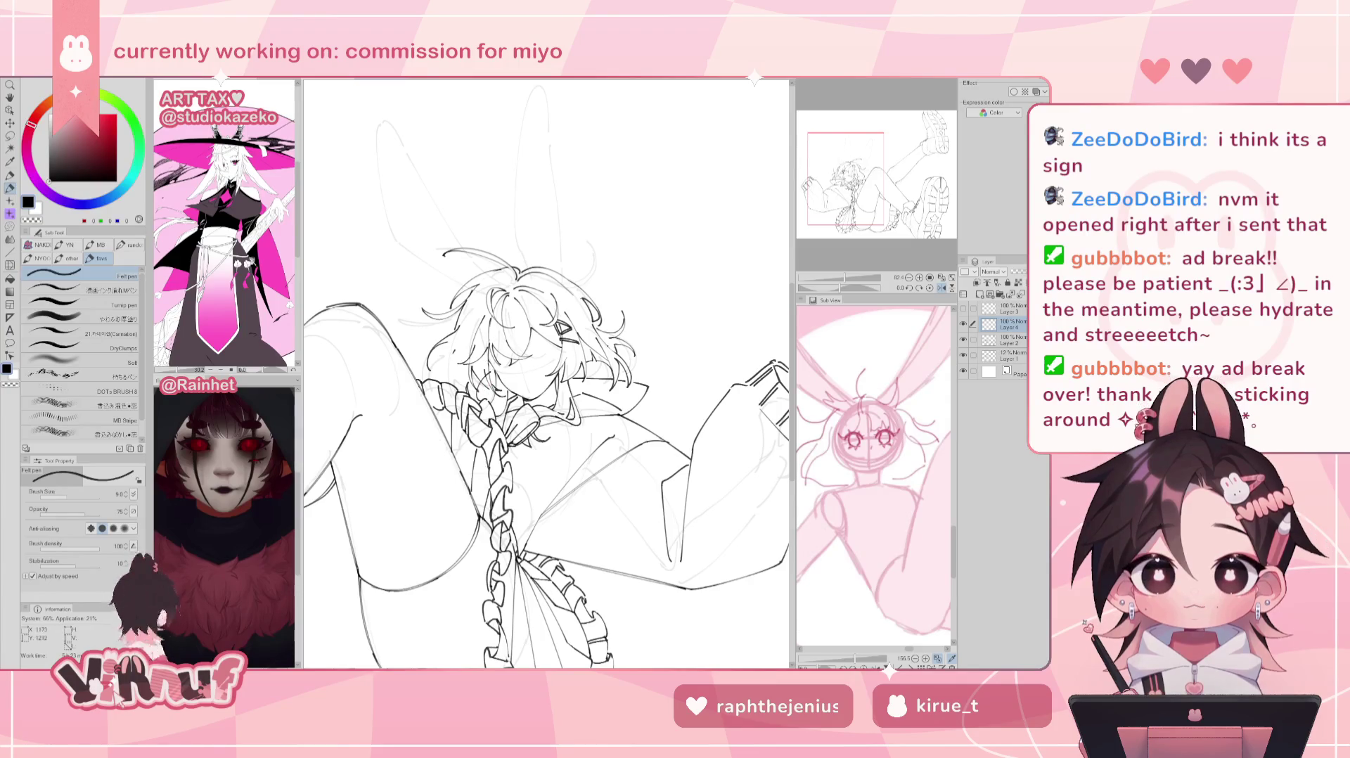
drag(453, 339, 441, 388)
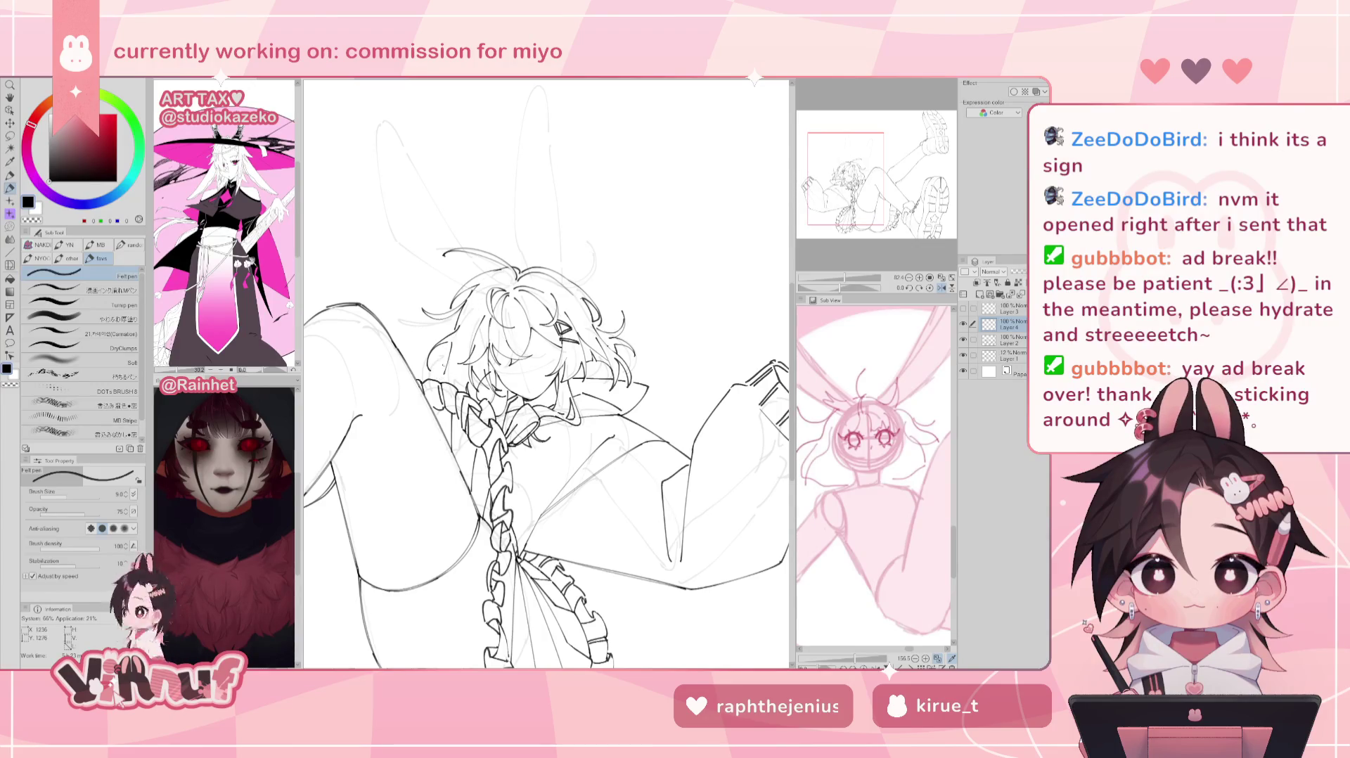
key(h)
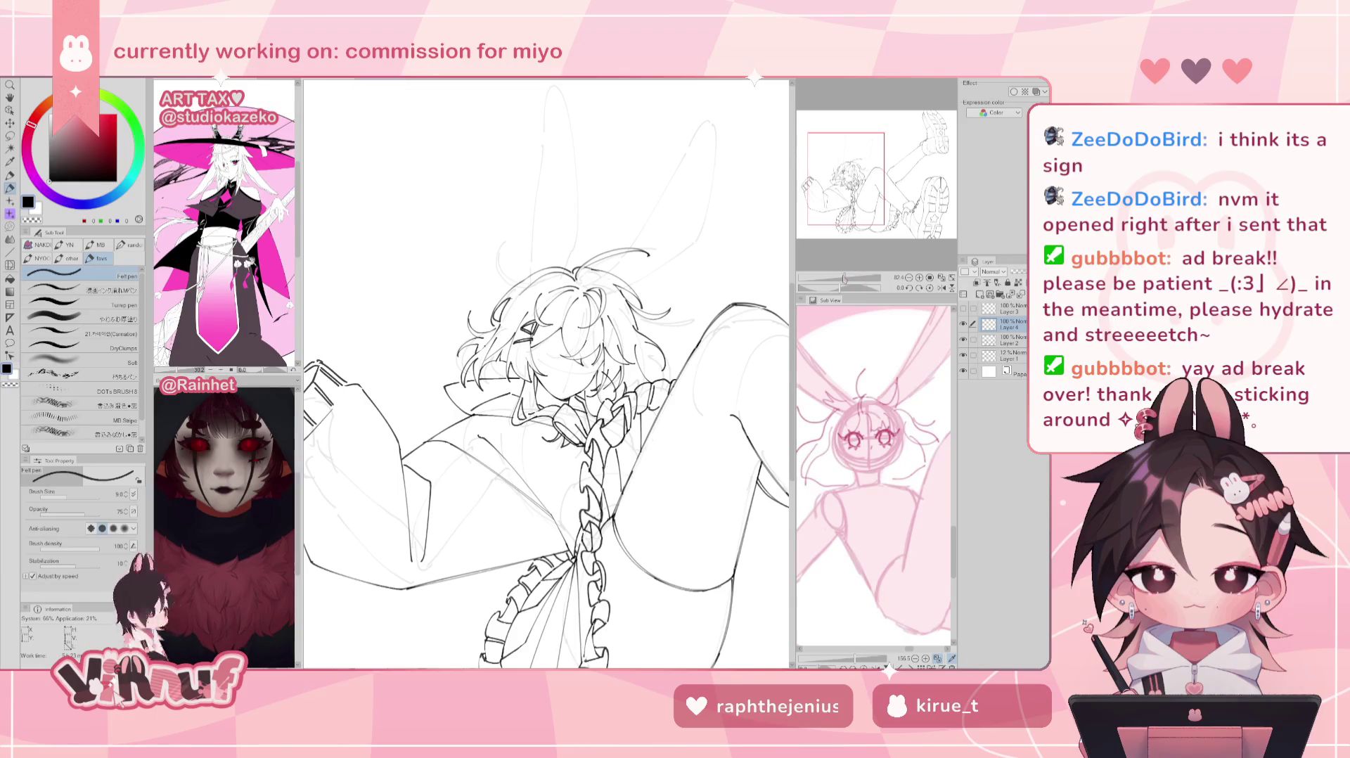
key(ctrl+minus)
key(h)
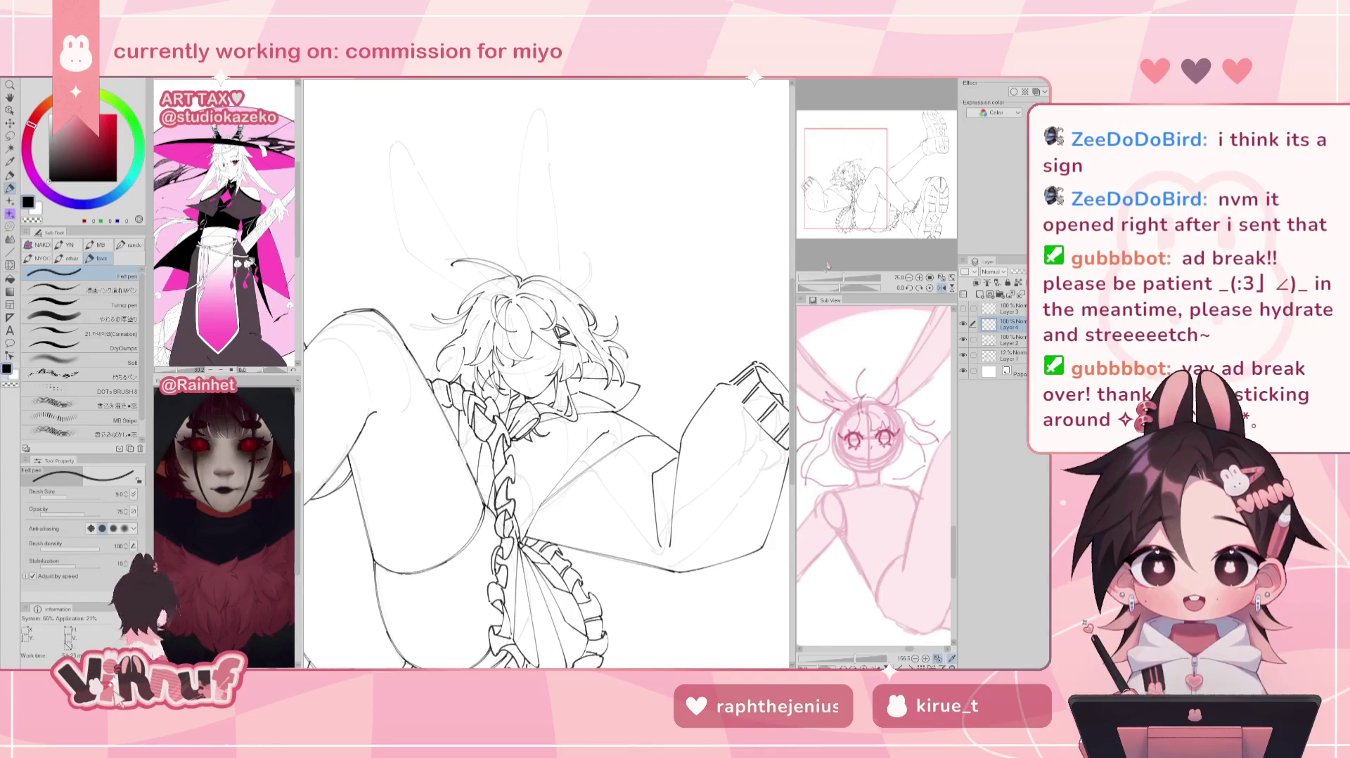
Step: Zoom in on the face and ink extra dark hair strands, swapping pen and eraser
key(h)
drag(842, 278, 849, 278)
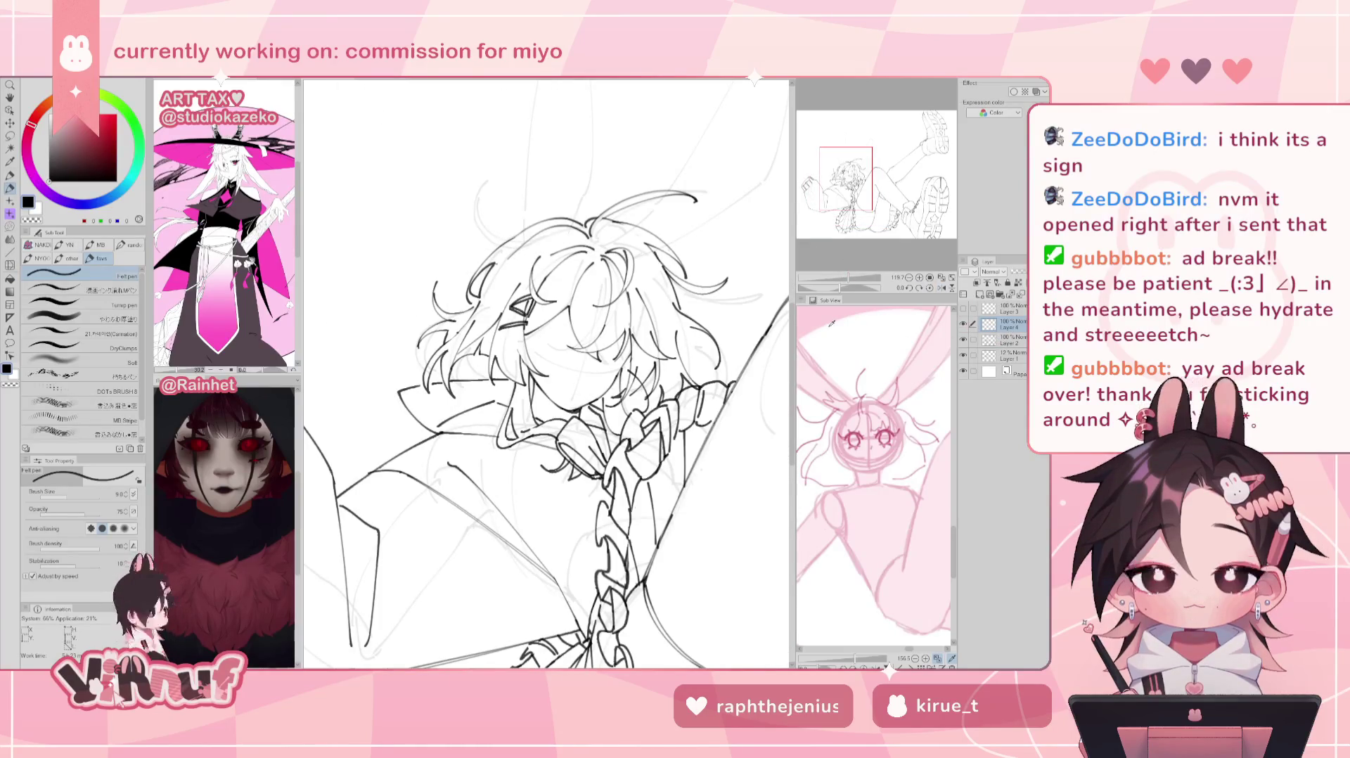
key(e)
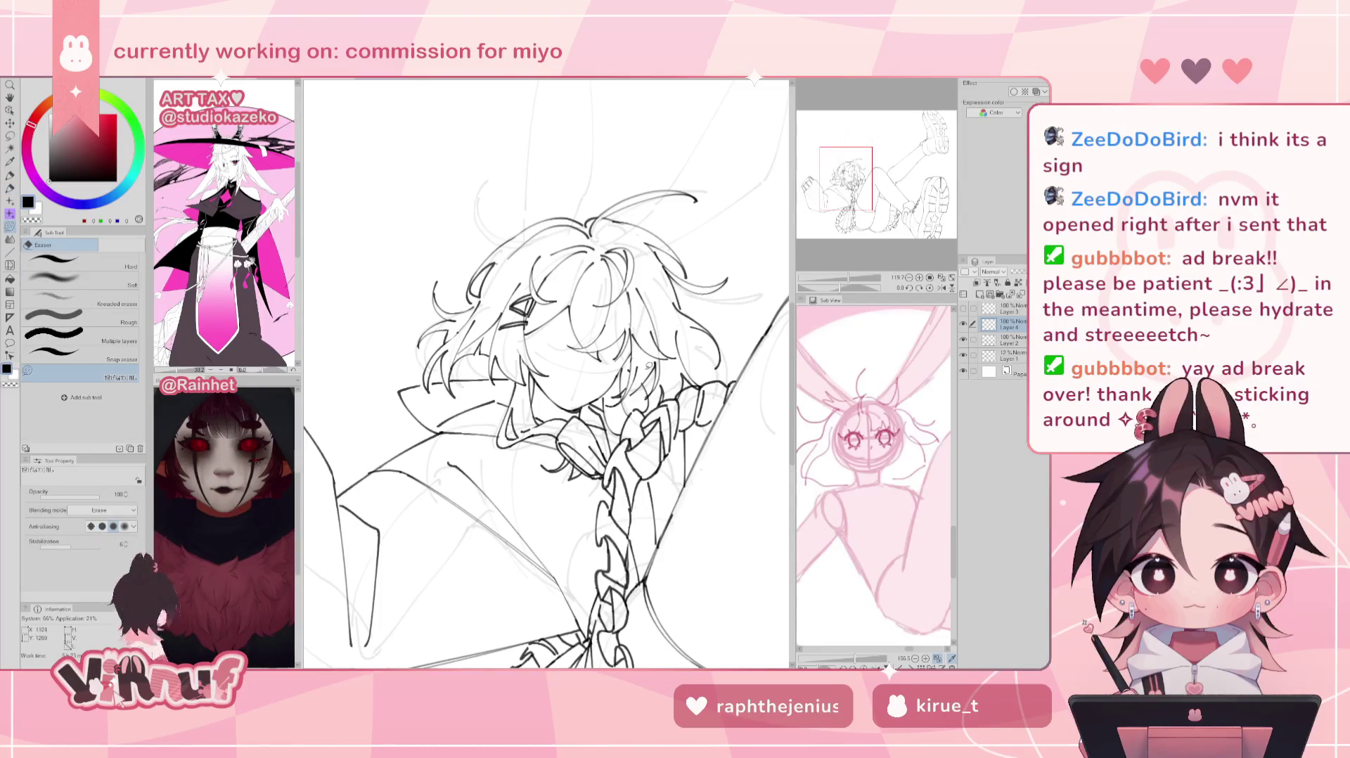
key(p)
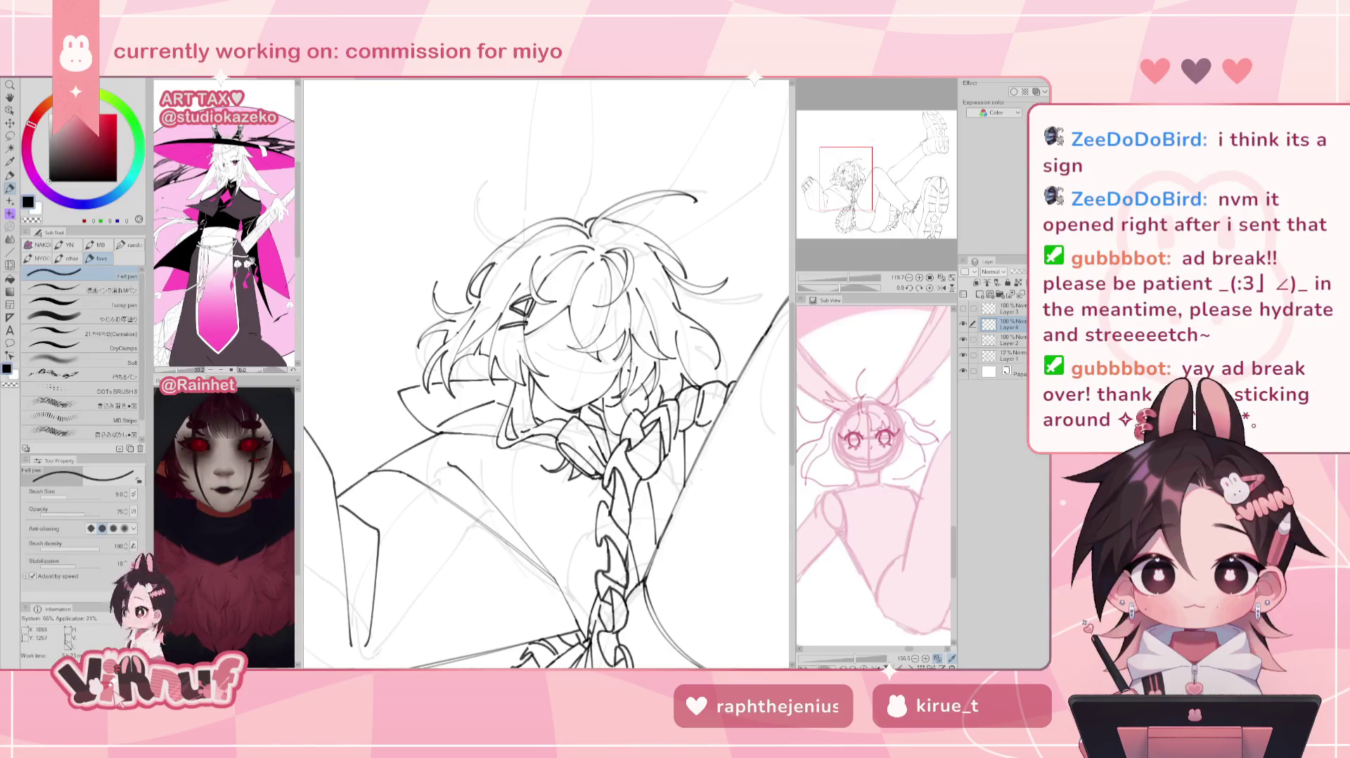
key(e)
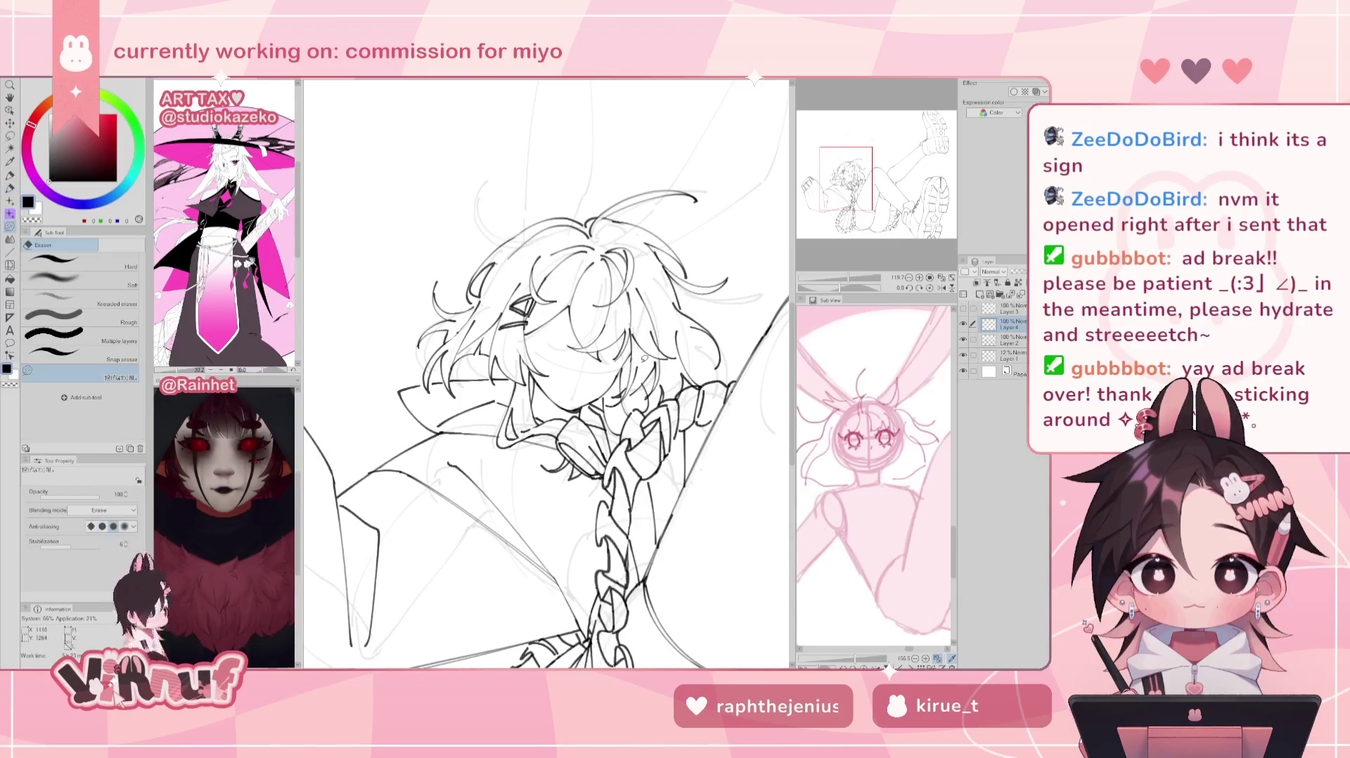
key(p)
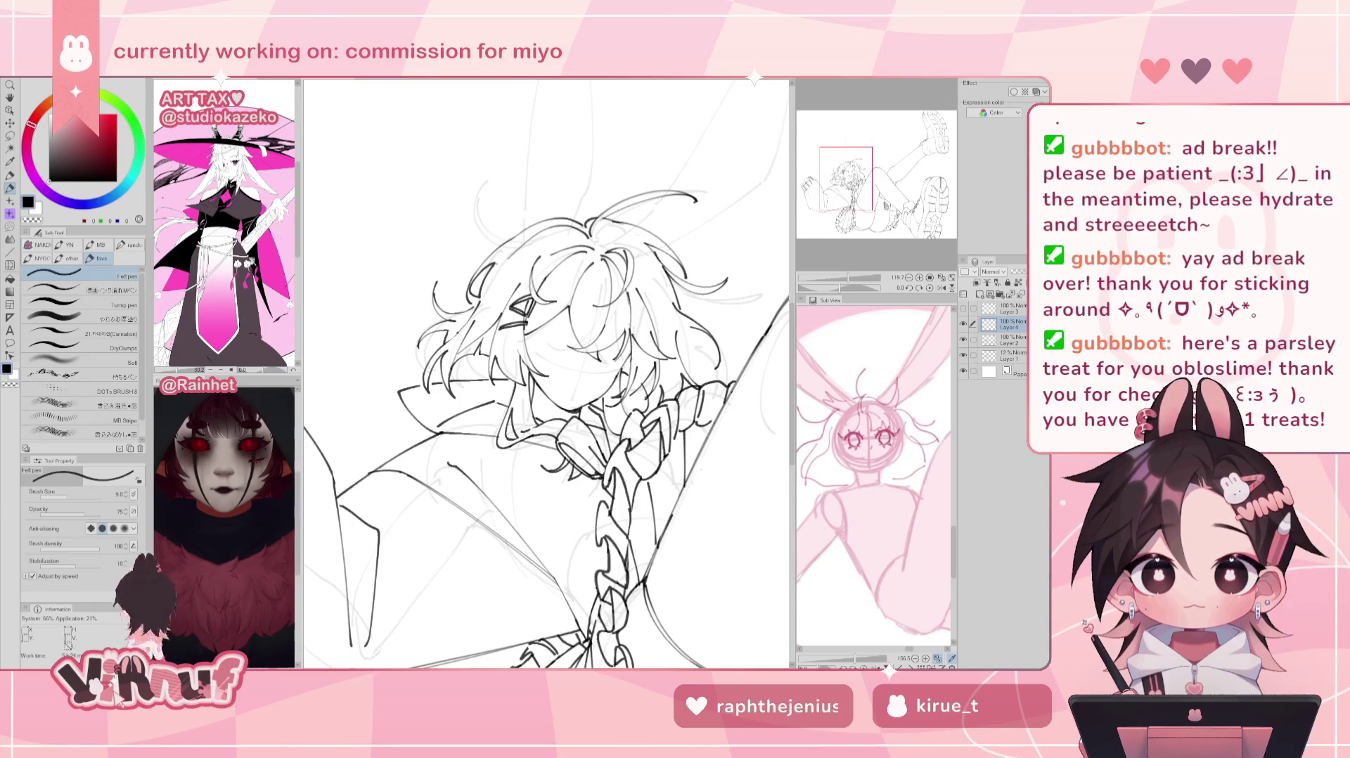
drag(547, 374, 501, 343)
drag(653, 306, 628, 372)
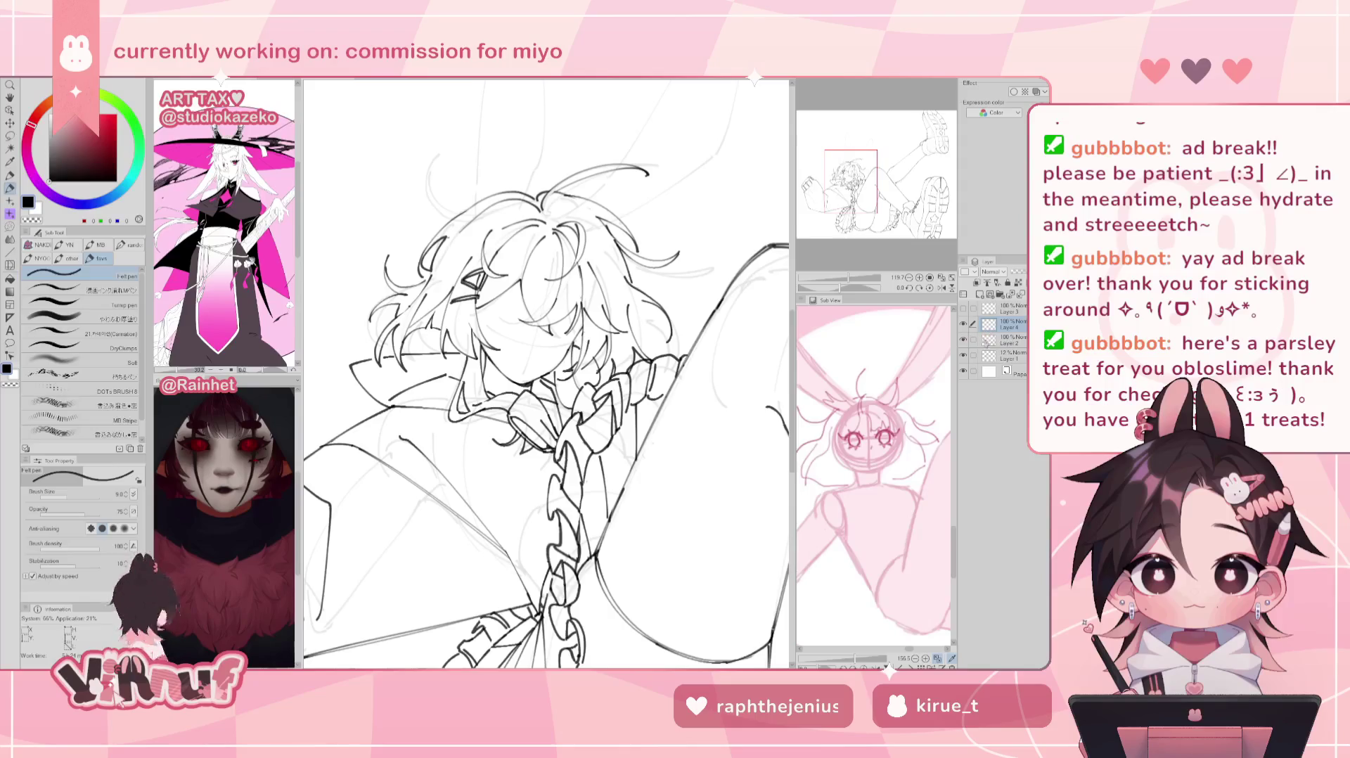
Step: On Layer 2, ink a small extra hair strand so the braid reaches the skirt
key(e)
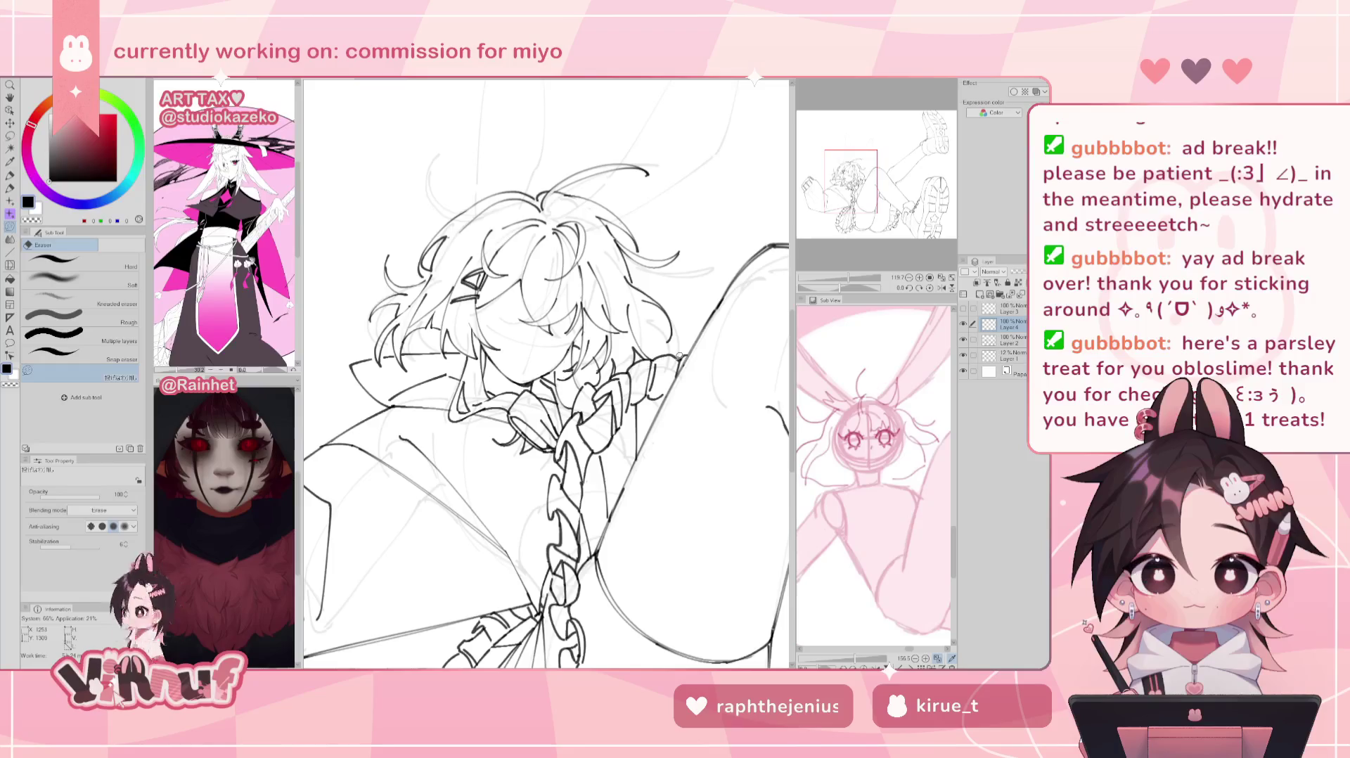
click(1009, 341)
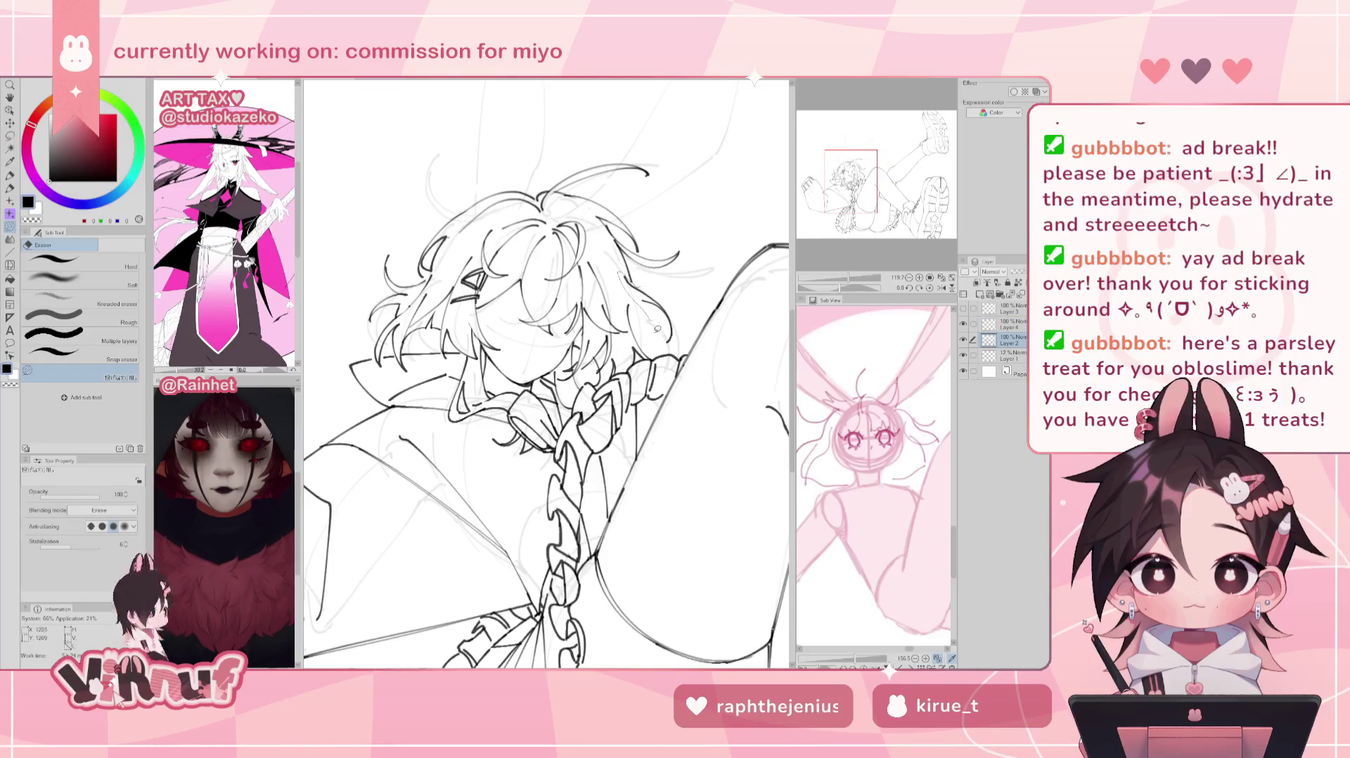
key(h)
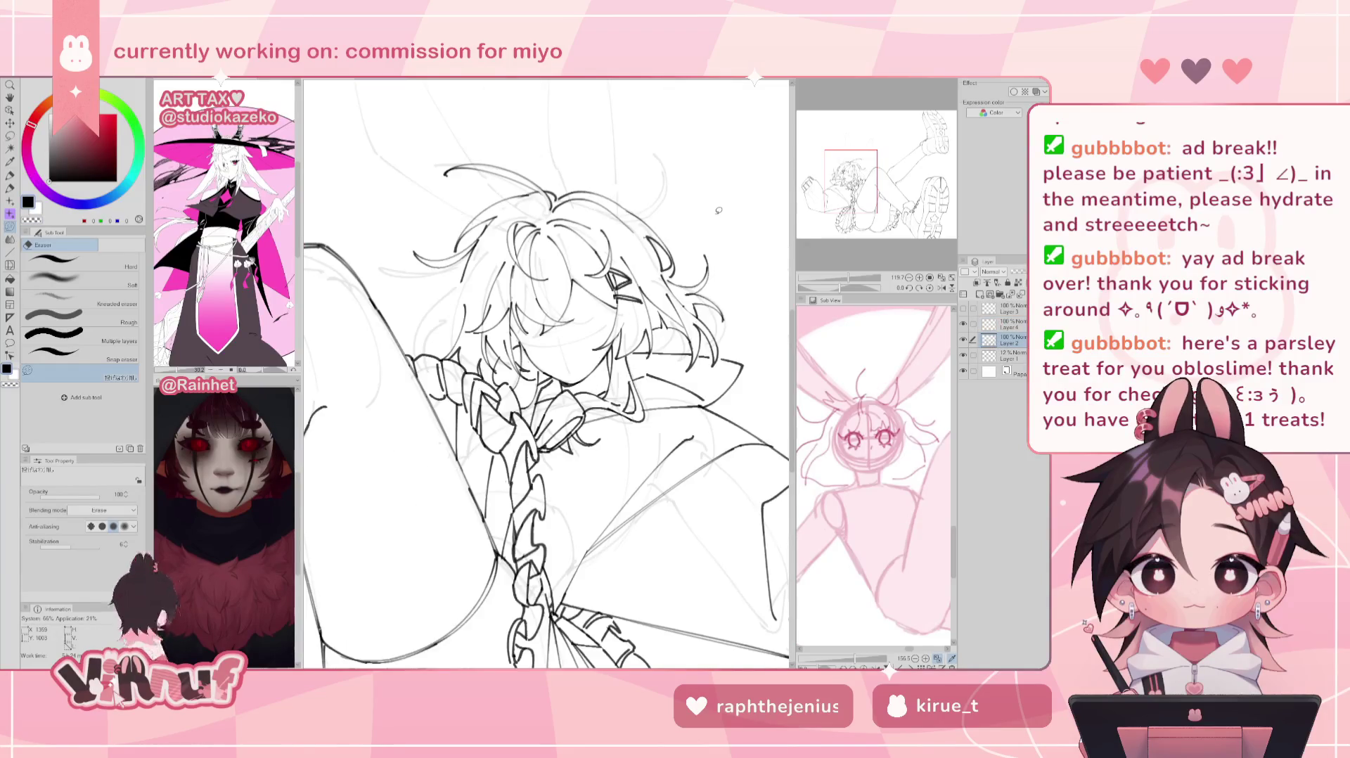
key(p)
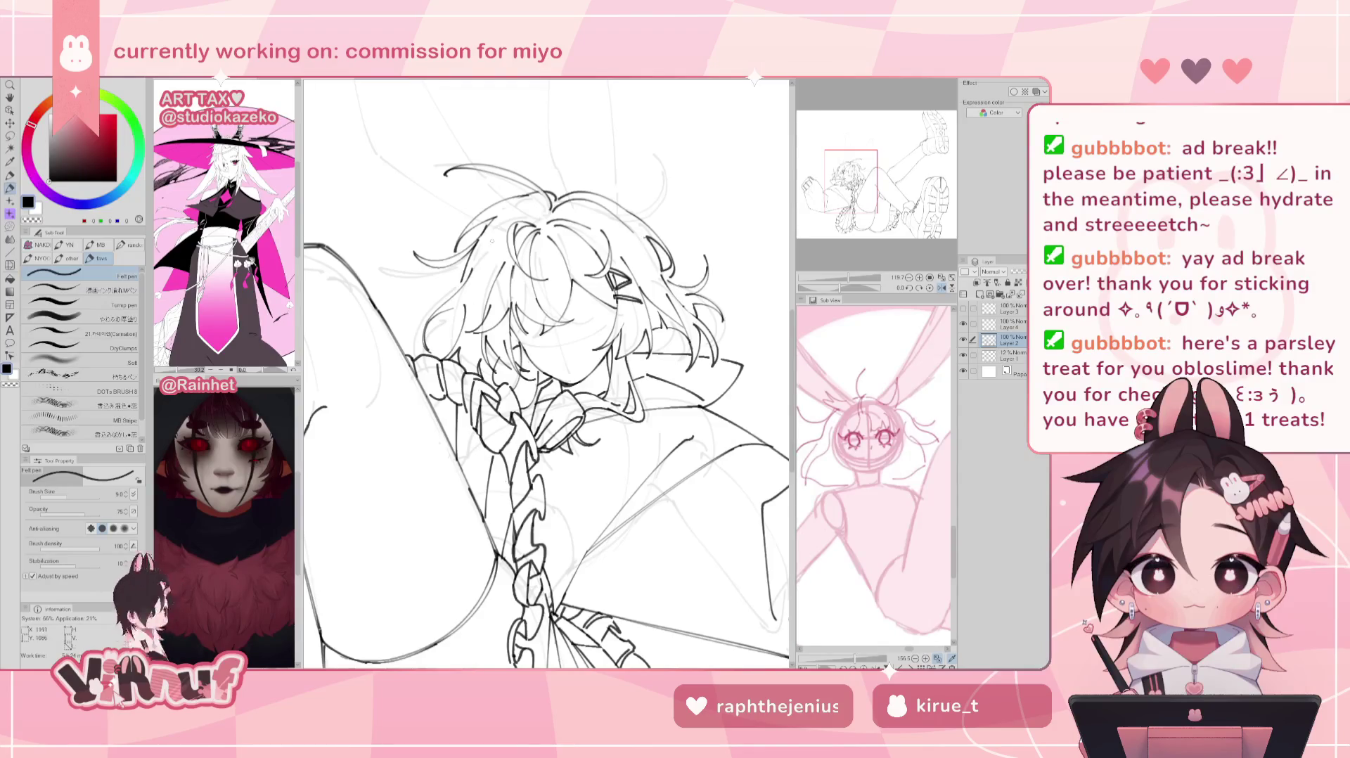
key(h)
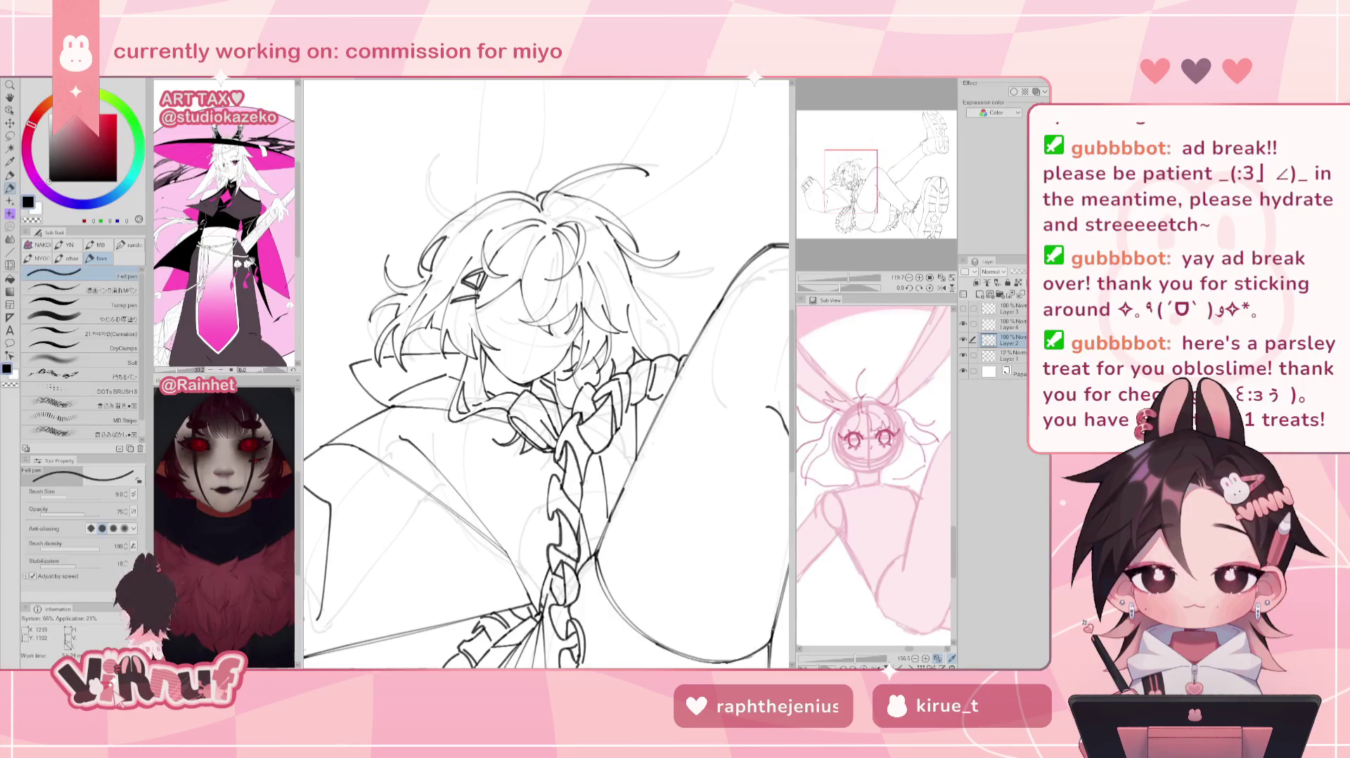
drag(640, 304, 628, 276)
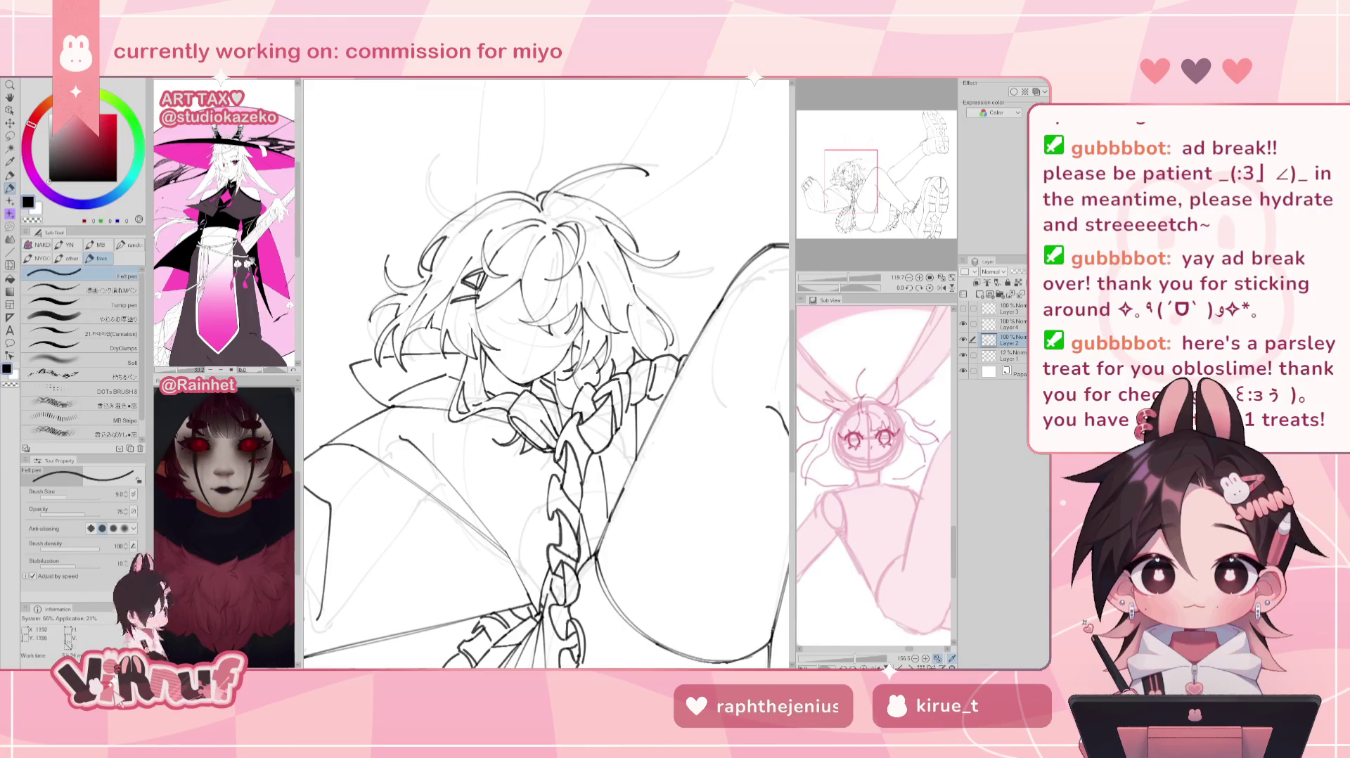
Step: Zoom out, mirror the view and fit the whole figure to check it
mouse_move(852, 278)
mouse_down()
mouse_move(820, 267)
mouse_move(848, 280)
mouse_up()
click(943, 289)
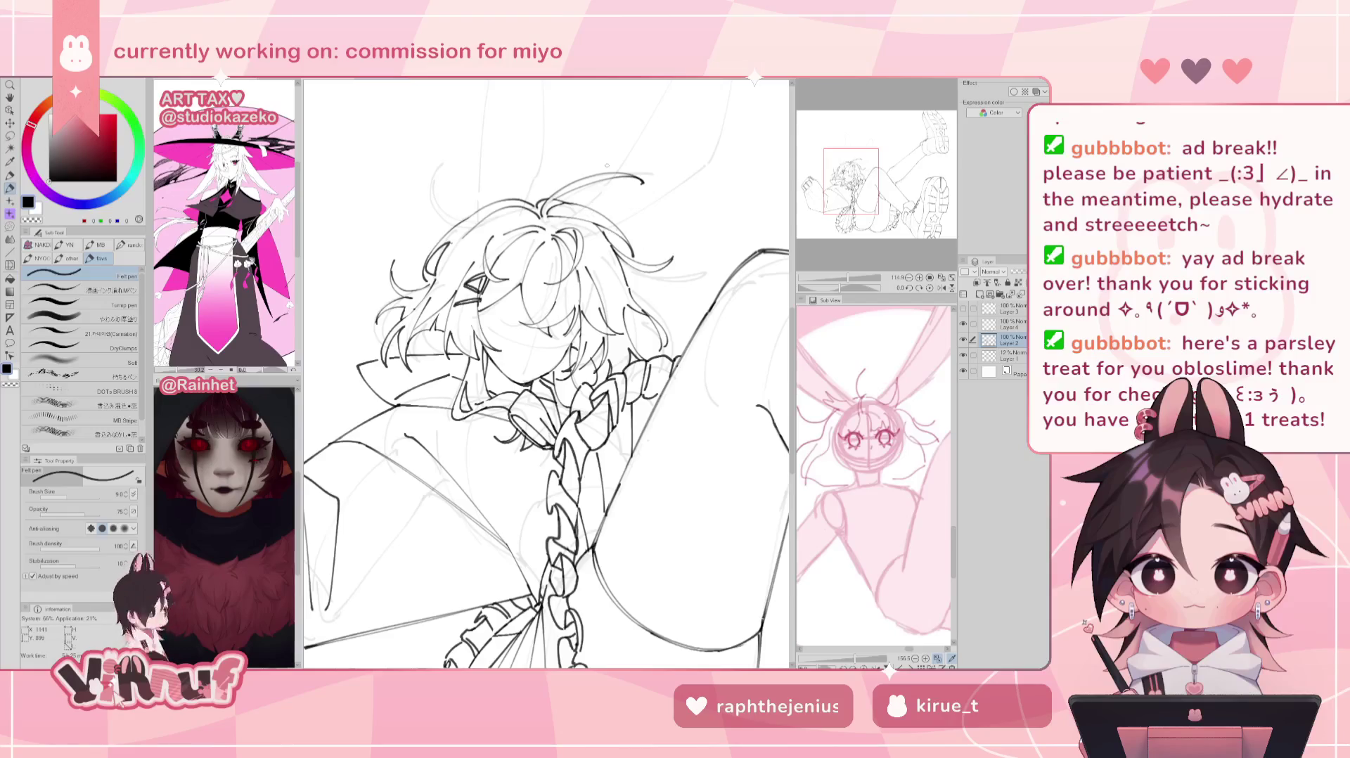
key(ctrl+0)
Step: Reset the view rotation, compare Layer 2's lines, and undo a trial merge of Layer 4
key(h)
key(h)
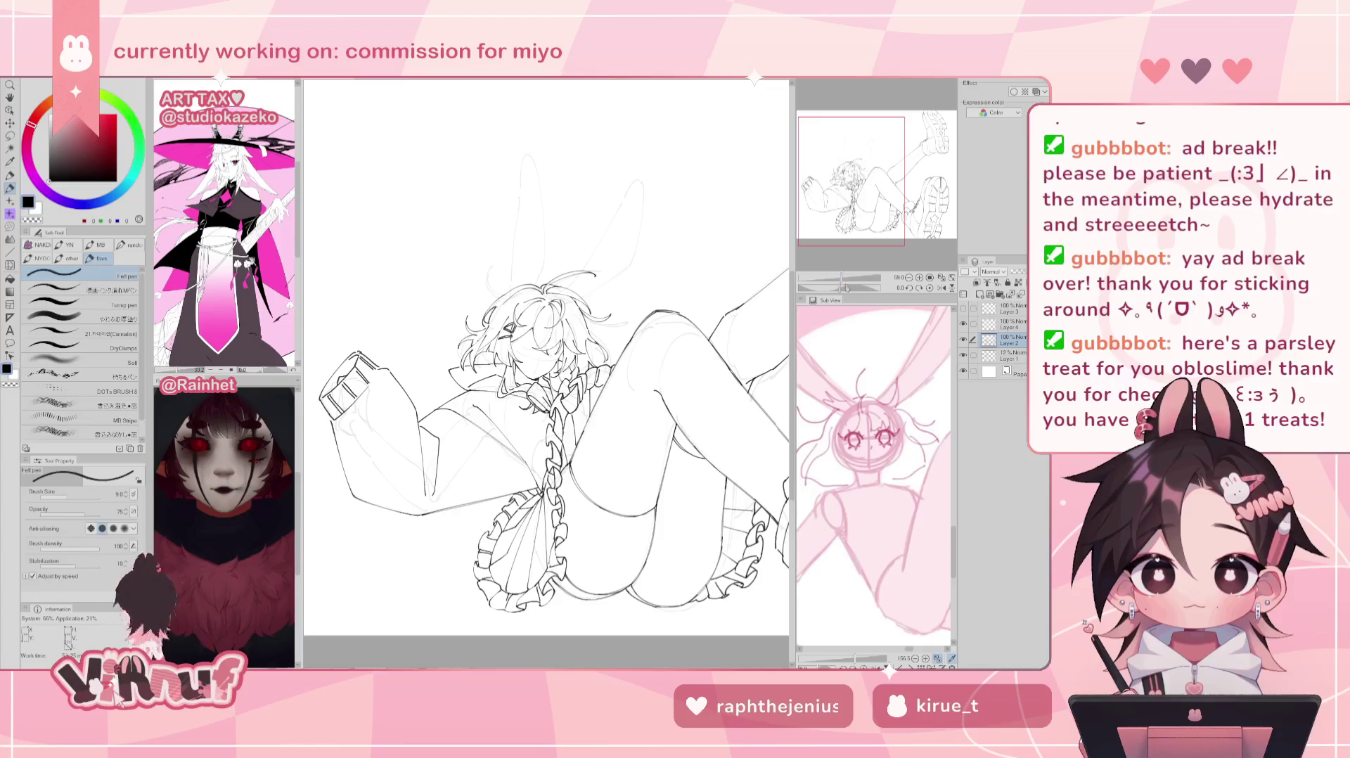
scroll(847, 288, up, 3)
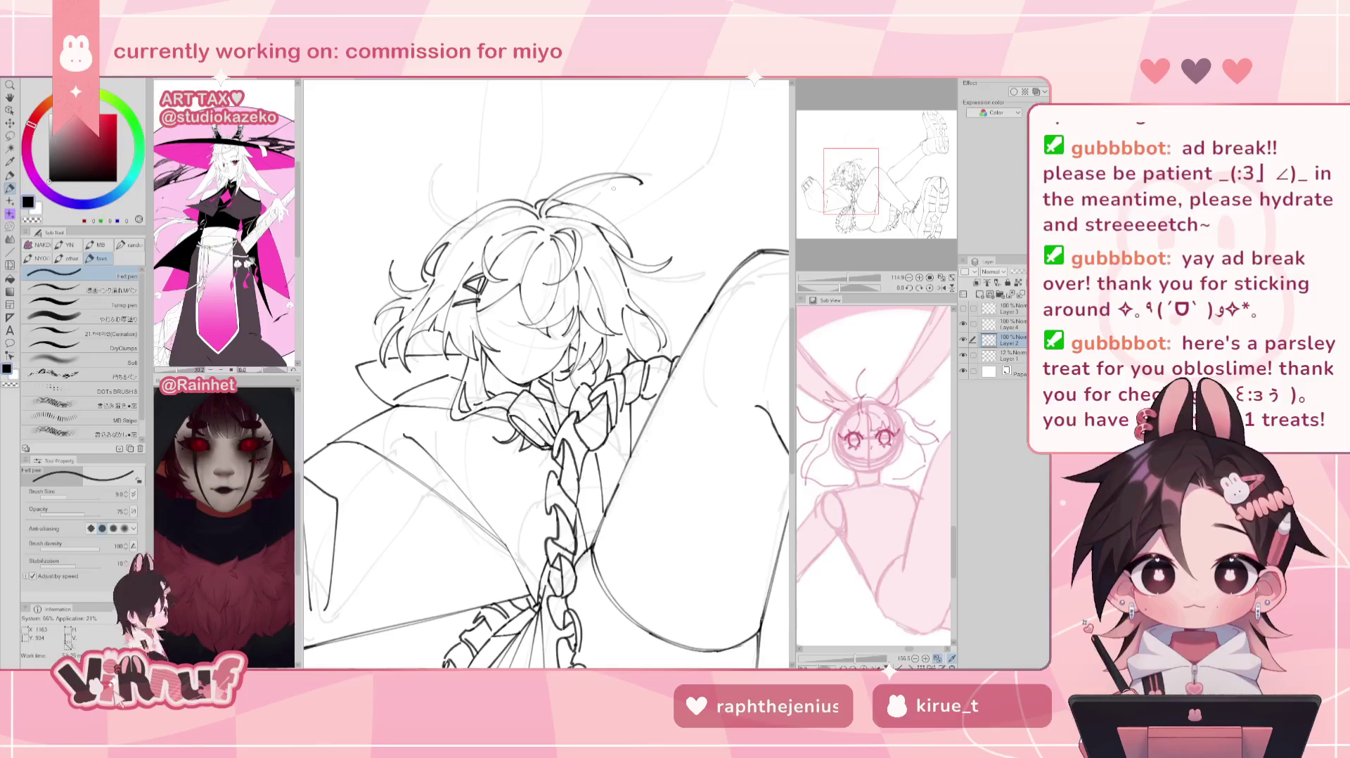
drag(841, 288, 809, 288)
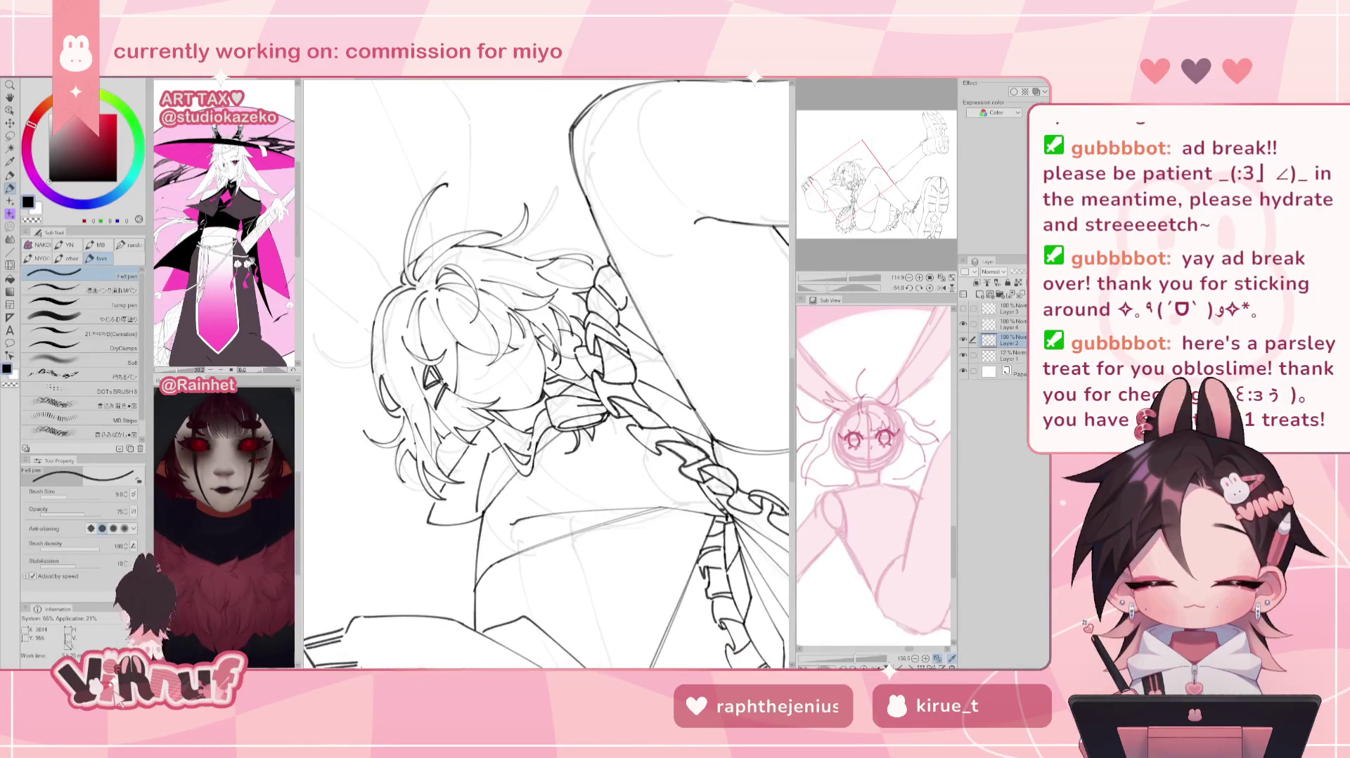
click(929, 288)
drag(849, 278, 848, 277)
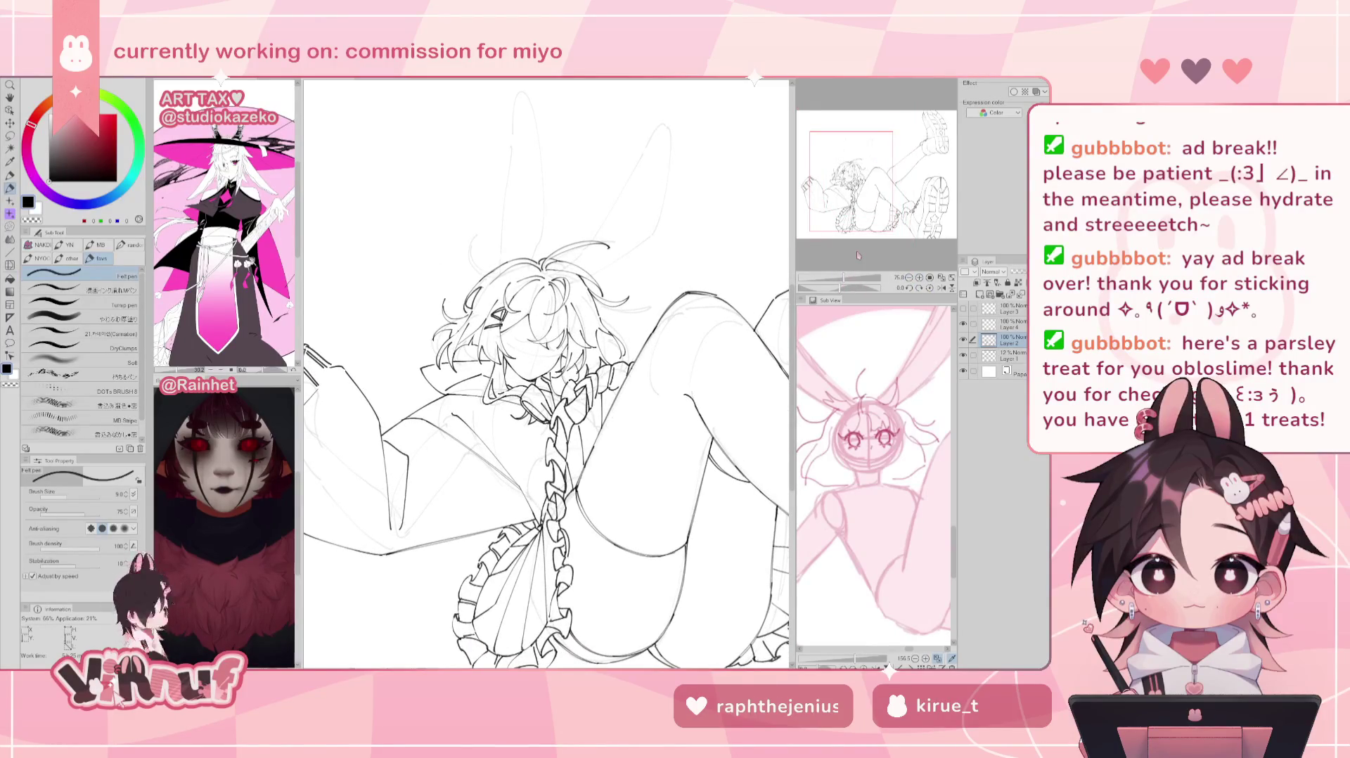
click(963, 340)
click(964, 340)
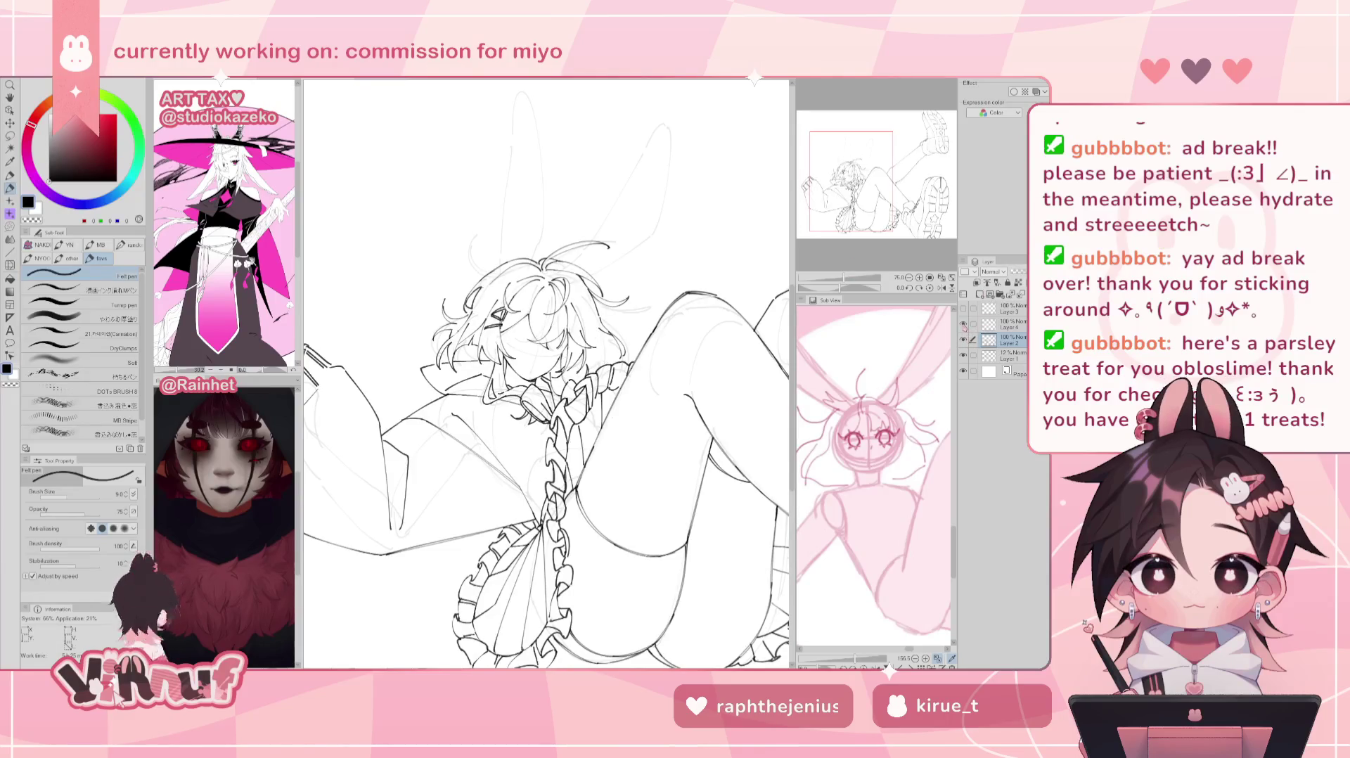
key(ctrl+e)
click(963, 324)
click(963, 324)
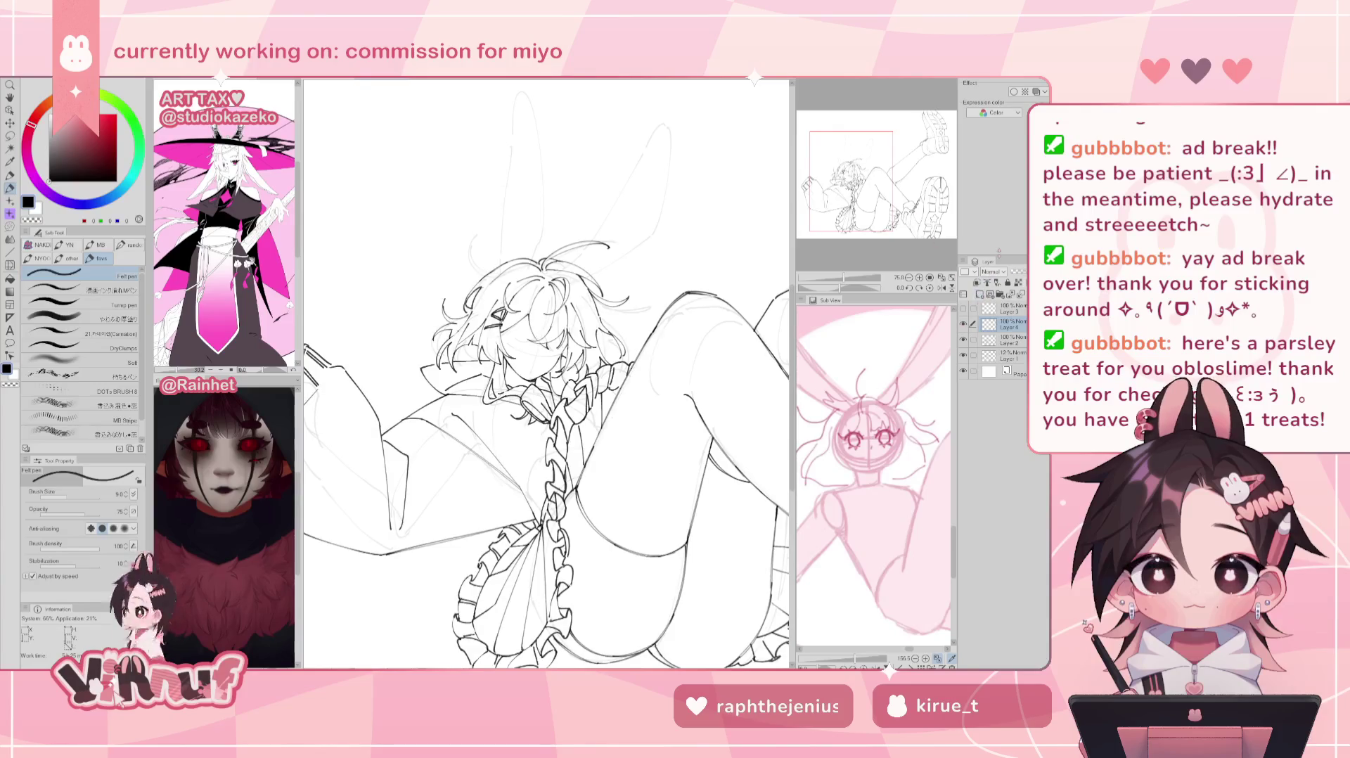
key(ctrl+z)
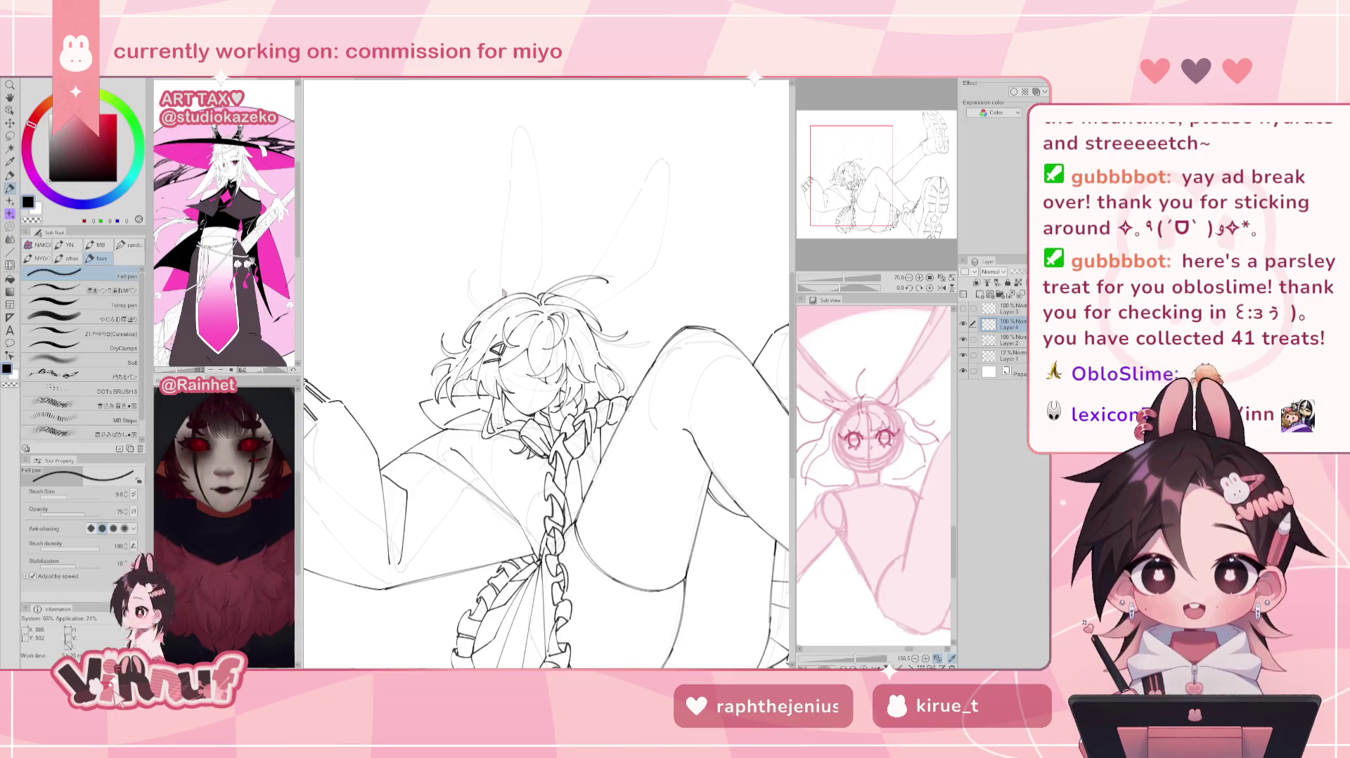
Step: Ink a short hair line and the long outer line of the left bunny ear
drag(500, 287, 501, 307)
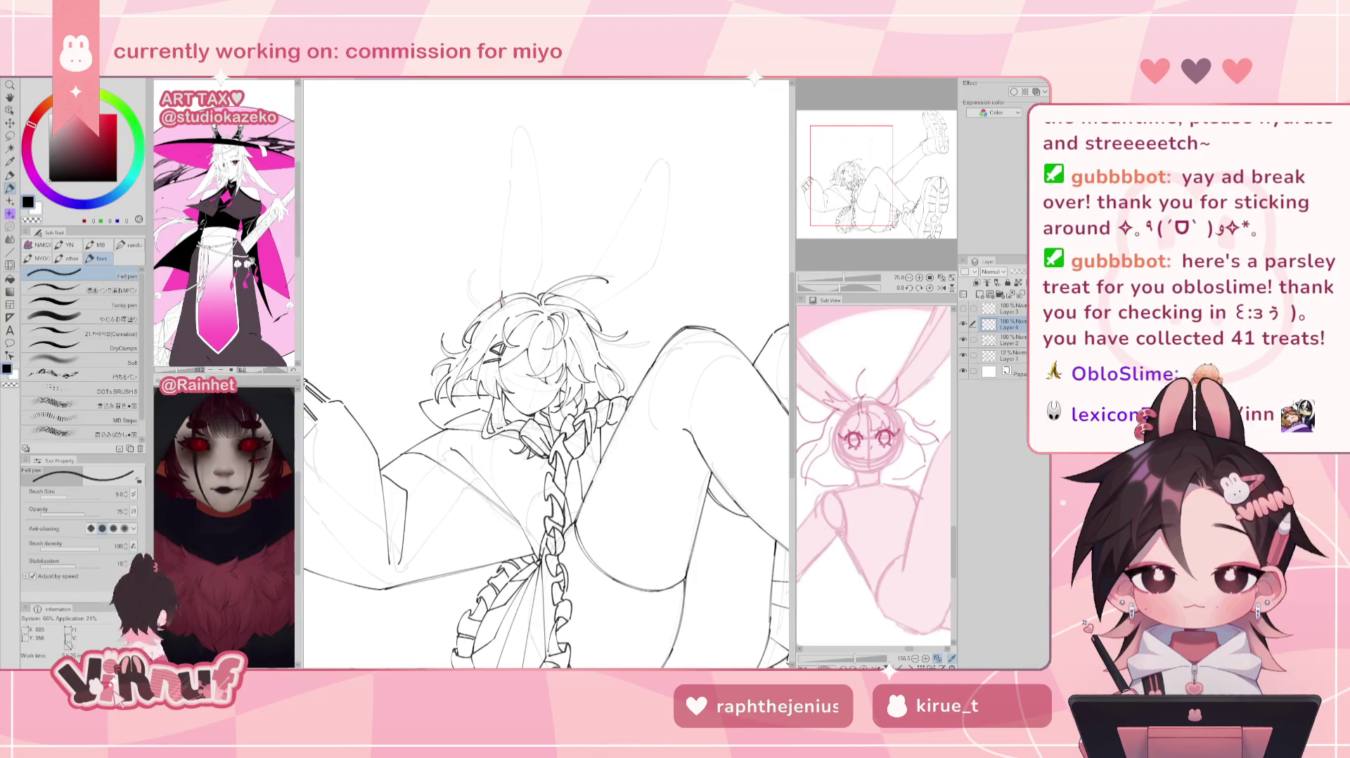
drag(510, 201, 502, 293)
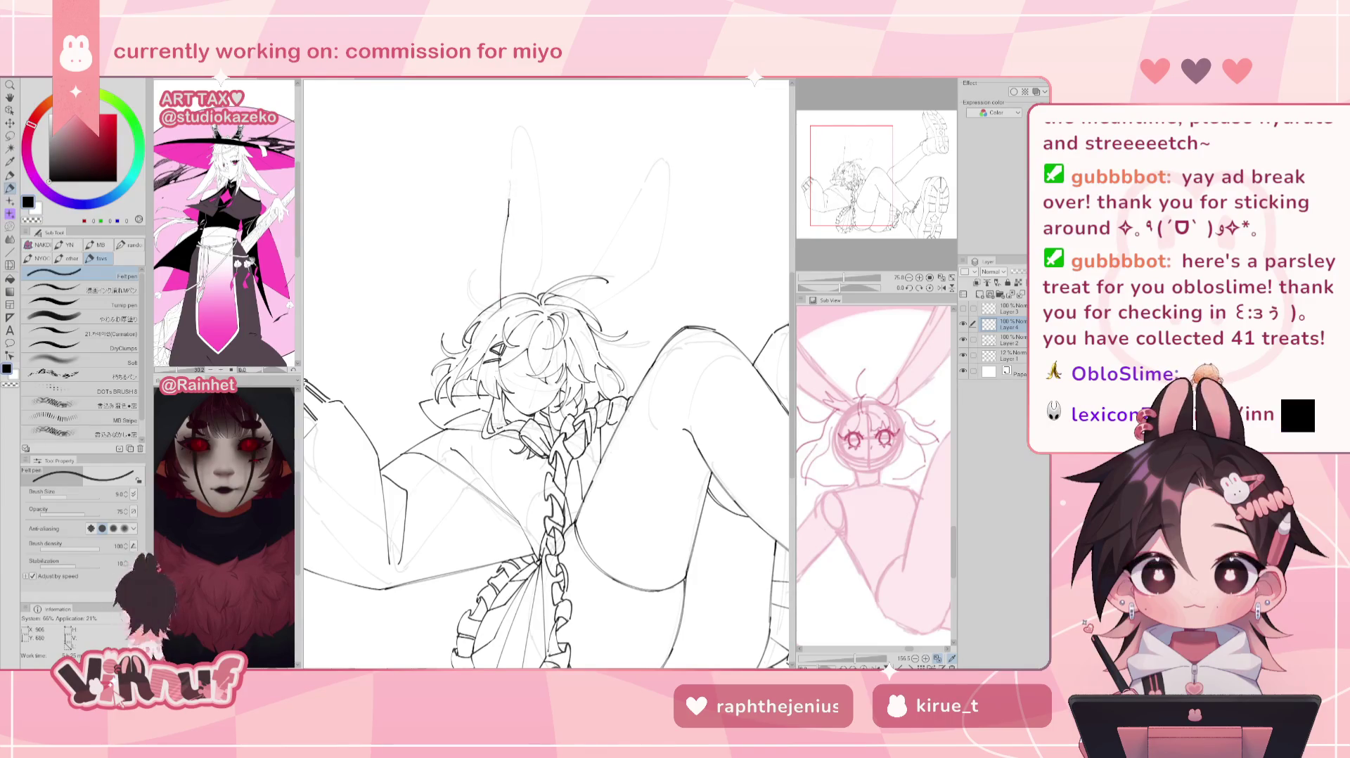
key(ctrl+z)
drag(509, 139, 509, 215)
key(ctrl+z)
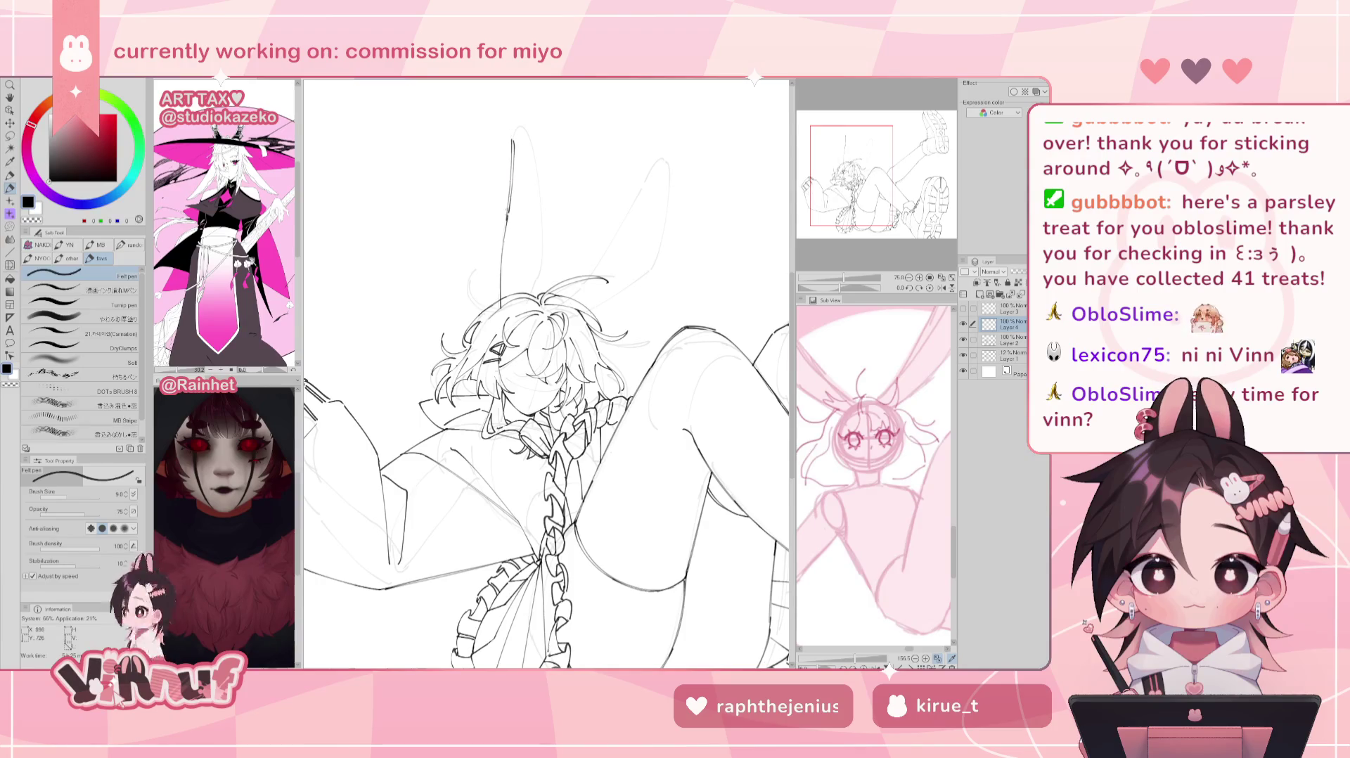
drag(511, 133, 505, 224)
Step: Redraw the top of the left ear's outer line, retrying until it sits right
key(ctrl+z)
key(ctrl+z)
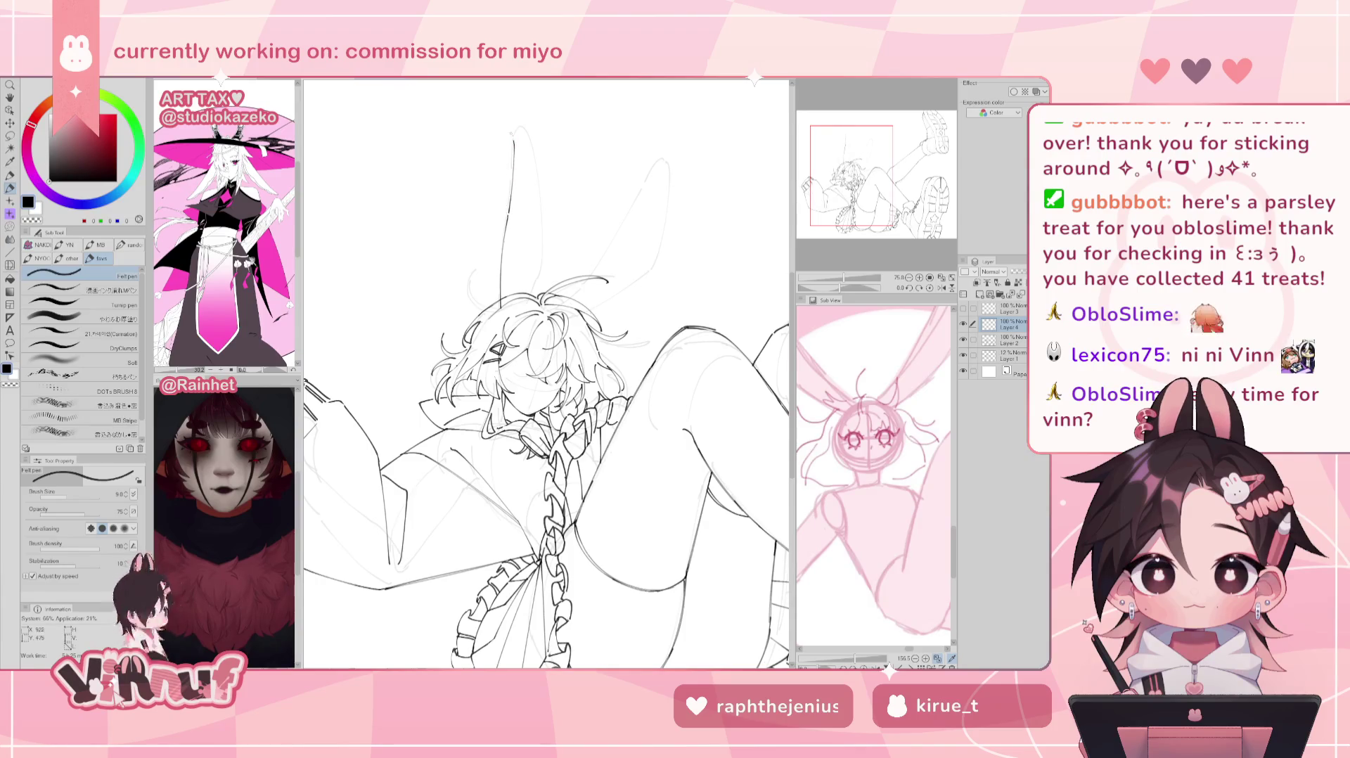
key(ctrl+z)
drag(519, 139, 506, 219)
key(ctrl+z)
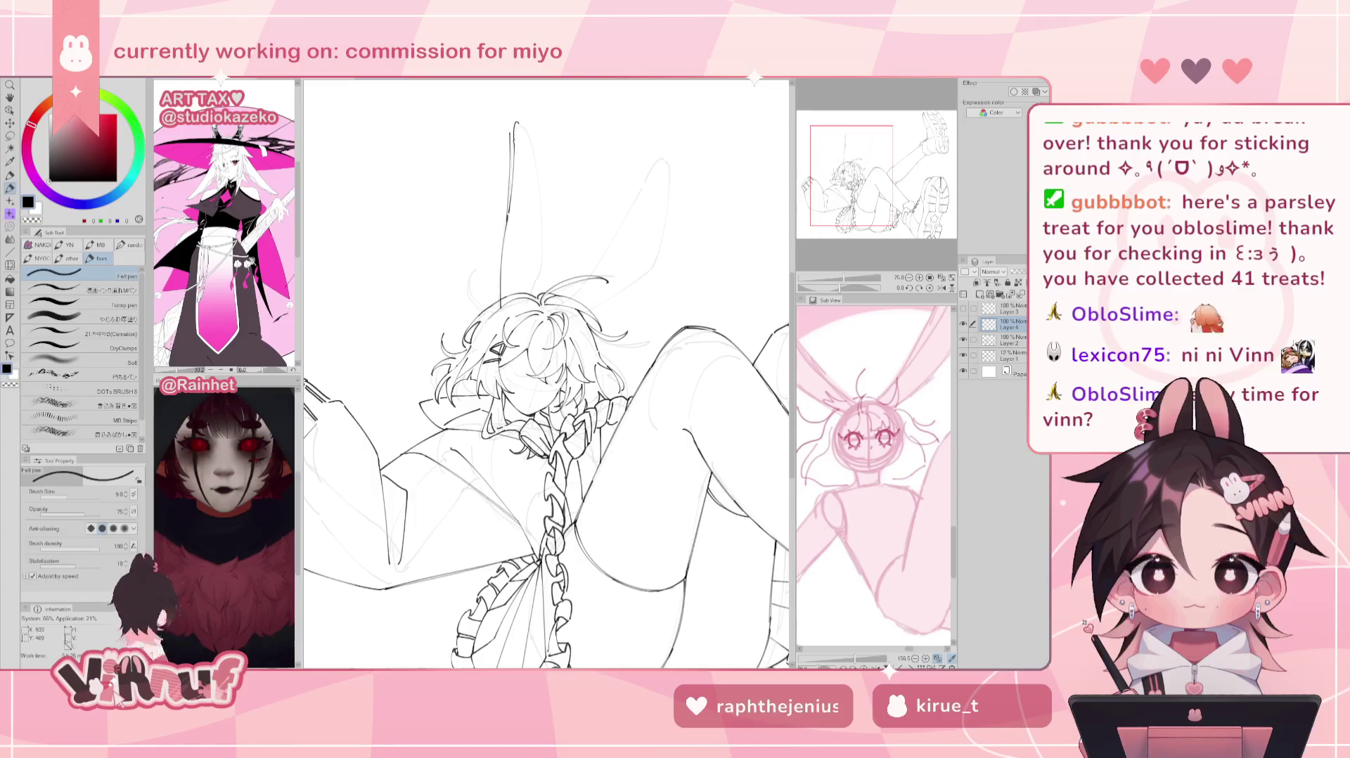
key(ctrl+z)
key(ctrl+z)
drag(516, 118, 507, 211)
key(ctrl+z)
drag(516, 117, 507, 211)
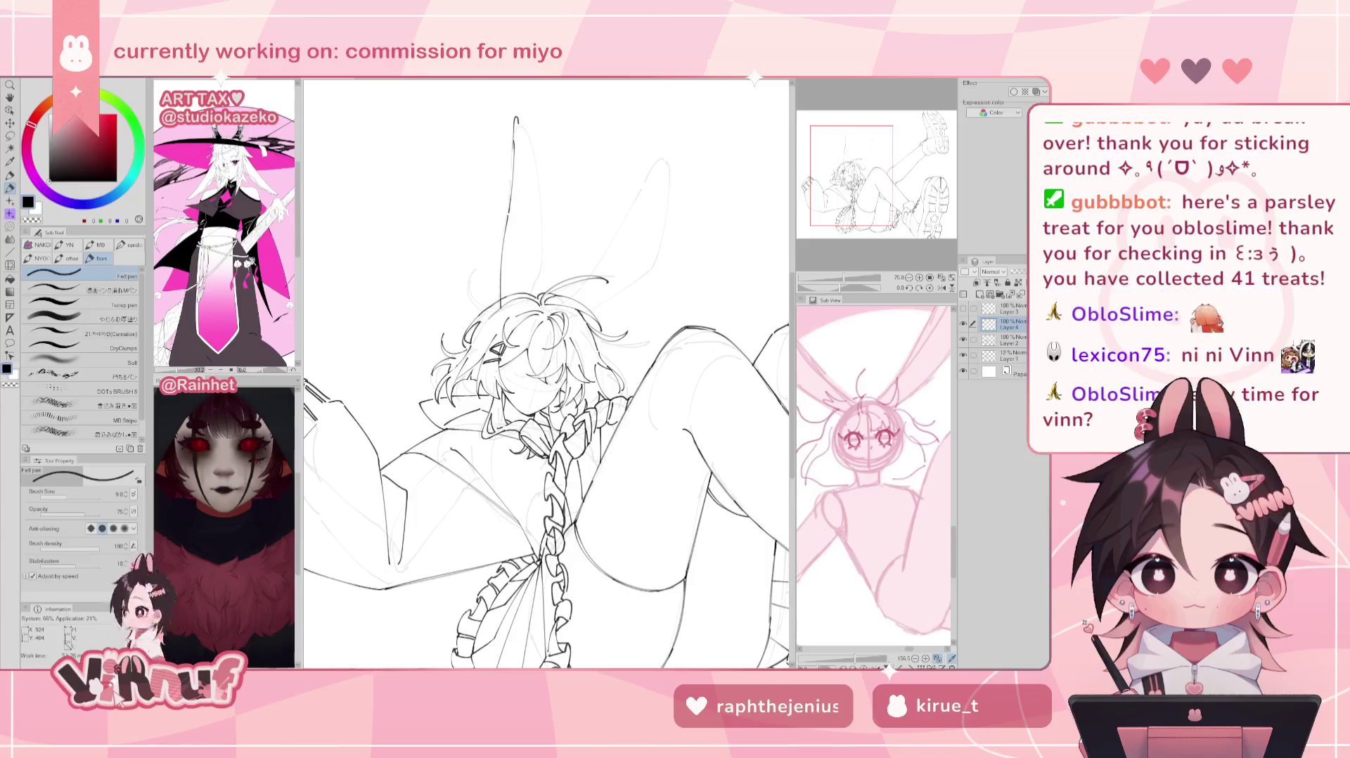
Step: In the mirrored view, ink the curved outer line and tip of the left ear
key(h)
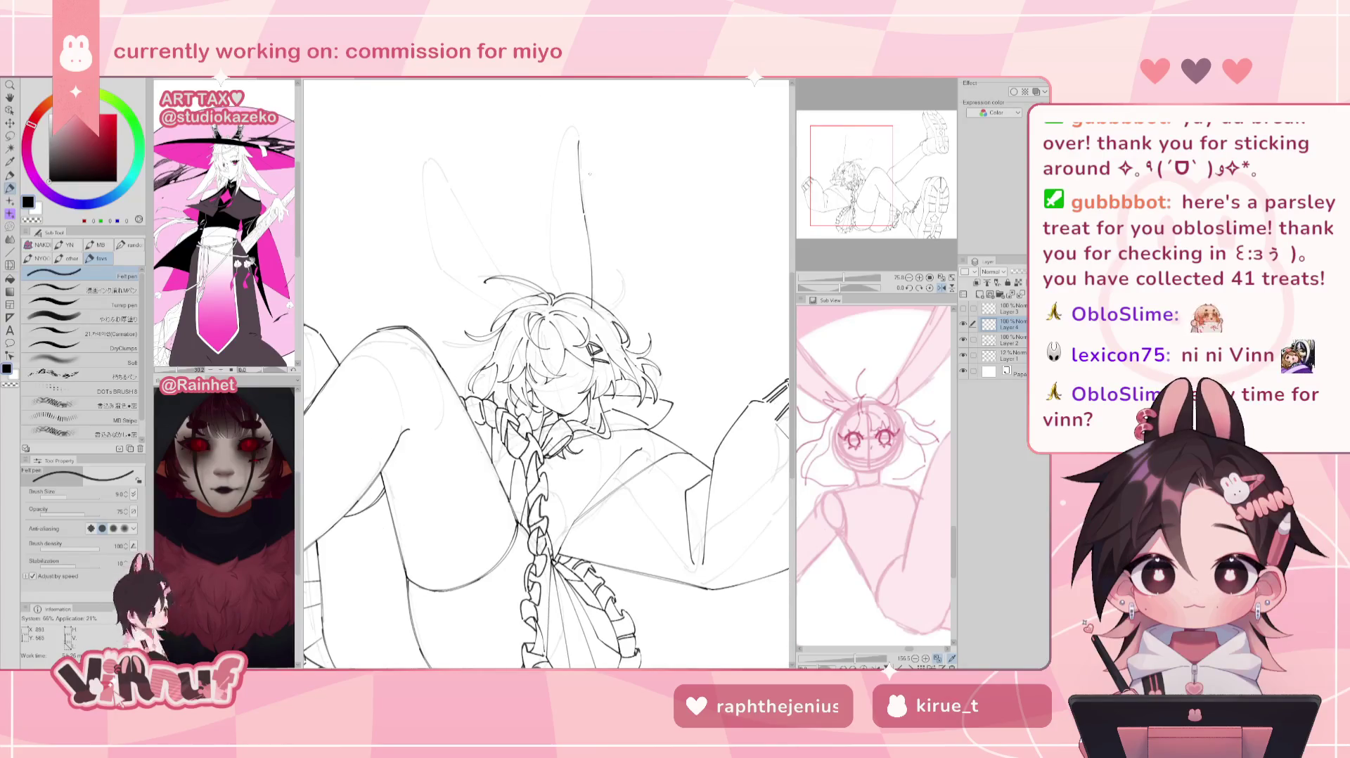
drag(574, 121, 550, 224)
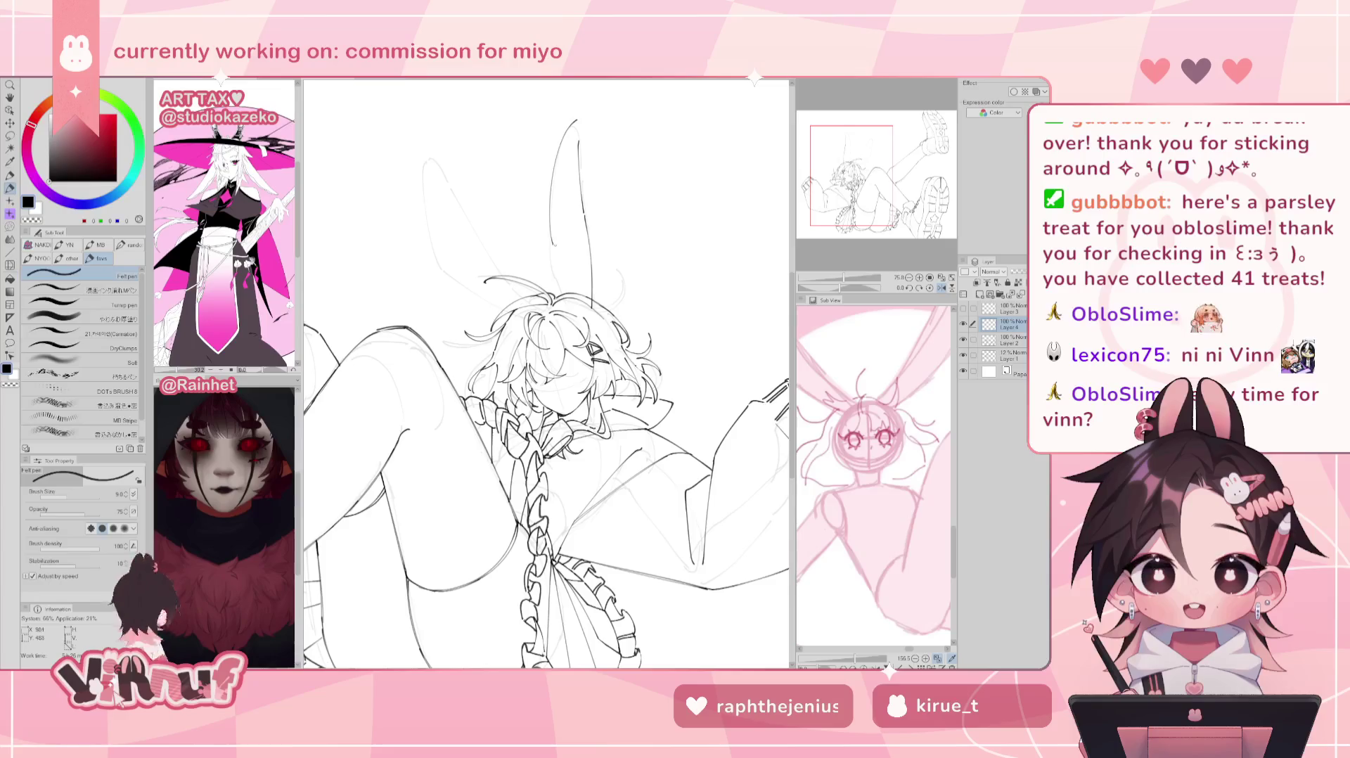
key(ctrl+z)
drag(574, 123, 550, 223)
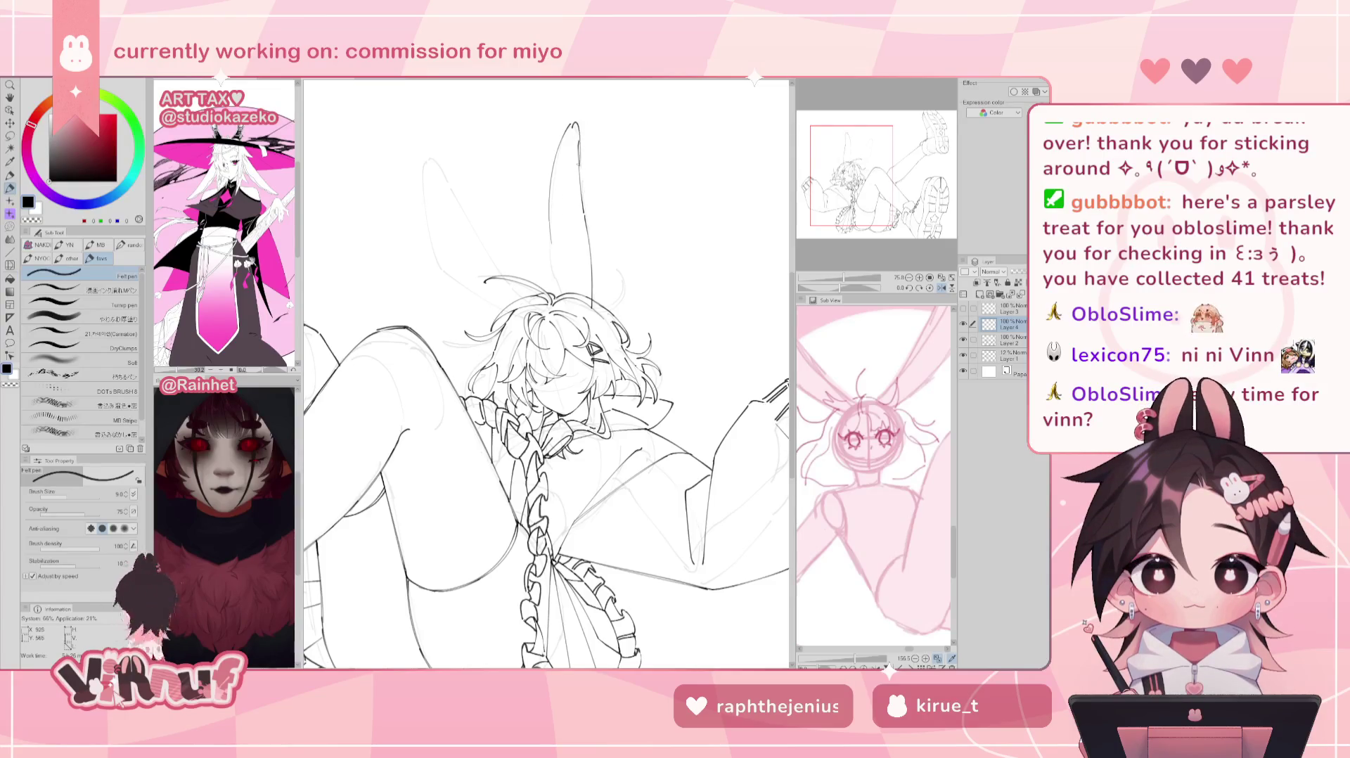
drag(576, 121, 584, 165)
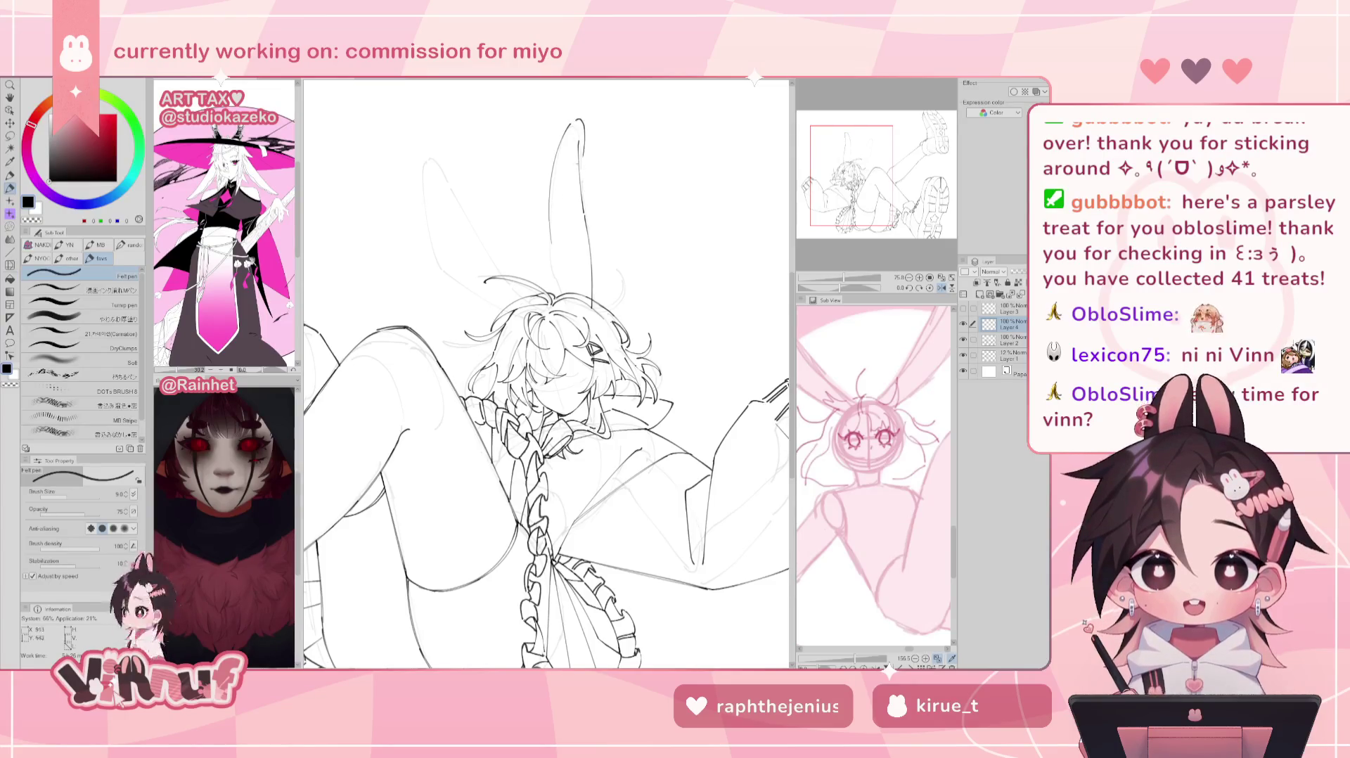
mouse_move(578, 118)
mouse_down()
mouse_move(585, 144)
mouse_move(542, 304)
mouse_up()
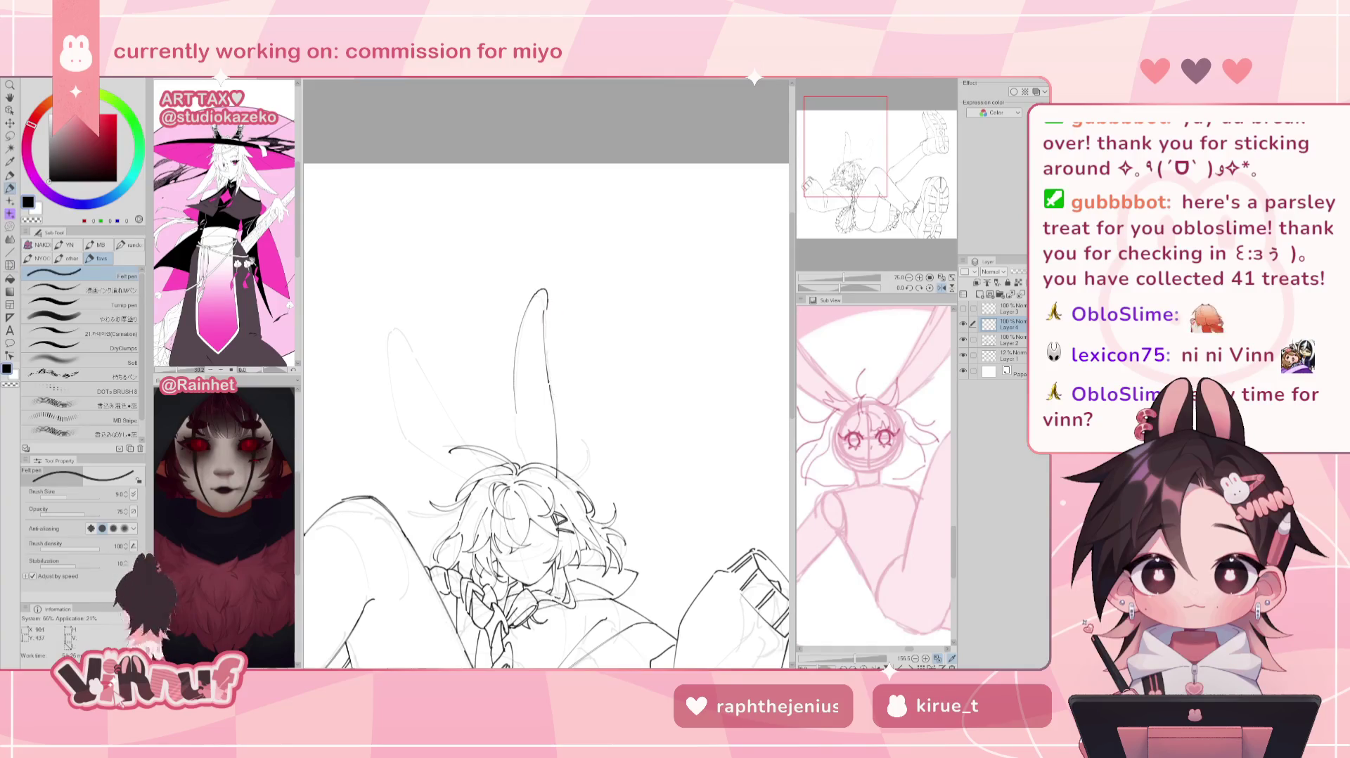
Step: Ink the left ear's right edge down to its base, erasing and redoing failed strokes
drag(549, 315, 552, 394)
key(ctrl+z)
drag(547, 311, 552, 394)
key(ctrl+z)
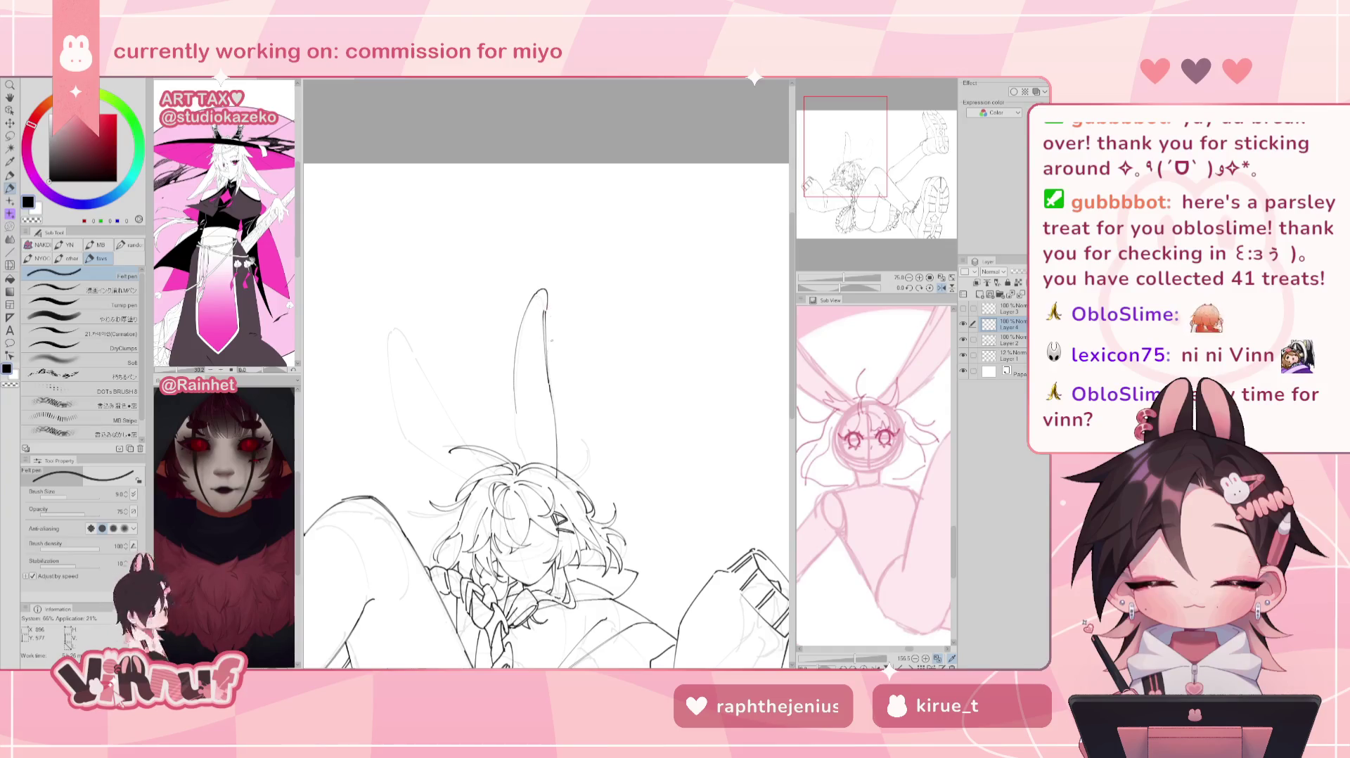
key(e)
drag(545, 309, 551, 383)
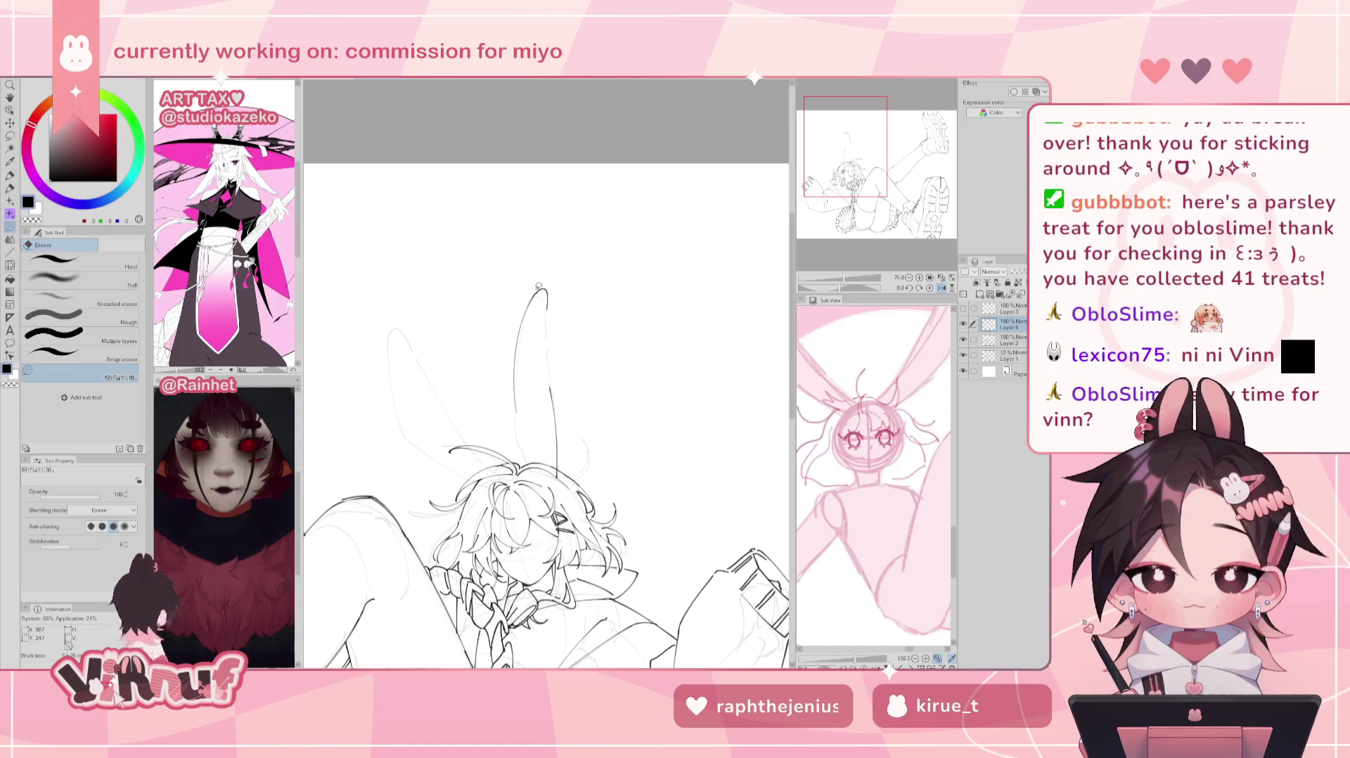
key(p)
drag(548, 315, 552, 391)
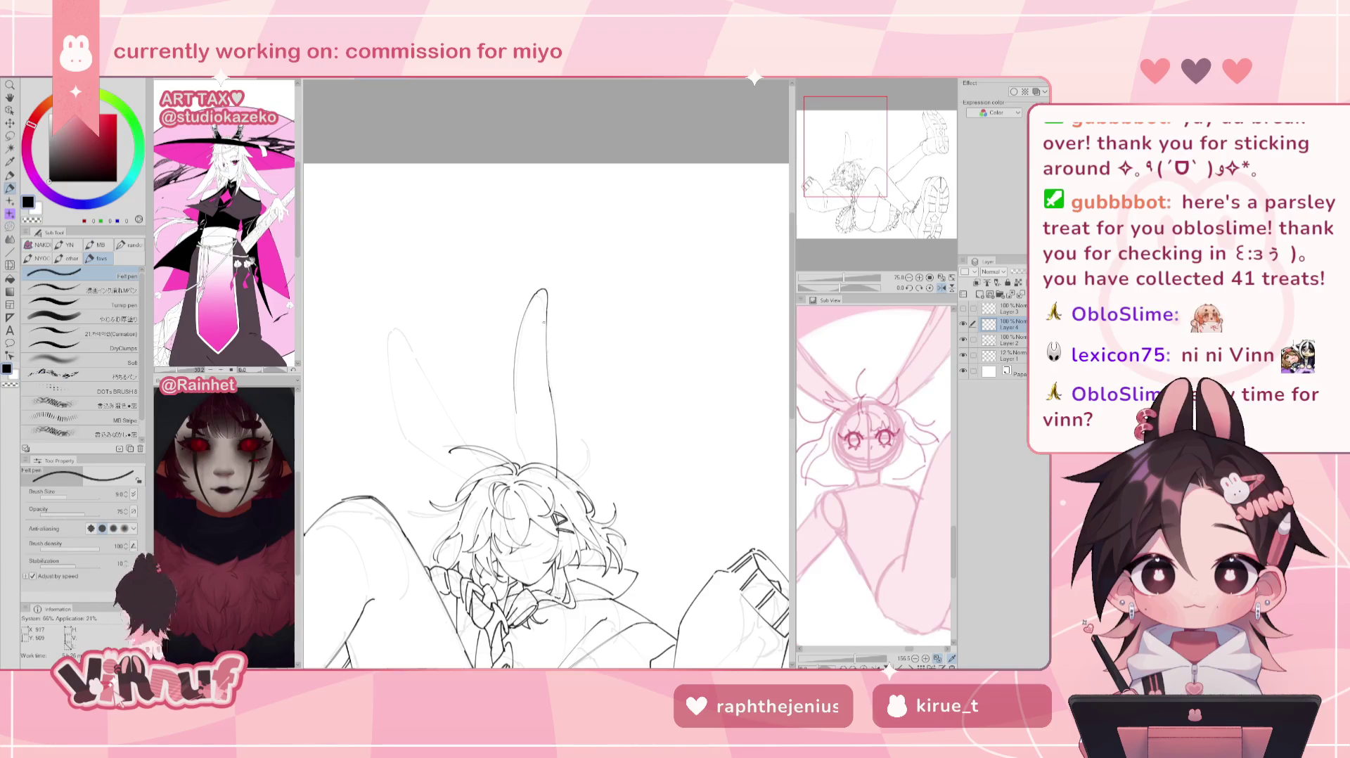
key(ctrl+z)
drag(542, 314, 550, 442)
key(ctrl+z)
key(ctrl+z)
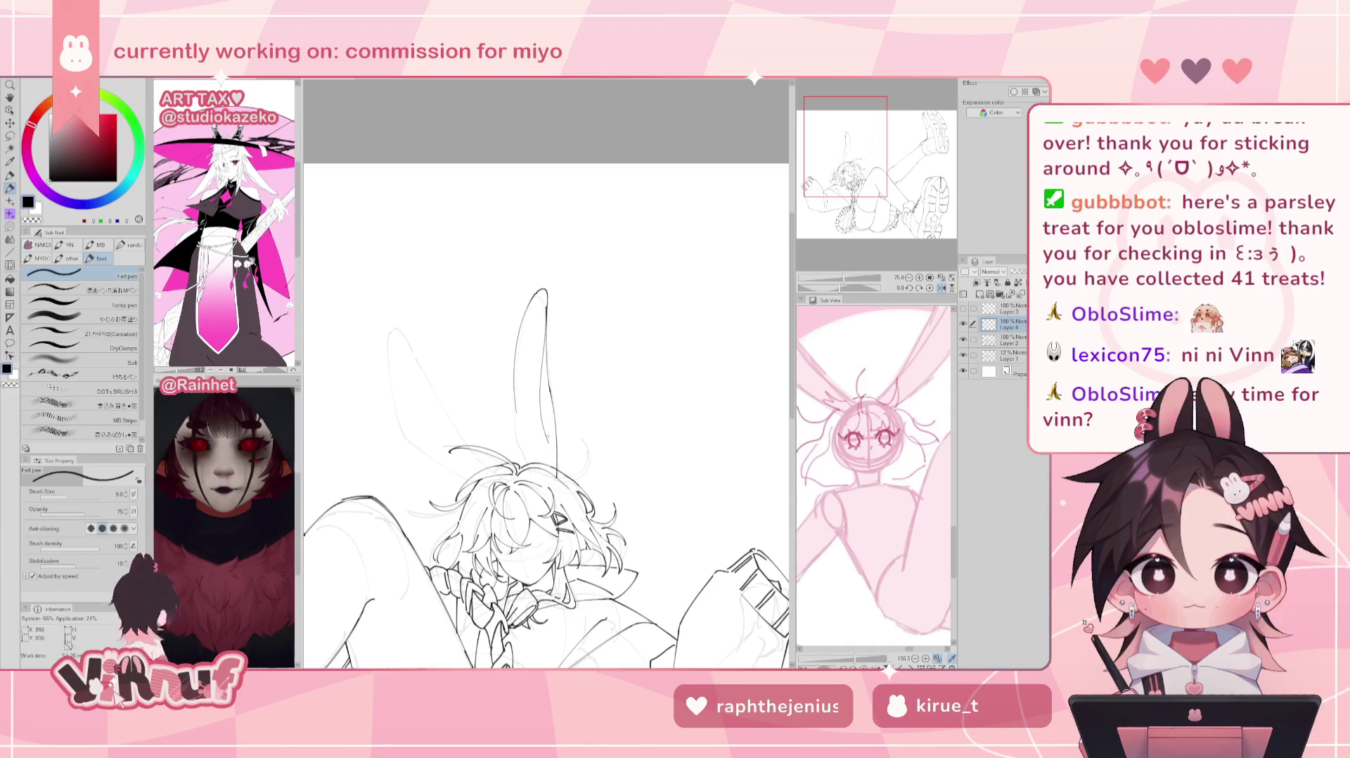
key(h)
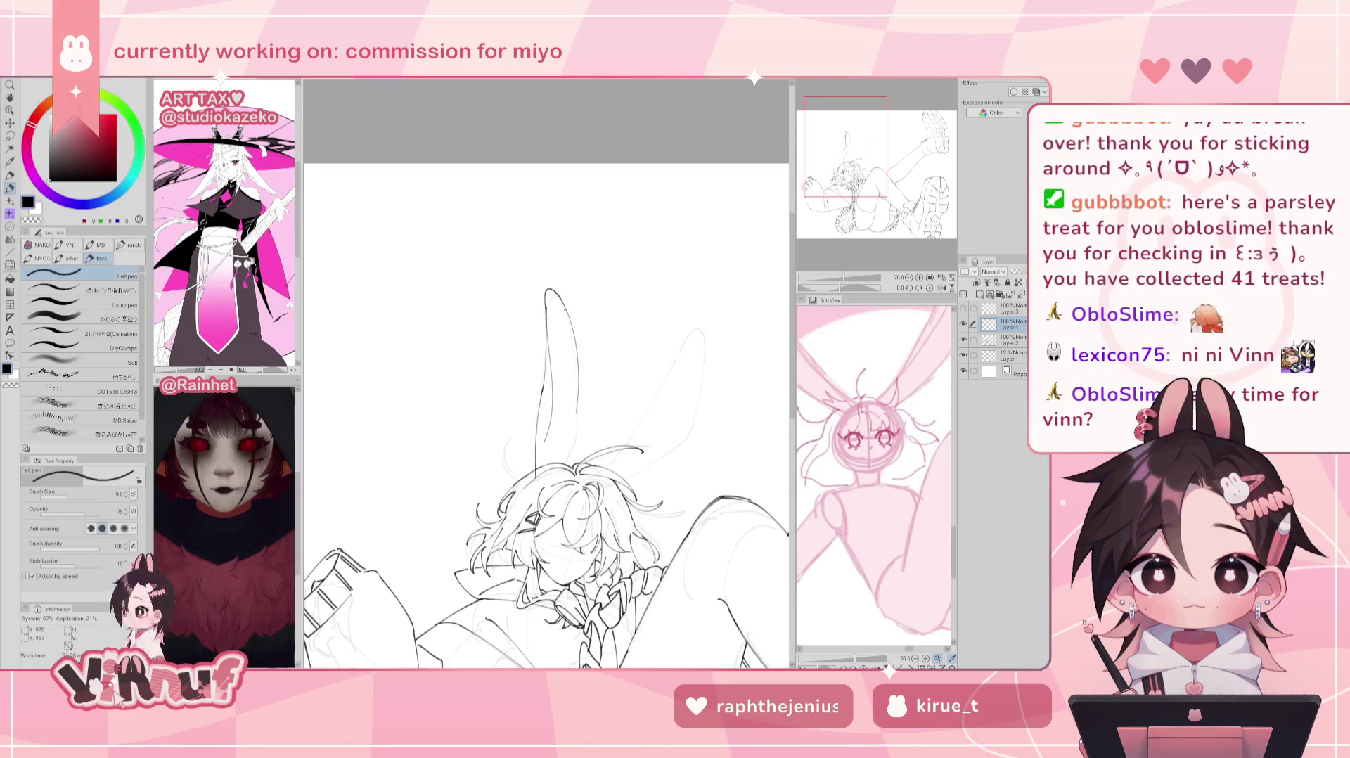
scroll(882, 448, up, 5)
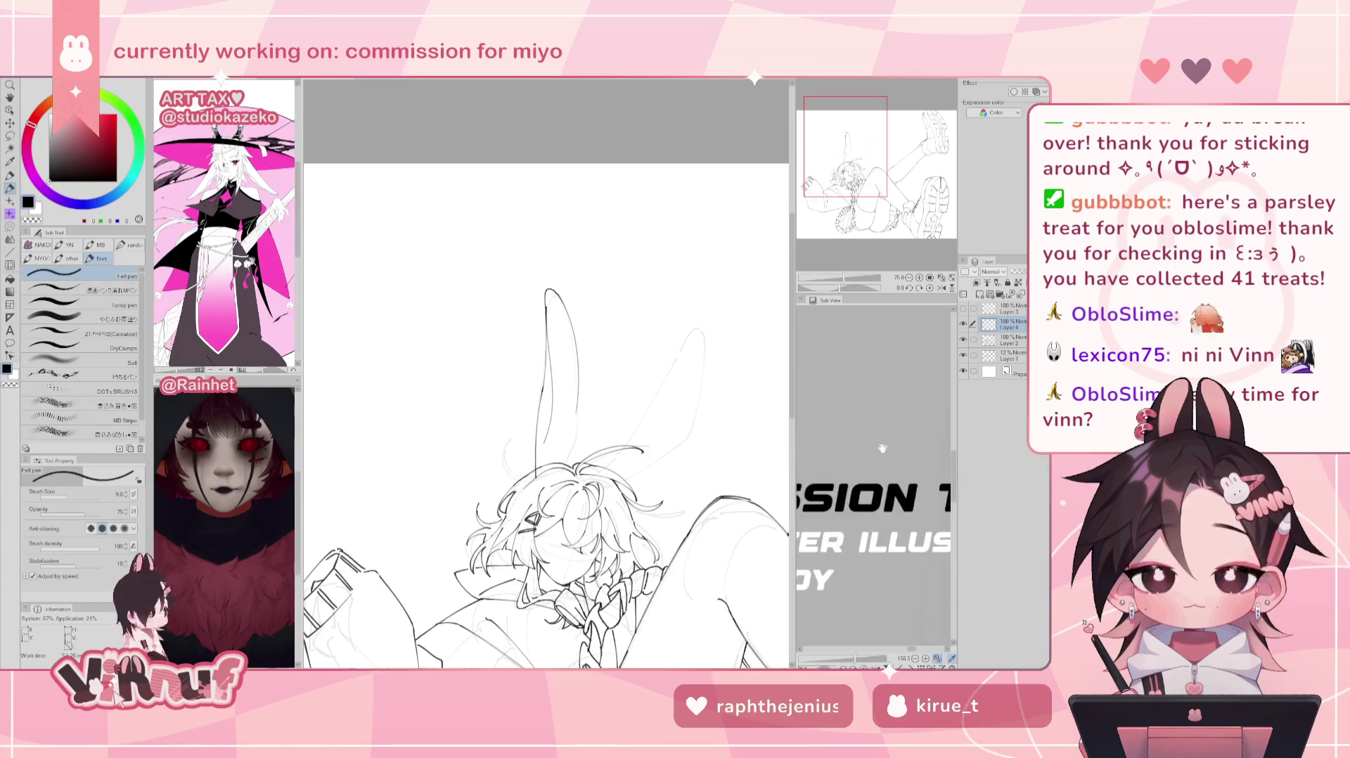
Step: Pan the Sub View to the rabbit-eared girl reference
scroll(883, 448, up, 10)
drag(856, 659, 832, 663)
mouse_move(837, 422)
mouse_down()
mouse_move(885, 441)
mouse_move(860, 456)
mouse_up()
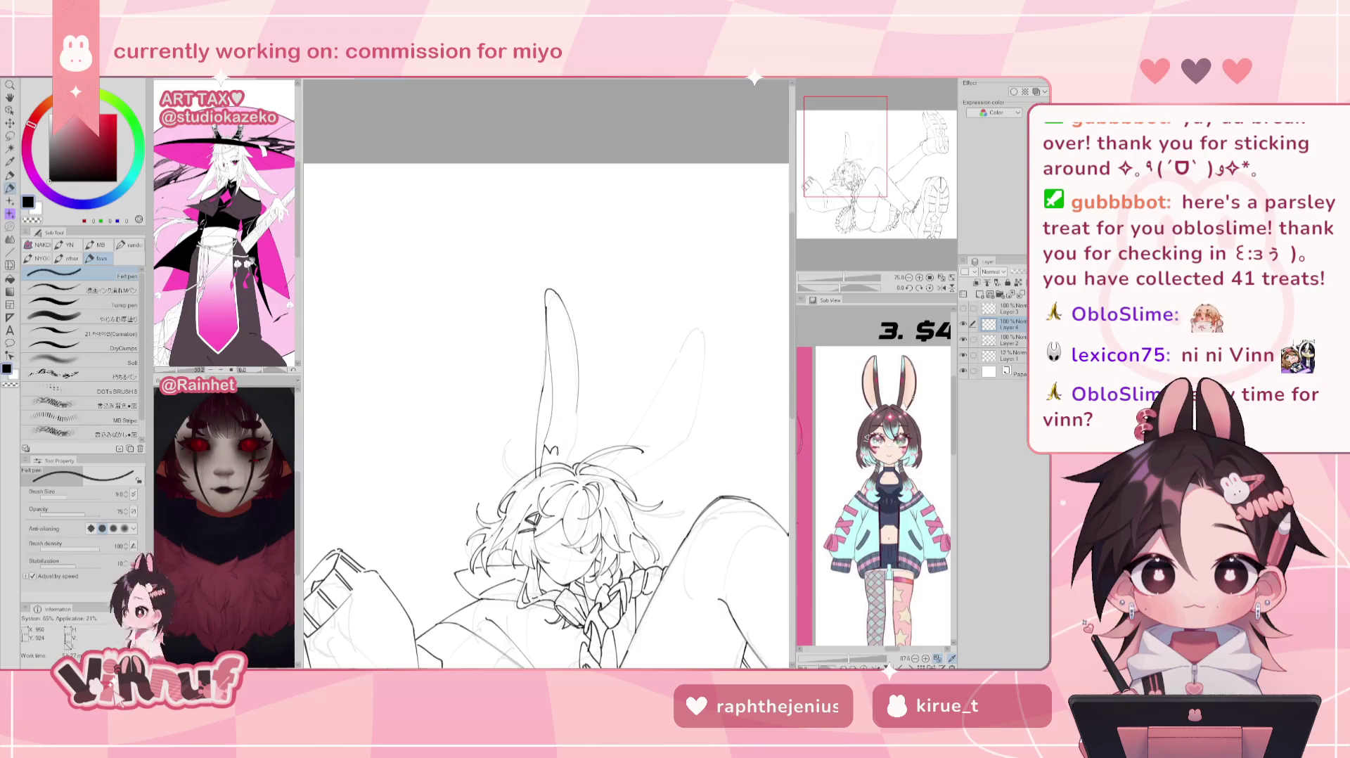
Step: Ink a zigzag ear-base stroke and the ear's lower left edge, checking in mirrored view
drag(545, 451, 566, 444)
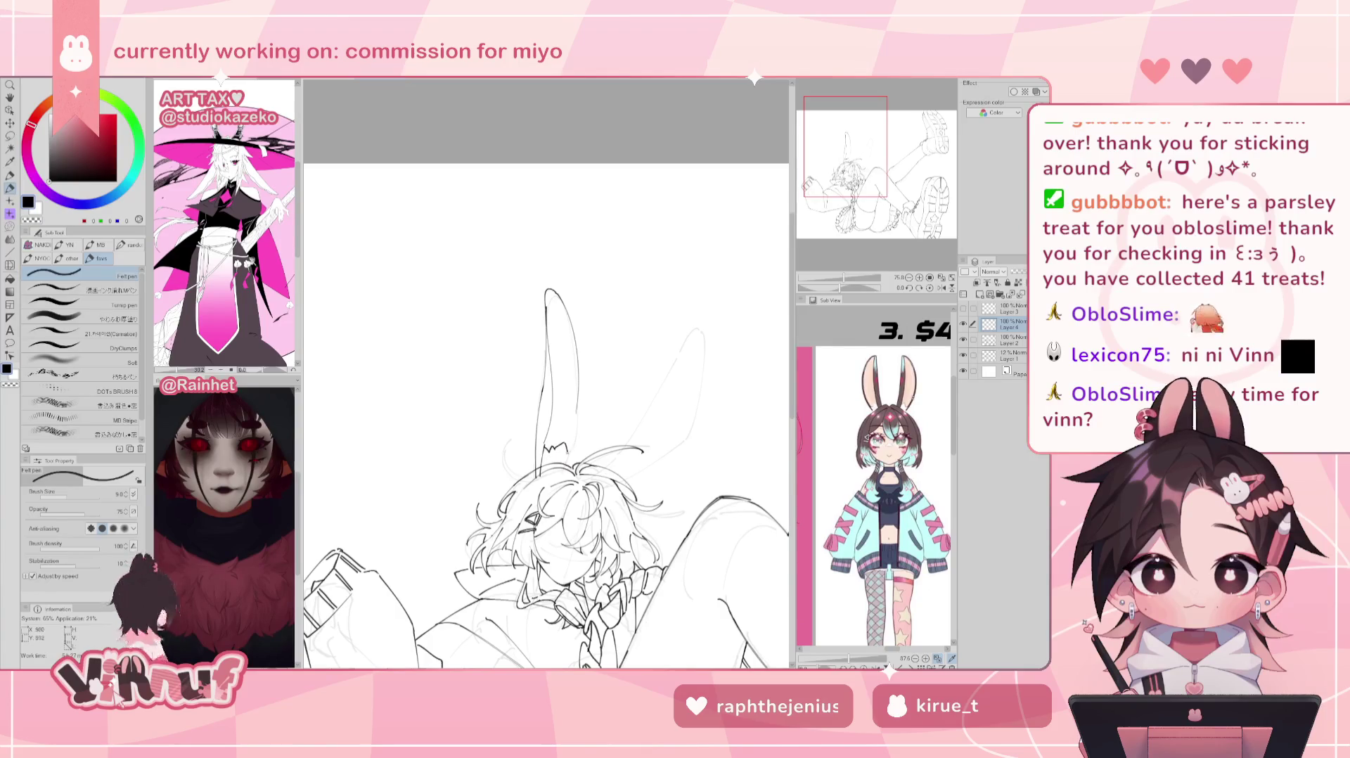
drag(546, 450, 565, 443)
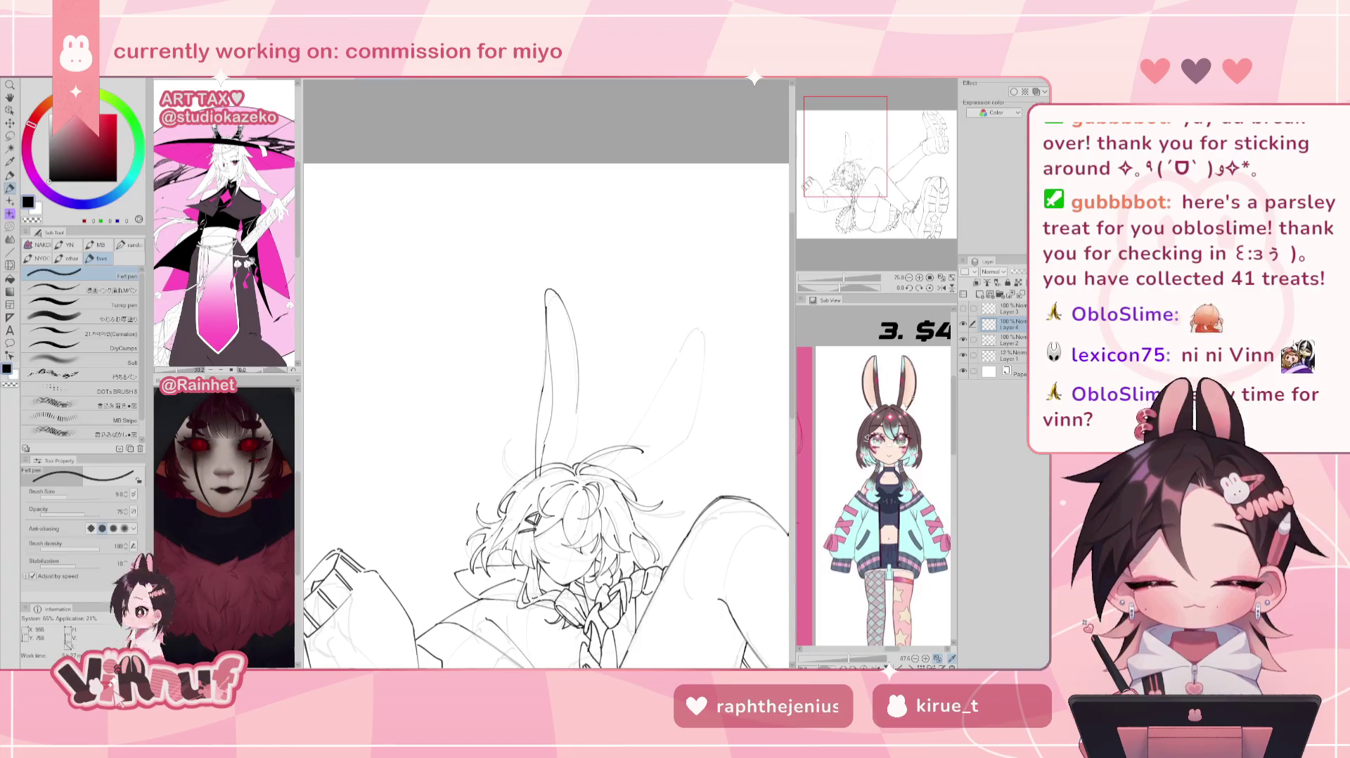
key(h)
drag(519, 386, 525, 457)
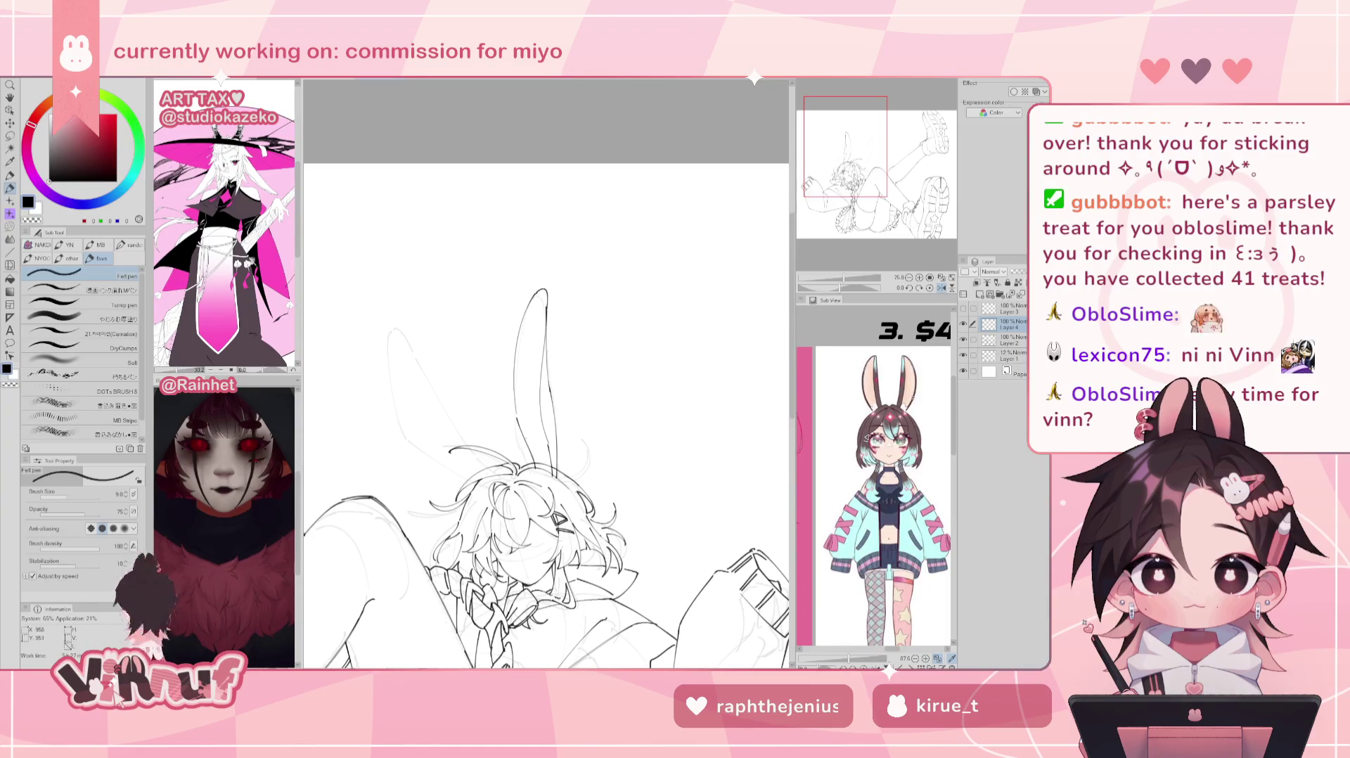
key(ctrl+z)
drag(522, 425, 535, 468)
key(h)
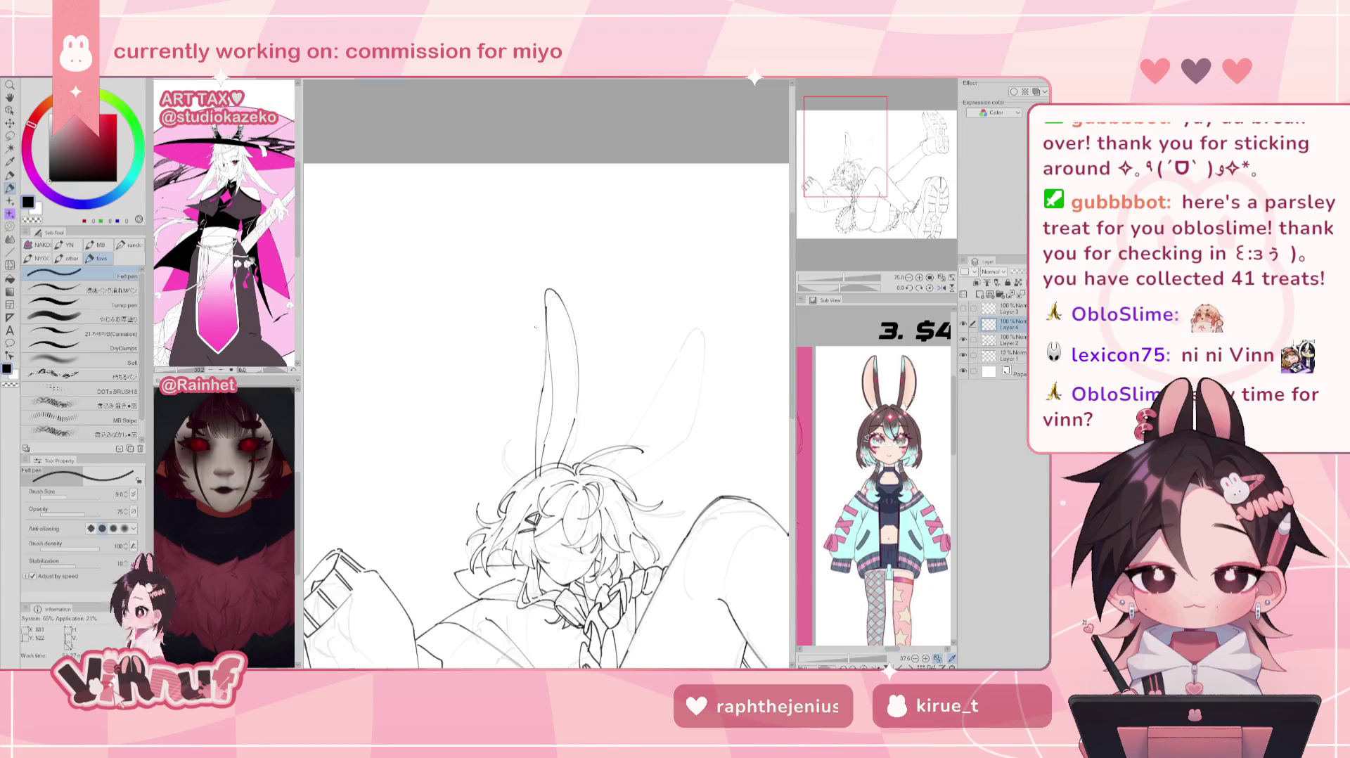
scroll(547, 372, down, 2)
scroll(546, 373, down, 1)
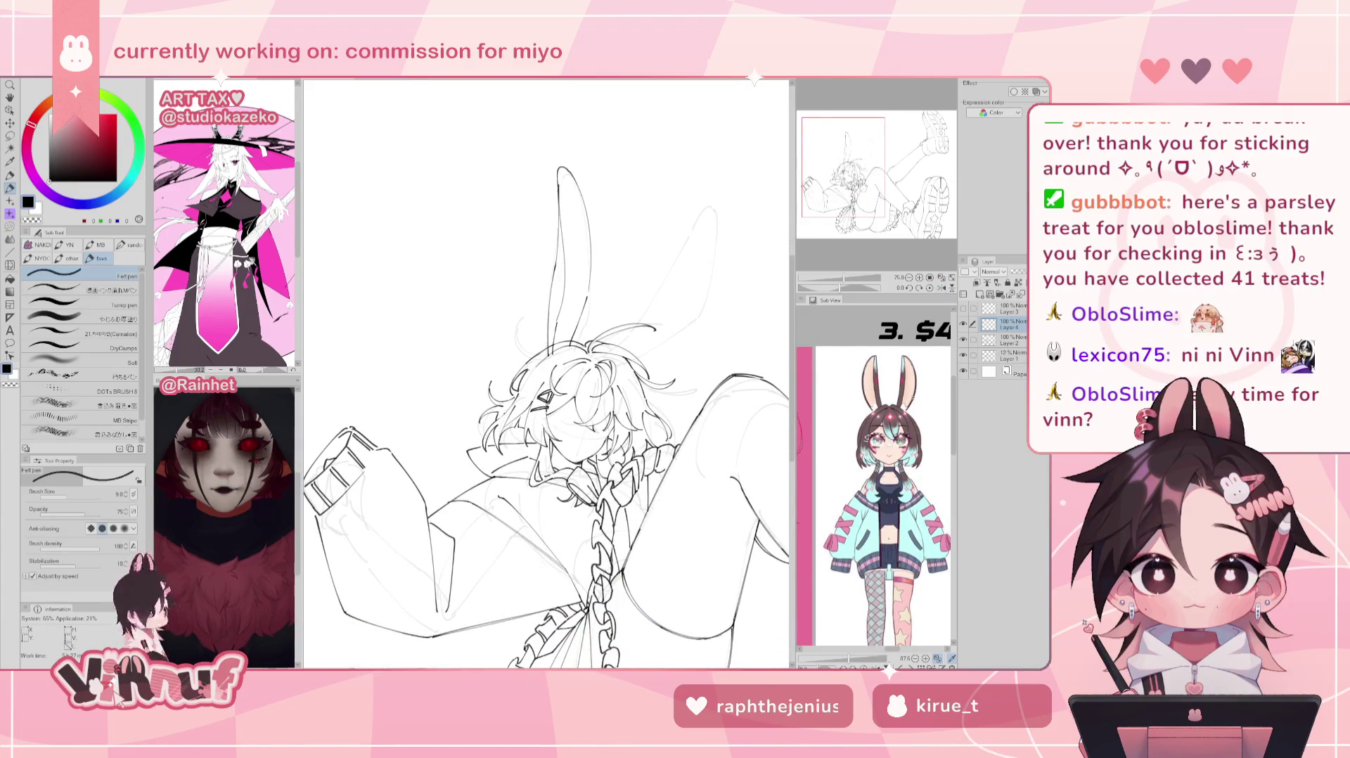
Step: Pan the view to the ears and rotate the canvas counter-clockwise for inking
scroll(546, 373, up, 1)
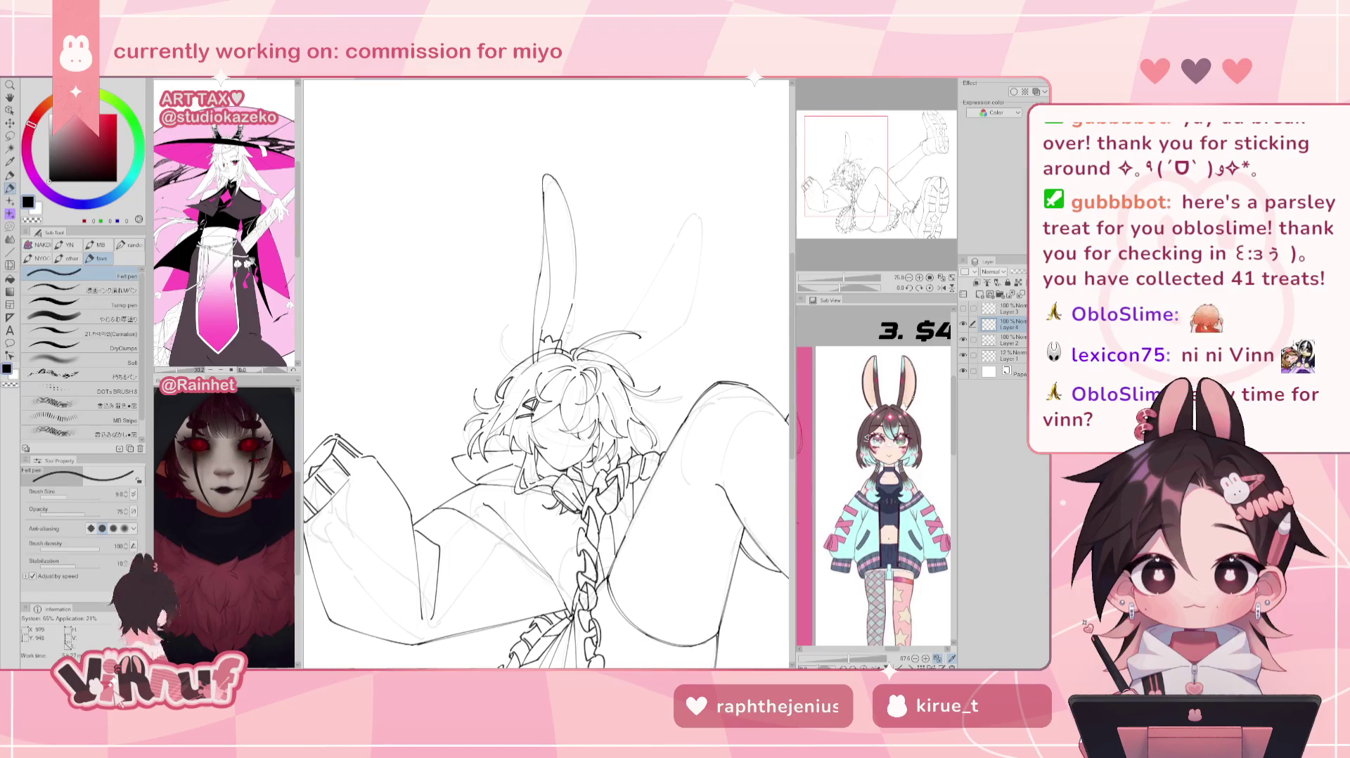
key(h)
key(h)
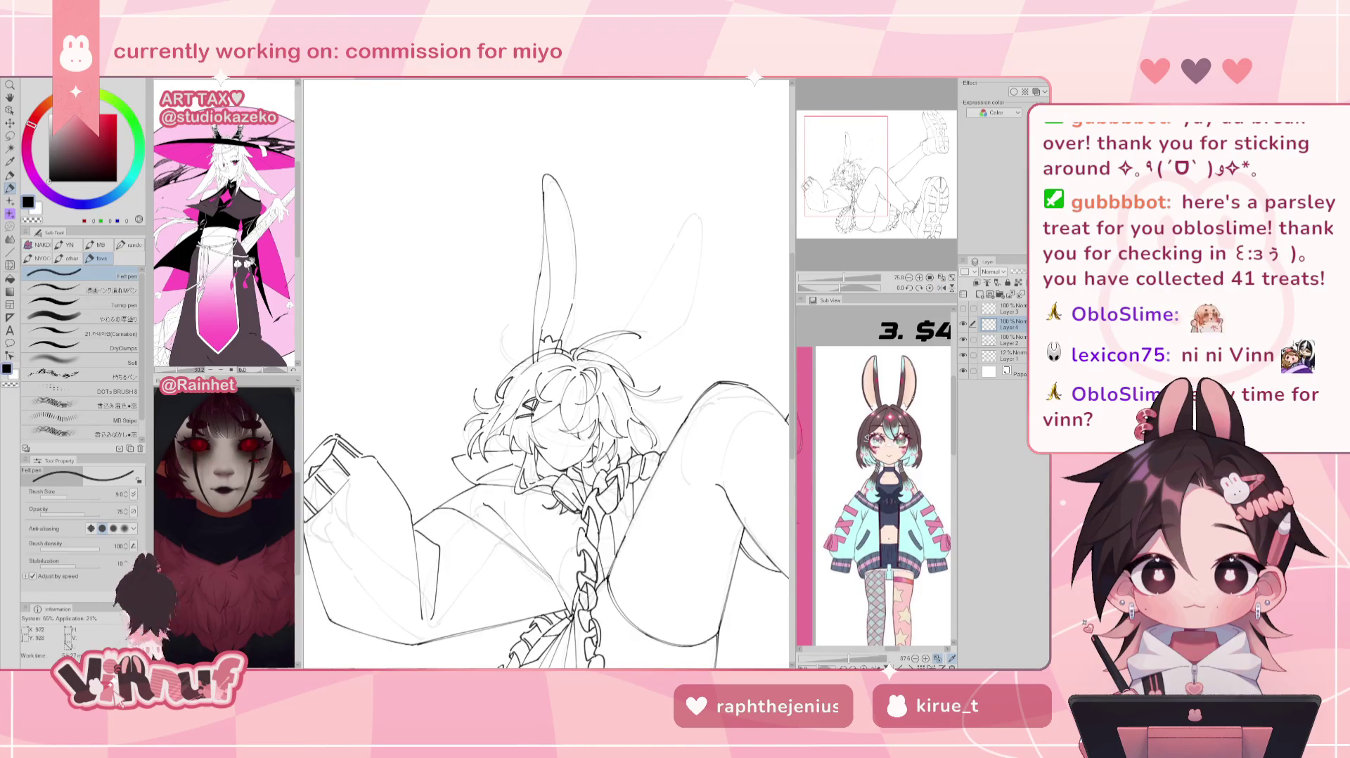
key(e)
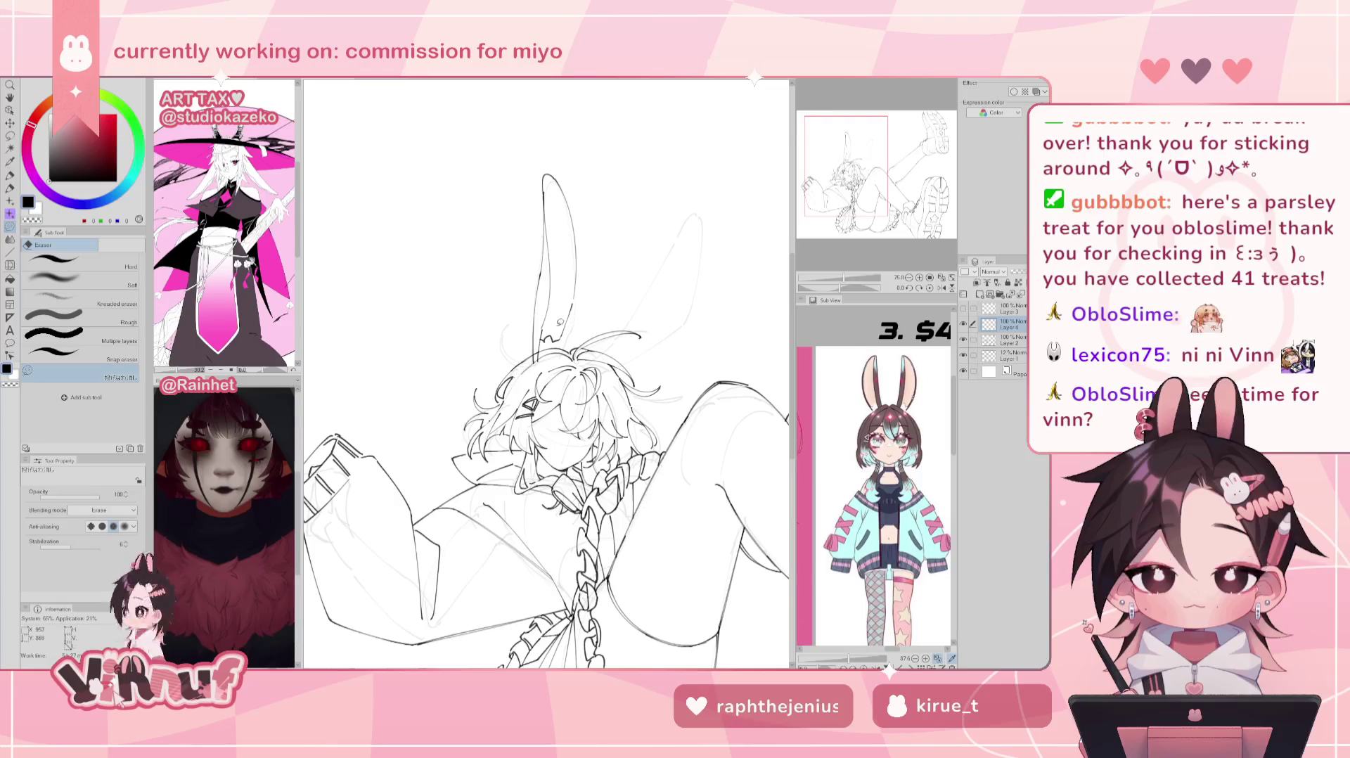
key(p)
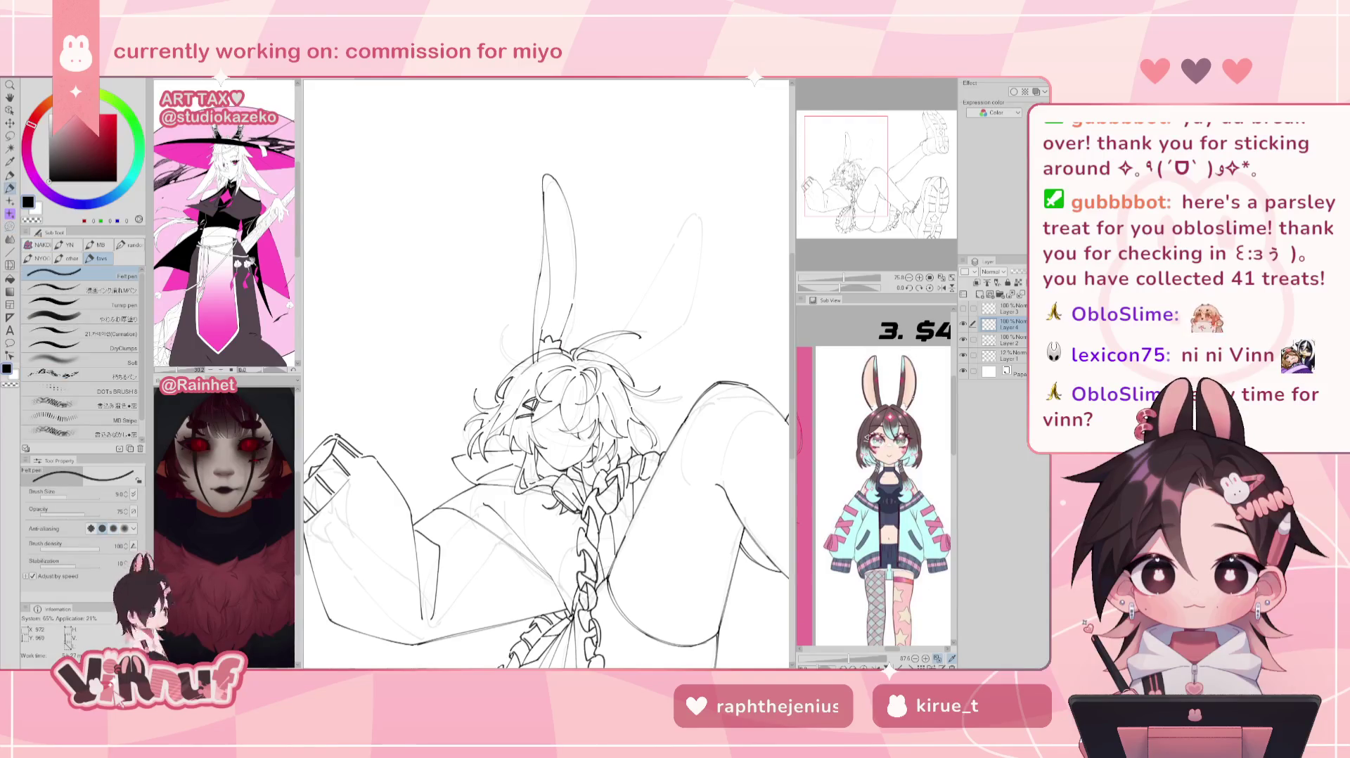
key(e)
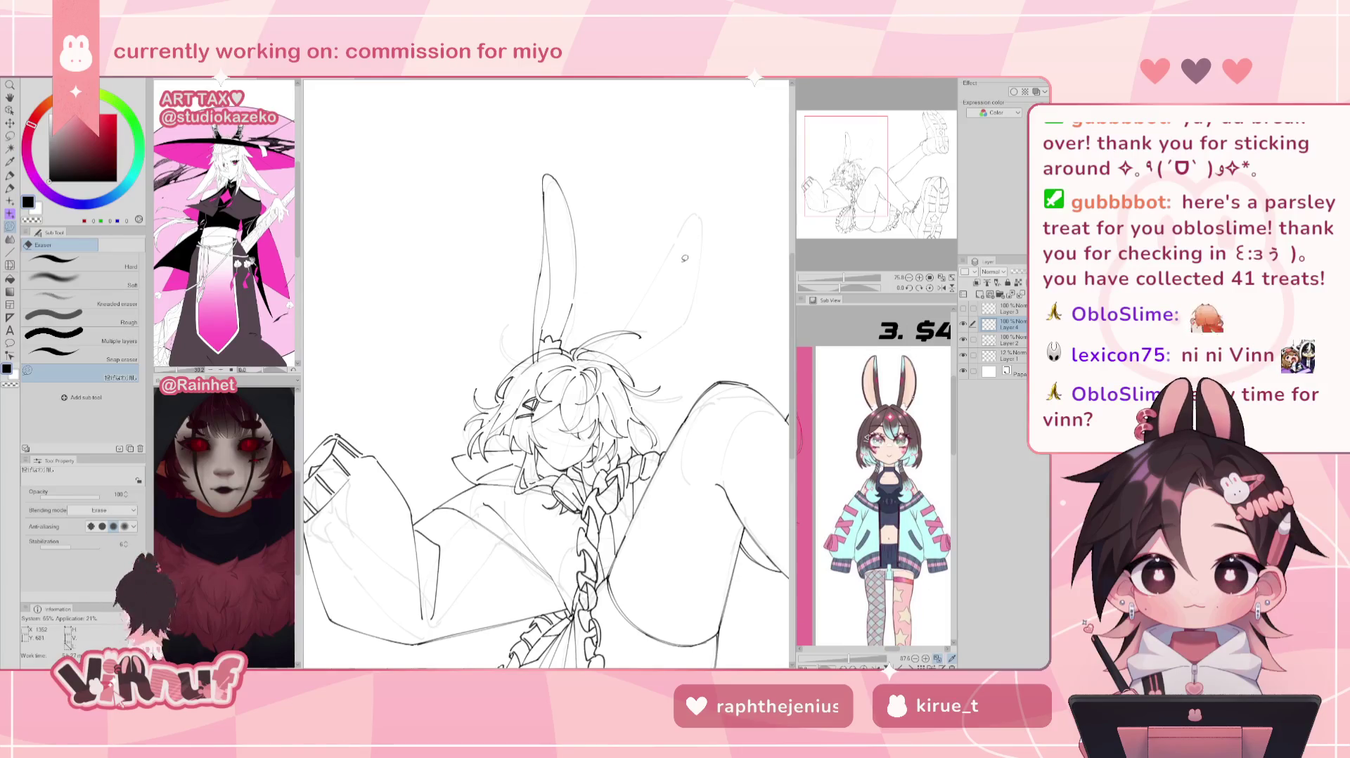
key(p)
drag(685, 259, 620, 260)
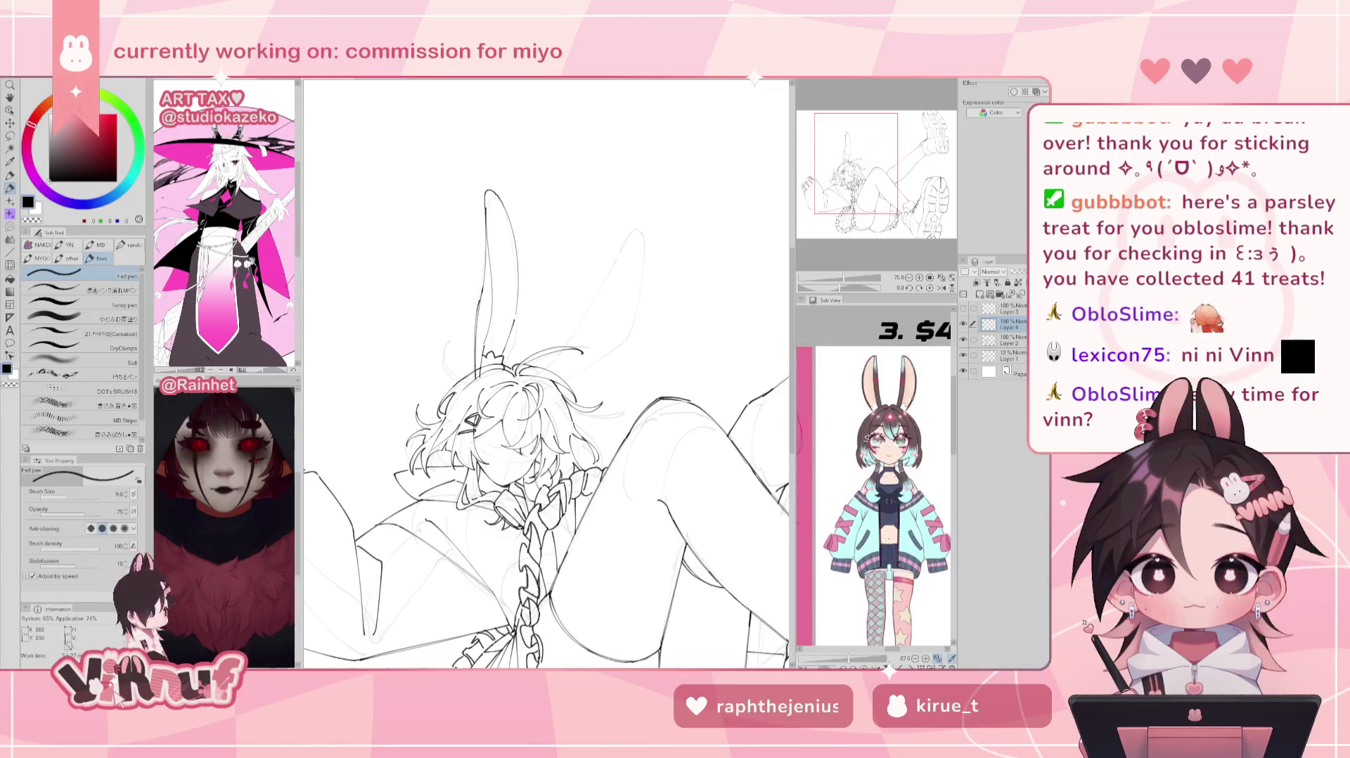
drag(656, 273, 636, 268)
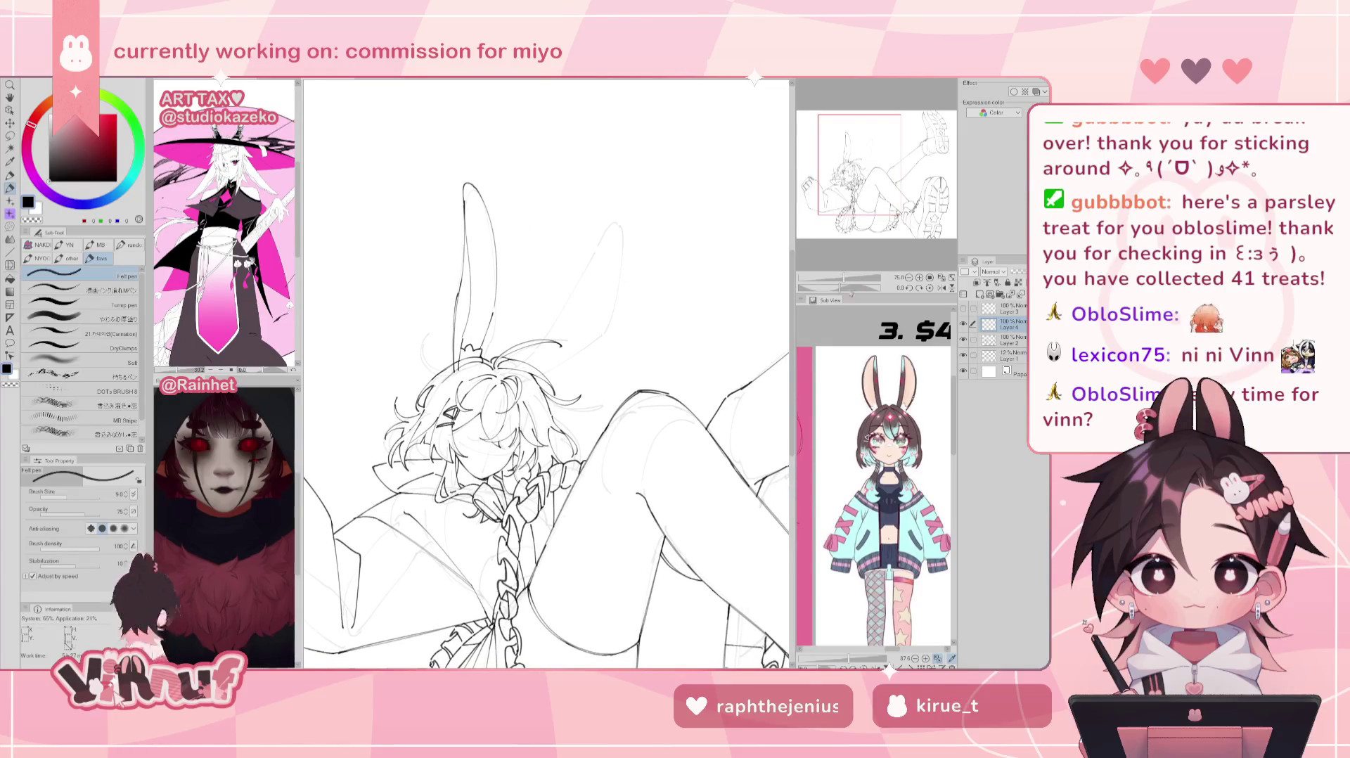
key(minus)
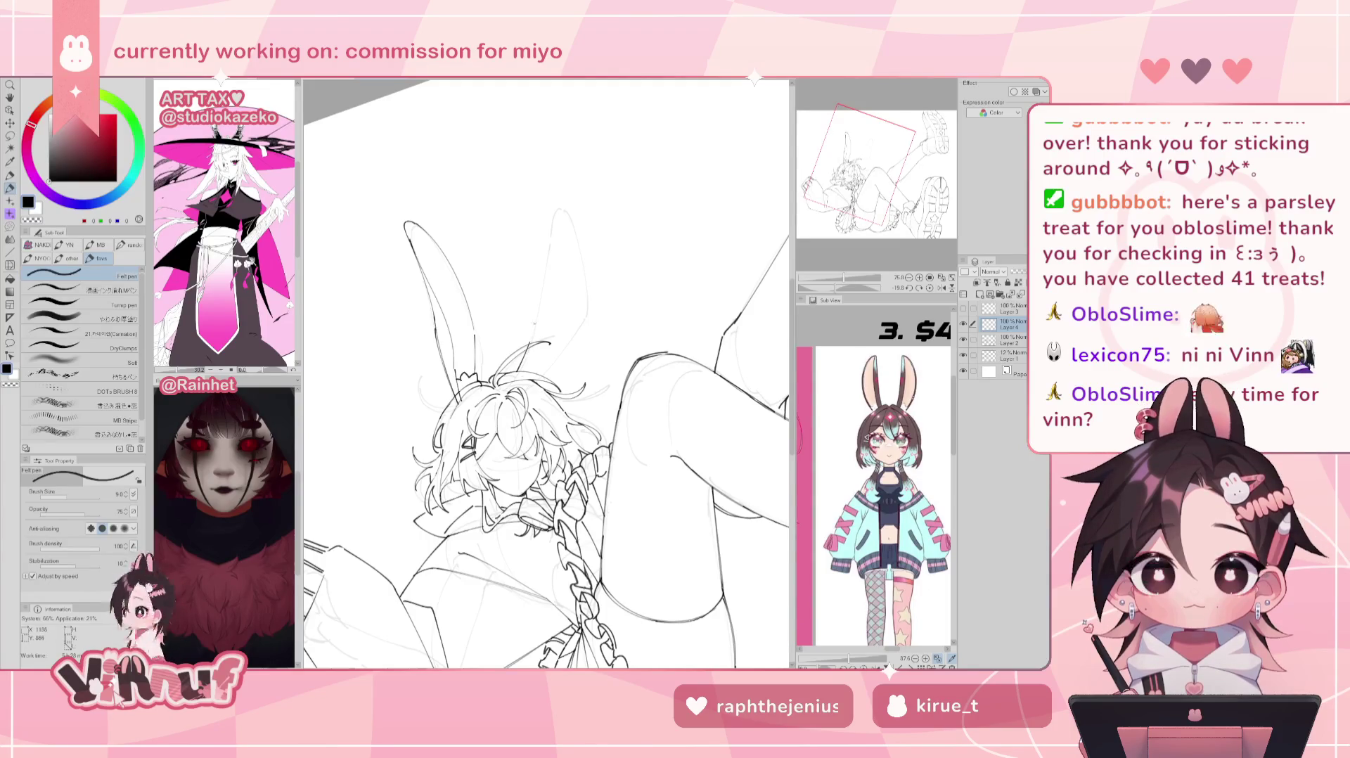
Step: Ink the long inner line of the right bunny ear, retrying until it's right
drag(550, 231, 529, 345)
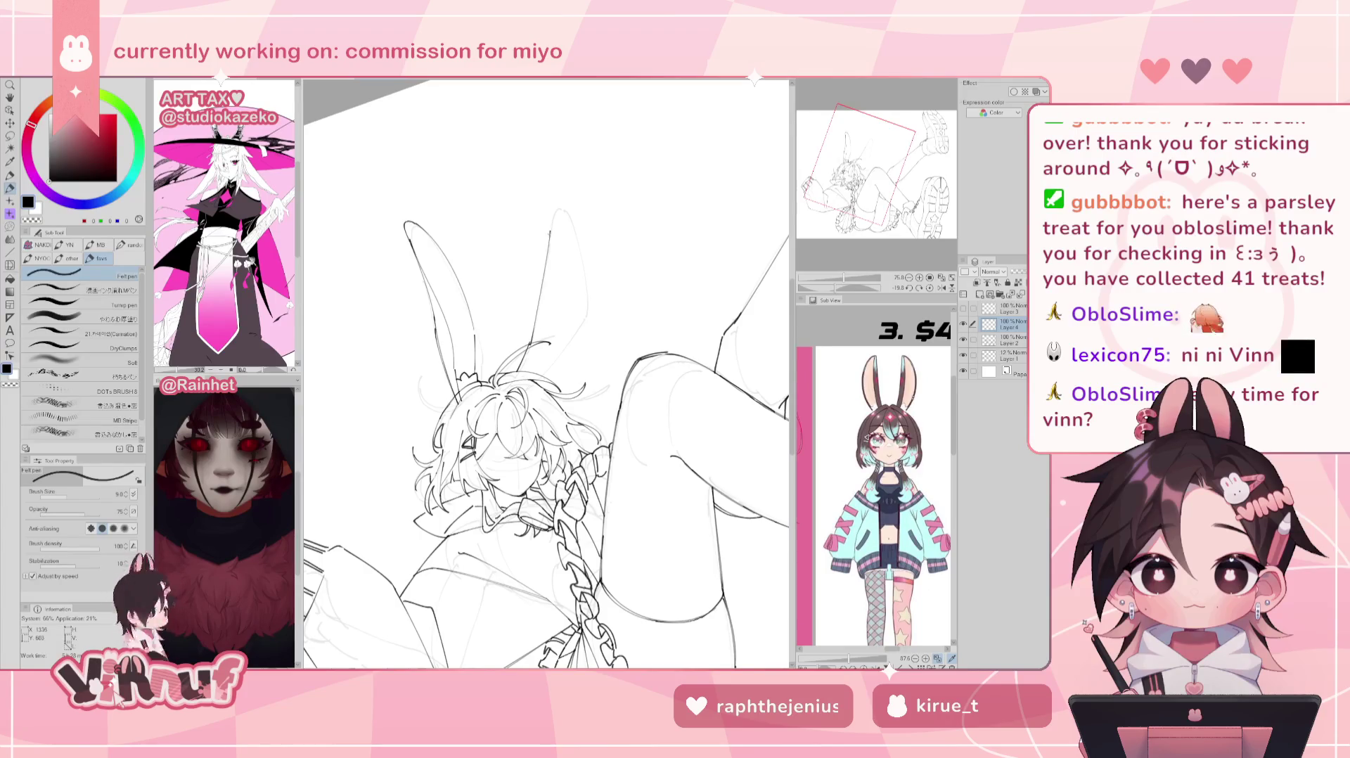
key(ctrl+z)
drag(551, 220, 530, 340)
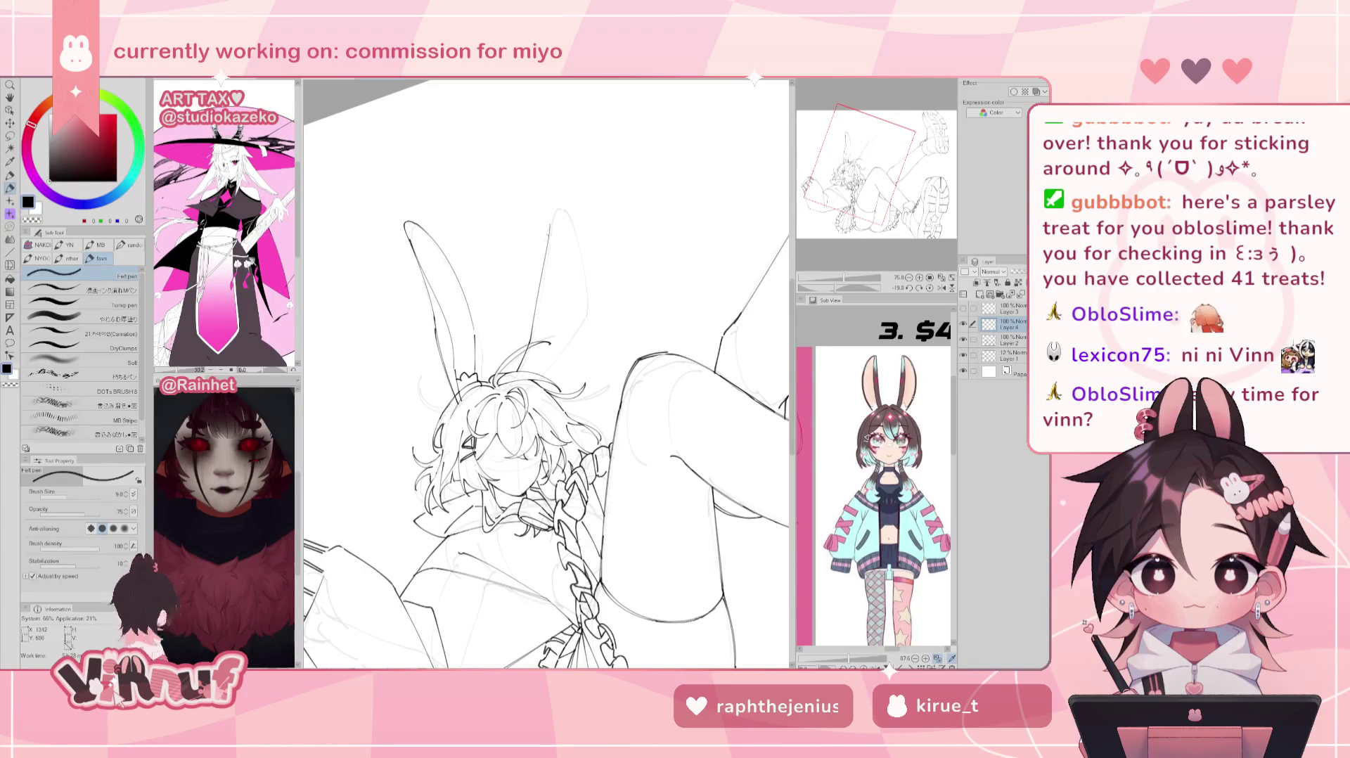
key(ctrl+z)
drag(555, 211, 529, 342)
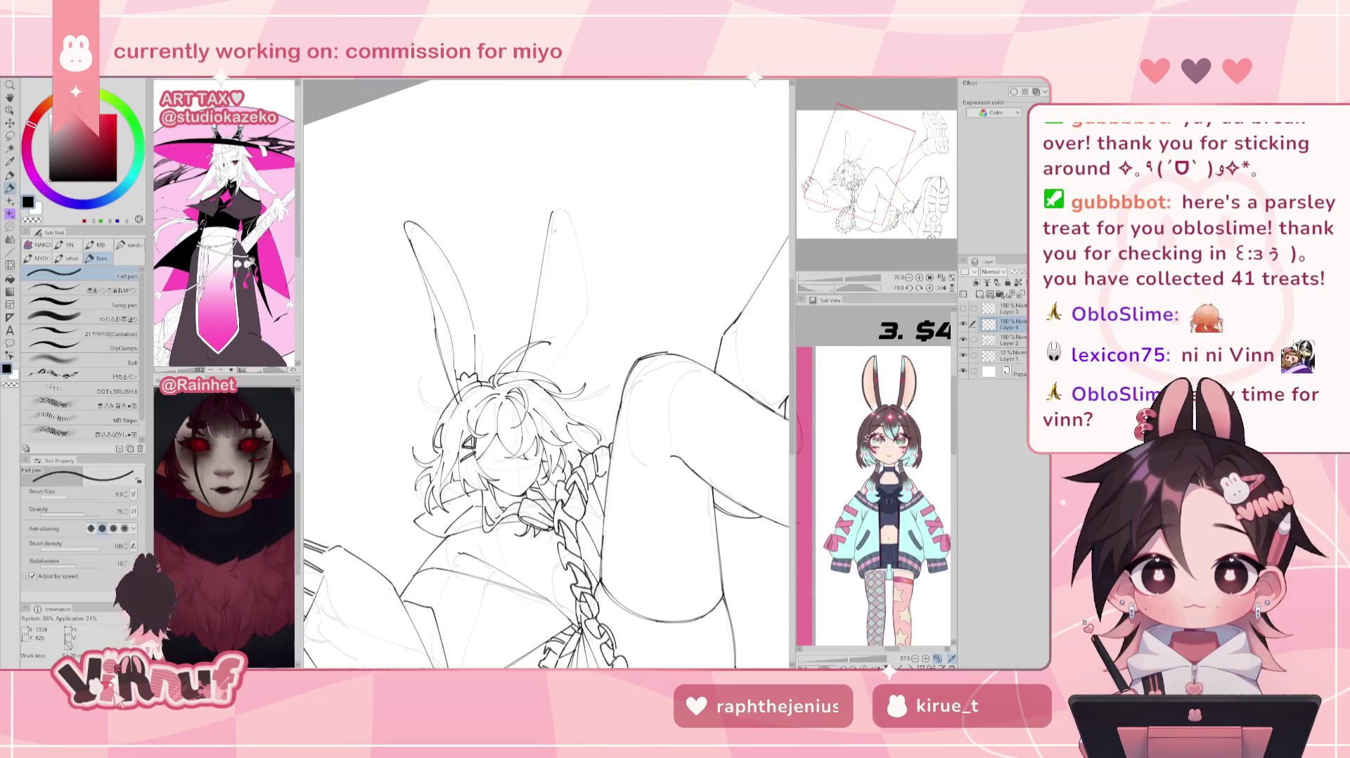
Step: Ink the right ear's outer side, then reset rotation and unflip the view
drag(555, 209, 576, 262)
key(ctrl+z)
drag(557, 209, 577, 261)
key(h)
key(ctrl+at)
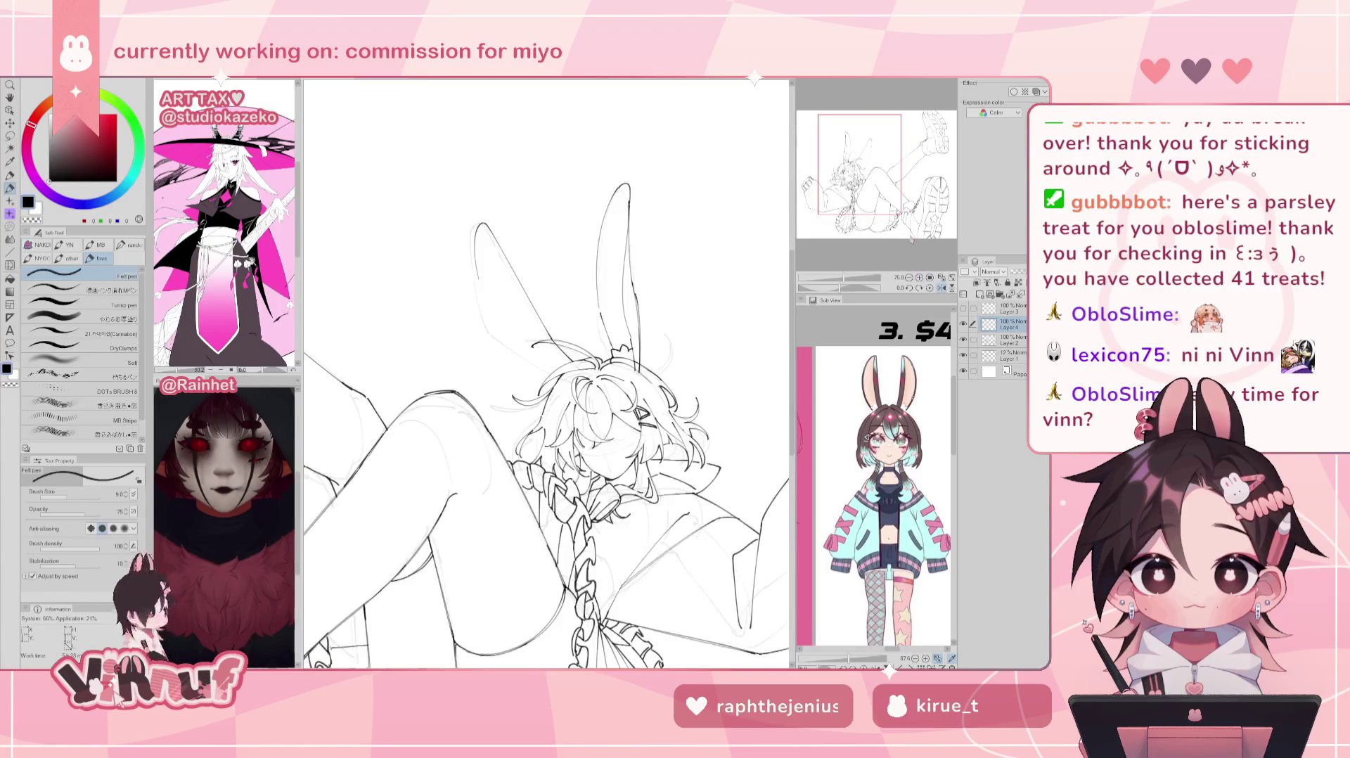
Step: Toggle undo/redo on the ear's outer-edge stroke to compare versions
key(ctrl+z)
key(ctrl+y)
key(ctrl+z)
key(ctrl+y)
key(ctrl+z)
key(ctrl+y)
key(ctrl+z)
key(ctrl+y)
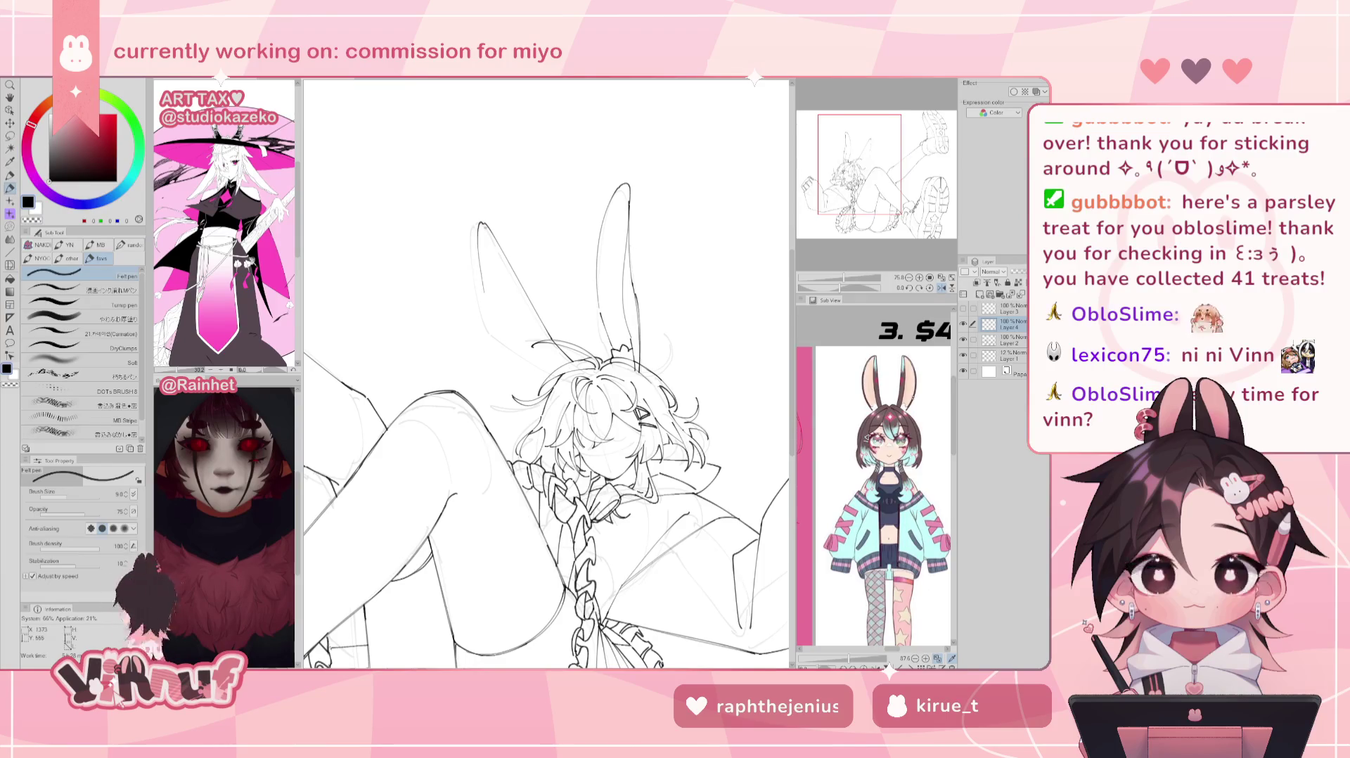
key(ctrl+z)
key(ctrl+y)
key(ctrl+z)
key(ctrl+y)
key(ctrl+y)
key(ctrl+z)
key(ctrl+y)
key(ctrl+z)
key(ctrl+z)
key(ctrl+z)
key(ctrl+y)
key(ctrl+z)
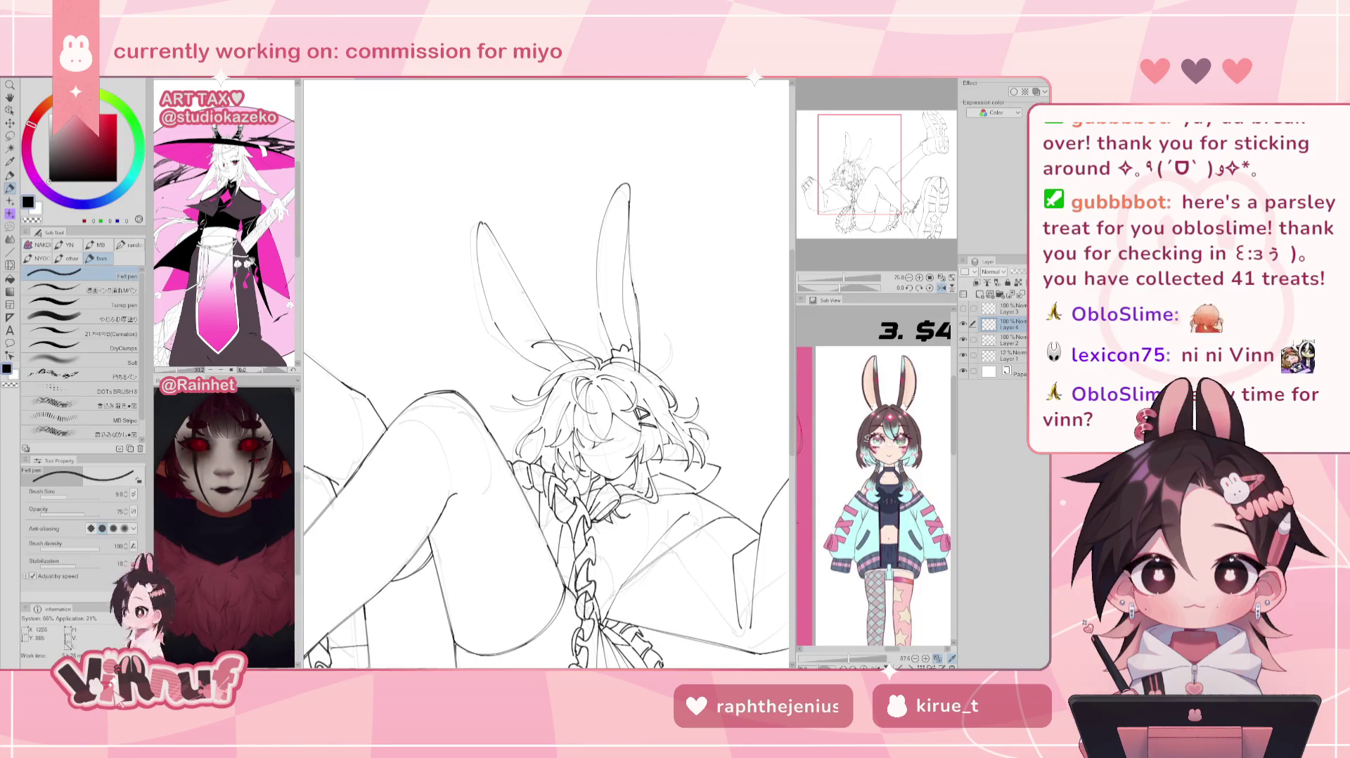
Step: Mirror the canvas to check the head and ear proportions
key(h)
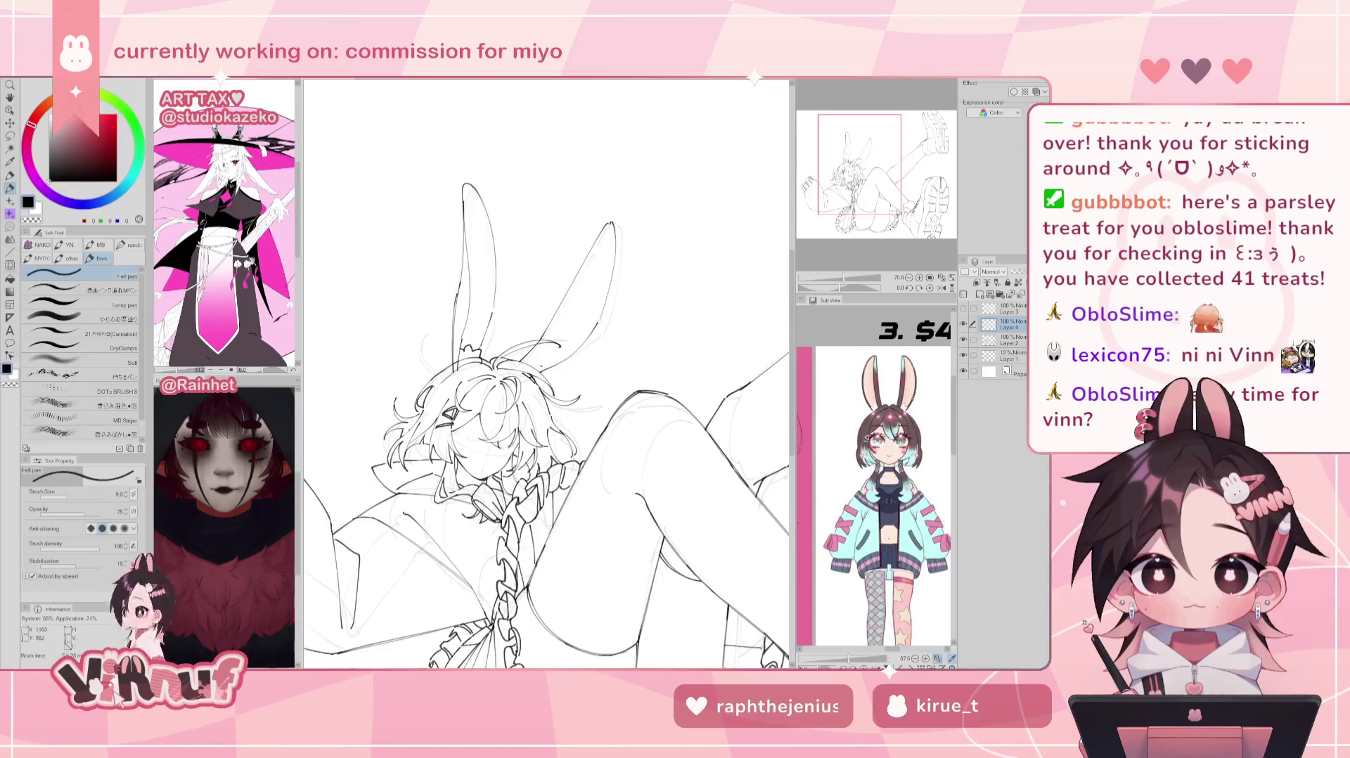
key(h)
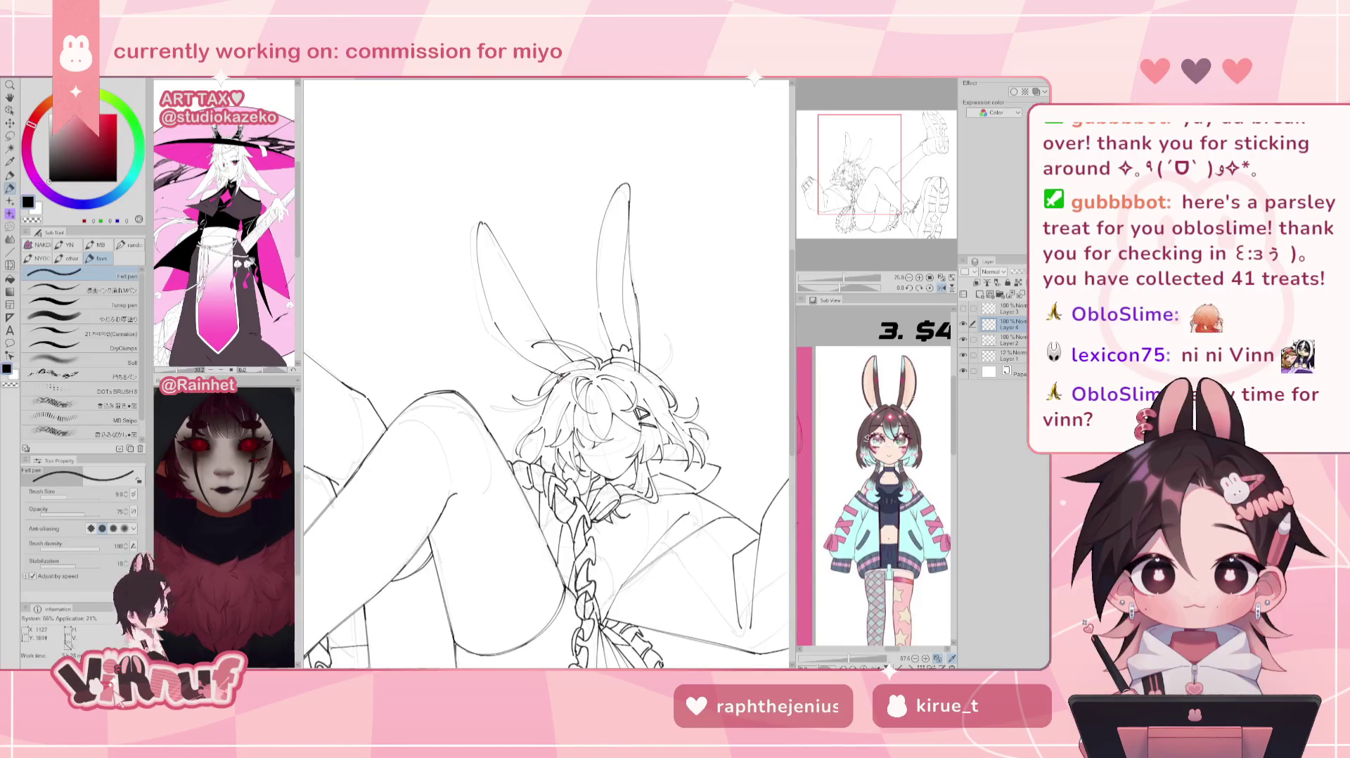
key(h)
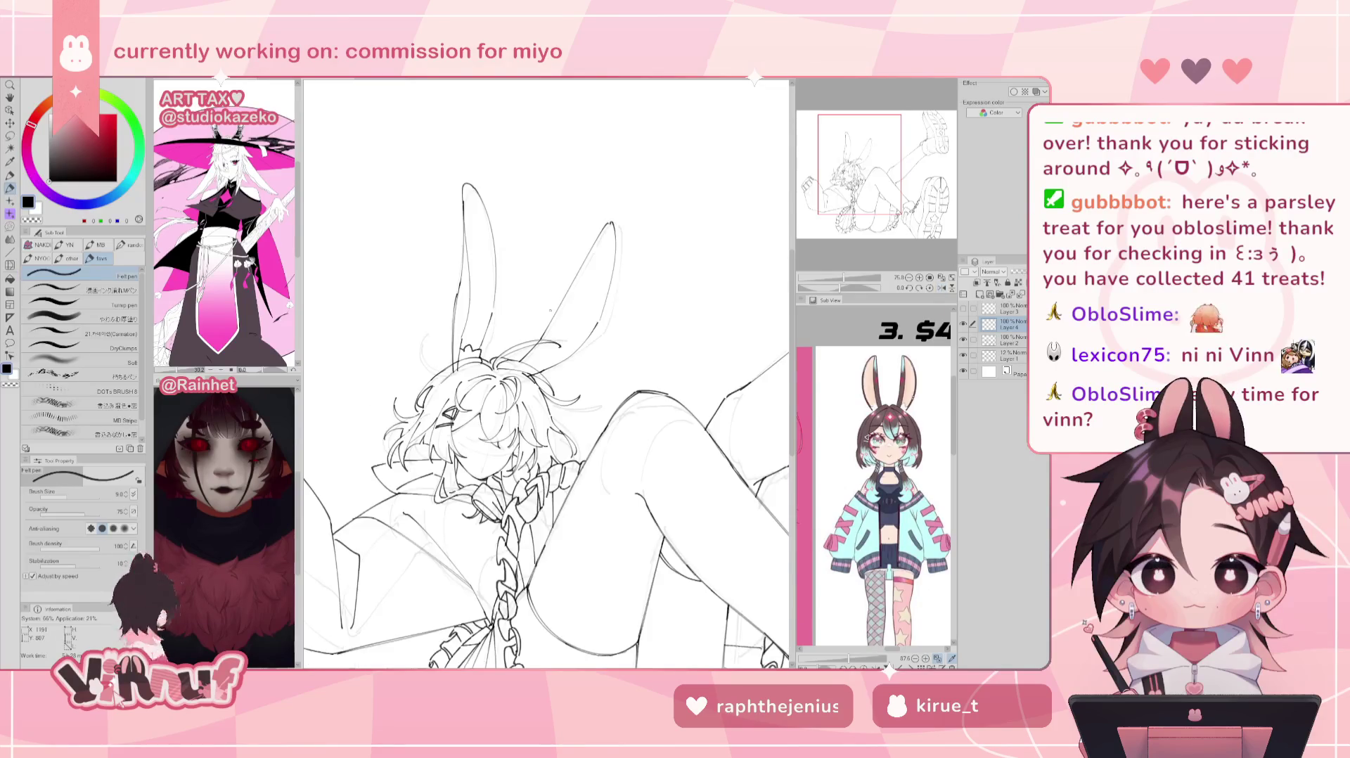
Step: Erase stray sketch lines on Layer 2, return to Layer 4's pen, and check zoomed-out mirrored
click(1012, 340)
key(e)
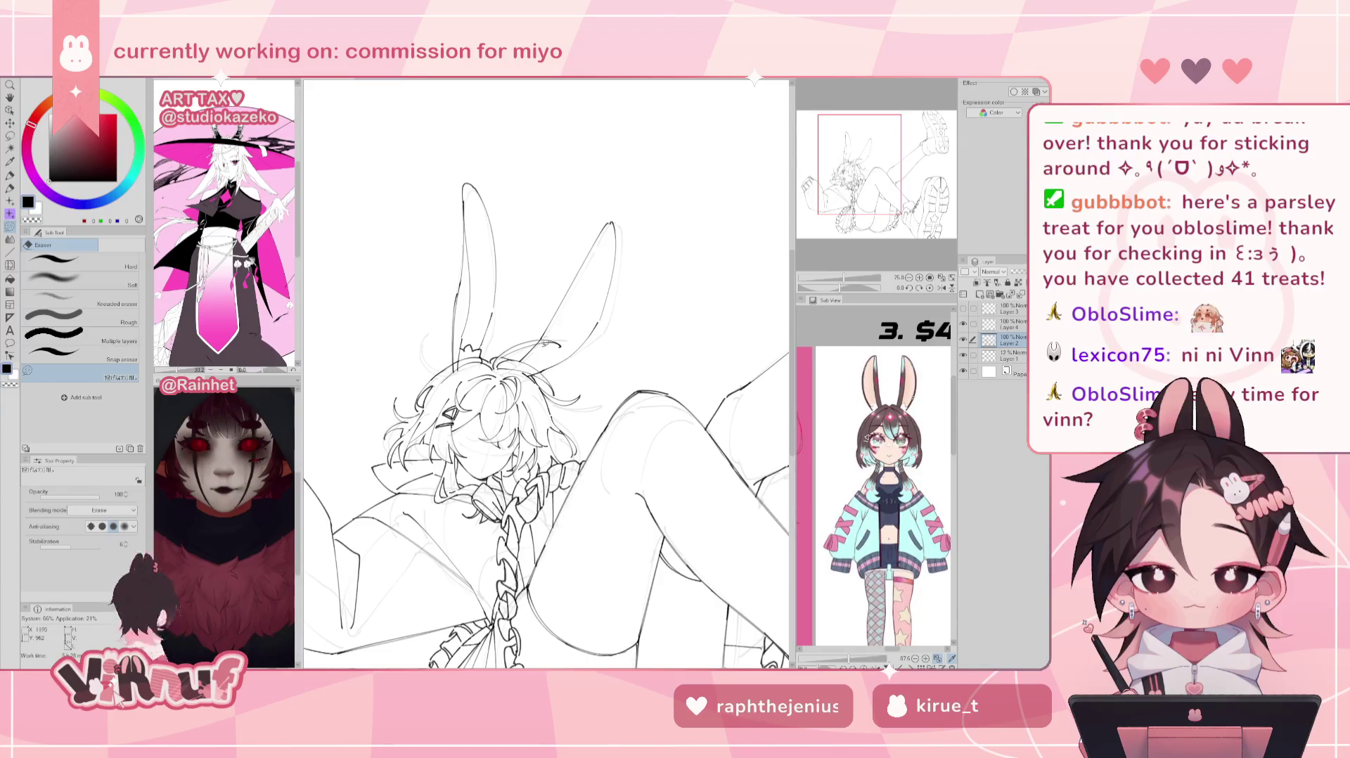
click(1011, 324)
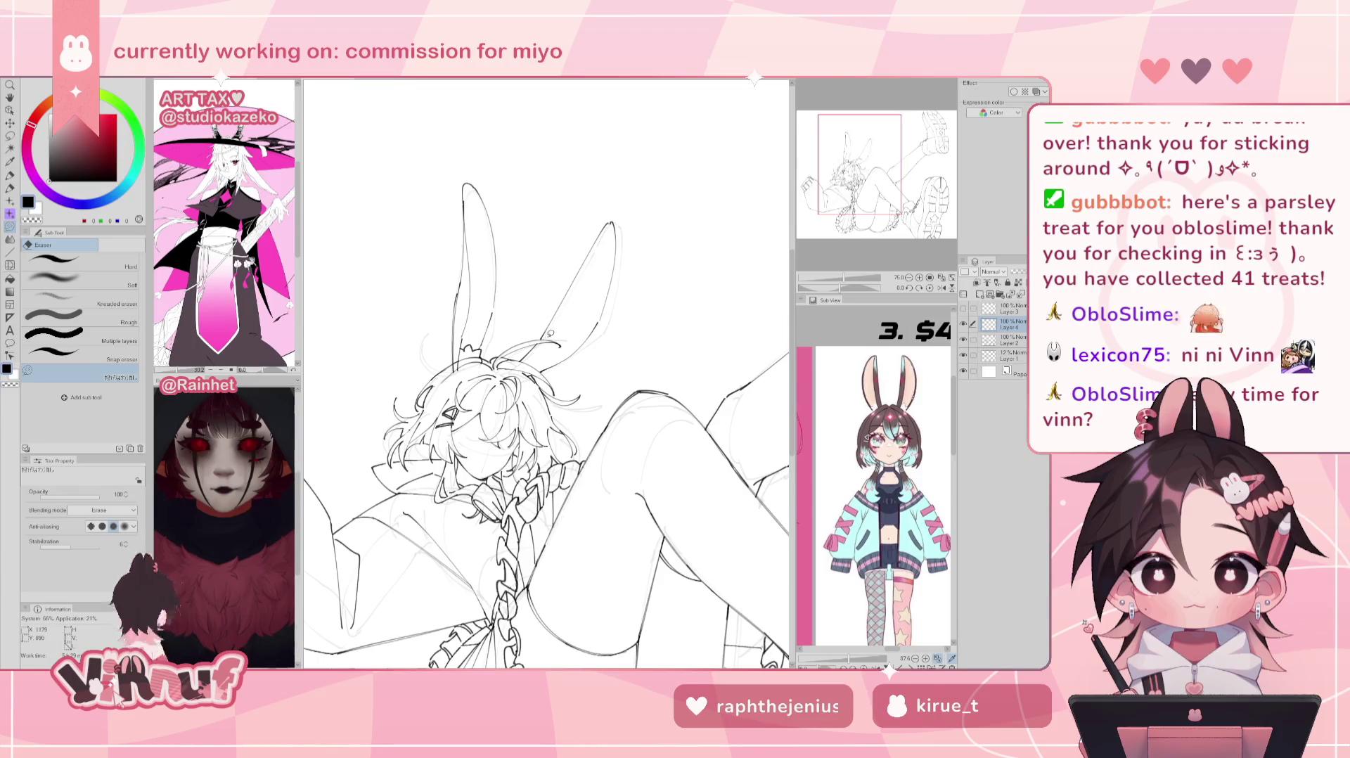
key(p)
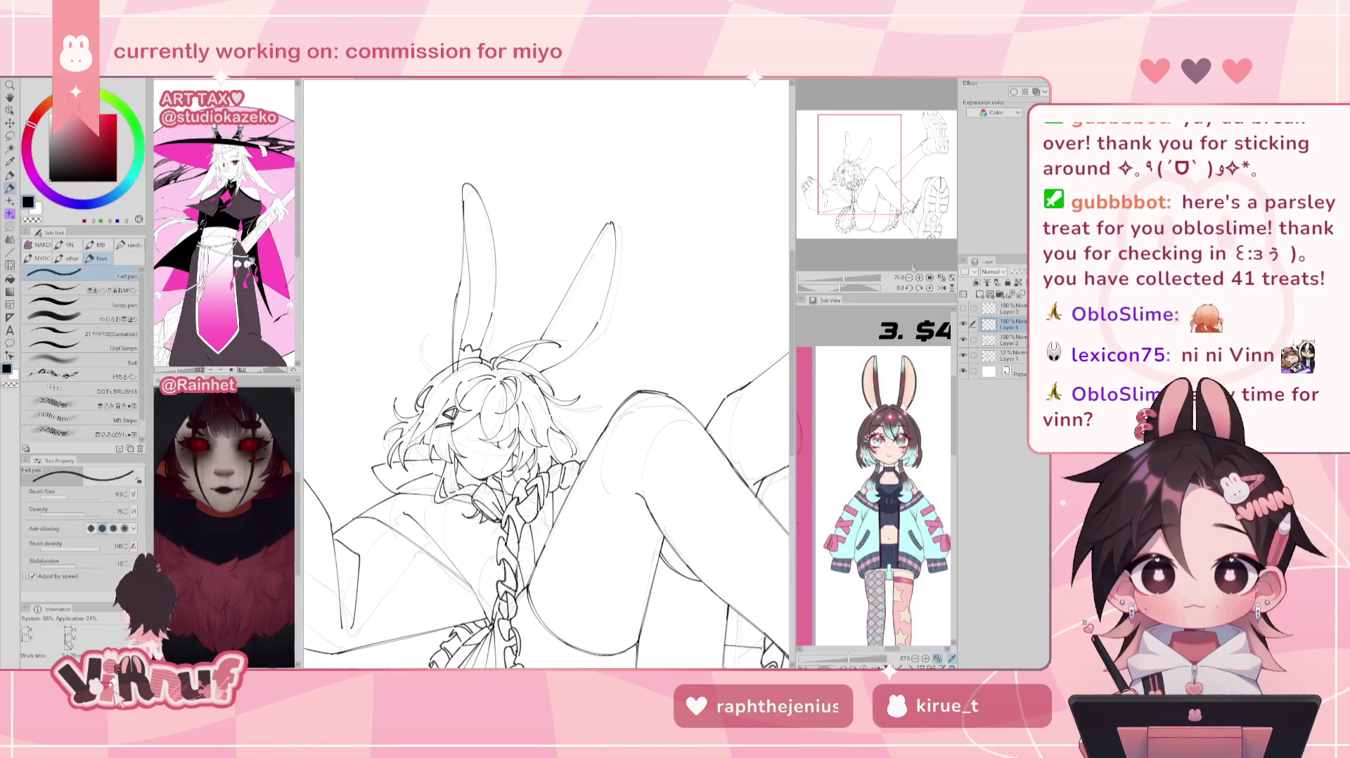
key(ctrl+minus)
key(h)
key(h)
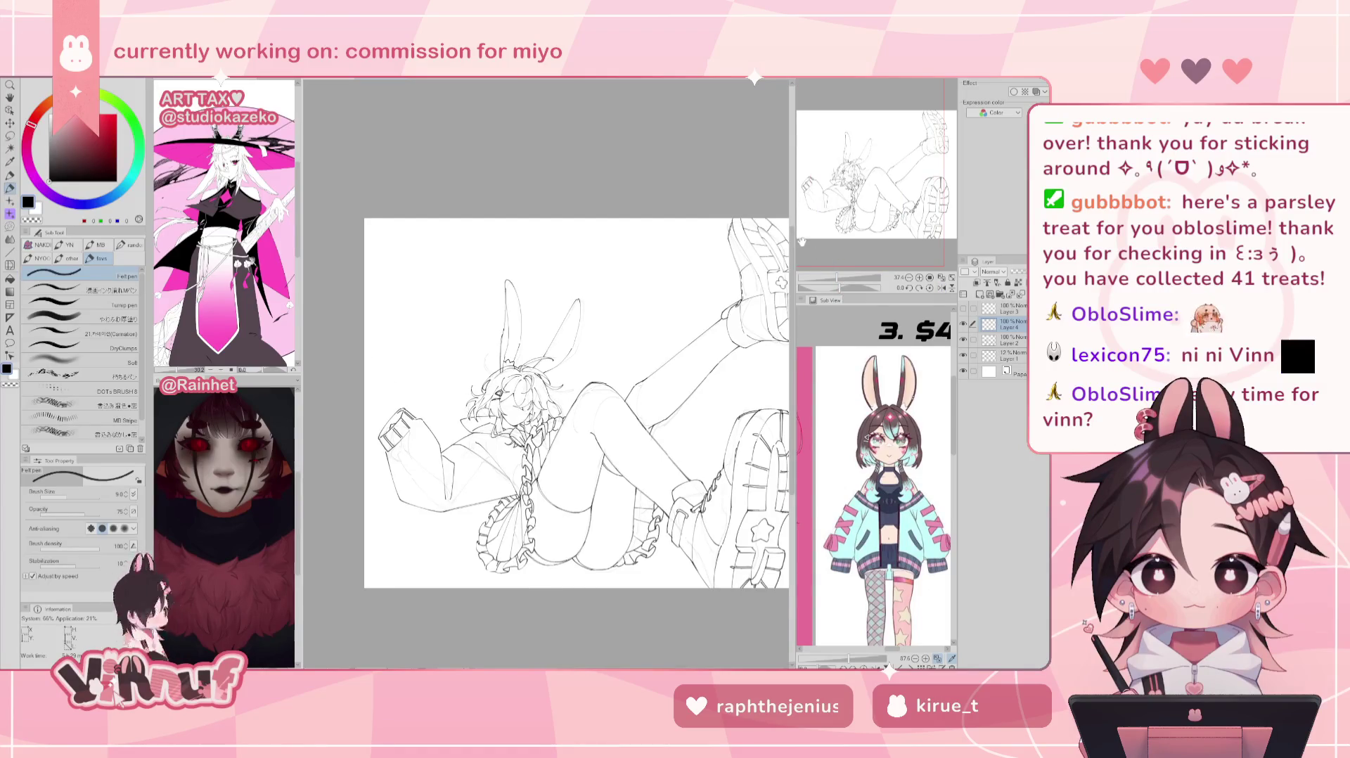
Step: Liquify-push the bunny ear into a new shape, resizing the brush, then zoom in on the head
key(j)
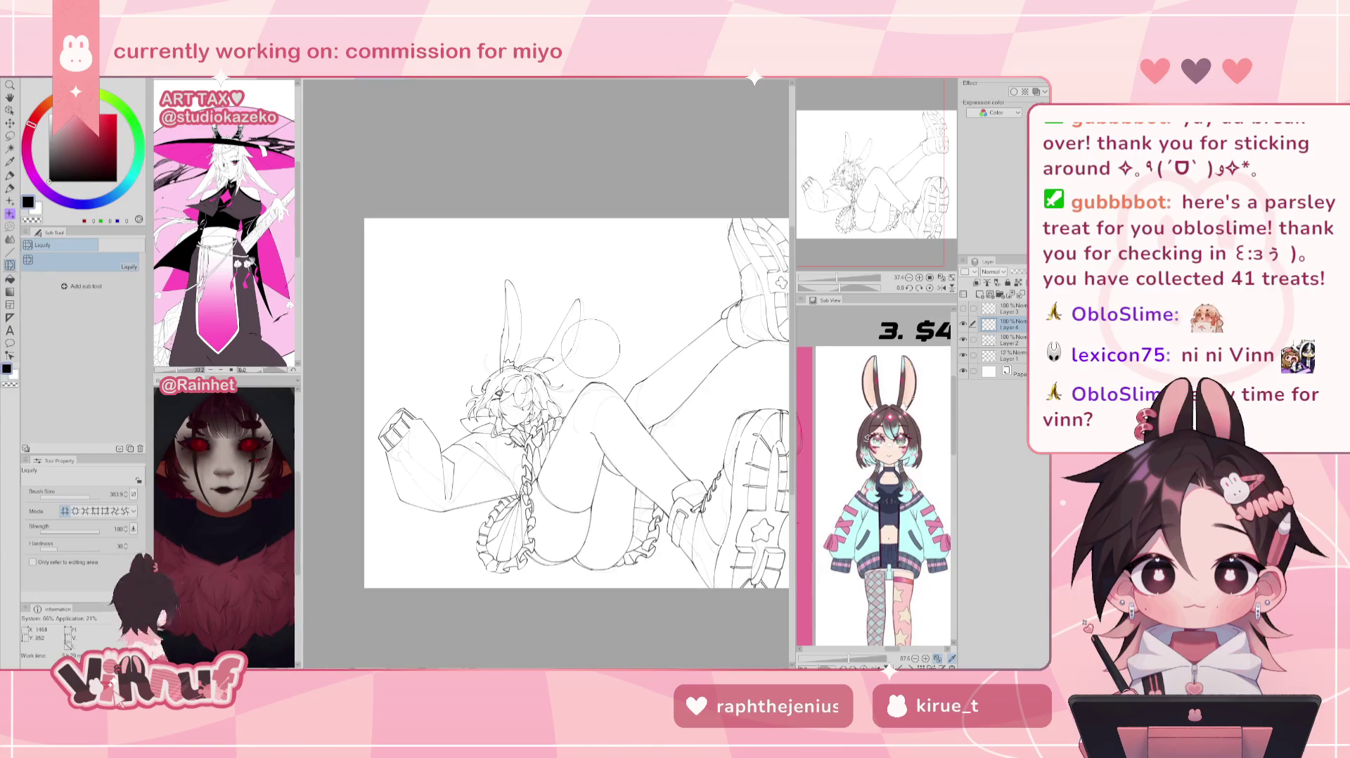
drag(592, 343, 581, 293)
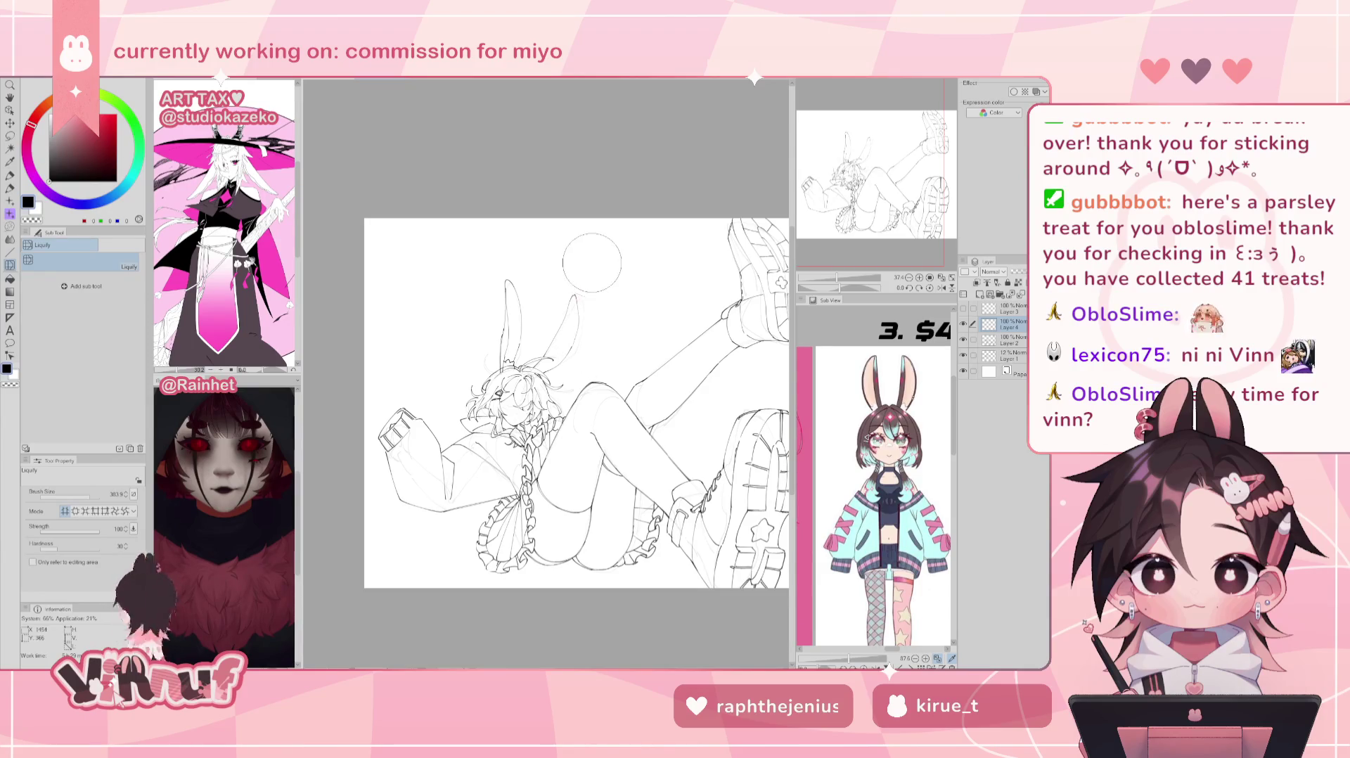
key(bracketright)
key(bracketright)
key(bracketright)
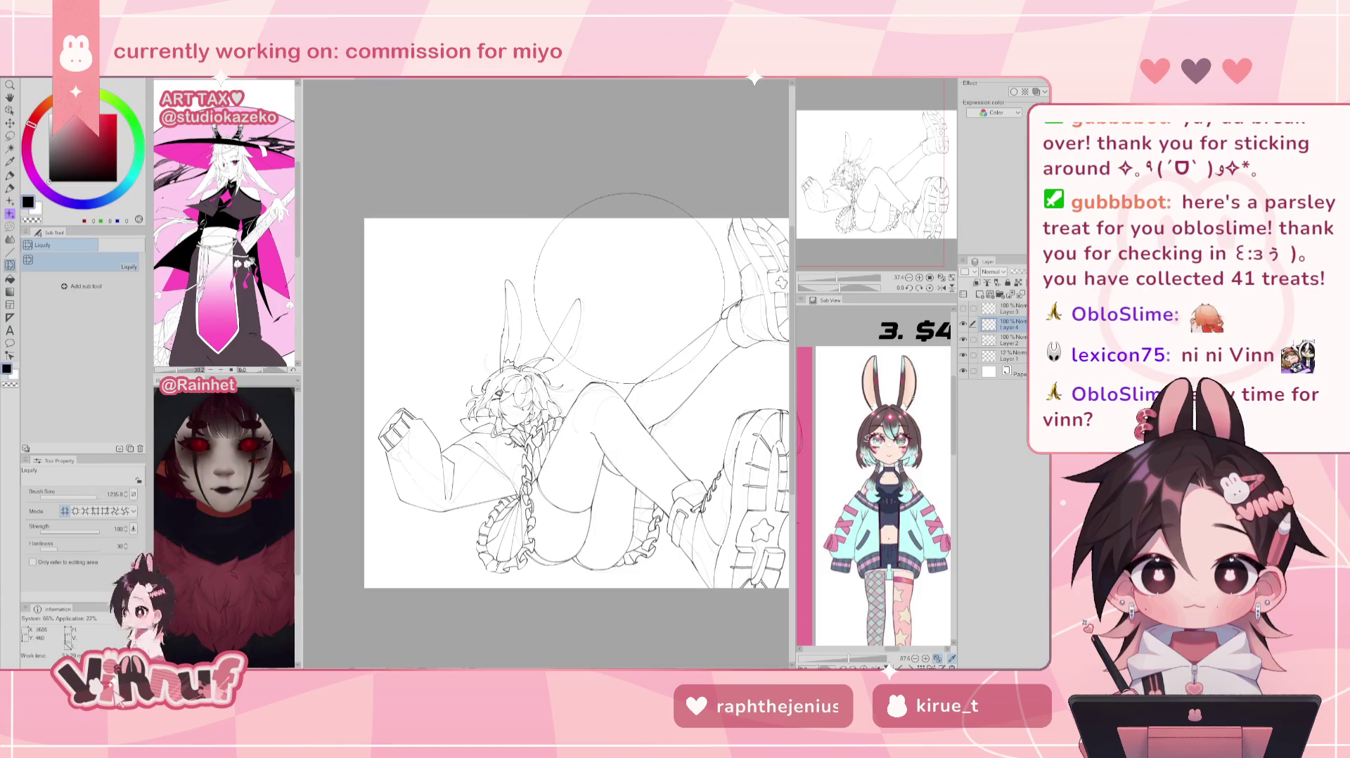
key(bracketleft)
key(bracketleft)
key(bracketleft)
key(bracketleft)
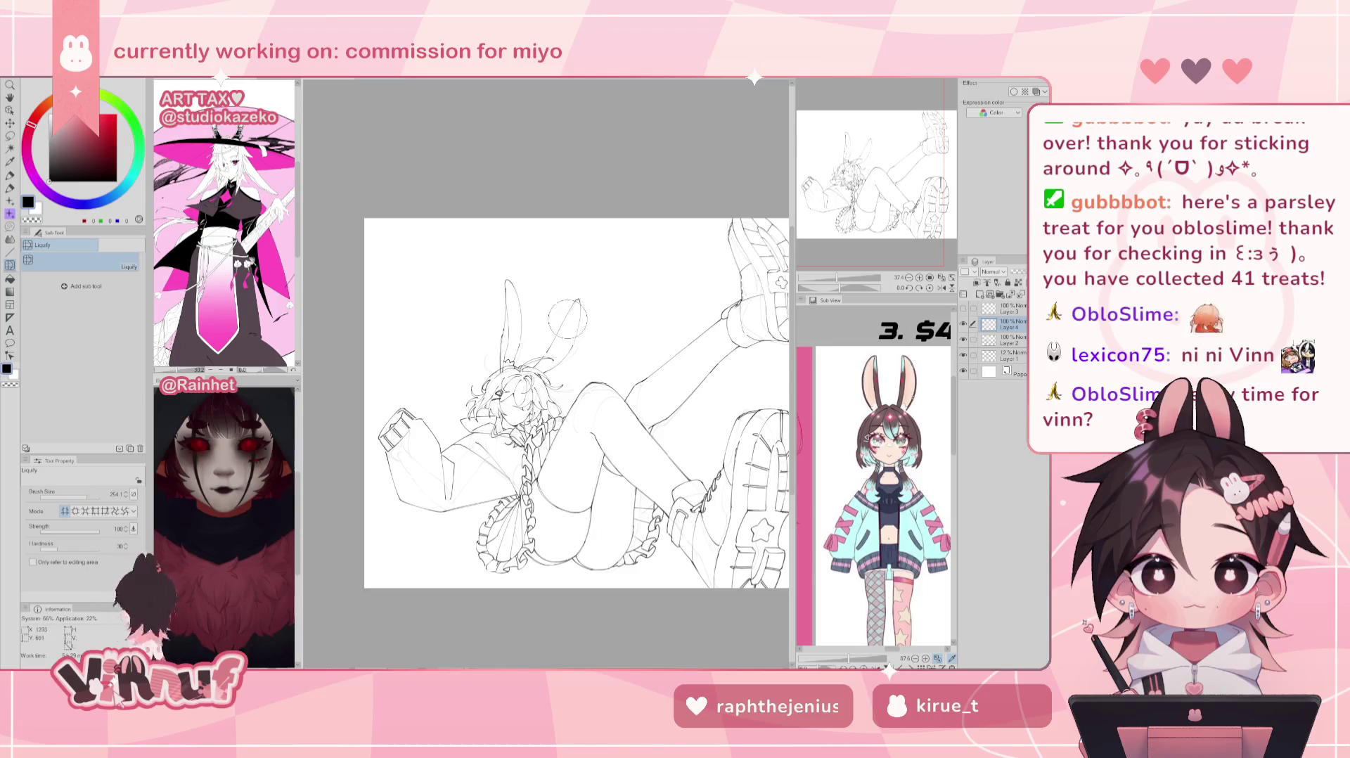
key(bracketright)
key(bracketright)
key(bracketright)
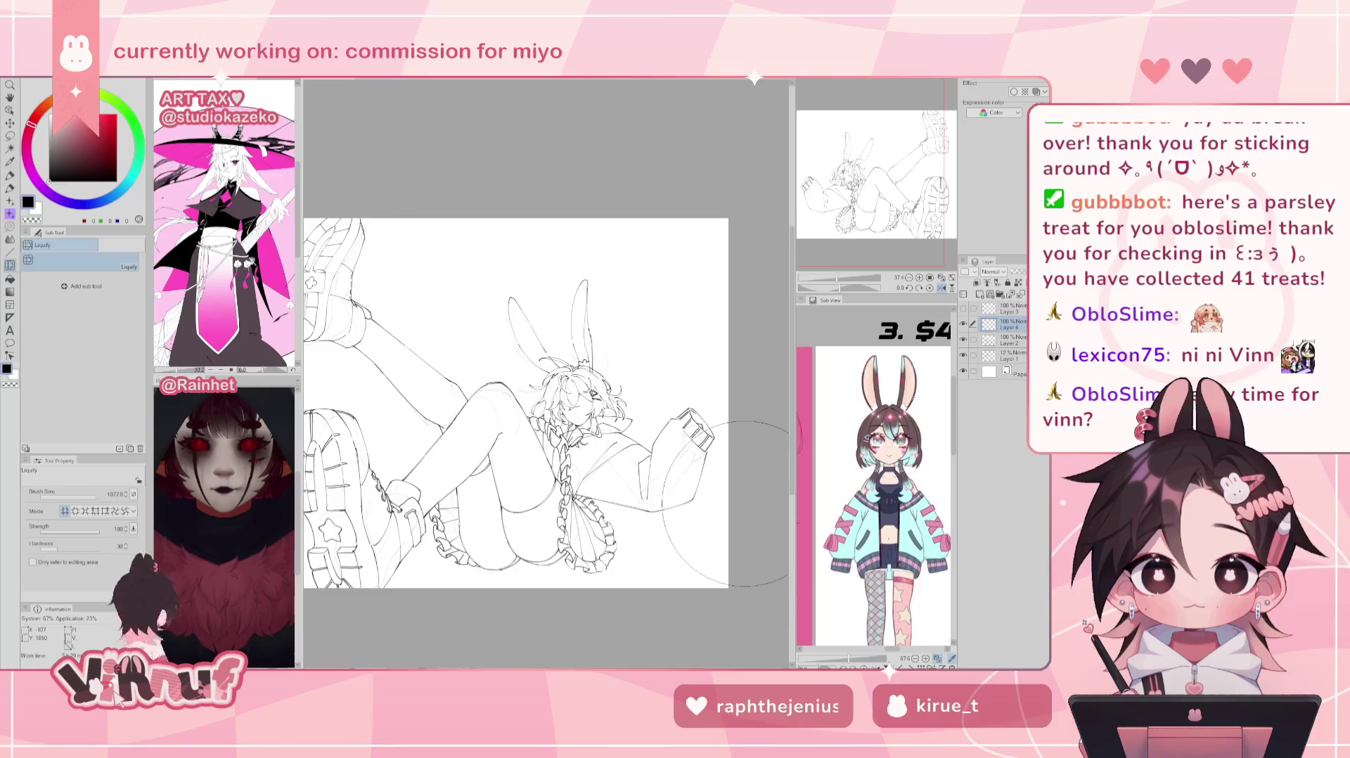
drag(837, 278, 848, 284)
key(p)
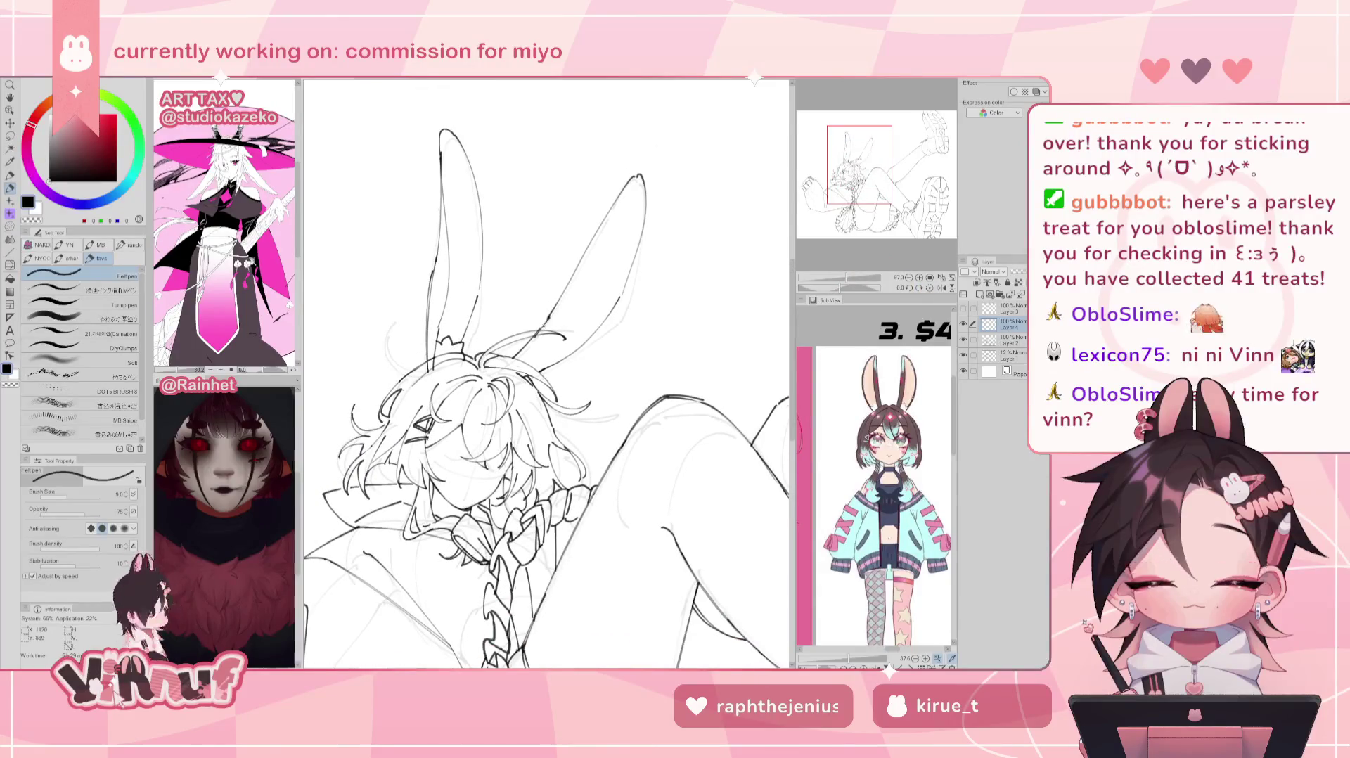
Step: Ink the right ear's inner edge line, redrawing it once
key(e)
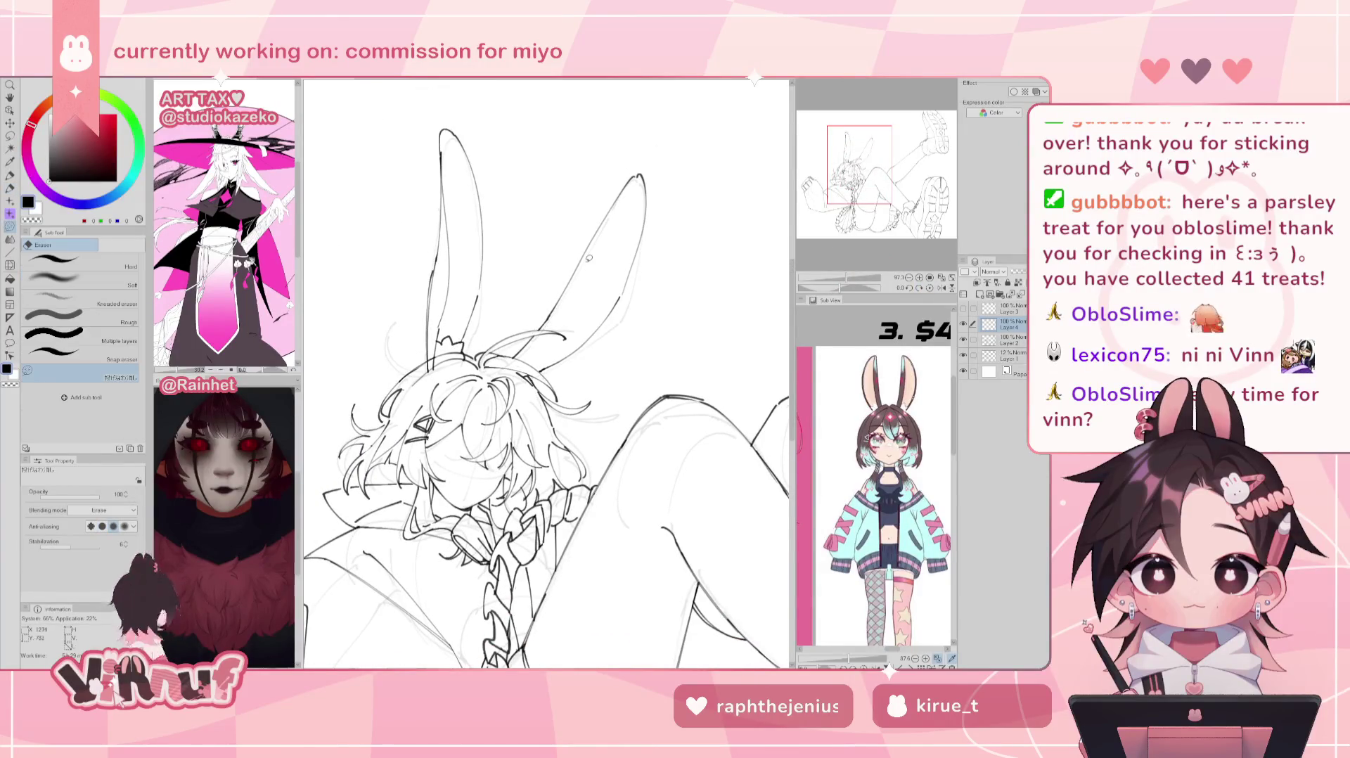
key(p)
key(h)
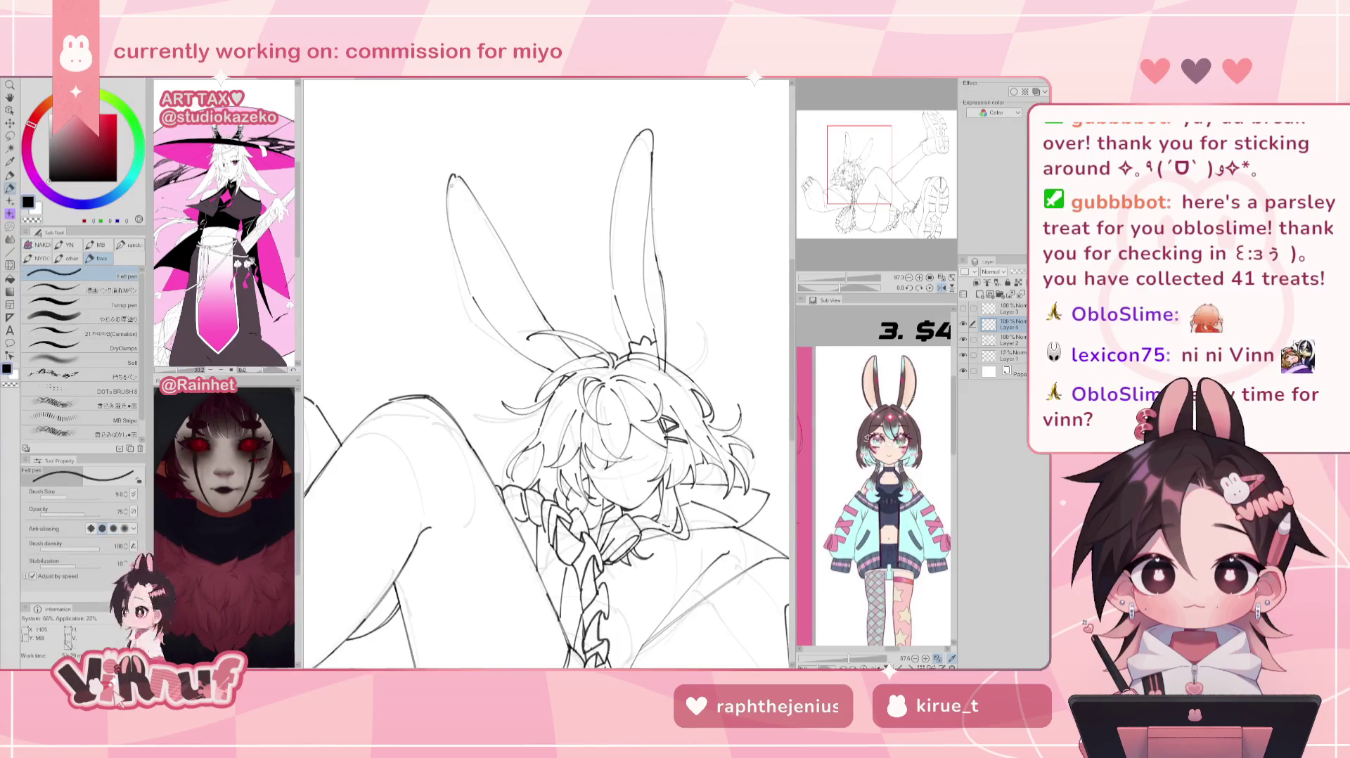
key(h)
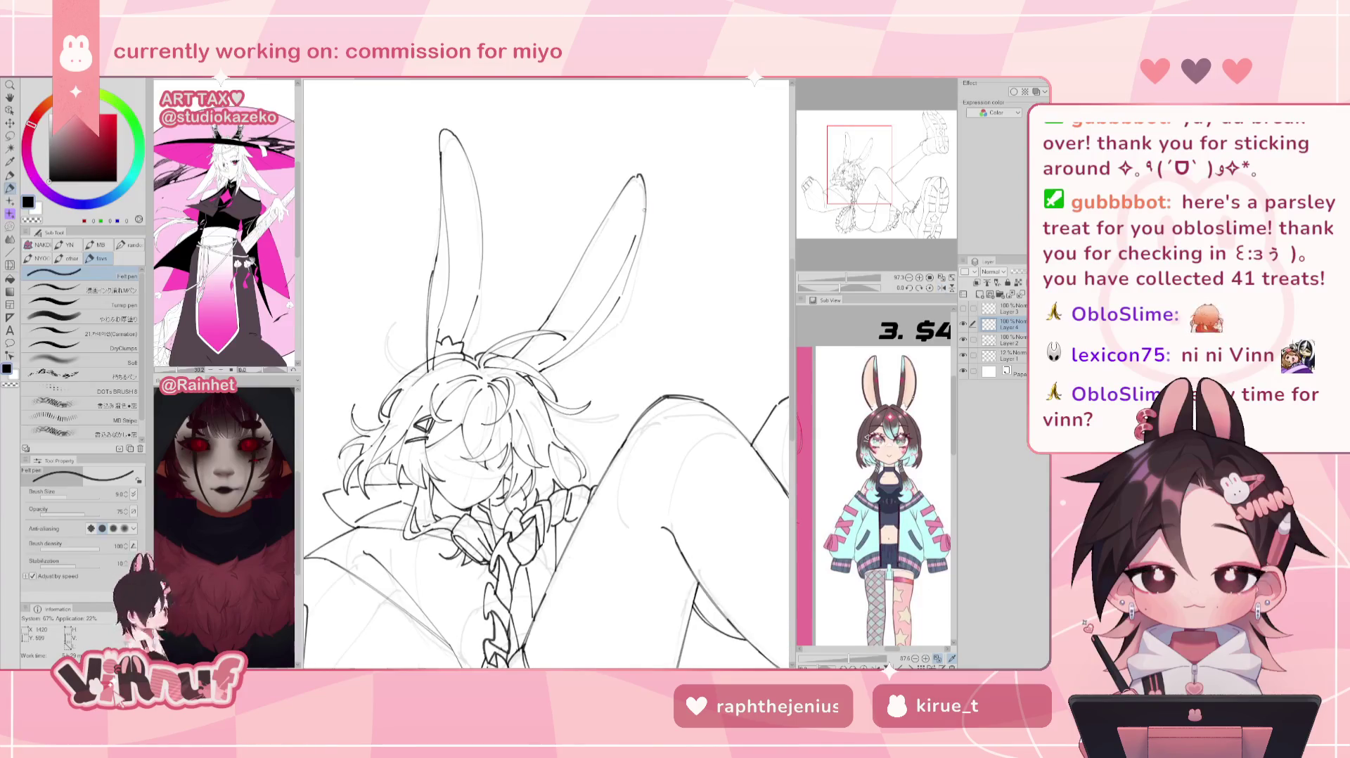
drag(613, 282, 563, 350)
key(ctrl+z)
key(ctrl+z)
drag(611, 282, 562, 350)
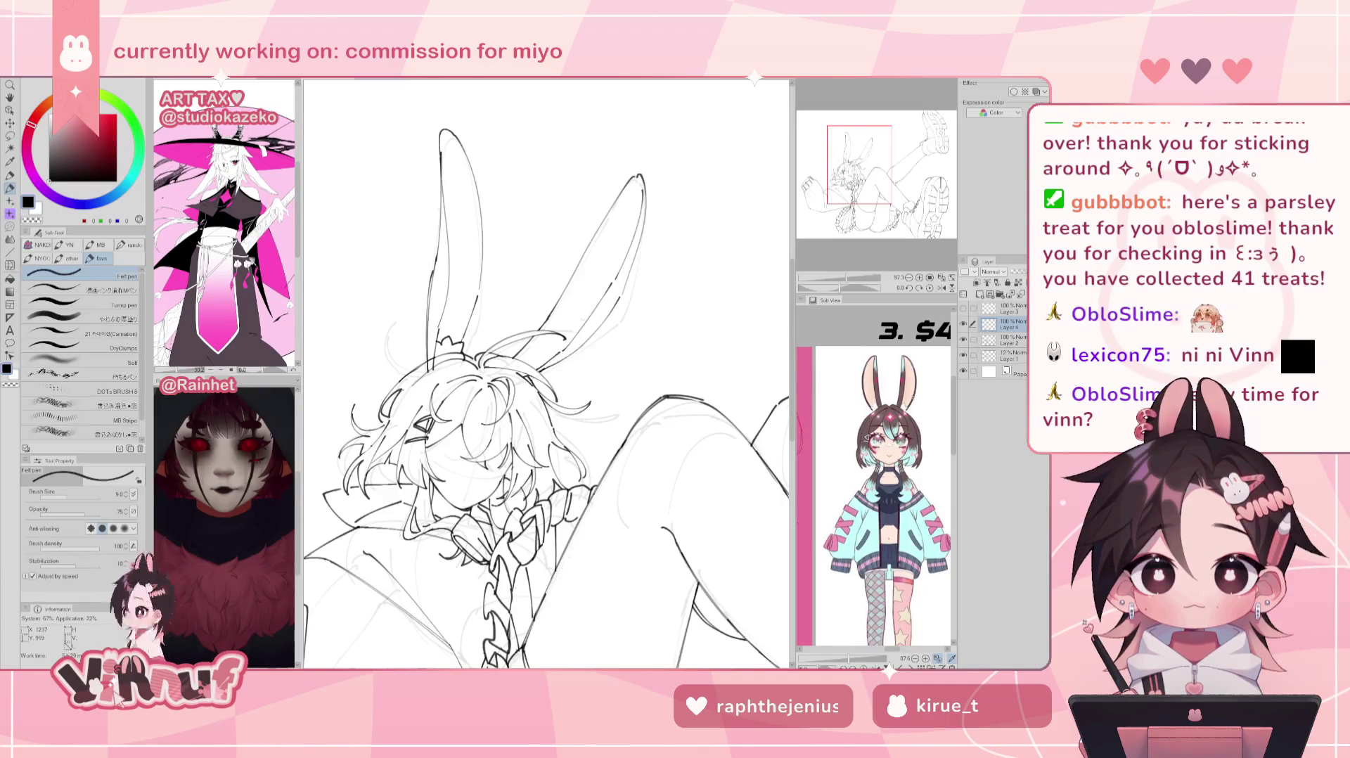
Step: Mirror the view close up and zoomed out to check the ear on the full figure
key(h)
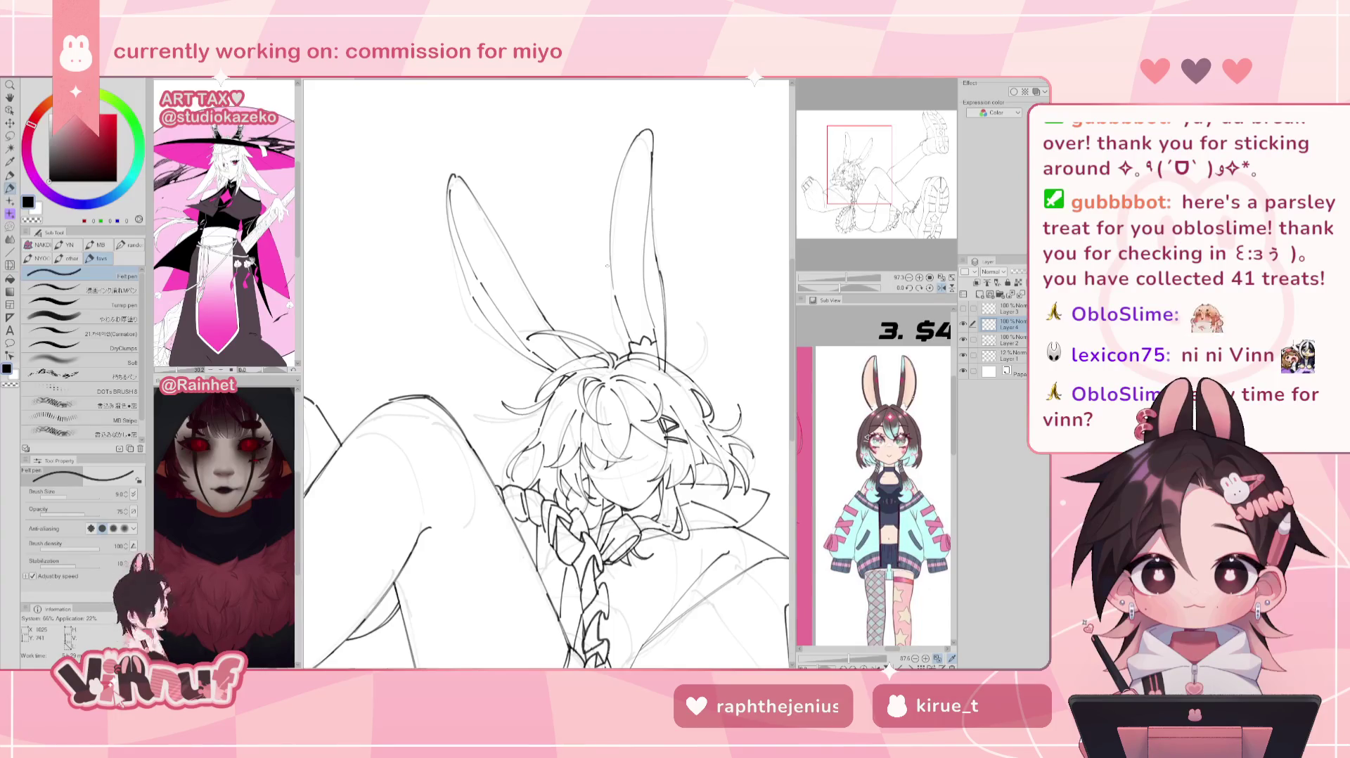
key(h)
key(ctrl+minus)
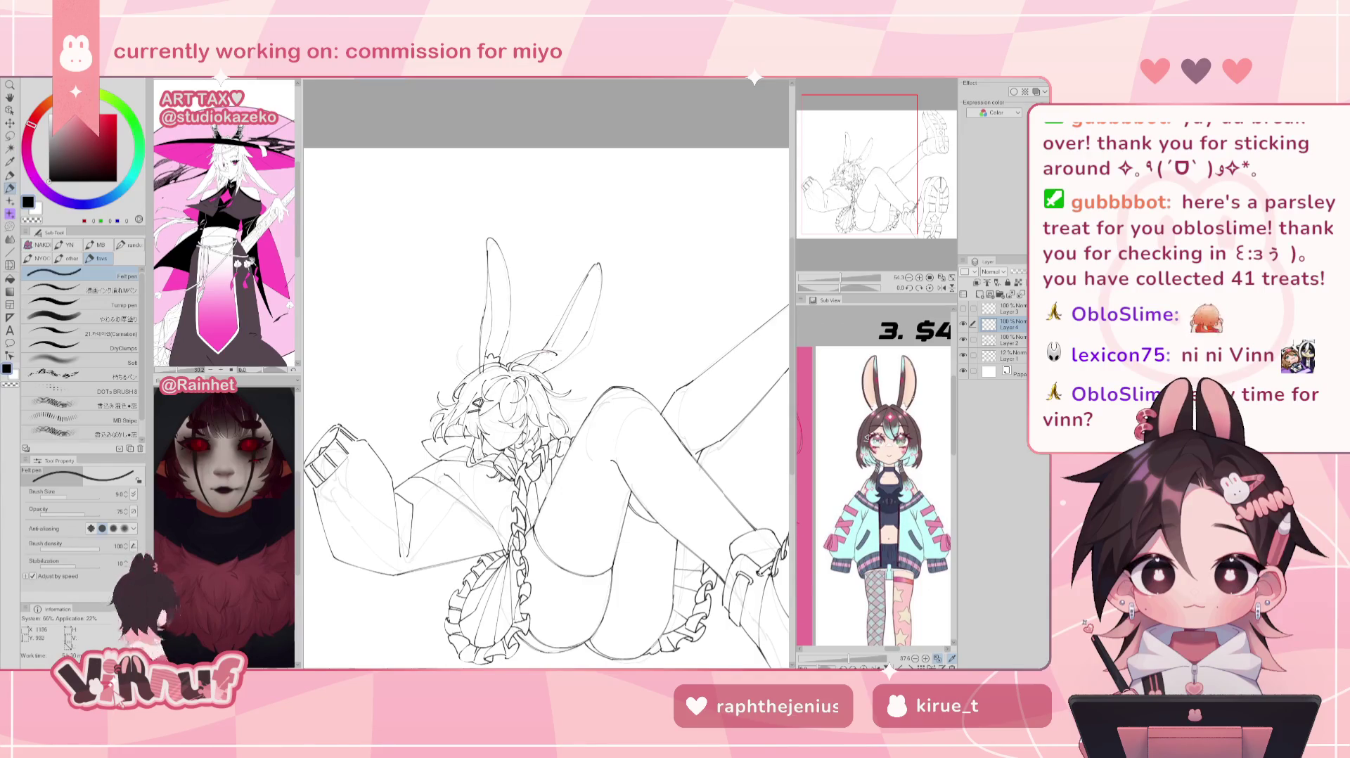
key(h)
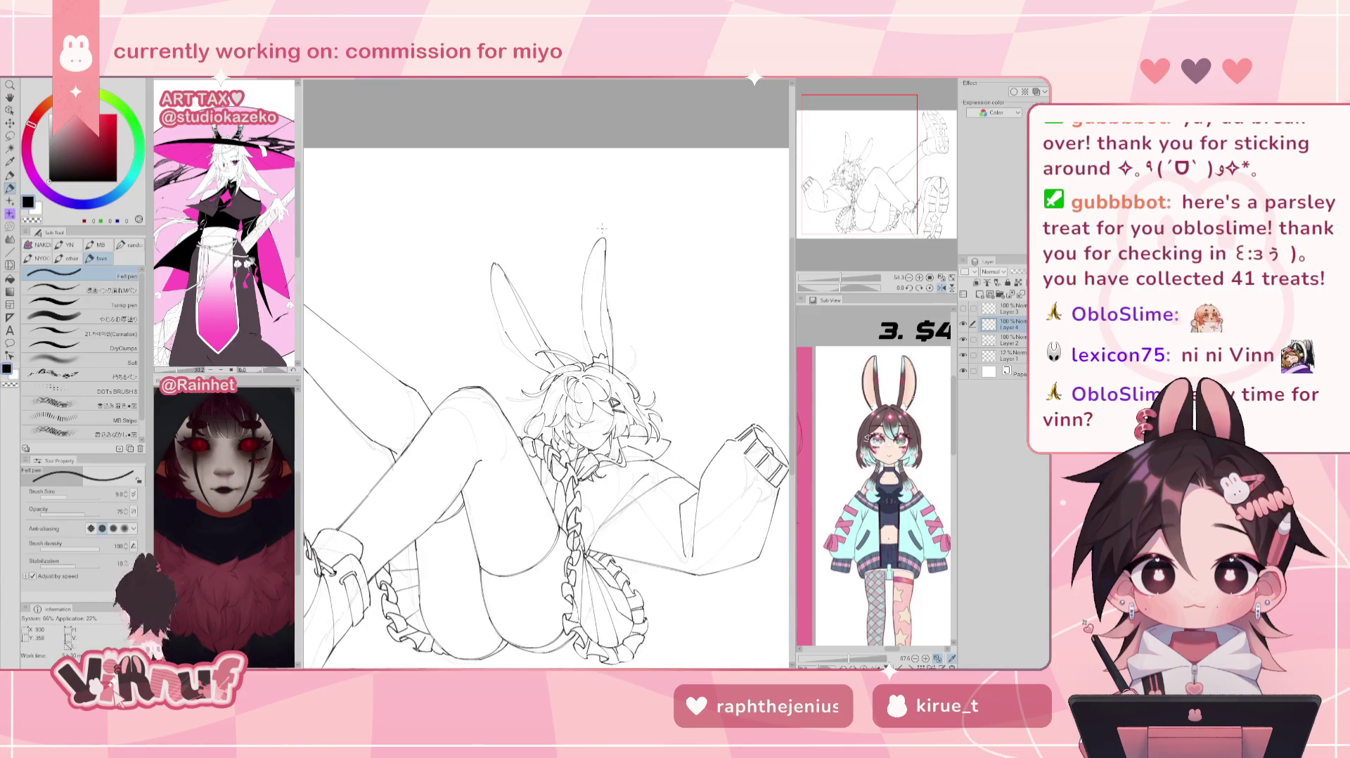
key(h)
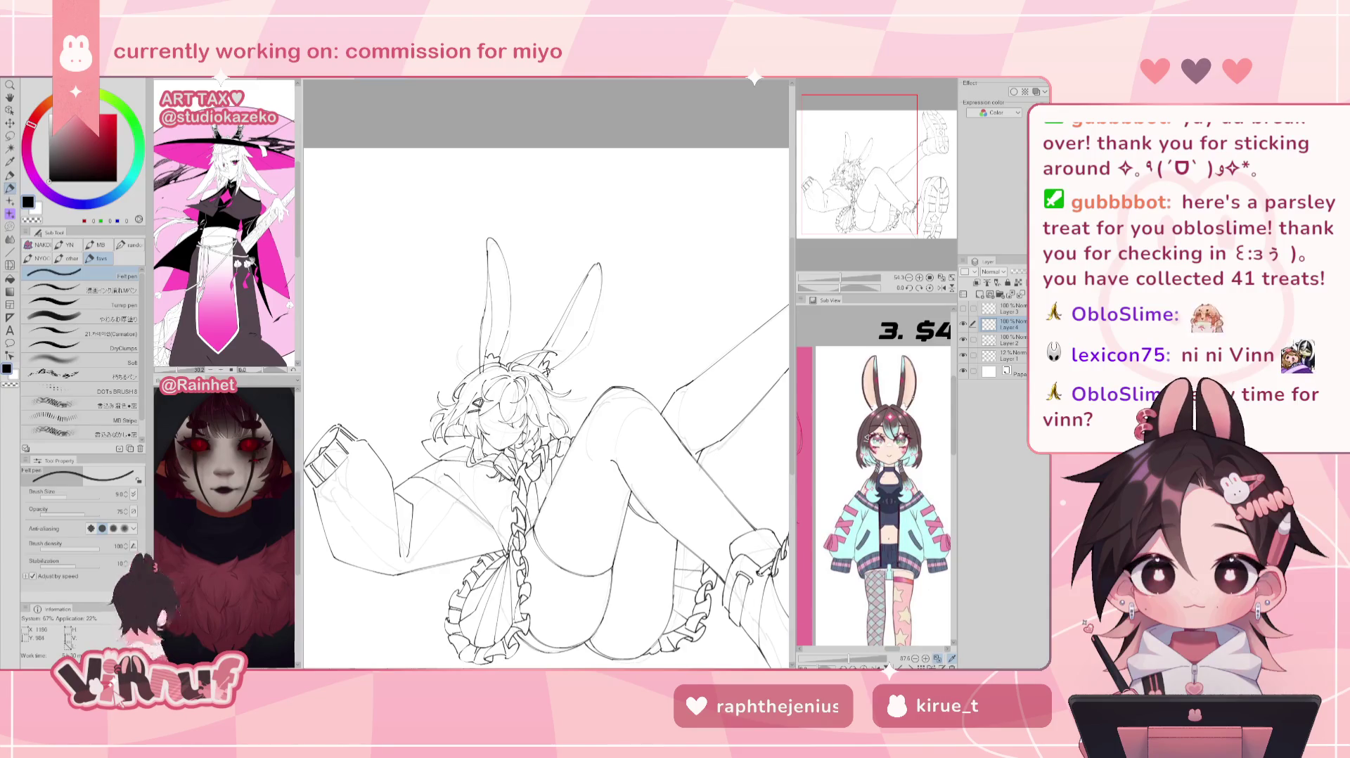
key(e)
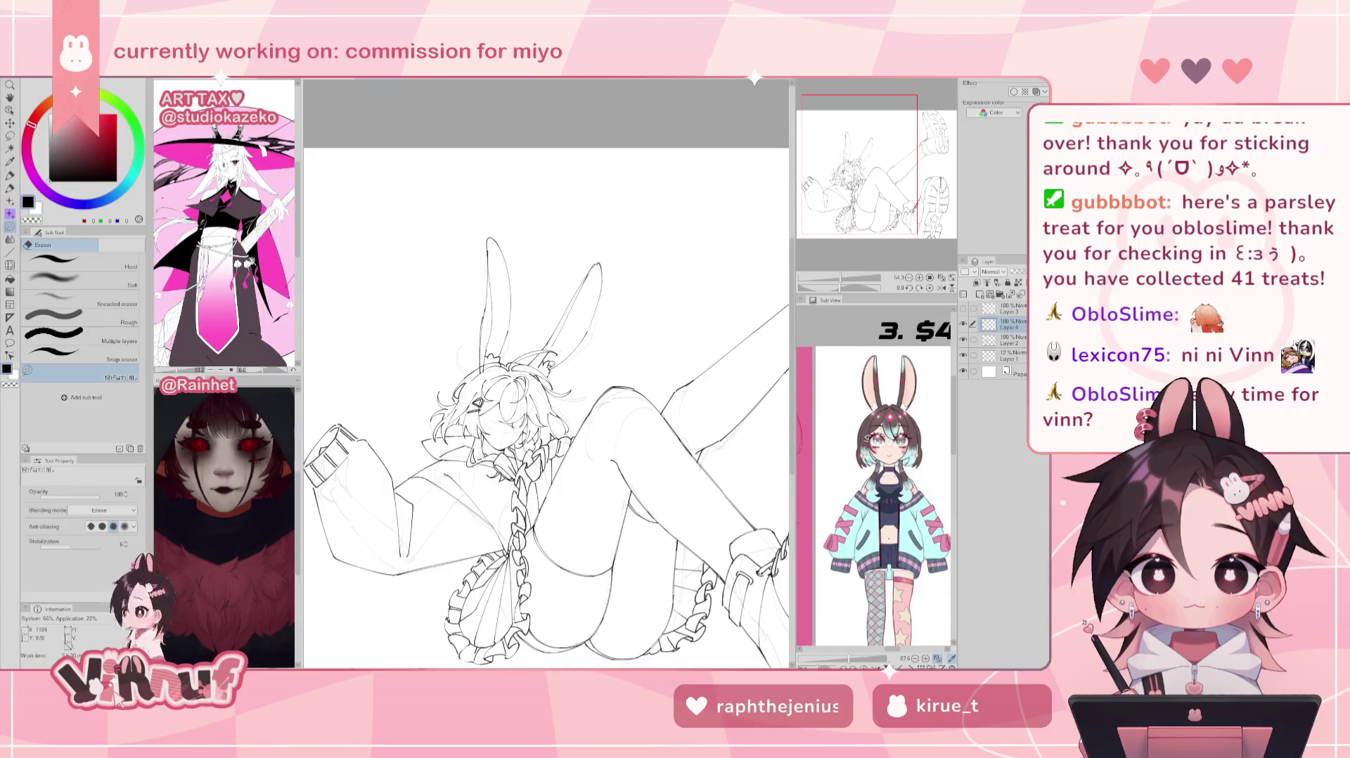
Step: Erase stray head lines on Layer 2, return to Layer 4, and fit the unrotated drawing
scroll(587, 285, up, 3)
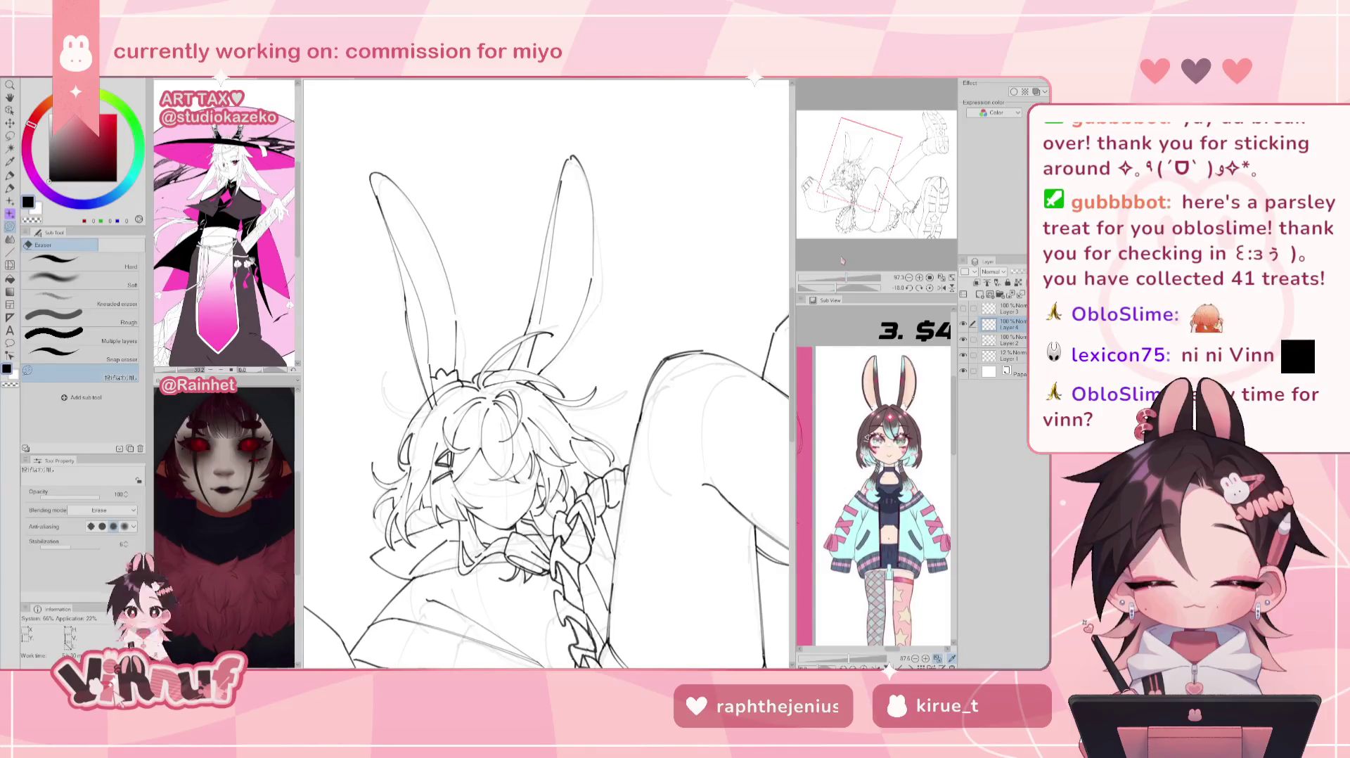
key(p)
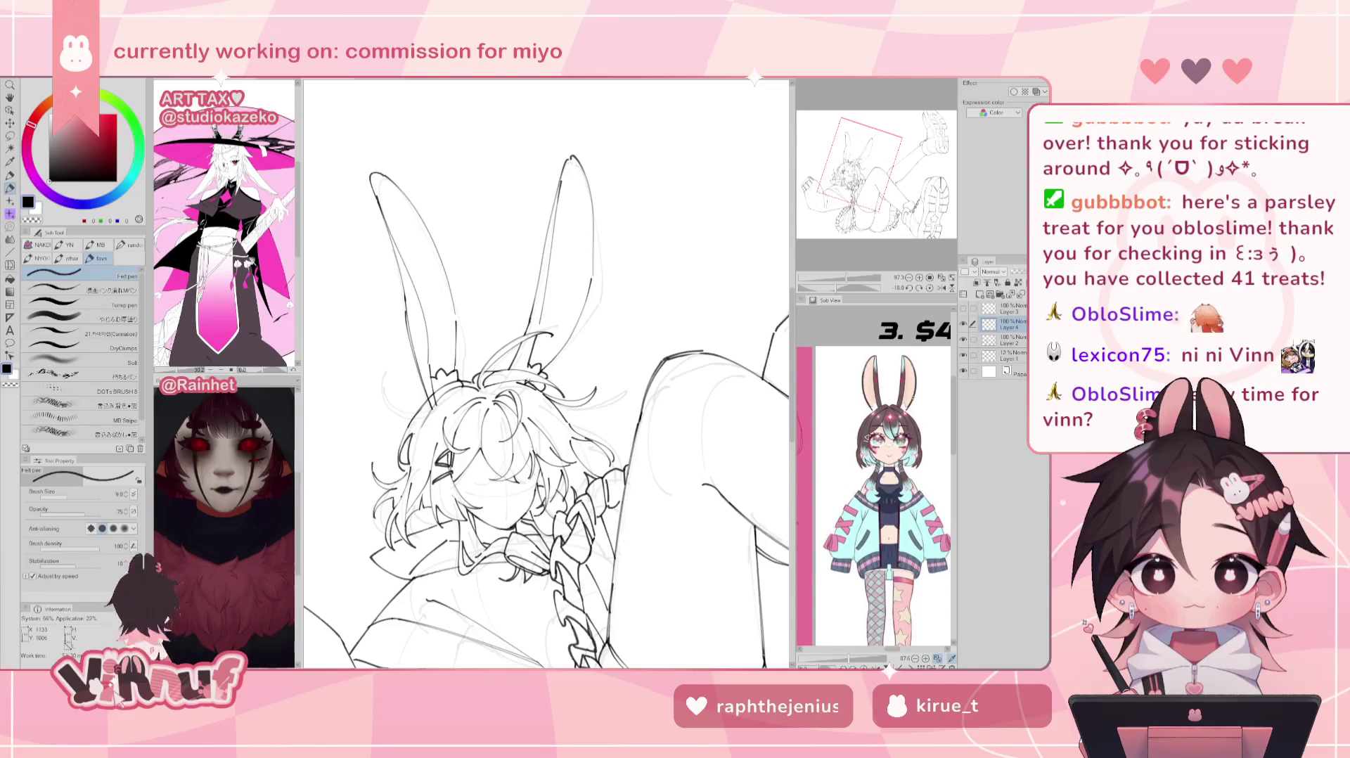
key(e)
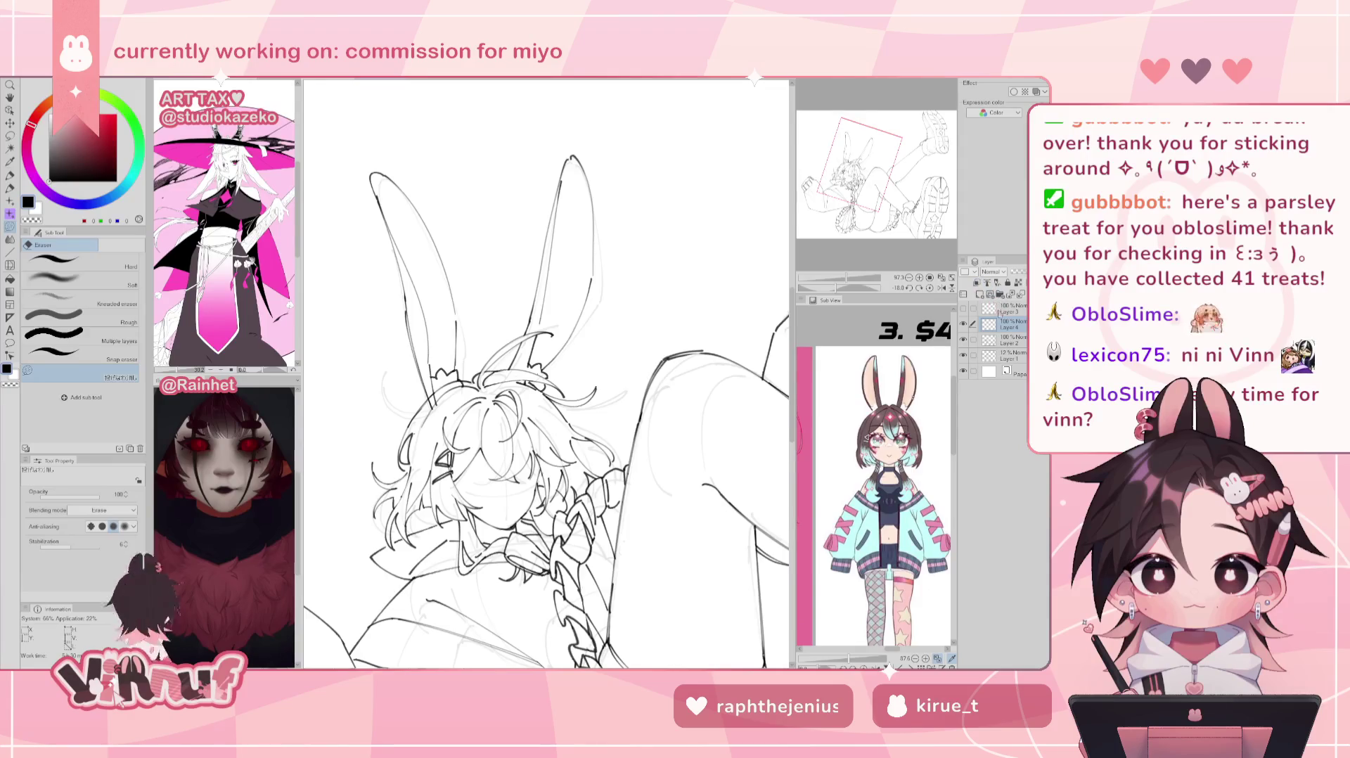
click(1009, 340)
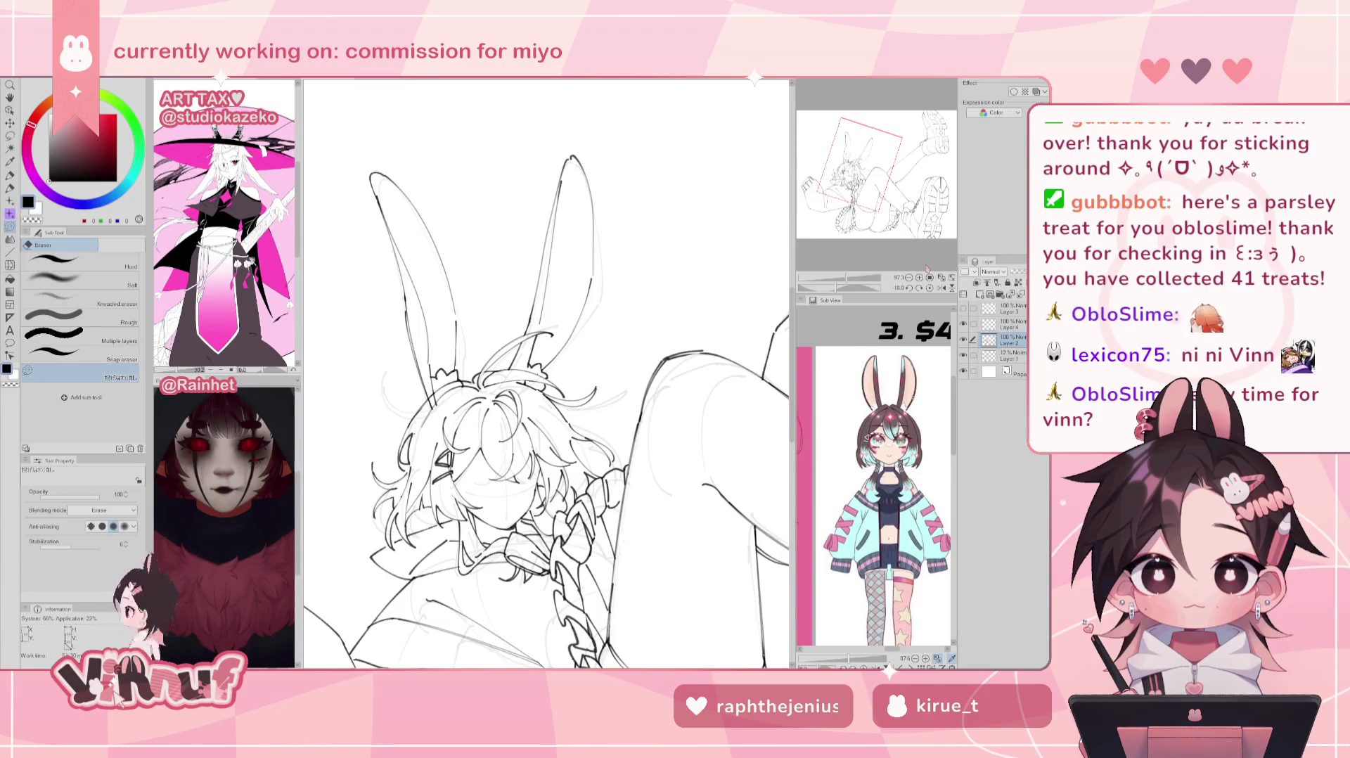
key(alt+bracketright)
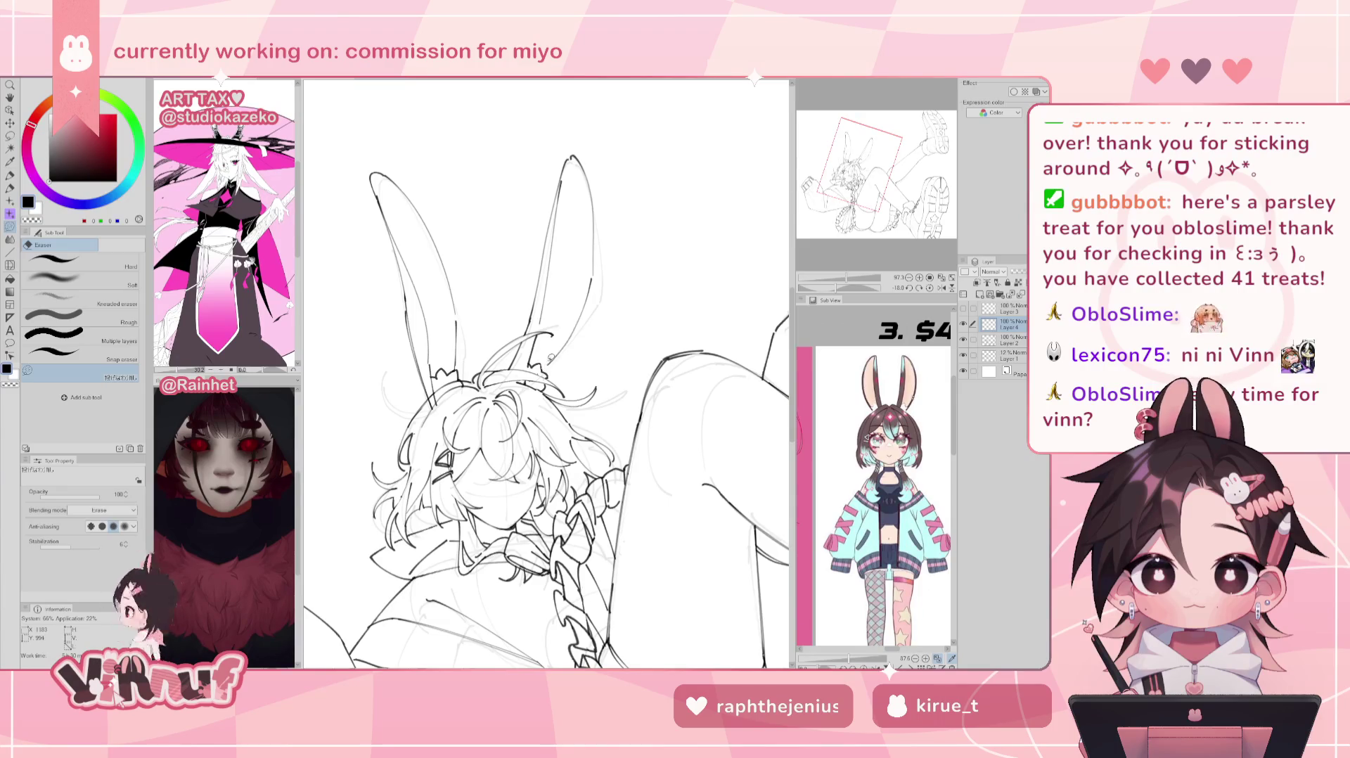
key(h)
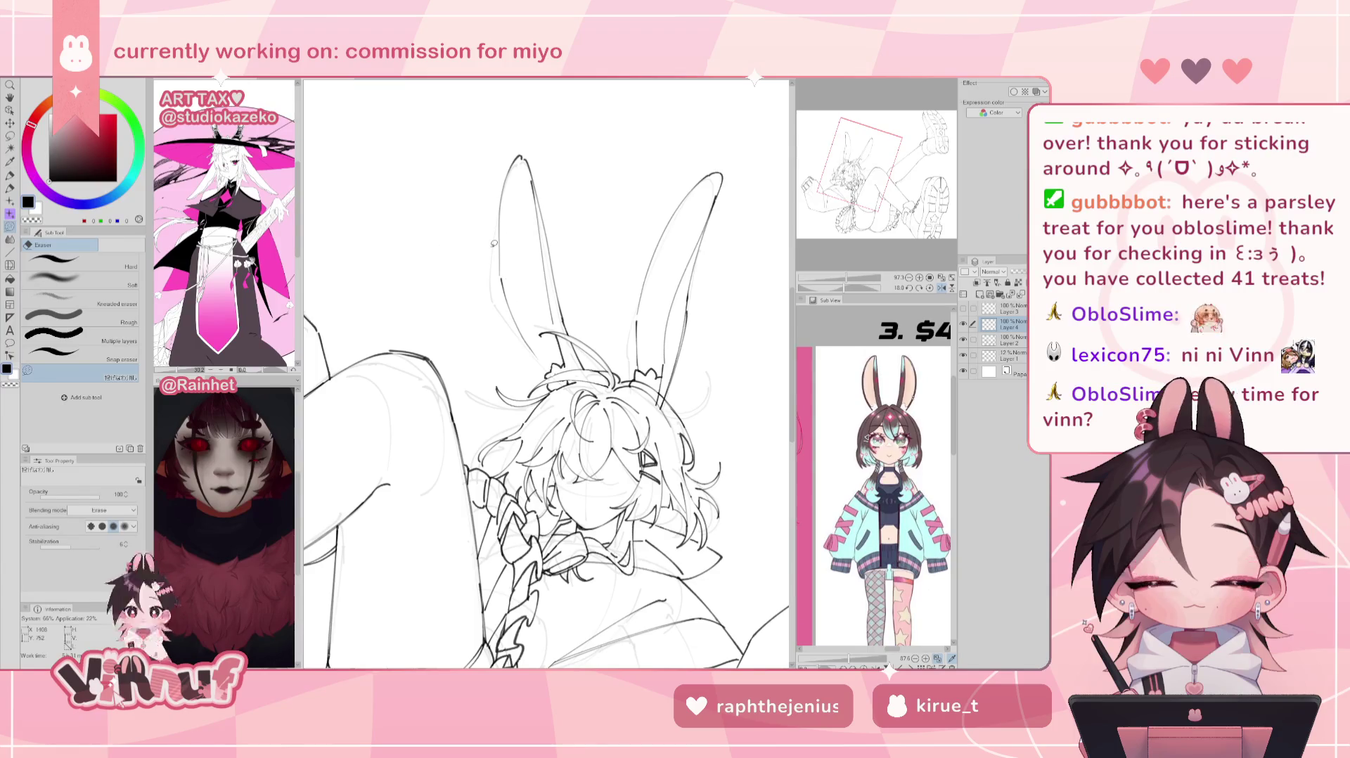
key(p)
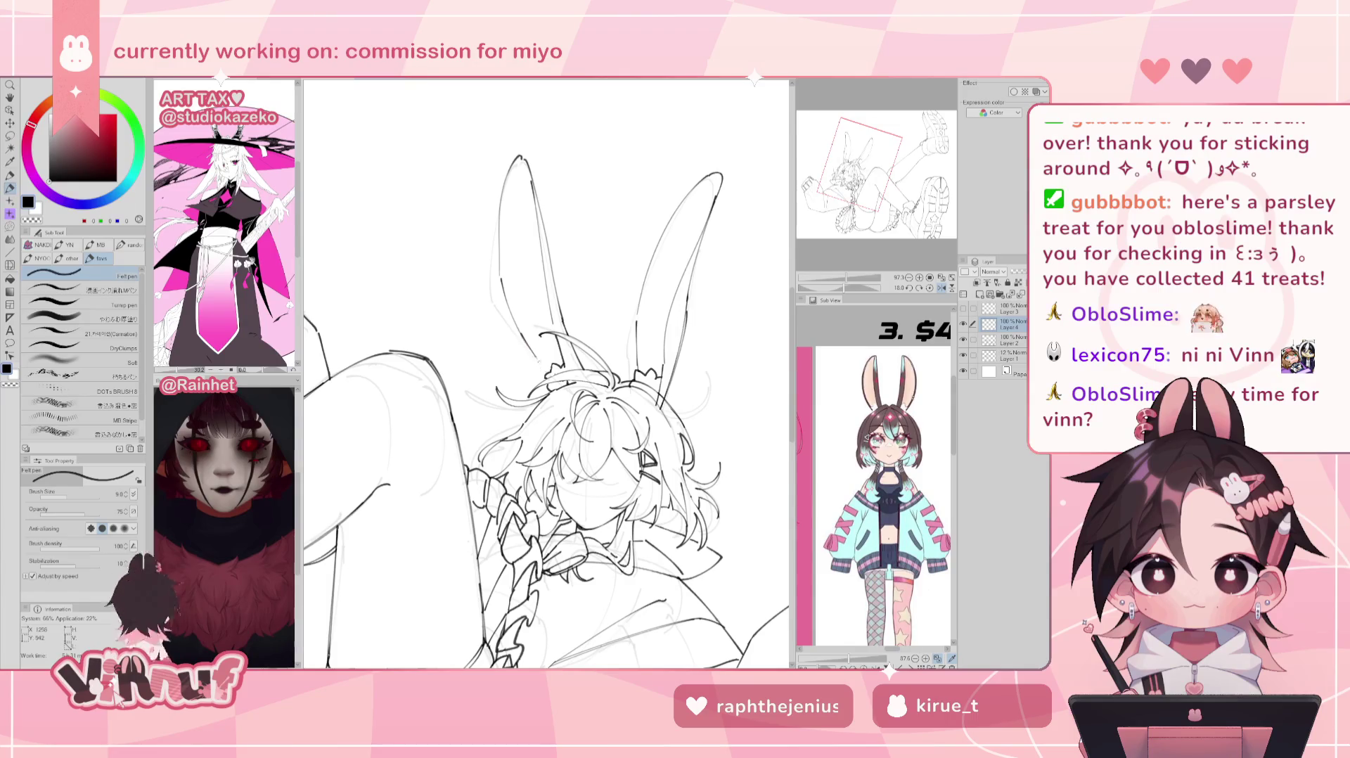
key(h)
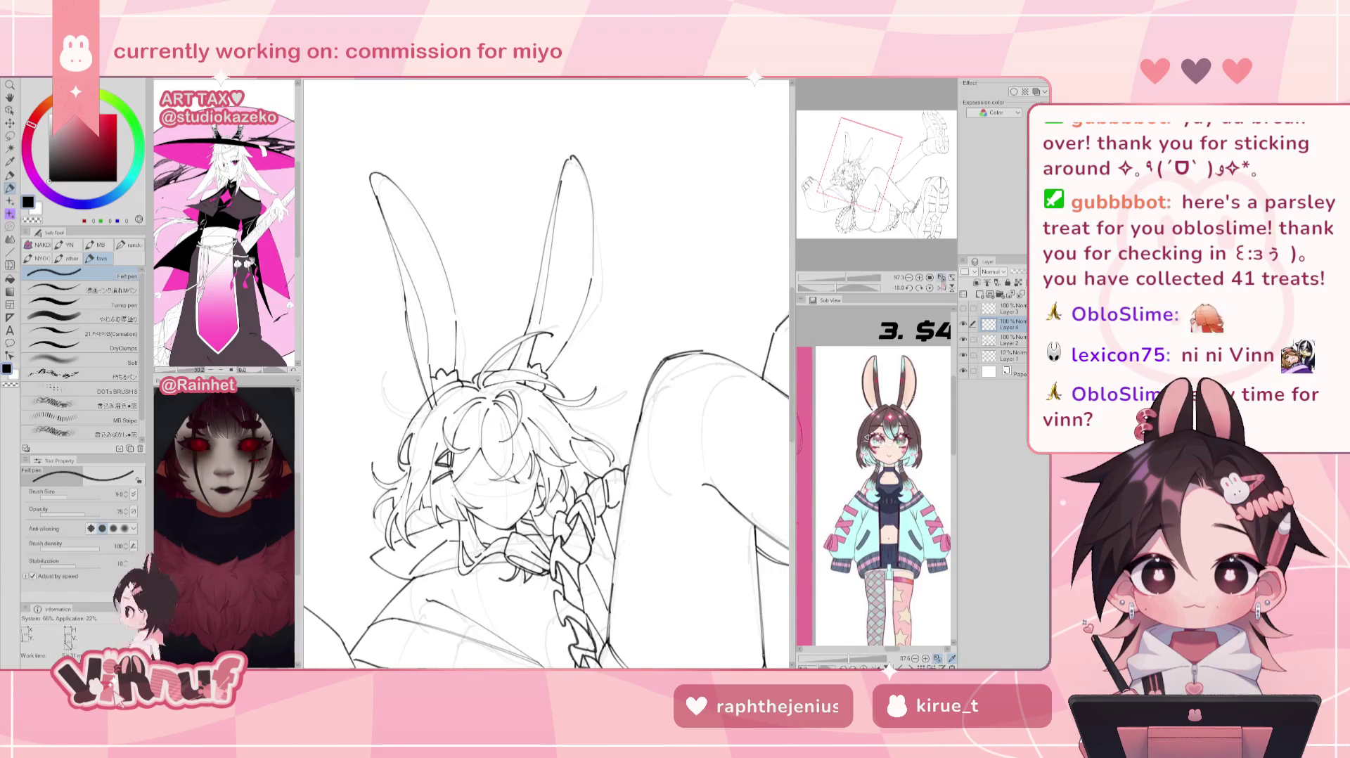
click(942, 279)
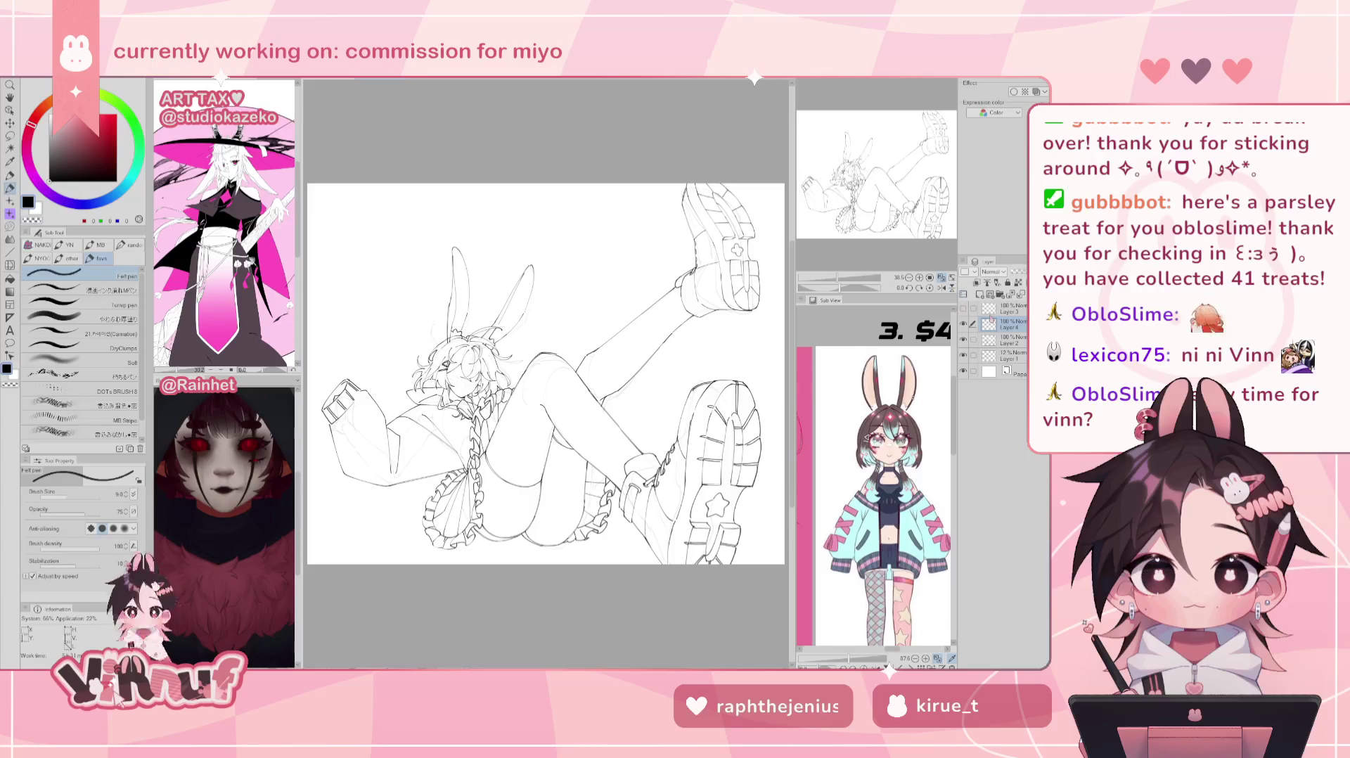
Step: Delete the unused Layer 4 and make the top Layer 3 line art active
key(ctrl+e)
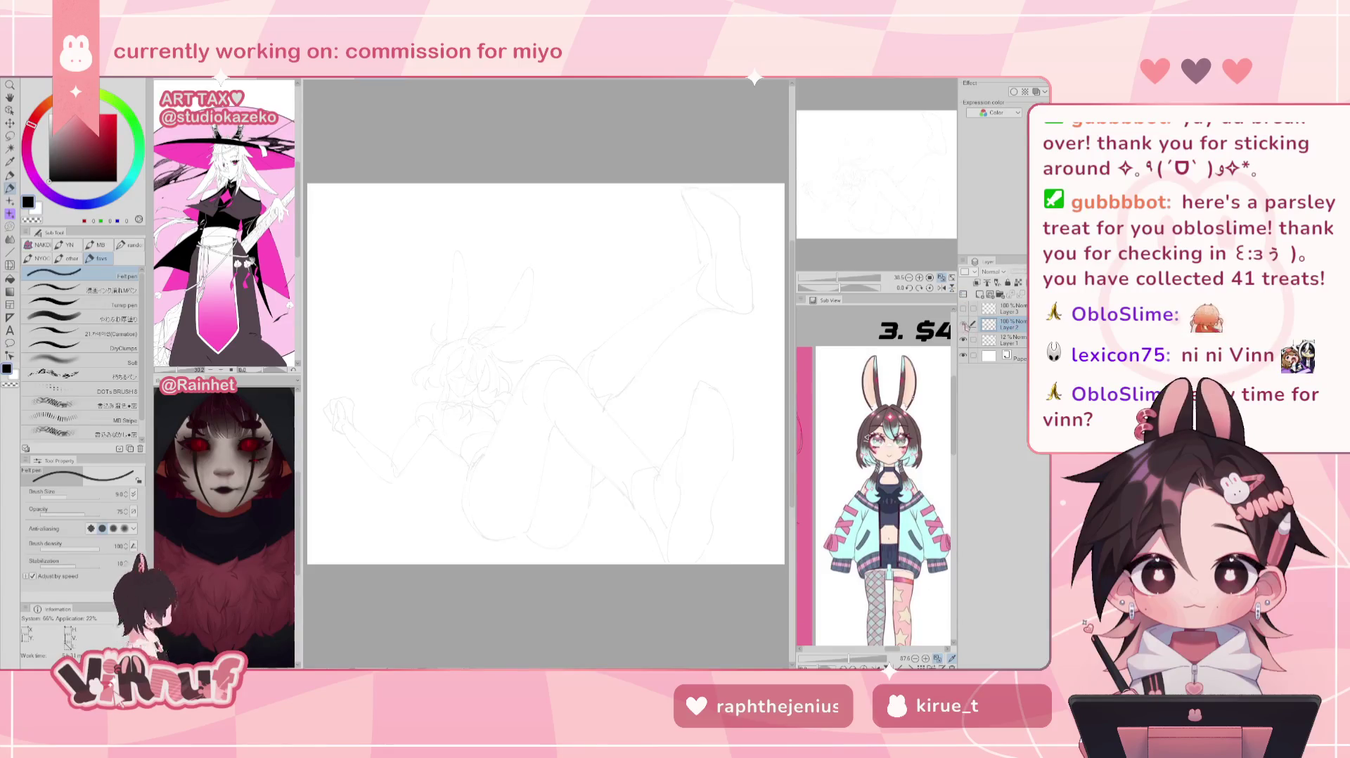
click(1012, 341)
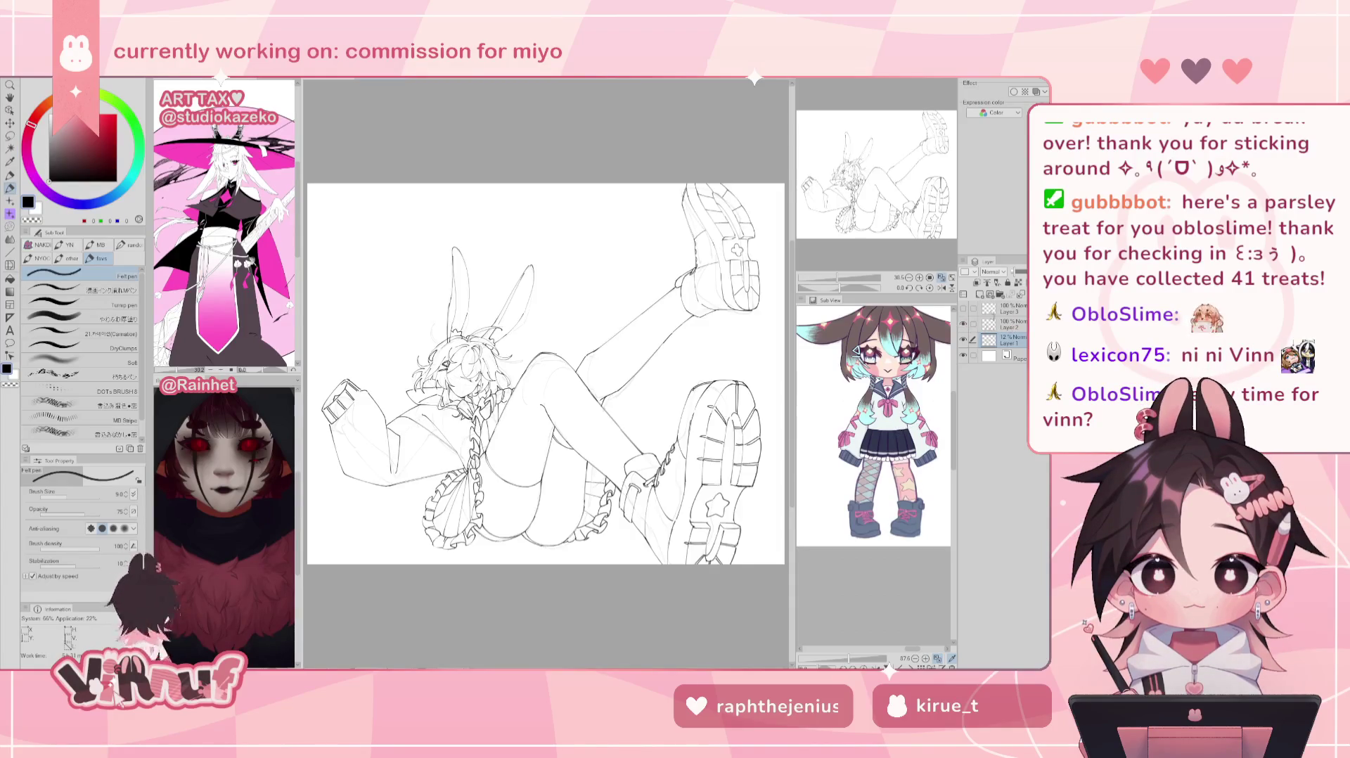
click(1006, 309)
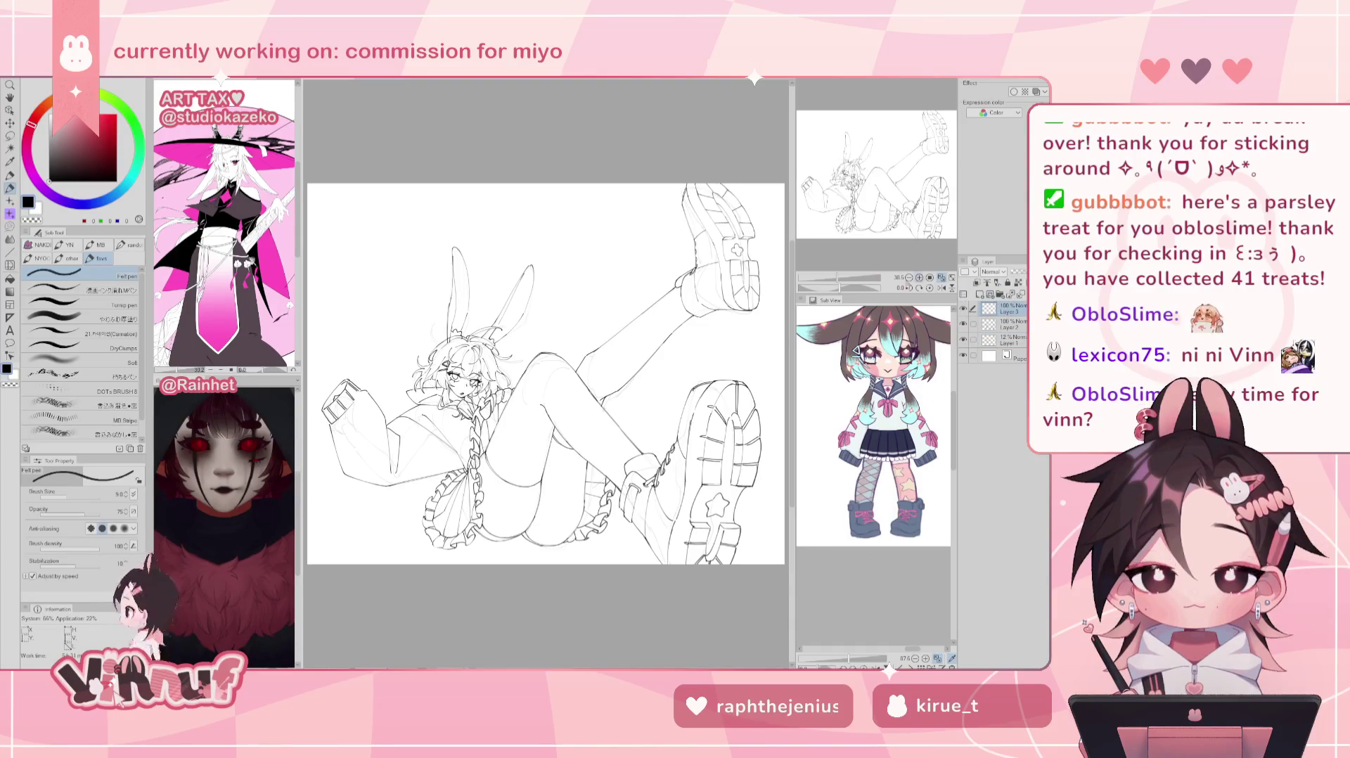
Step: Zoom into the line art and switch to the Liquify tool
scroll(543, 379, up, 5)
scroll(546, 374, down, 1)
scroll(546, 375, down, 2)
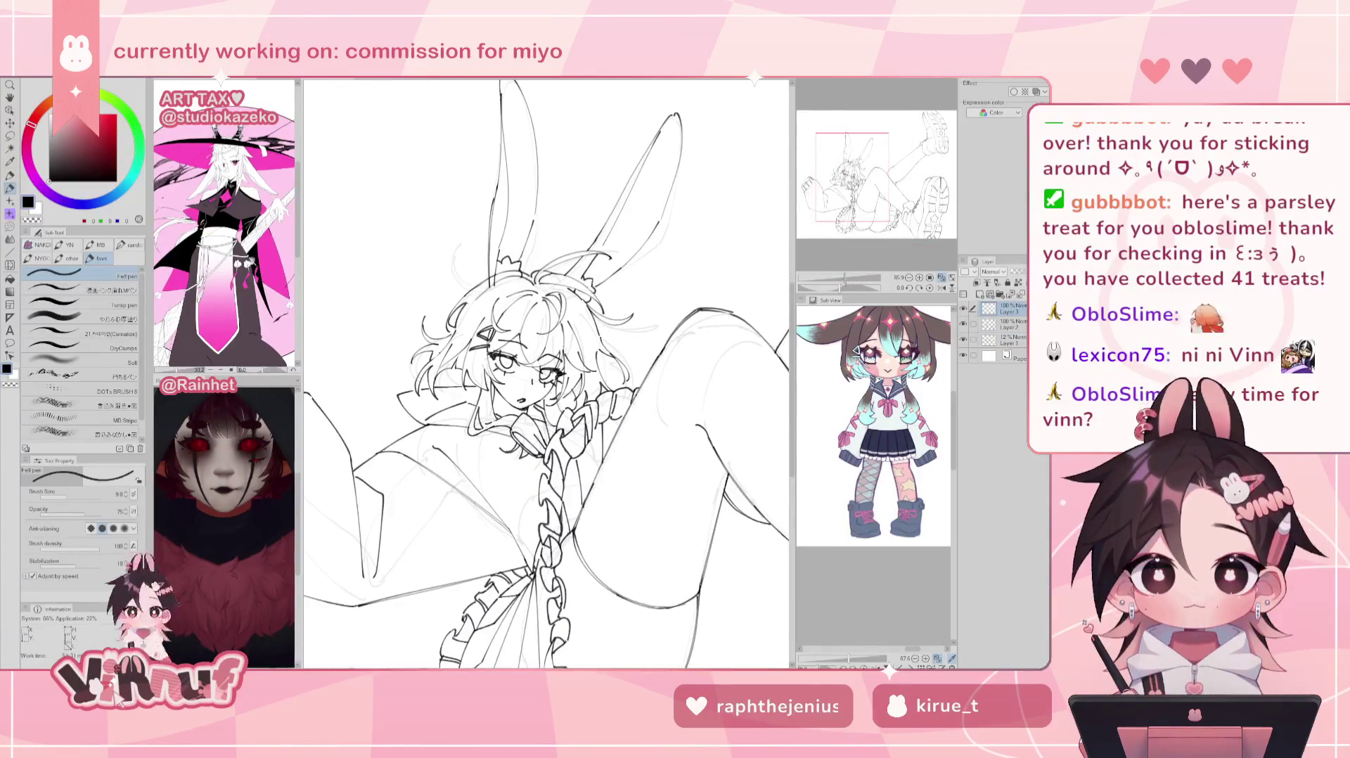
scroll(545, 374, down, 3)
scroll(545, 380, up, 2)
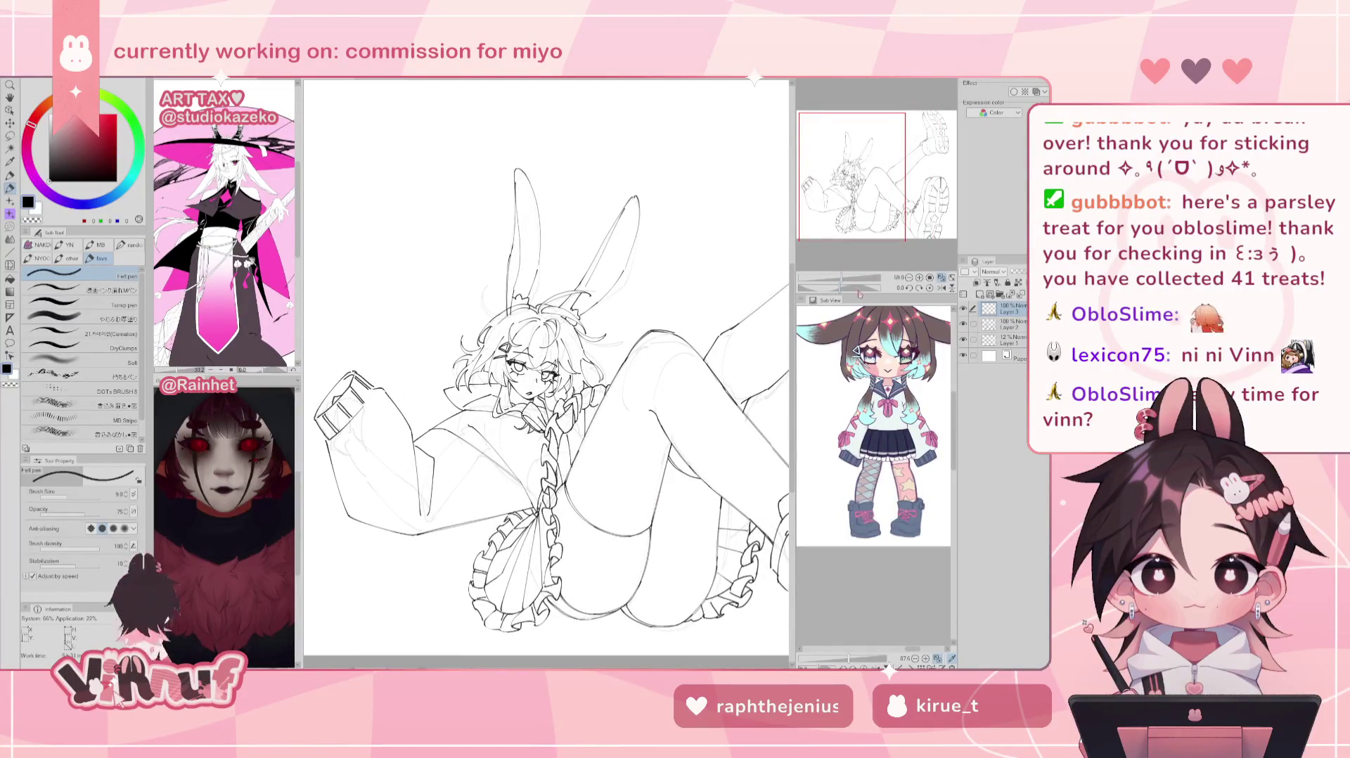
key(j)
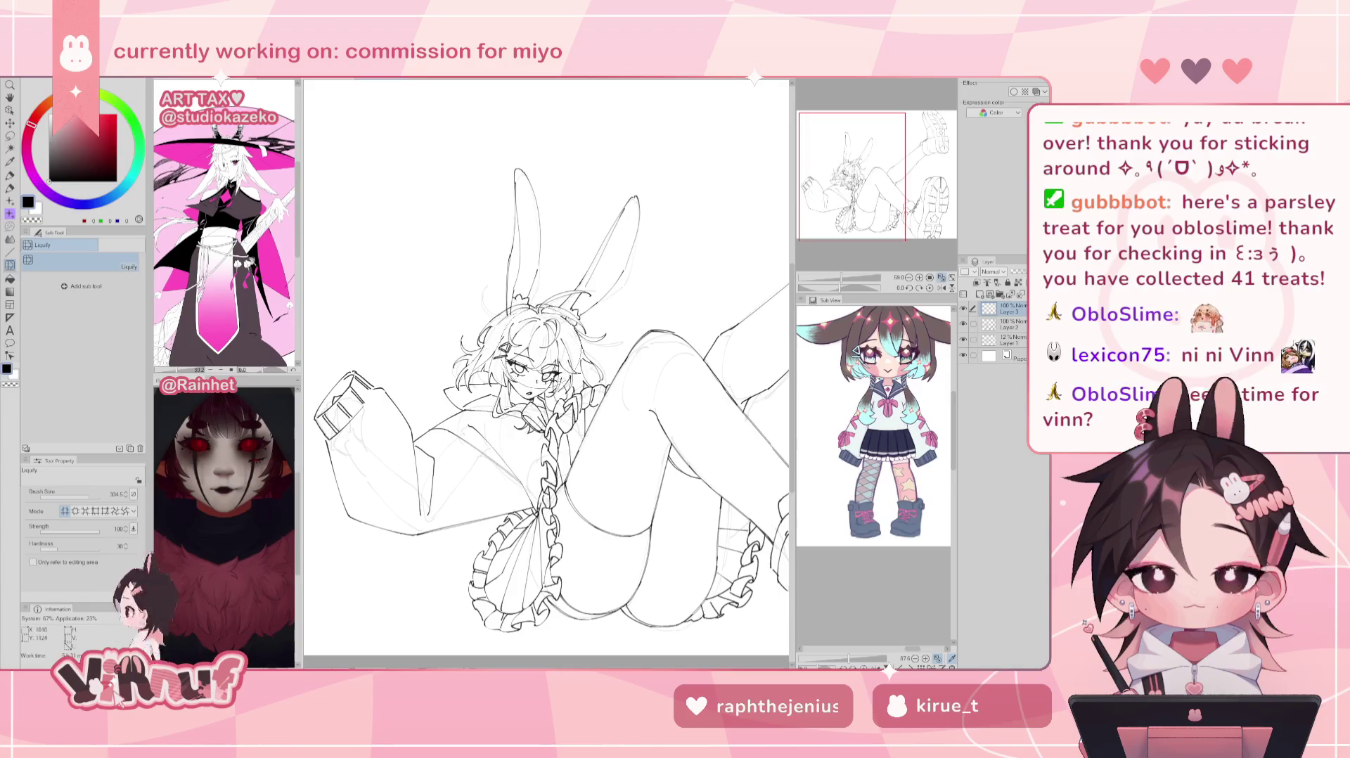
Step: Liquify-push the face, hair, eye and mouth lines, flipping the canvas to check
drag(533, 369, 536, 367)
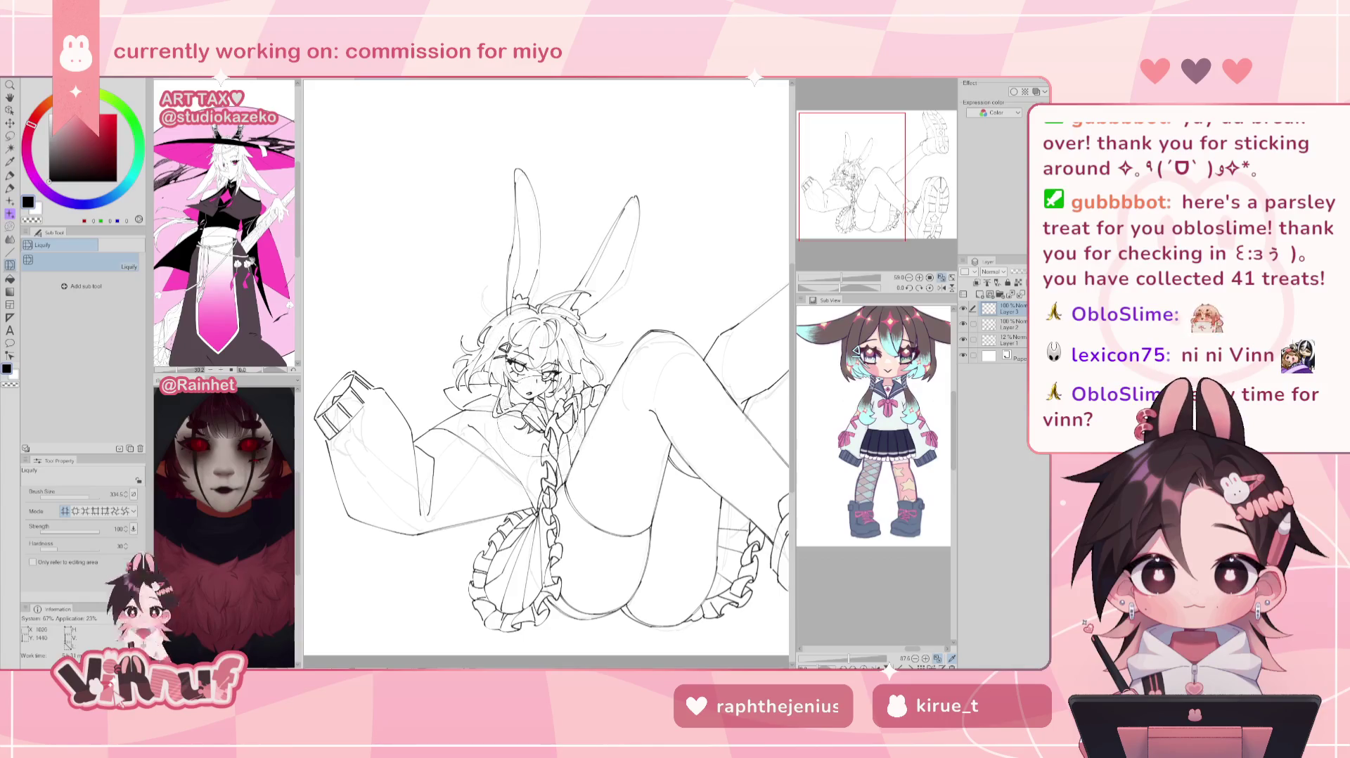
drag(538, 422, 531, 345)
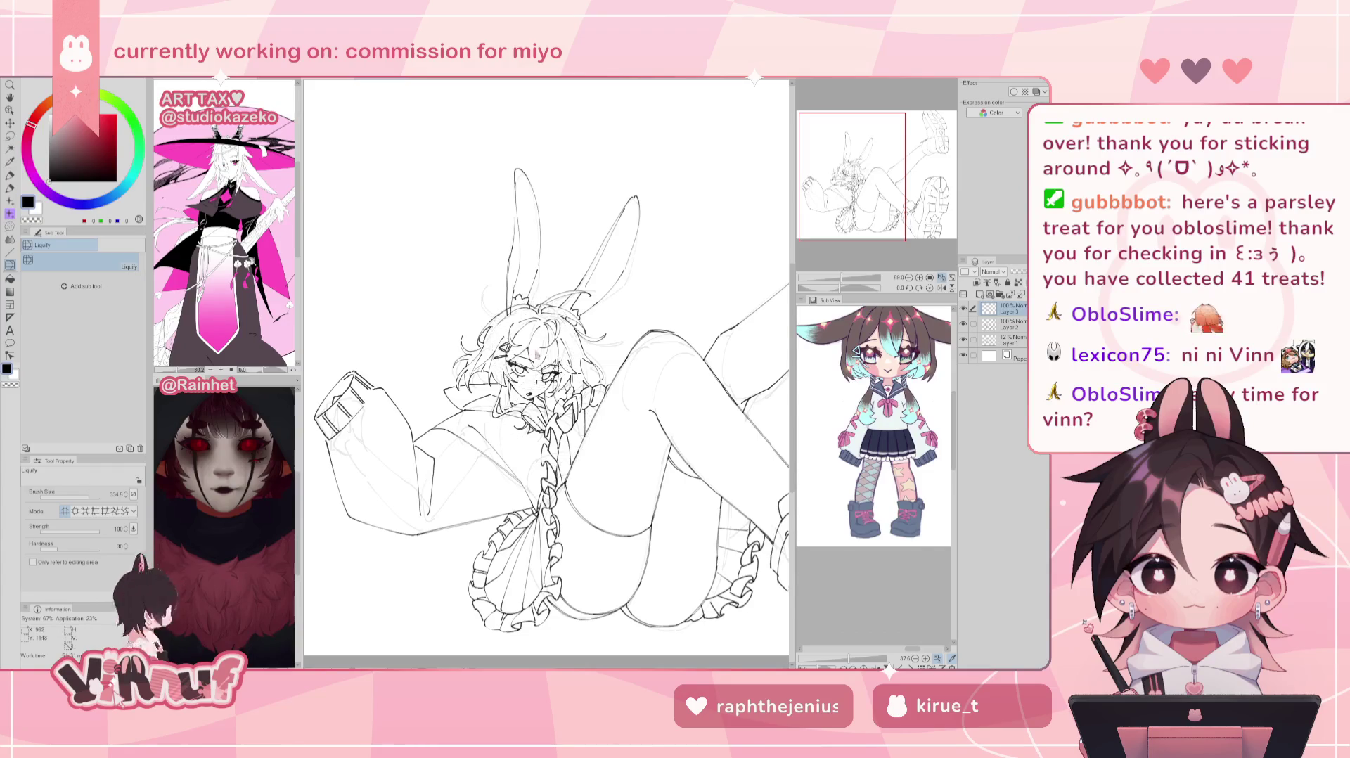
key(h)
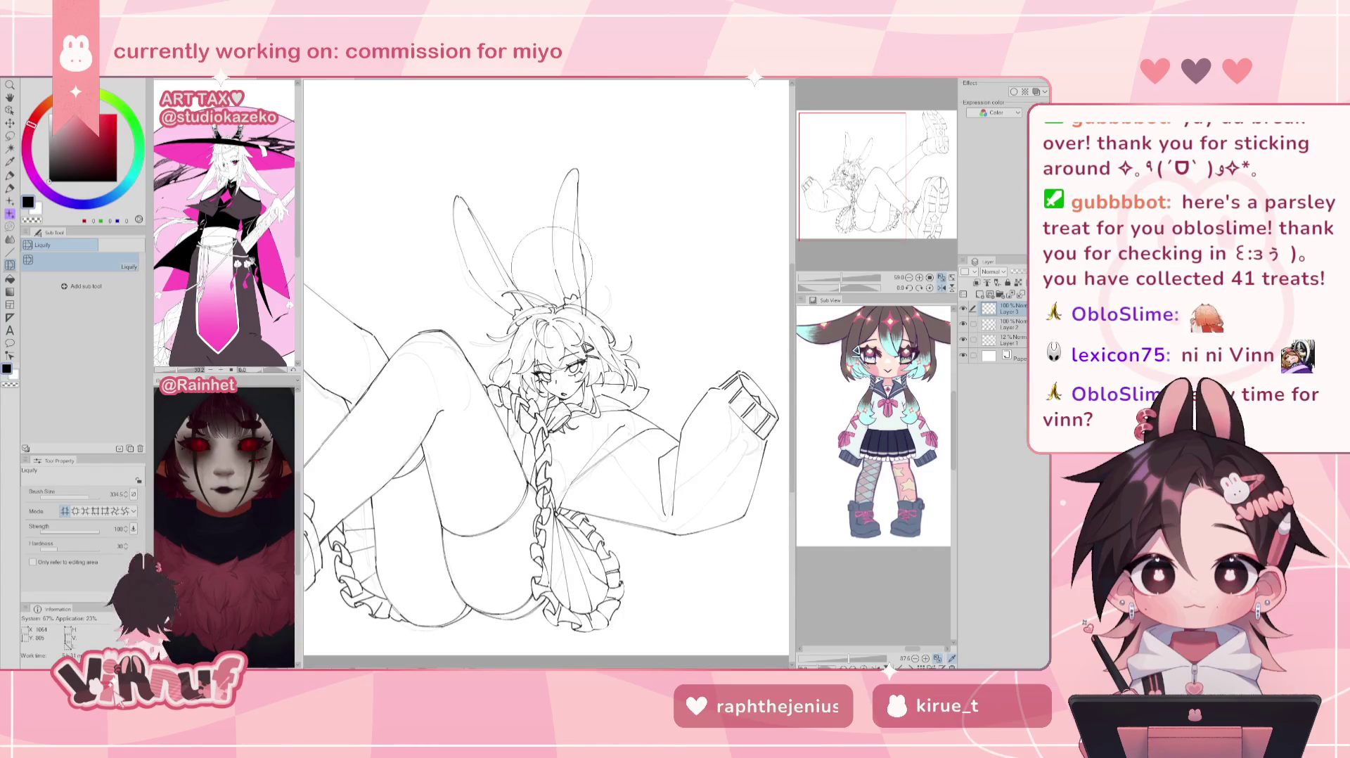
key(h)
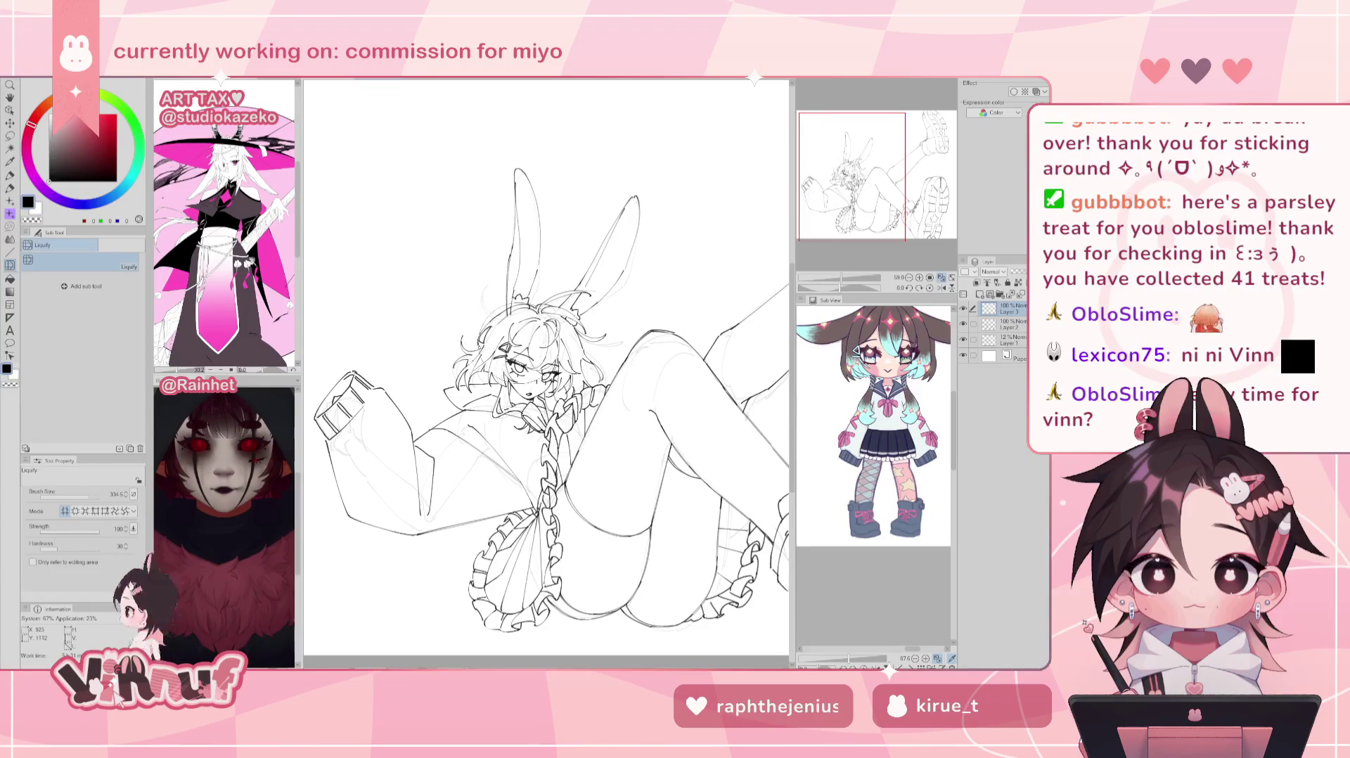
drag(521, 338, 538, 369)
key(h)
key(h)
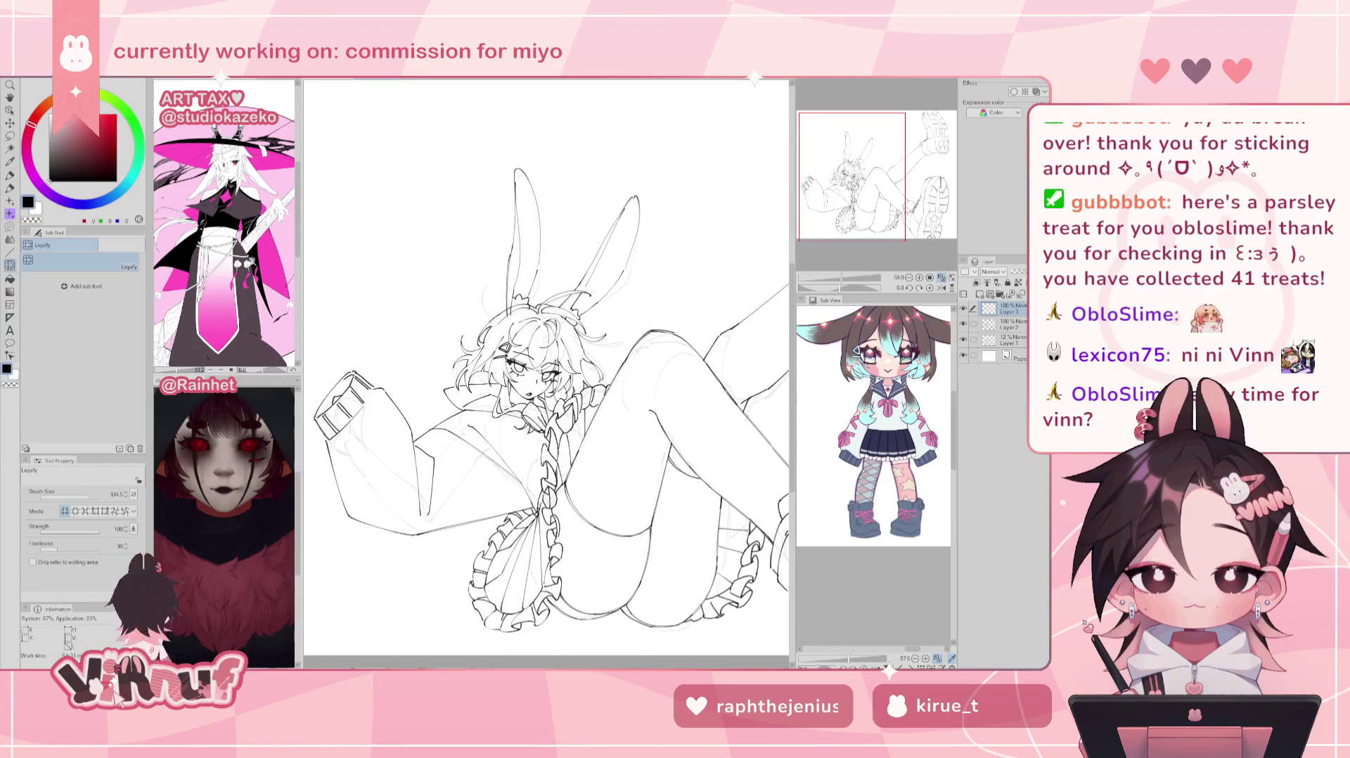
Step: Shrink the Liquify brush to about 90 on Layer 3, try a warp, and undo it
key(p)
click(989, 325)
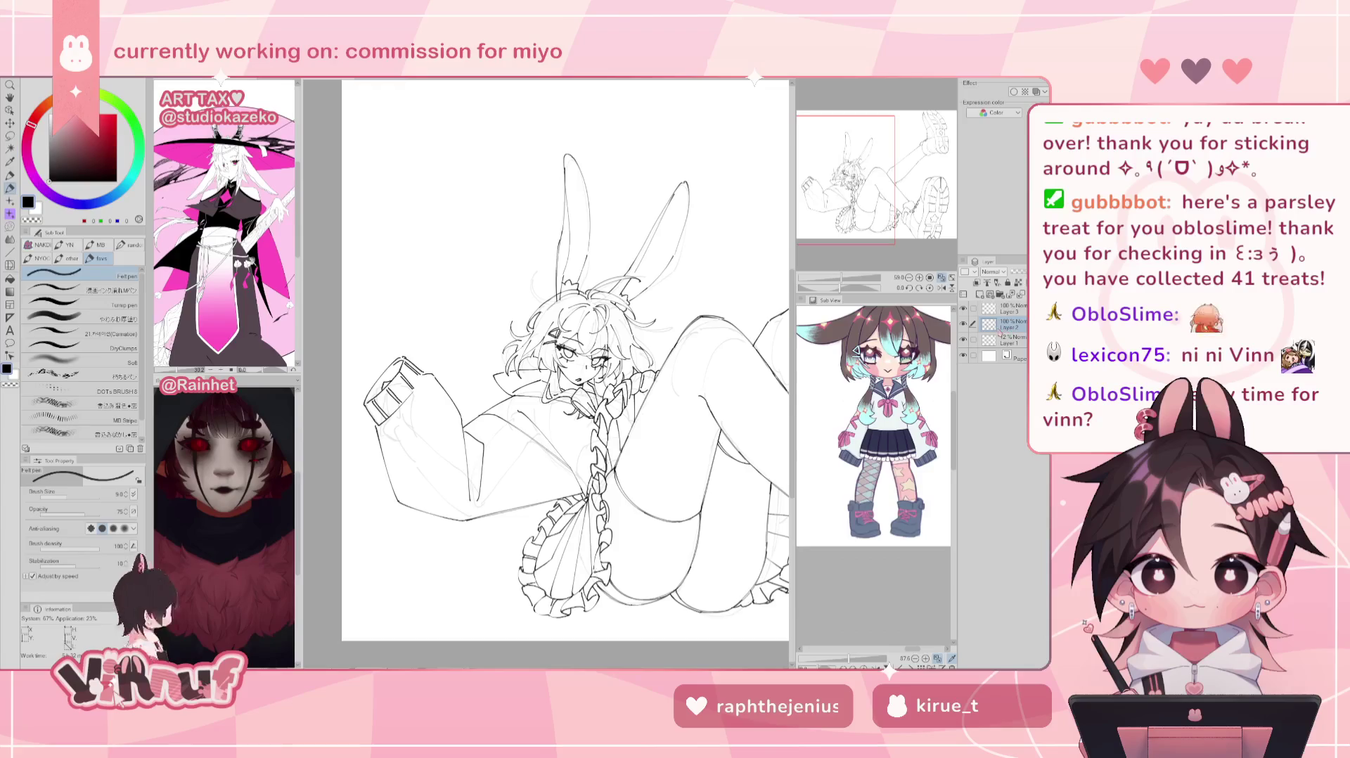
key(j)
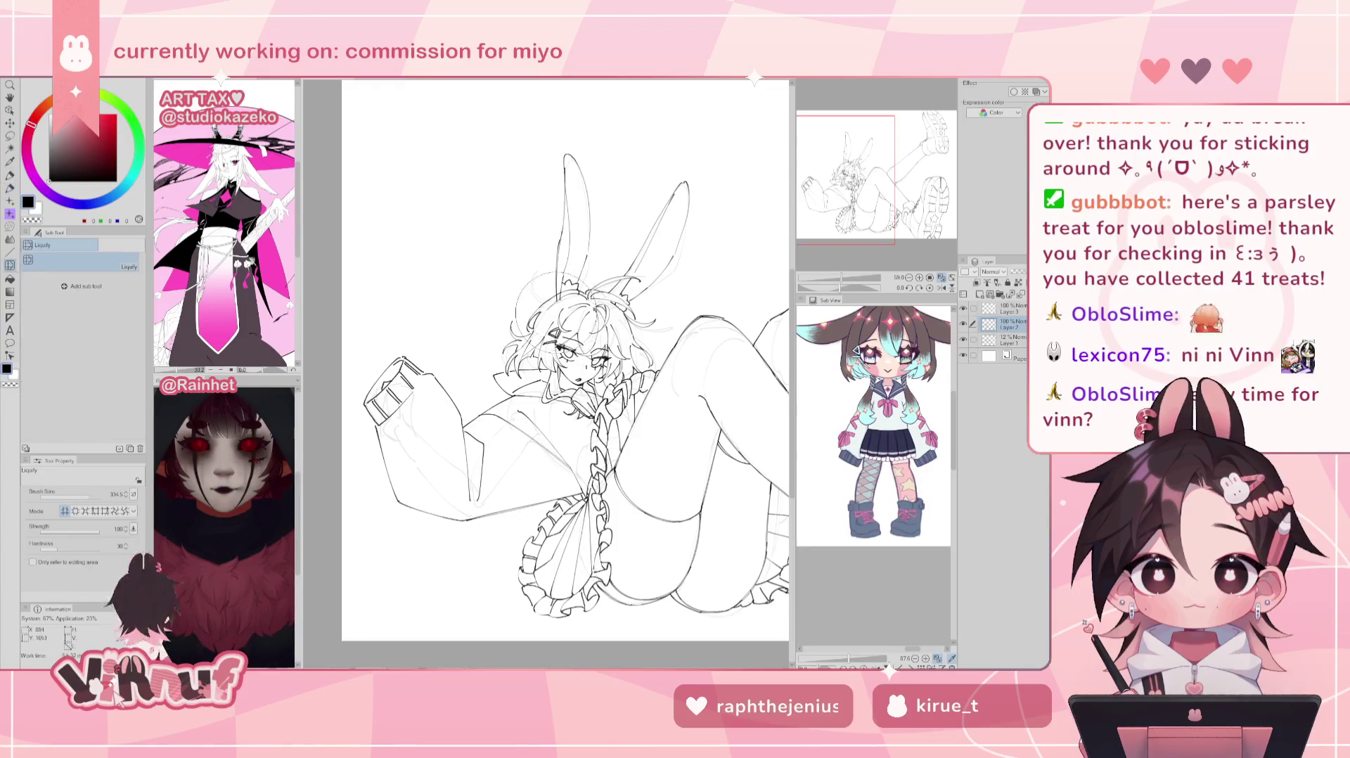
click(1002, 307)
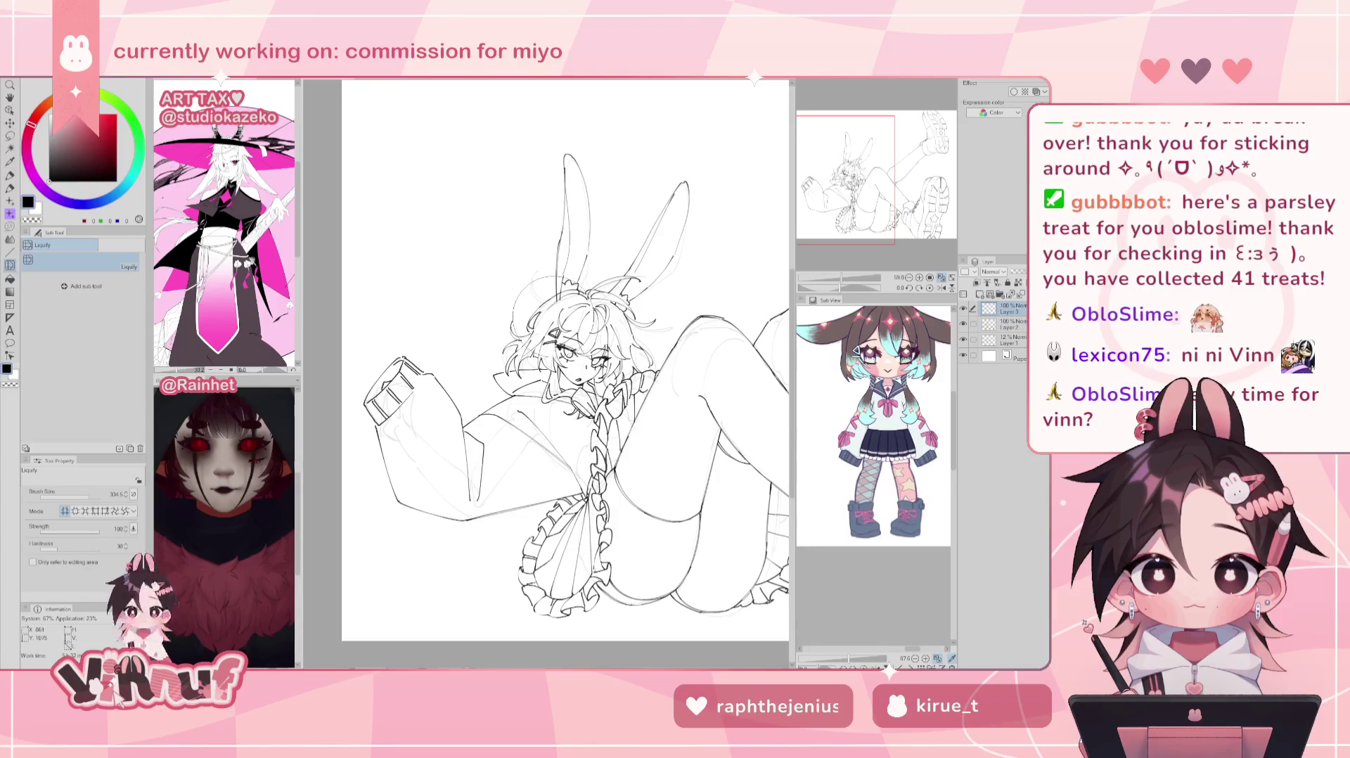
drag(99, 495, 84, 495)
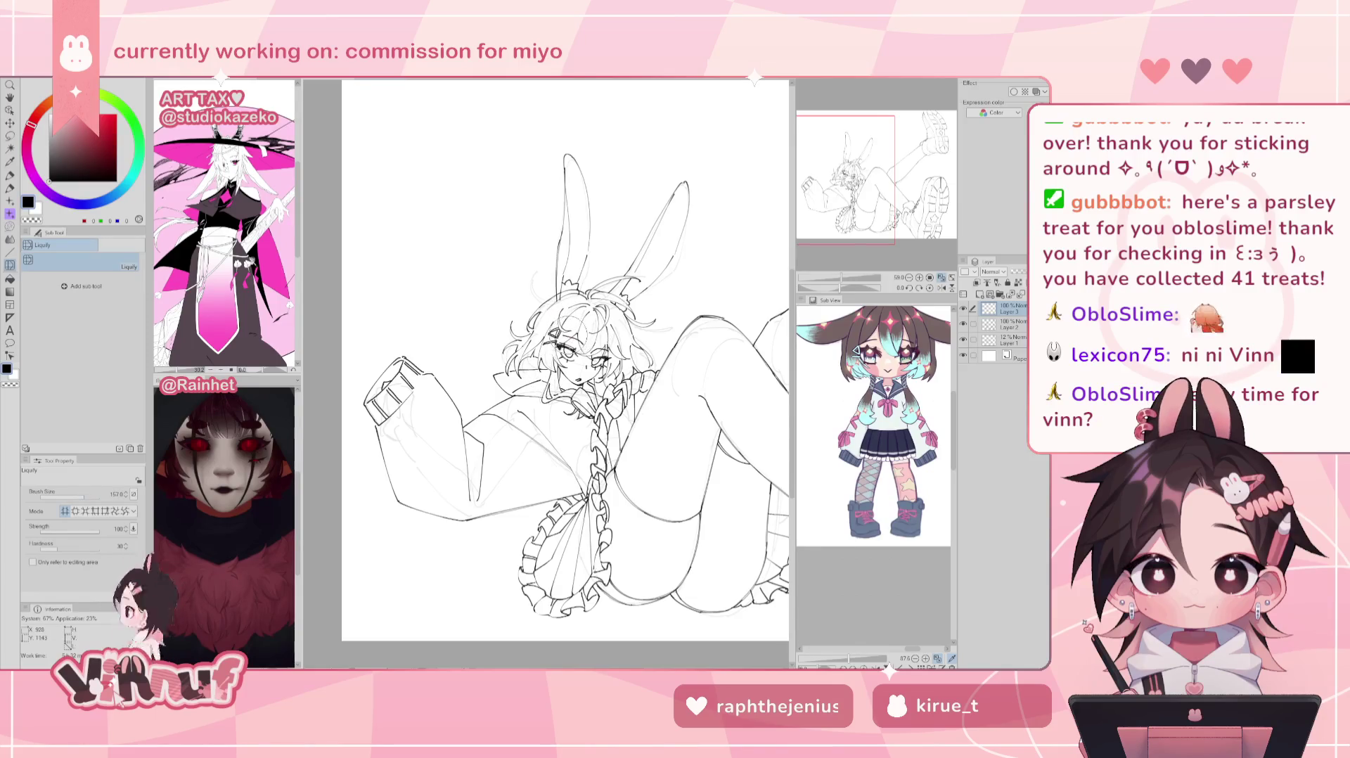
drag(647, 486, 660, 487)
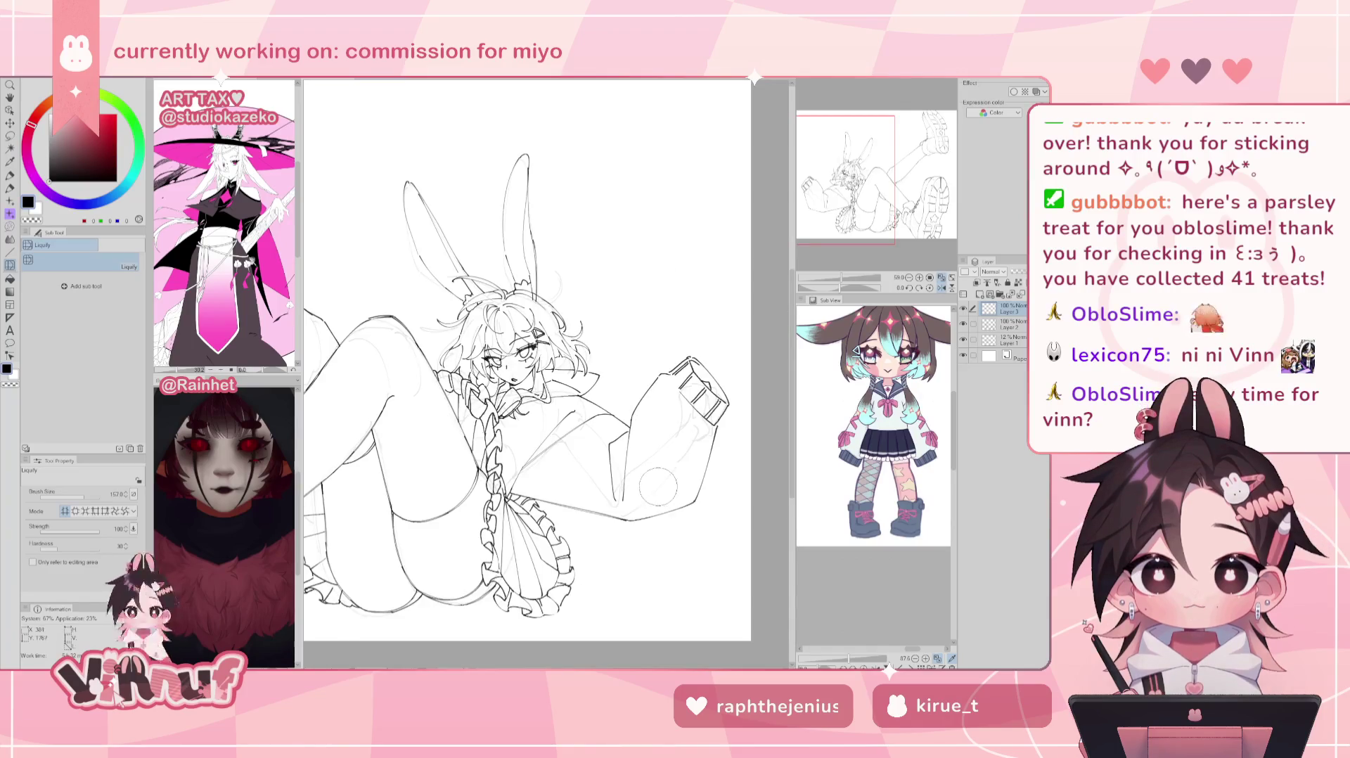
key(ctrl+z)
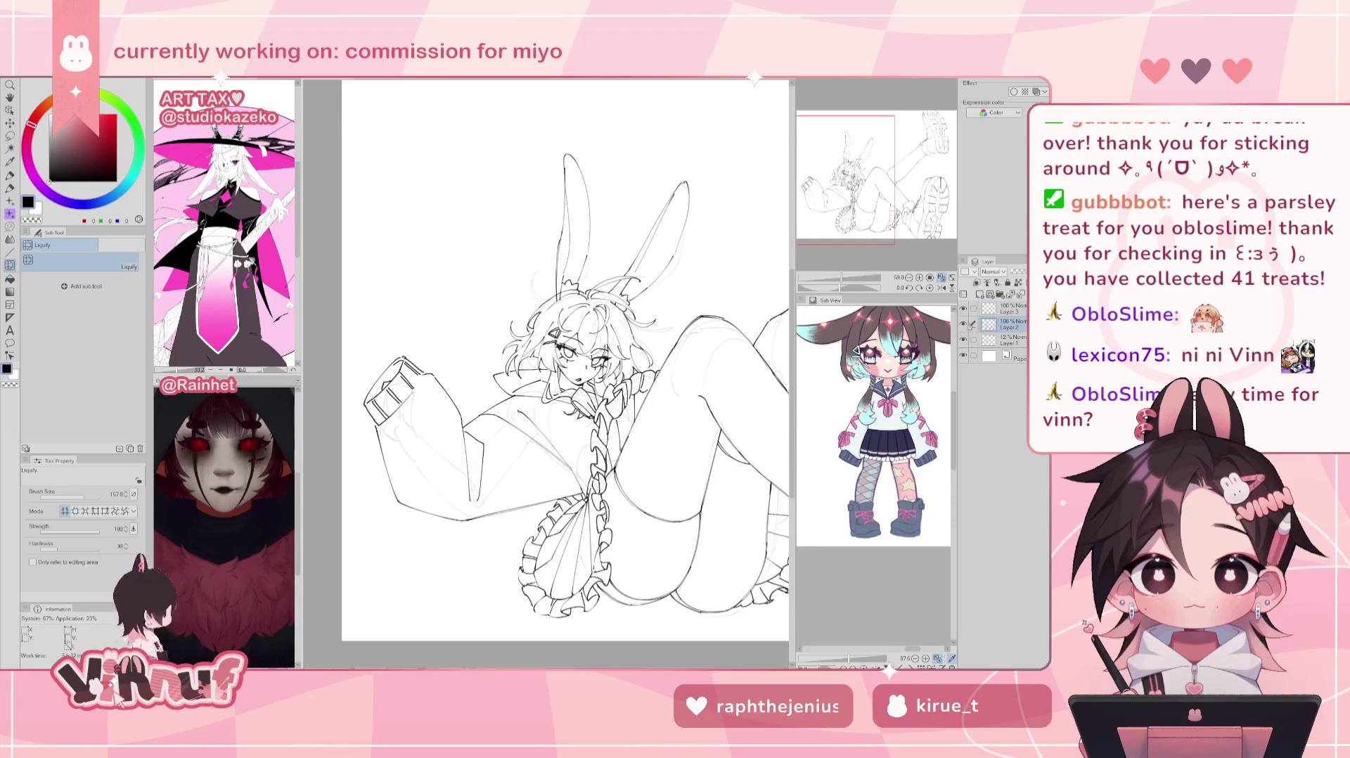
Step: Toggle Layer 3 visibility to compare the face, then enlarge the Liquify brush to 500
click(963, 308)
click(964, 307)
key(j)
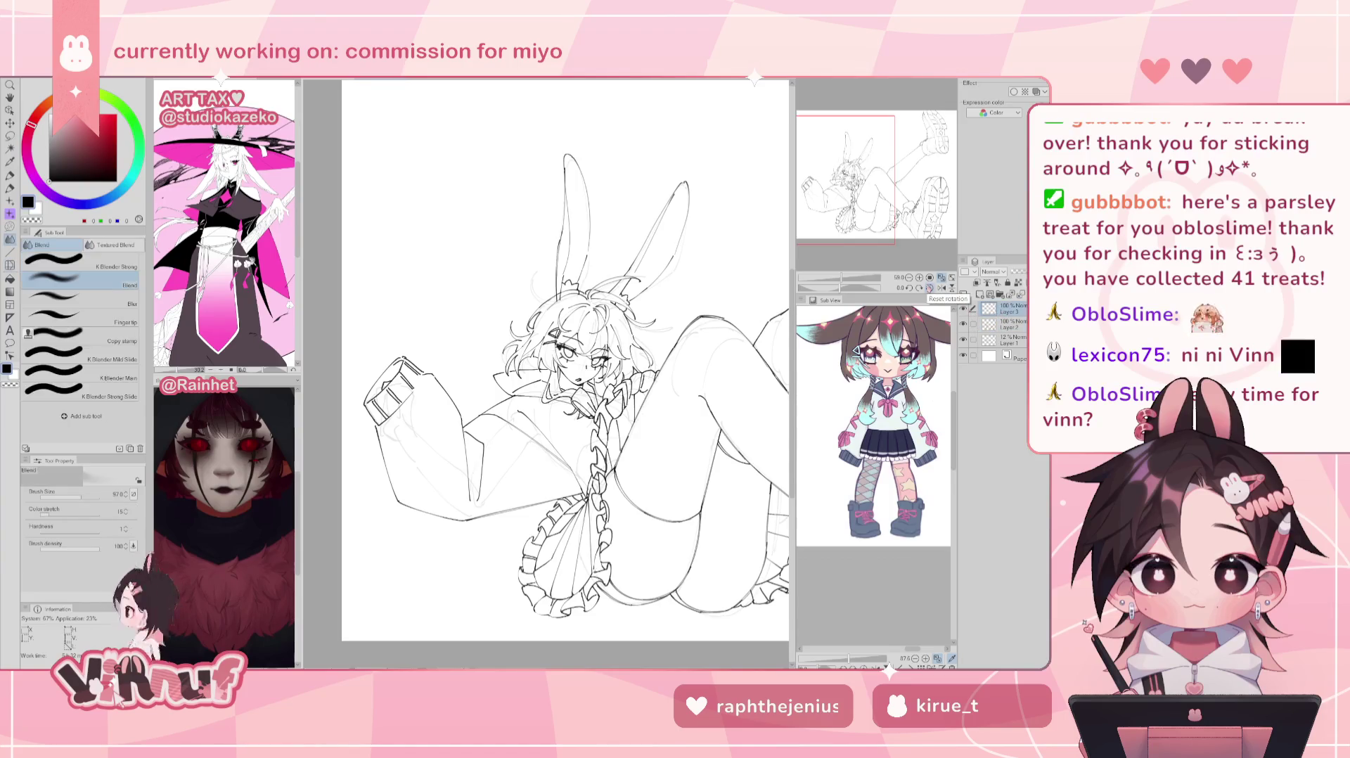
key(j)
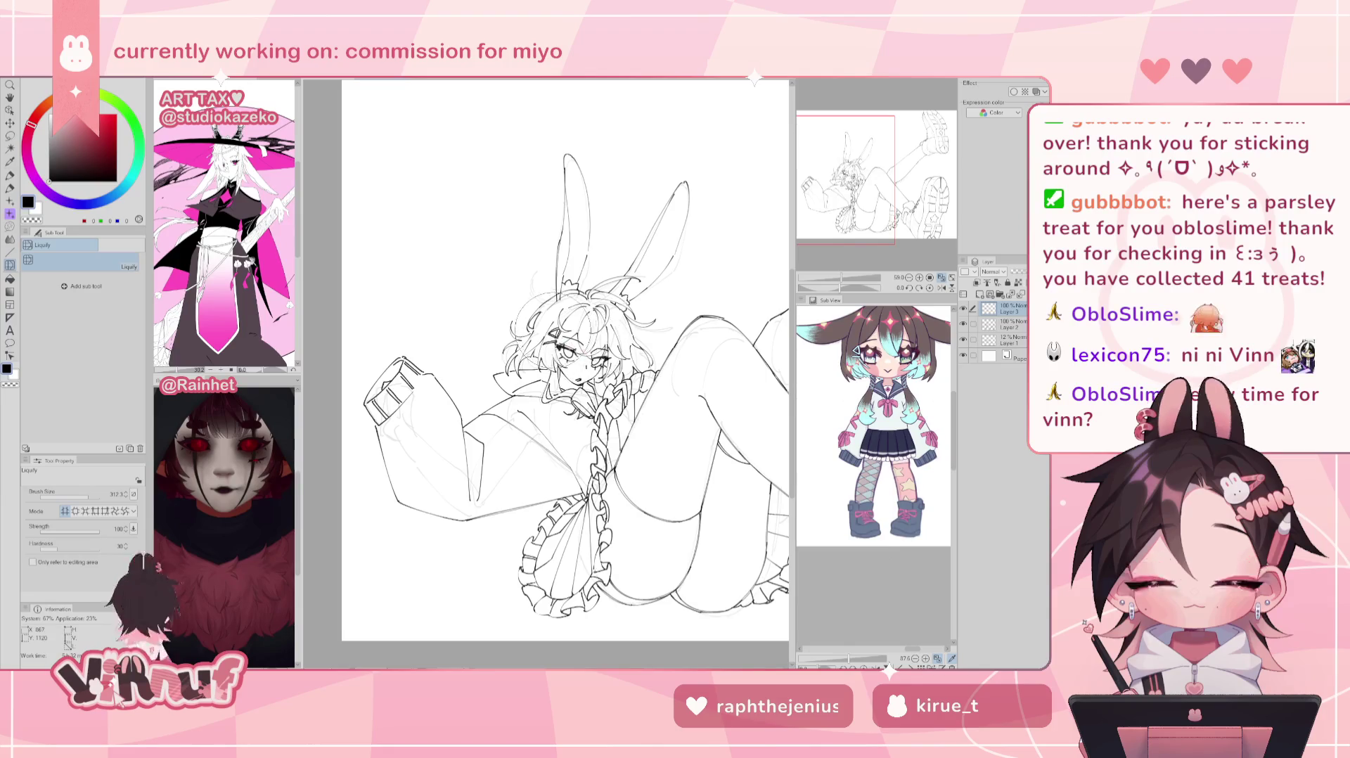
key(bracketright)
key(bracketright)
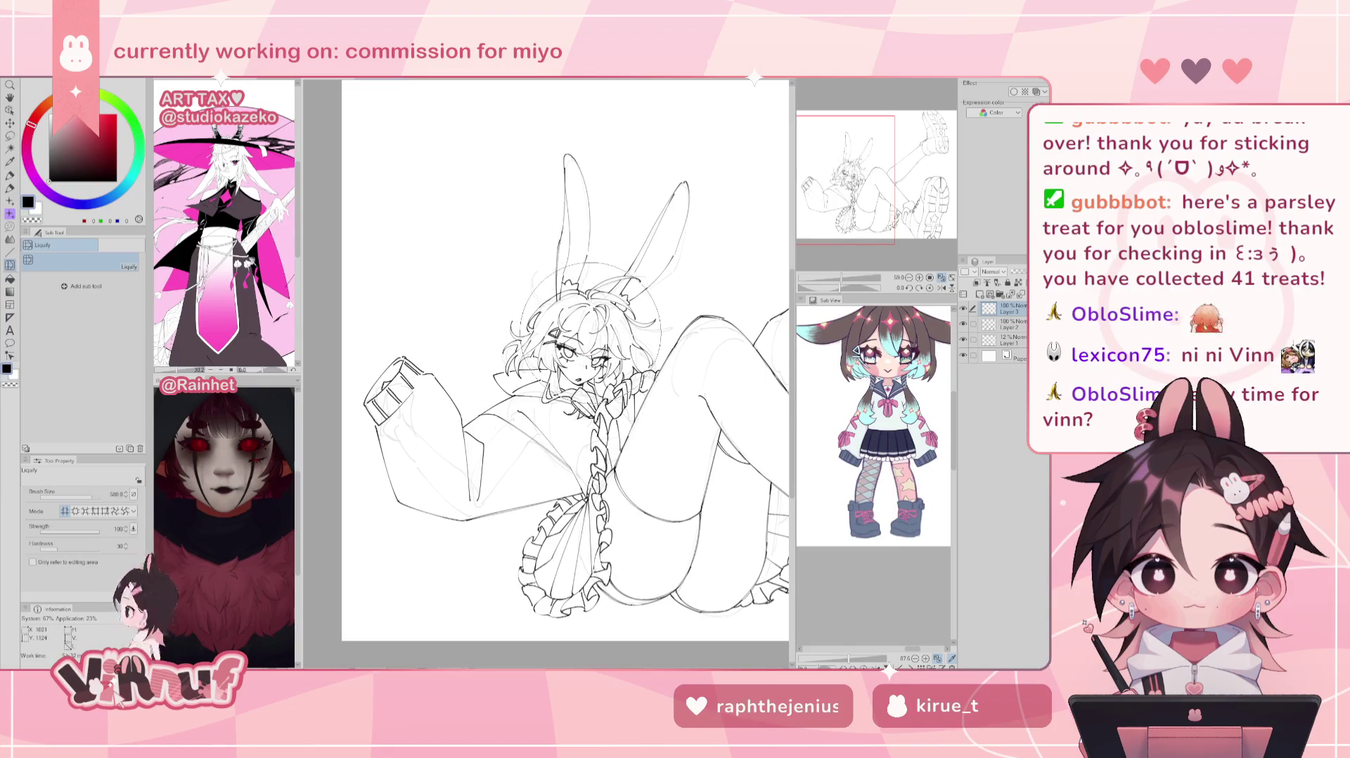
key(h)
key(h)
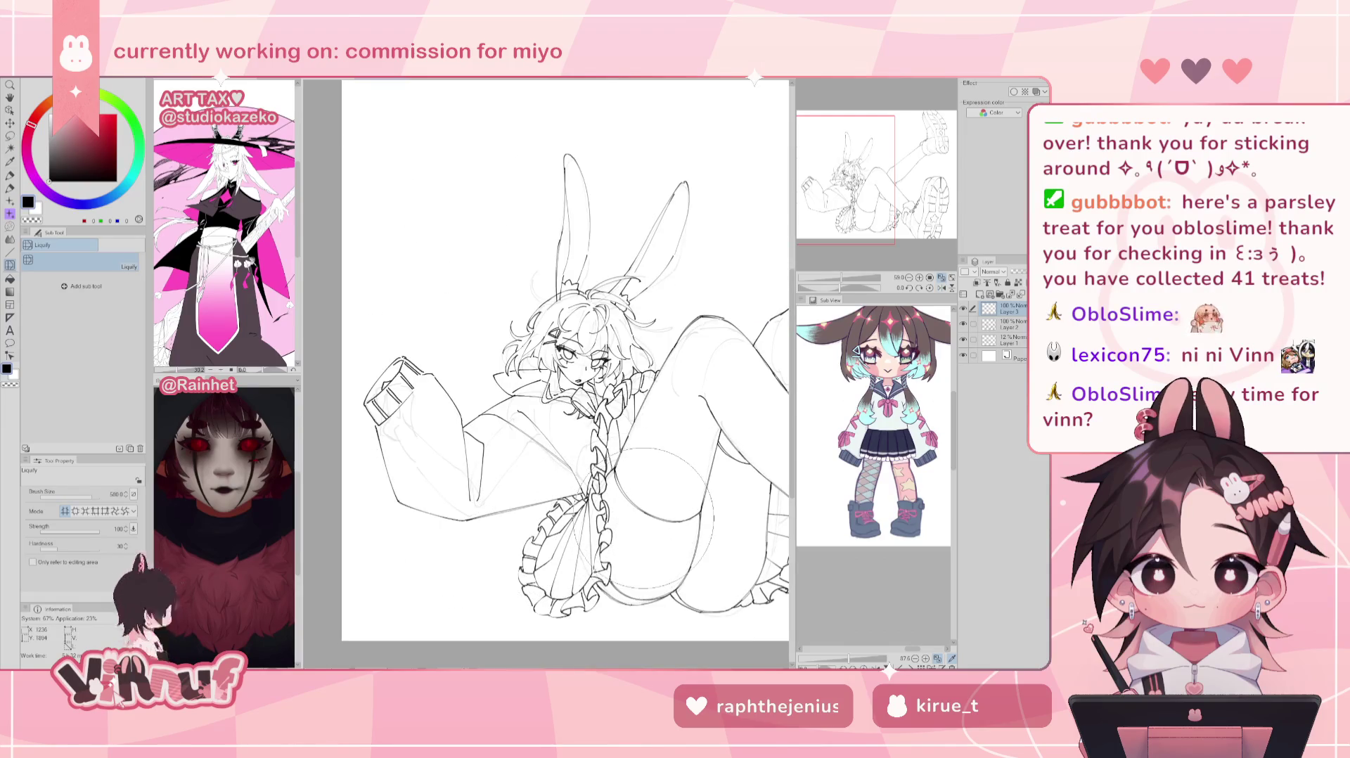
Step: Hide the faint Layer 1 rough sketch and return to the Felt pen on Layer 2
click(1007, 324)
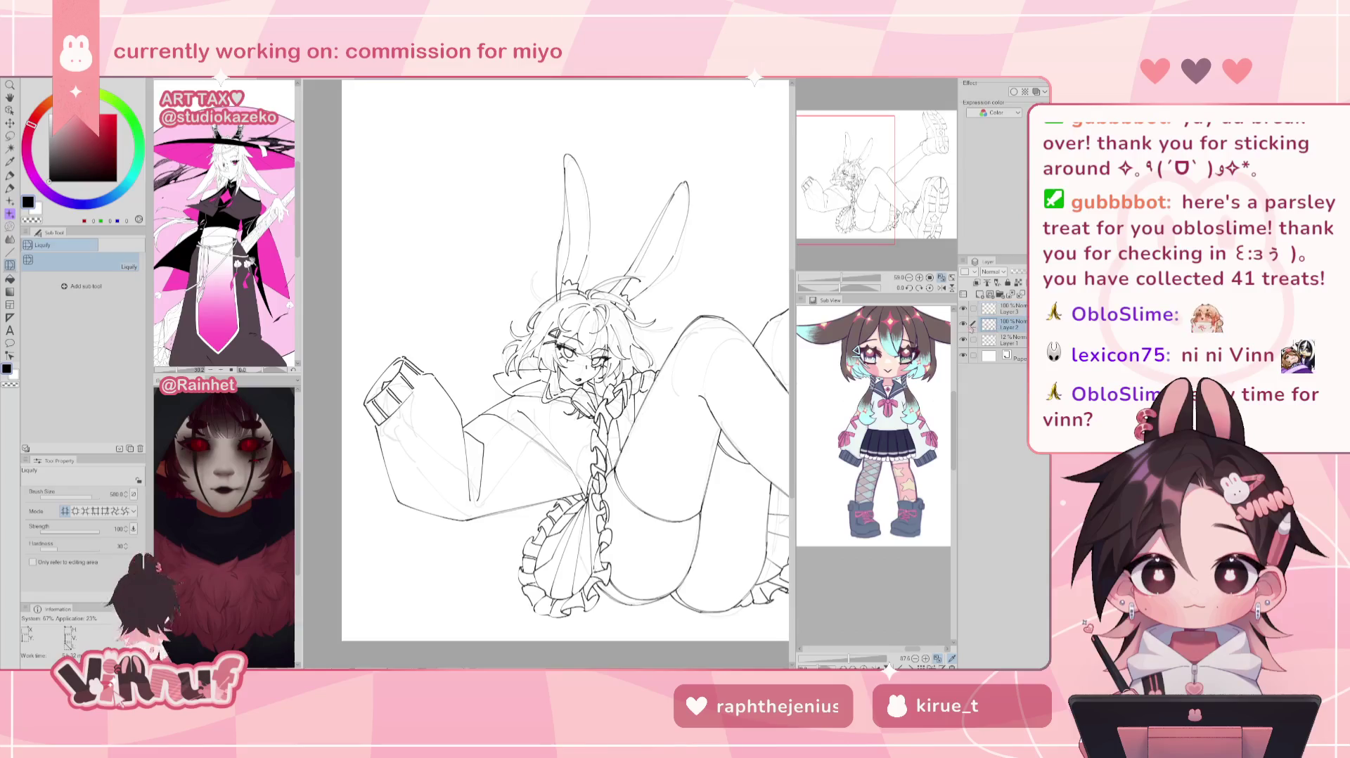
click(1007, 340)
click(1011, 325)
click(963, 340)
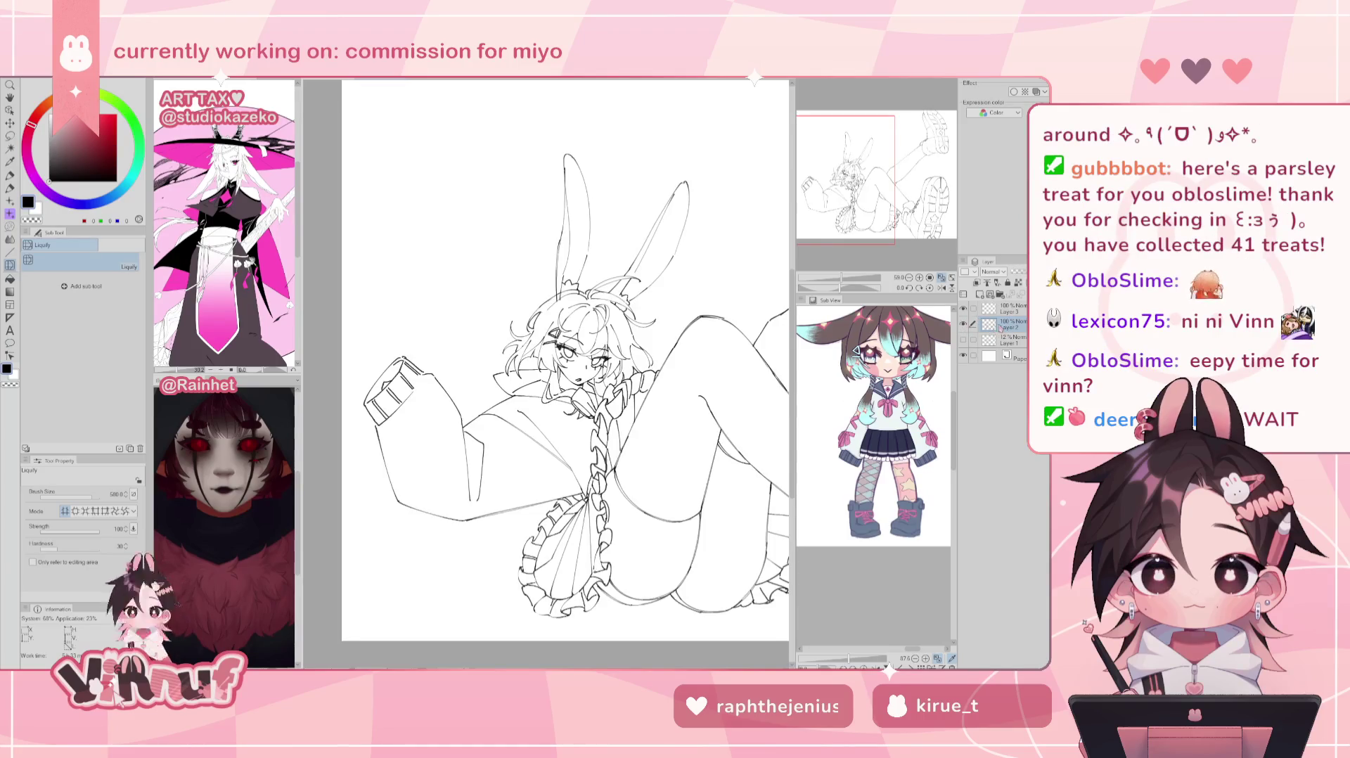
key(p)
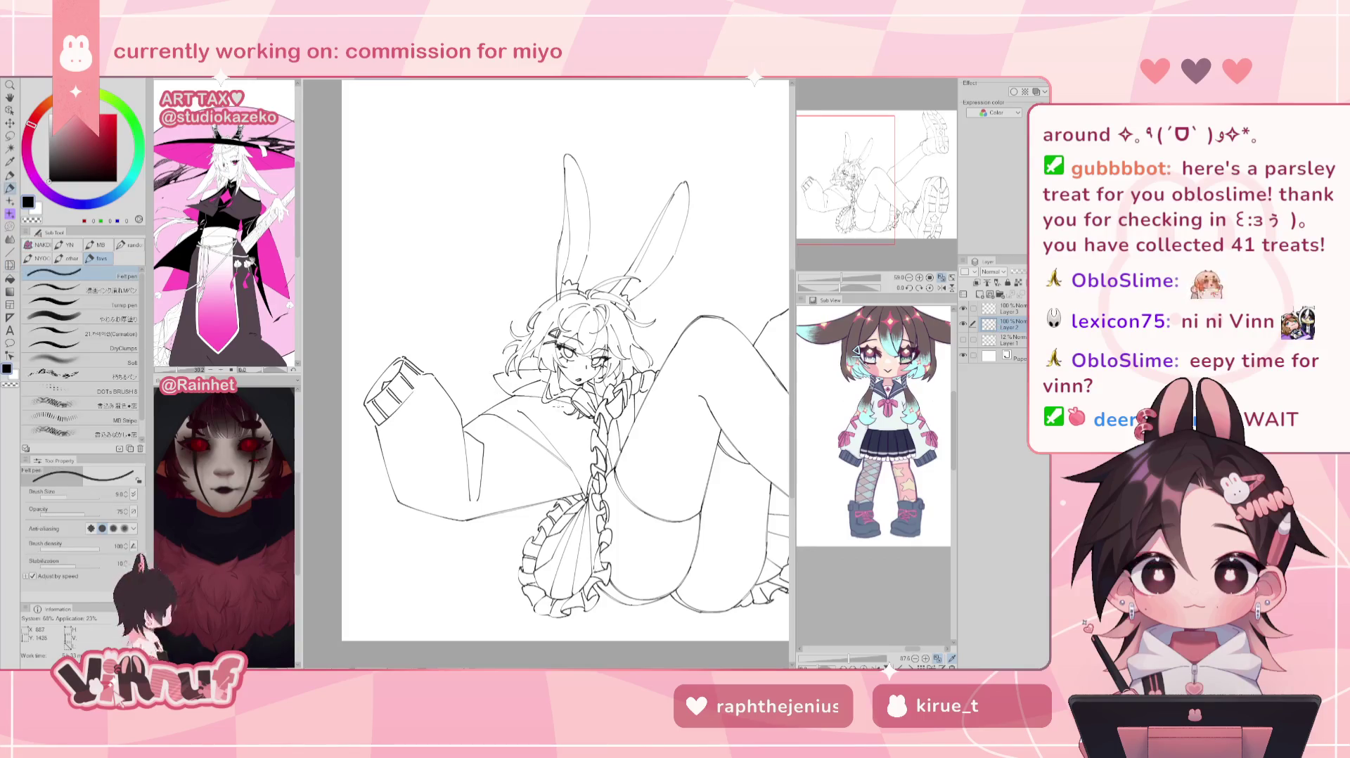
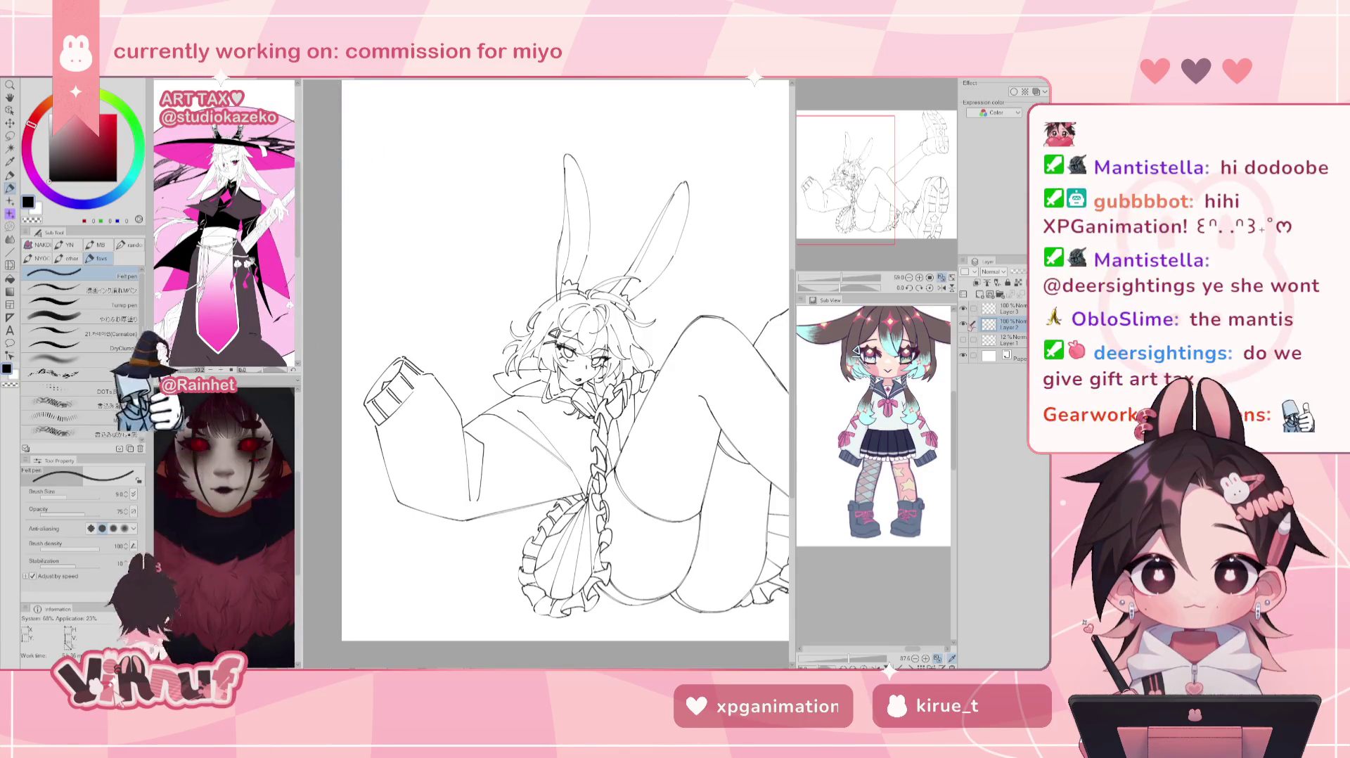
Step: Toggle Layer 2 off and on, zoom in, and ink a curved line on the right sleeve
click(962, 323)
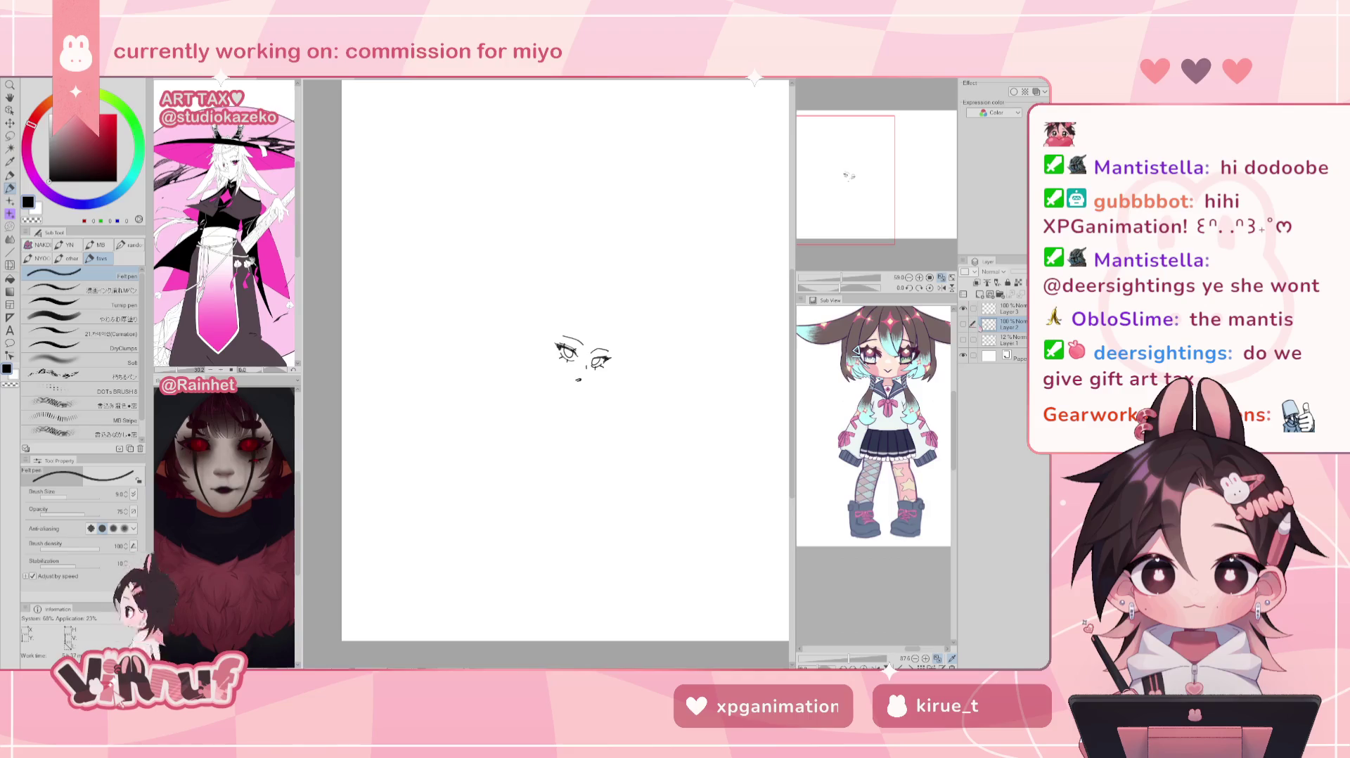
key(ctrl+z)
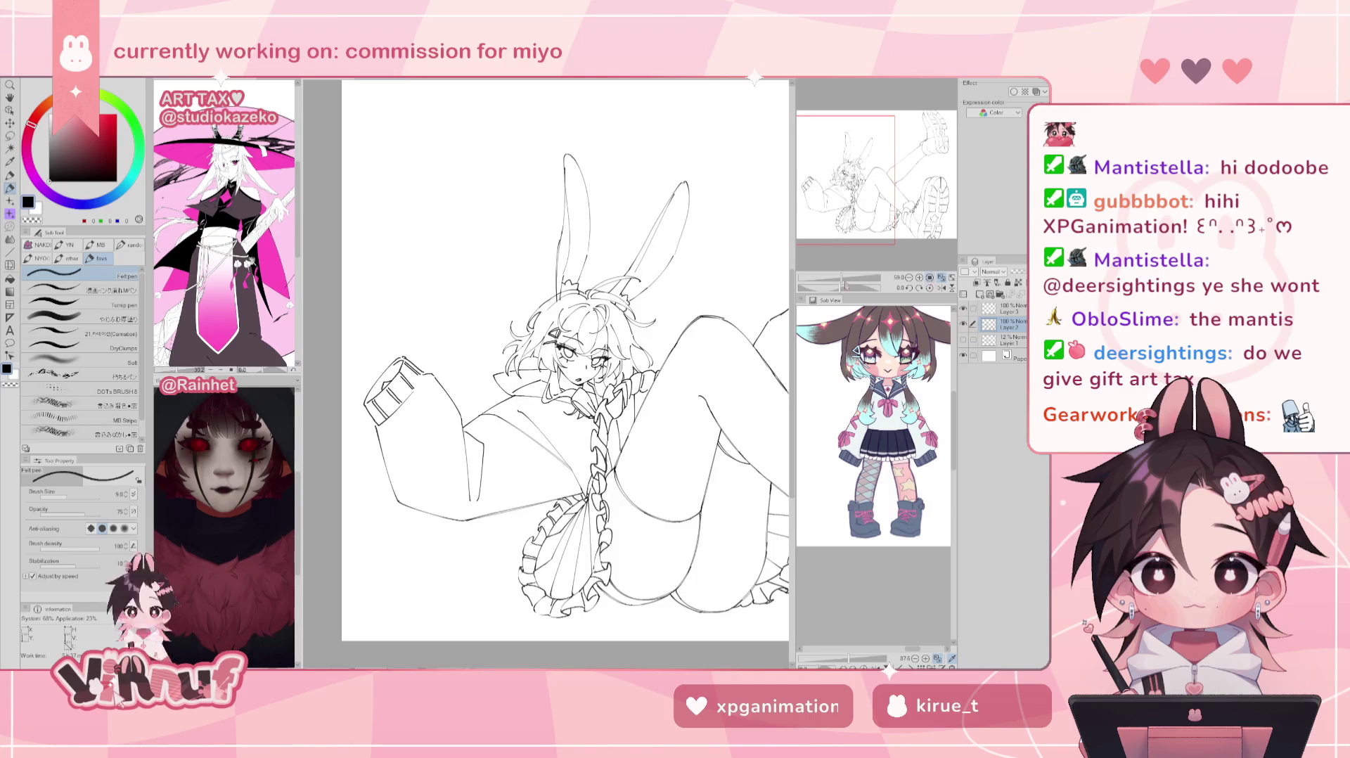
drag(849, 280, 856, 239)
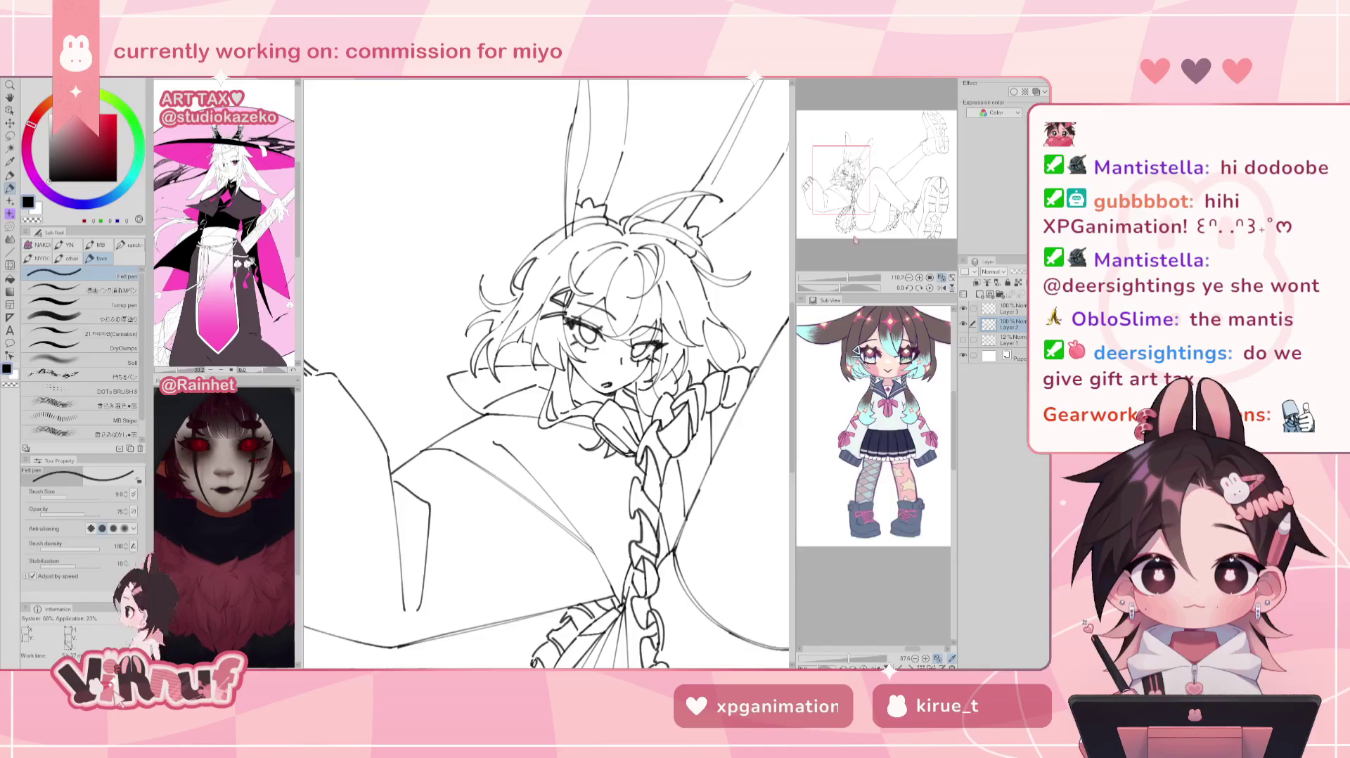
scroll(856, 240, down, 3)
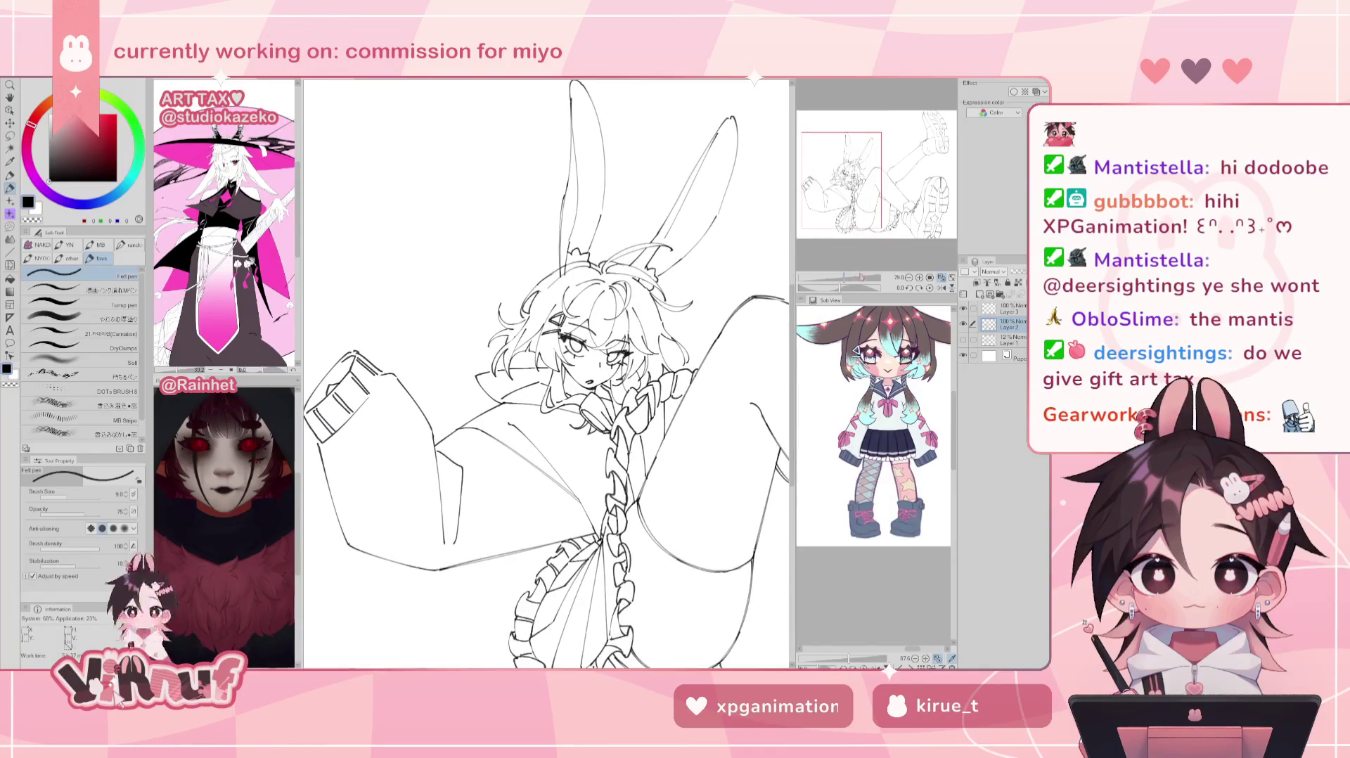
drag(751, 405, 779, 445)
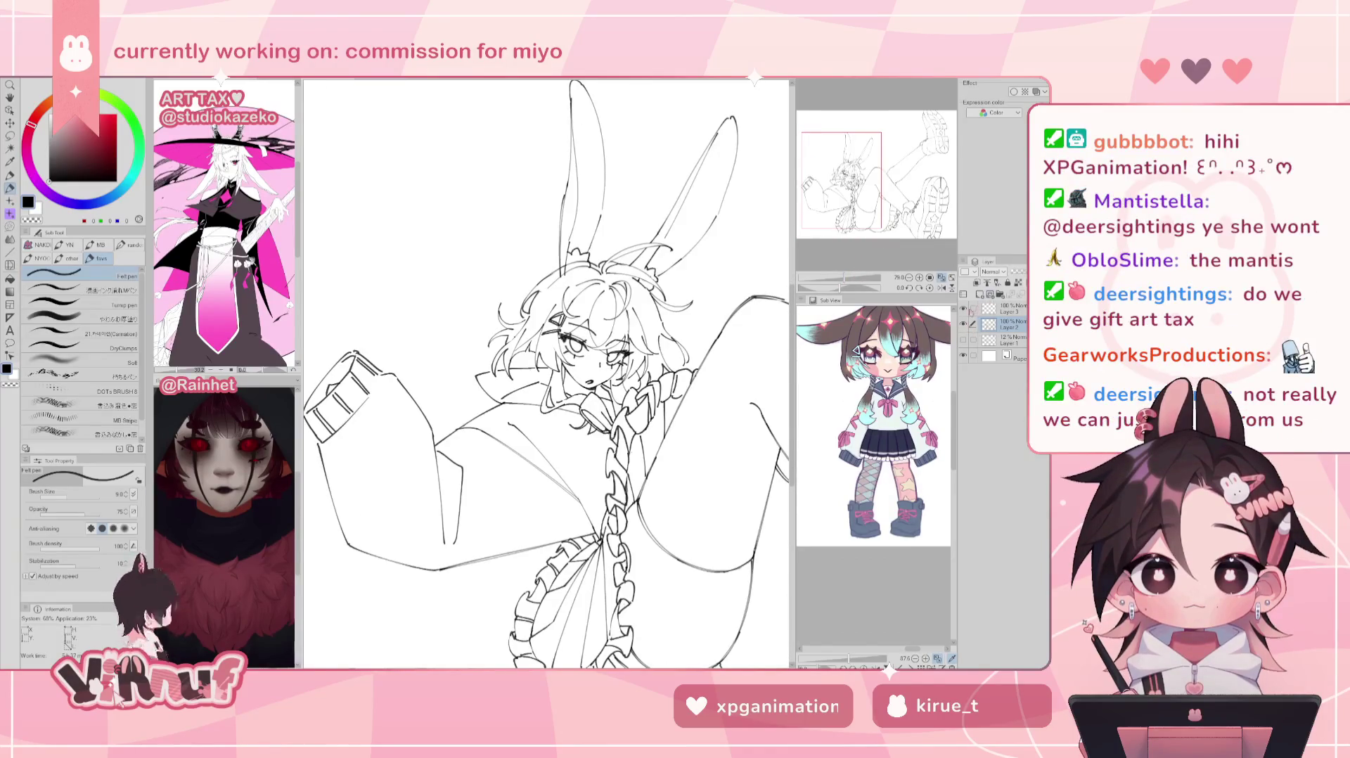
scroll(546, 372, up, 1)
scroll(546, 372, down, 1)
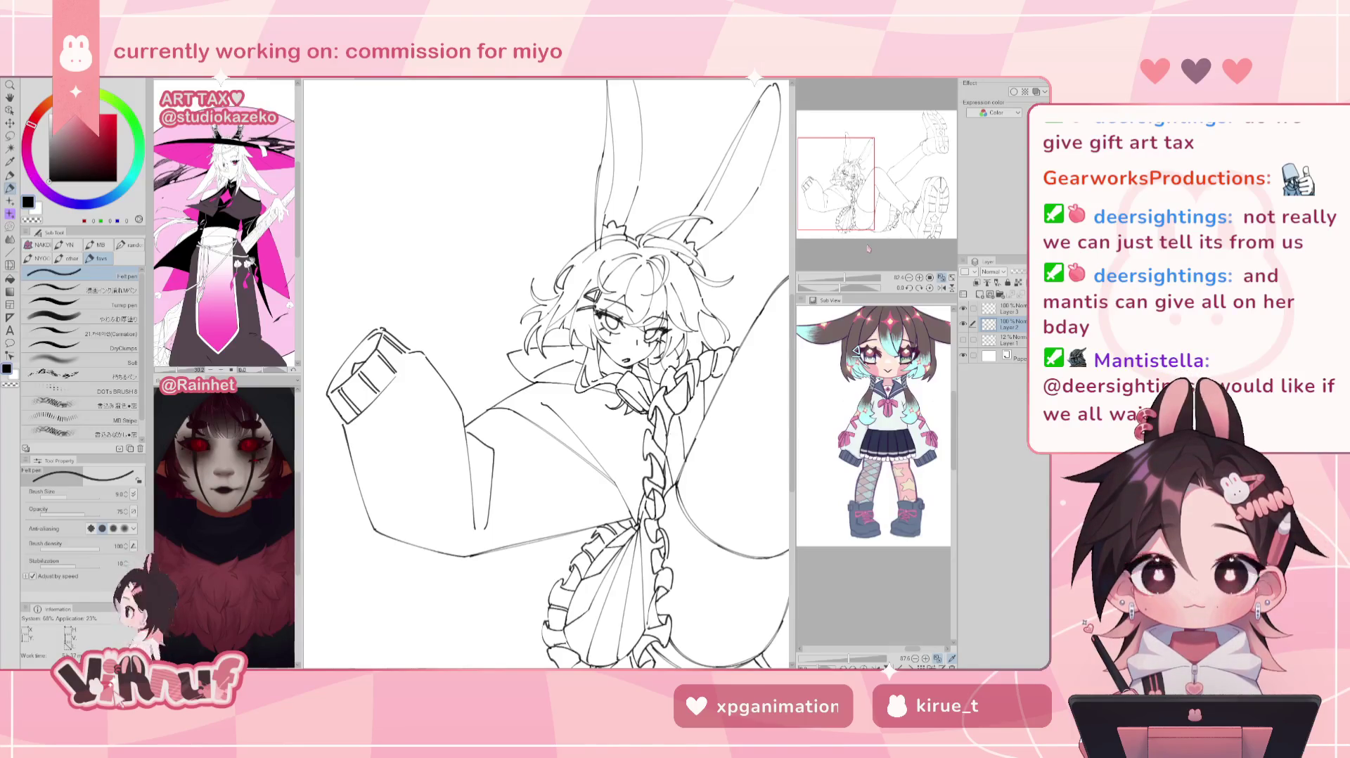
click(963, 309)
click(963, 309)
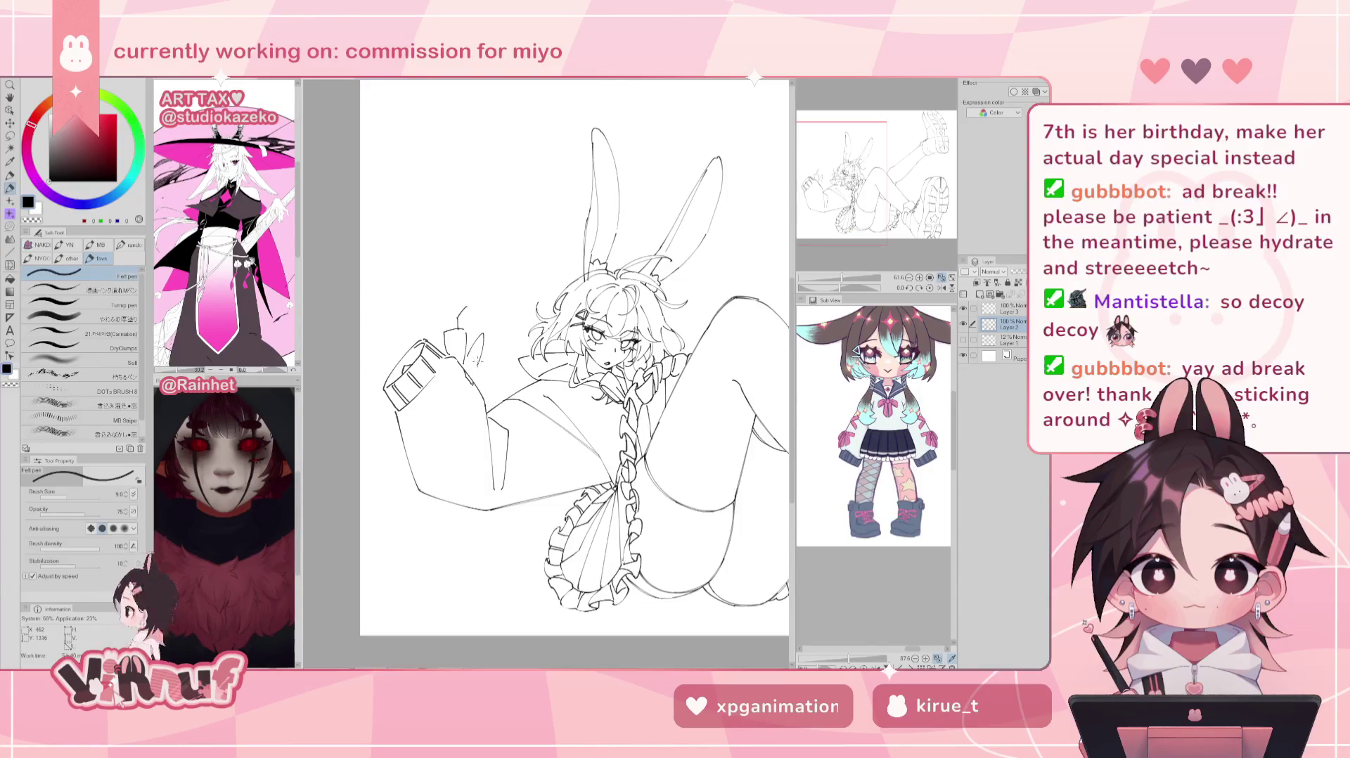
Step: Try and undo several finger and thumb strokes on the raised hand, checking in mirrored view
key(h)
key(h)
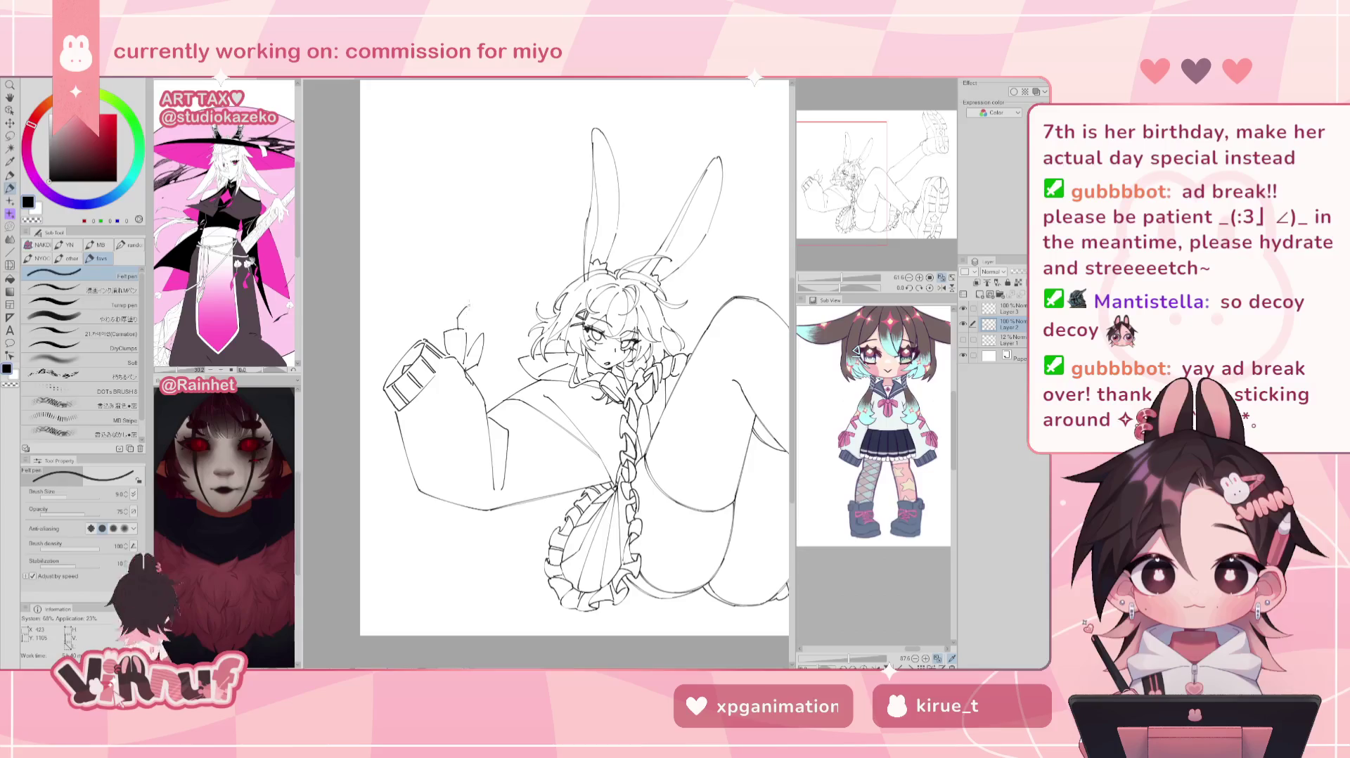
drag(464, 308, 470, 320)
key(ctrl+z)
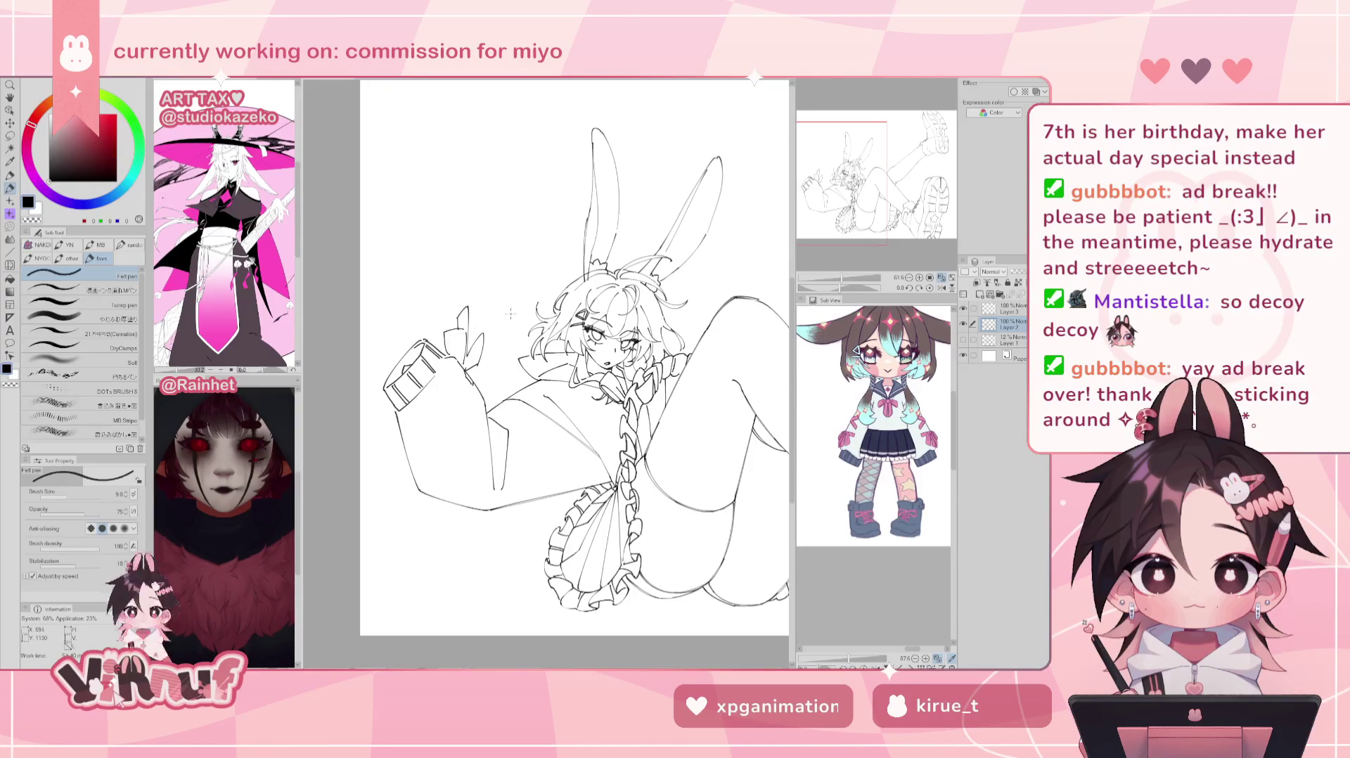
key(ctrl+z)
key(ctrl+z)
key(ctrl+z)
key(ctrl+z)
key(ctrl+z)
key(ctrl+z)
drag(455, 351, 473, 352)
key(ctrl+z)
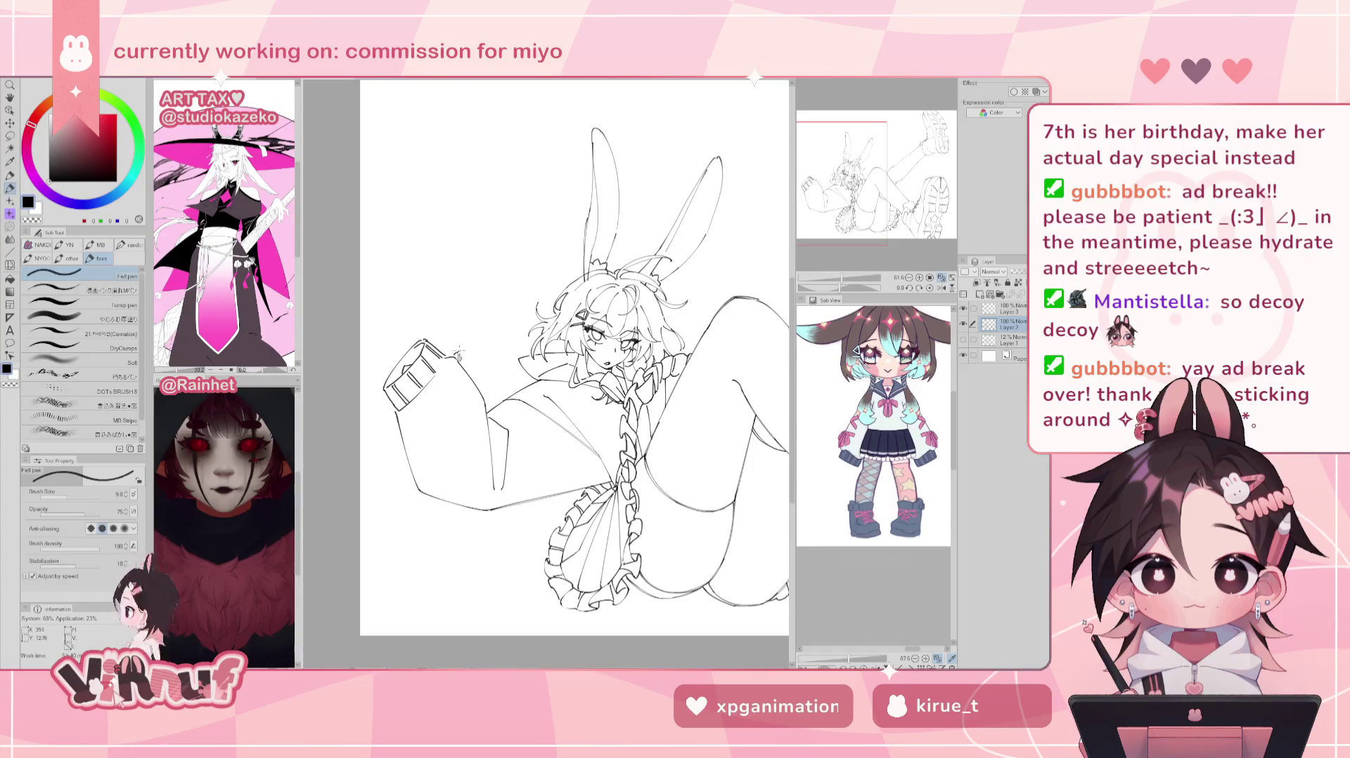
drag(461, 360, 485, 360)
key(ctrl+z)
key(ctrl+z)
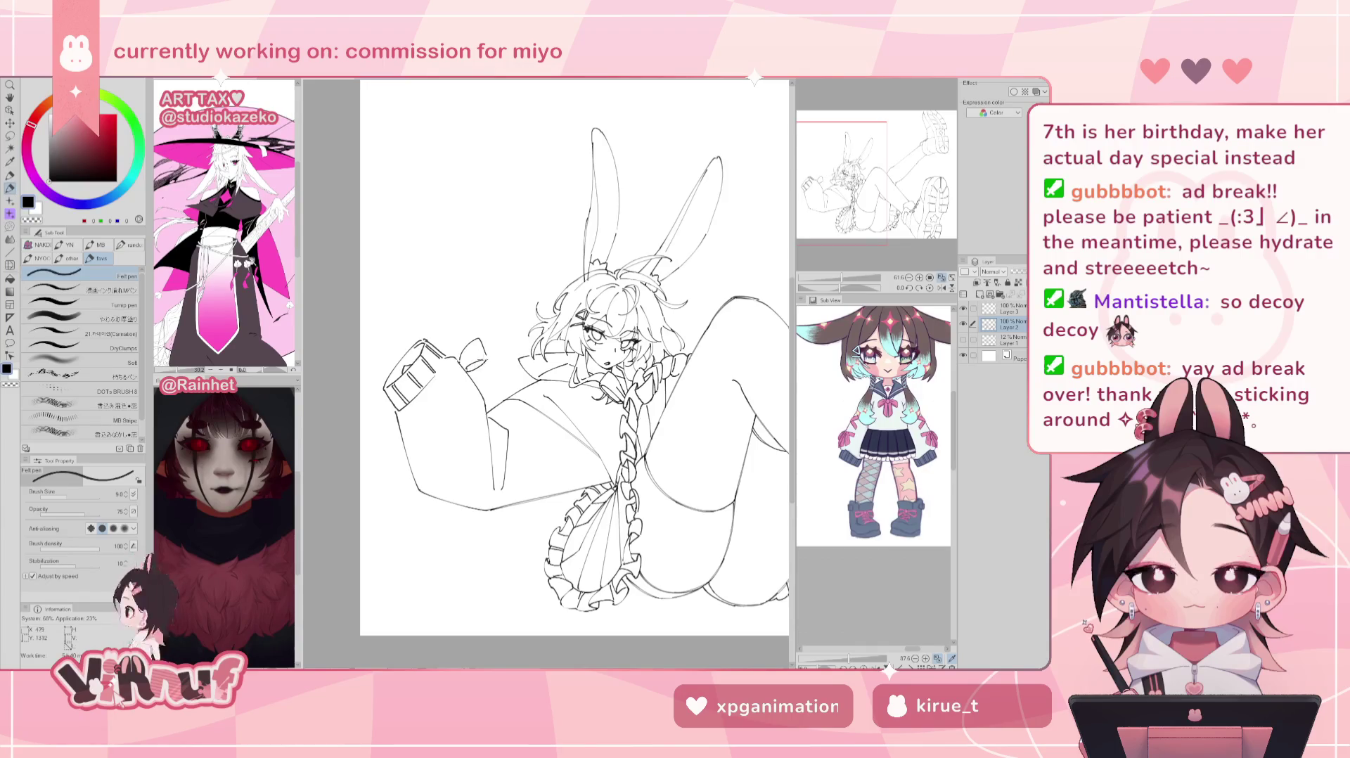
key(h)
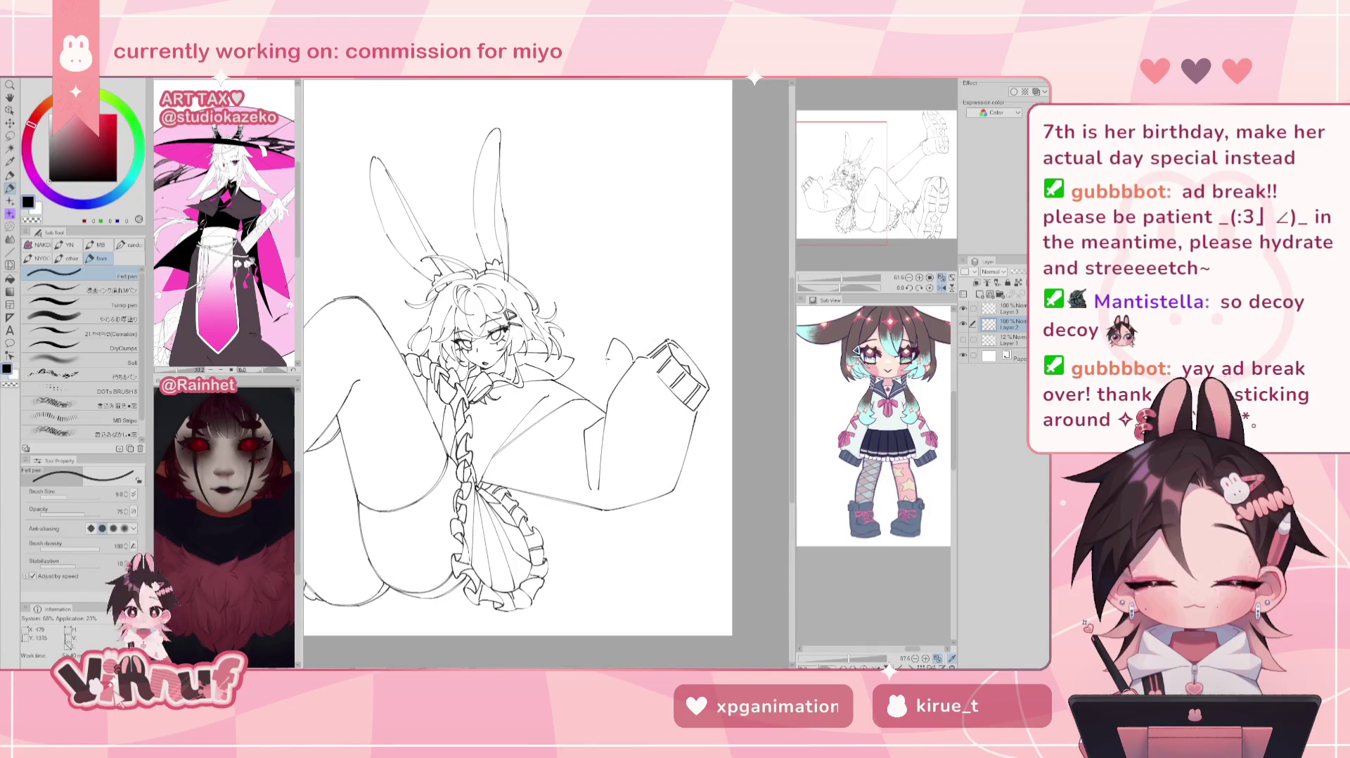
drag(609, 345, 623, 353)
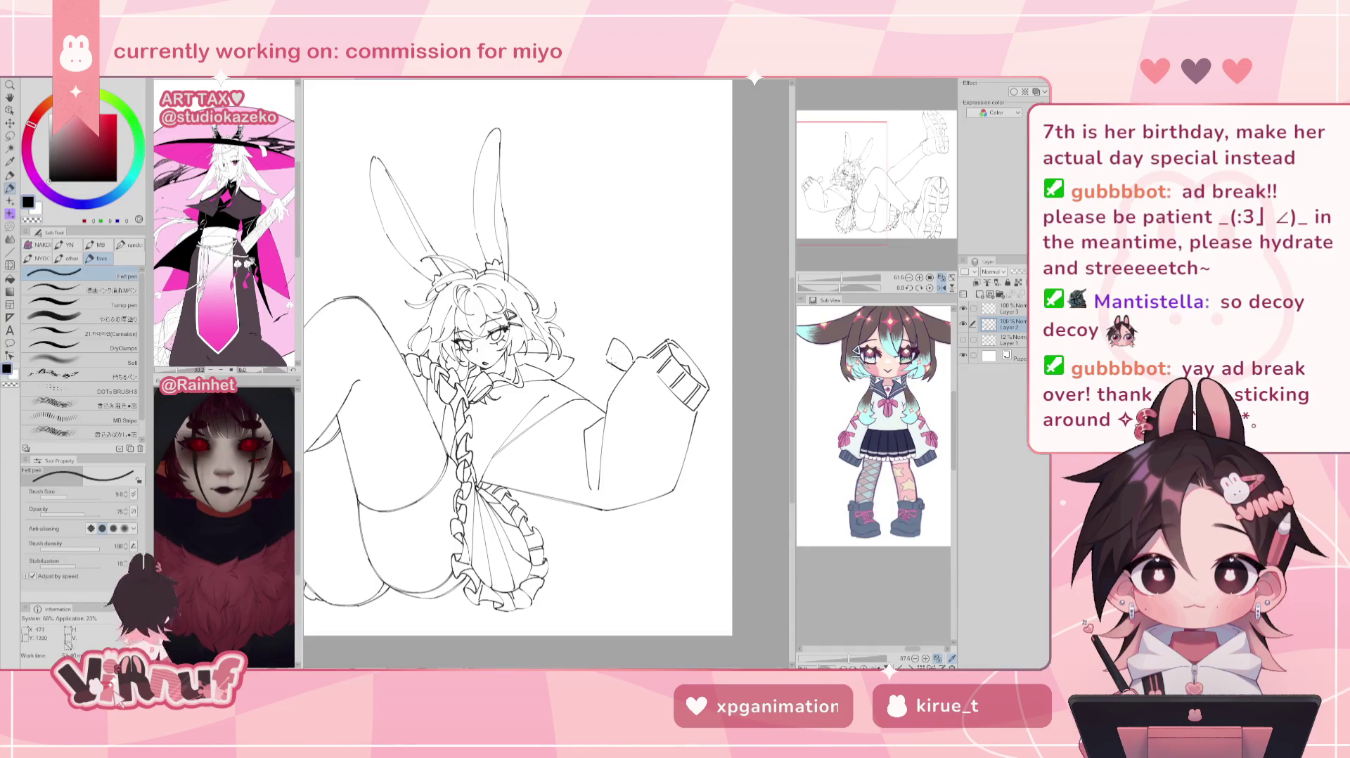
key(h)
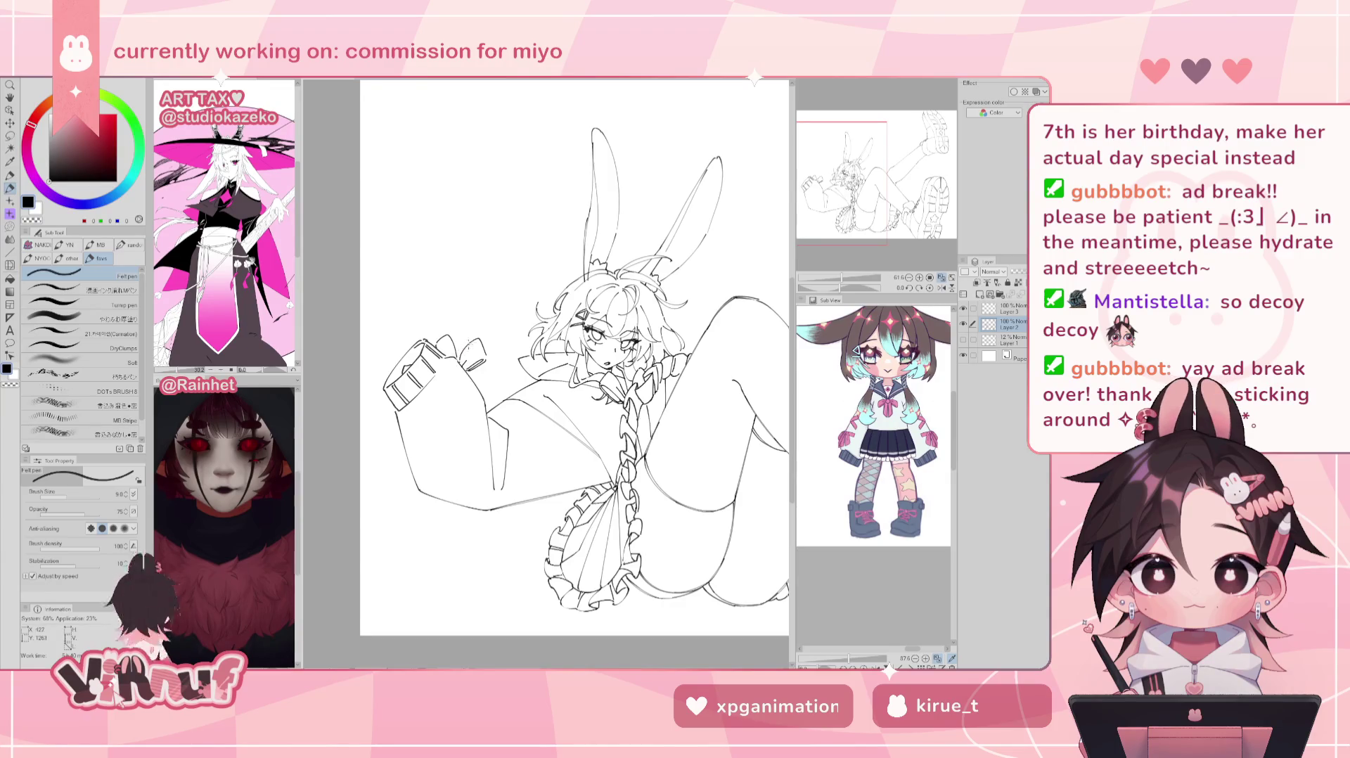
Step: Ink the finger lines at the sleeve tip, refining with eraser passes and mirror checks
drag(466, 322, 472, 342)
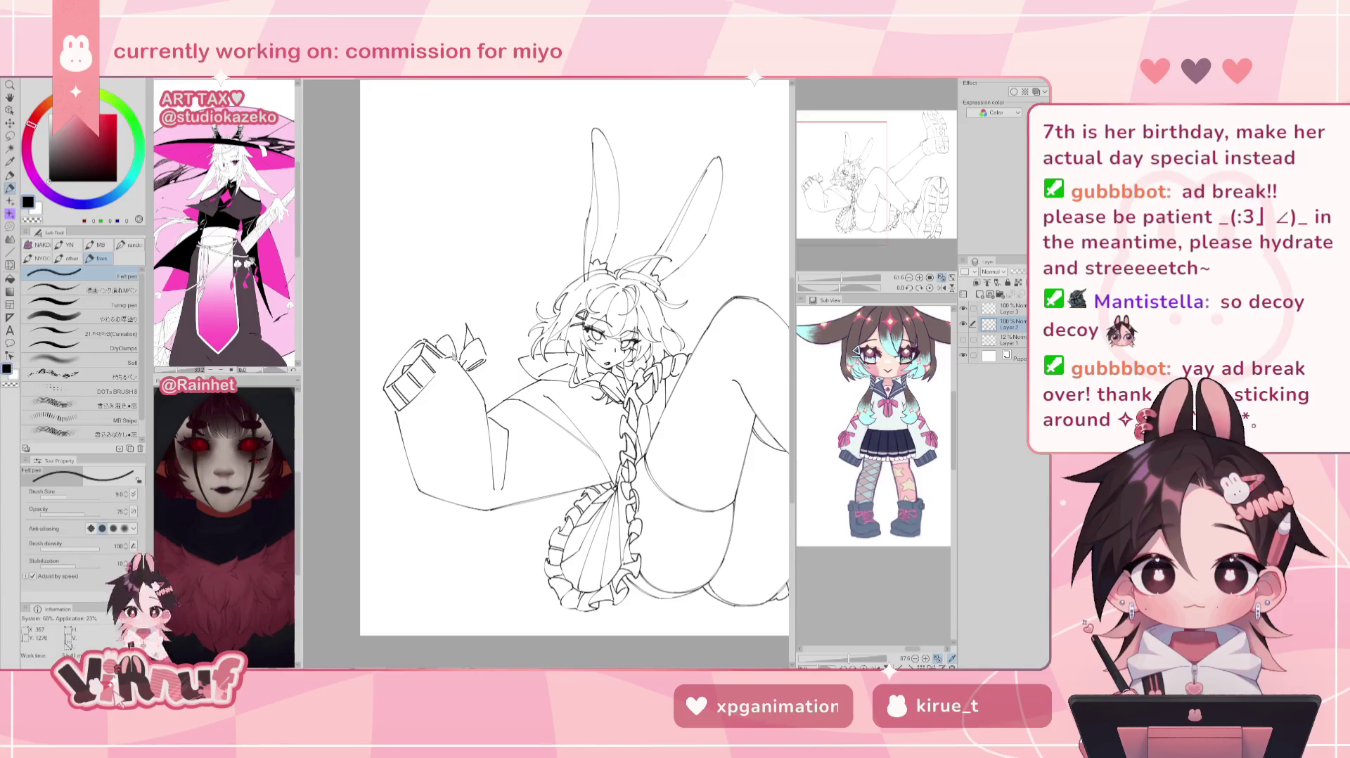
drag(453, 336, 450, 309)
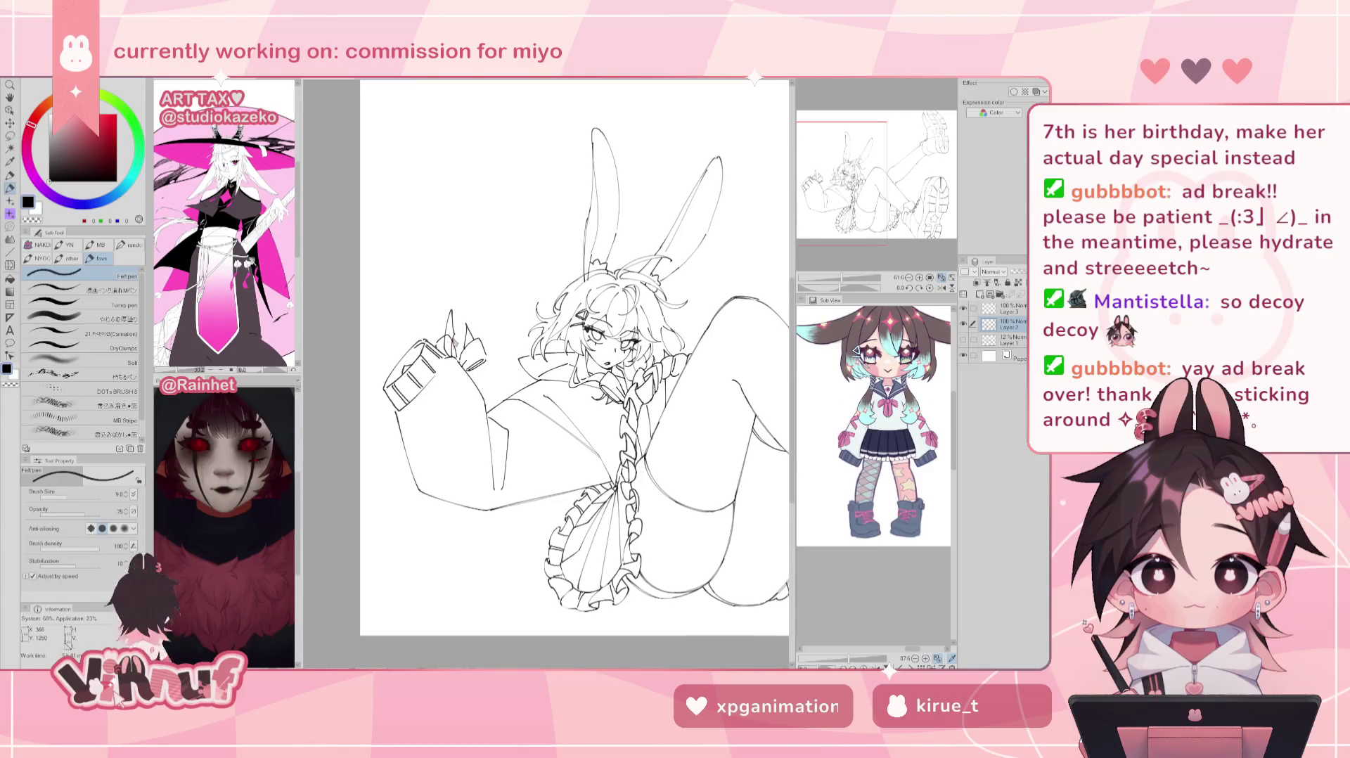
key(e)
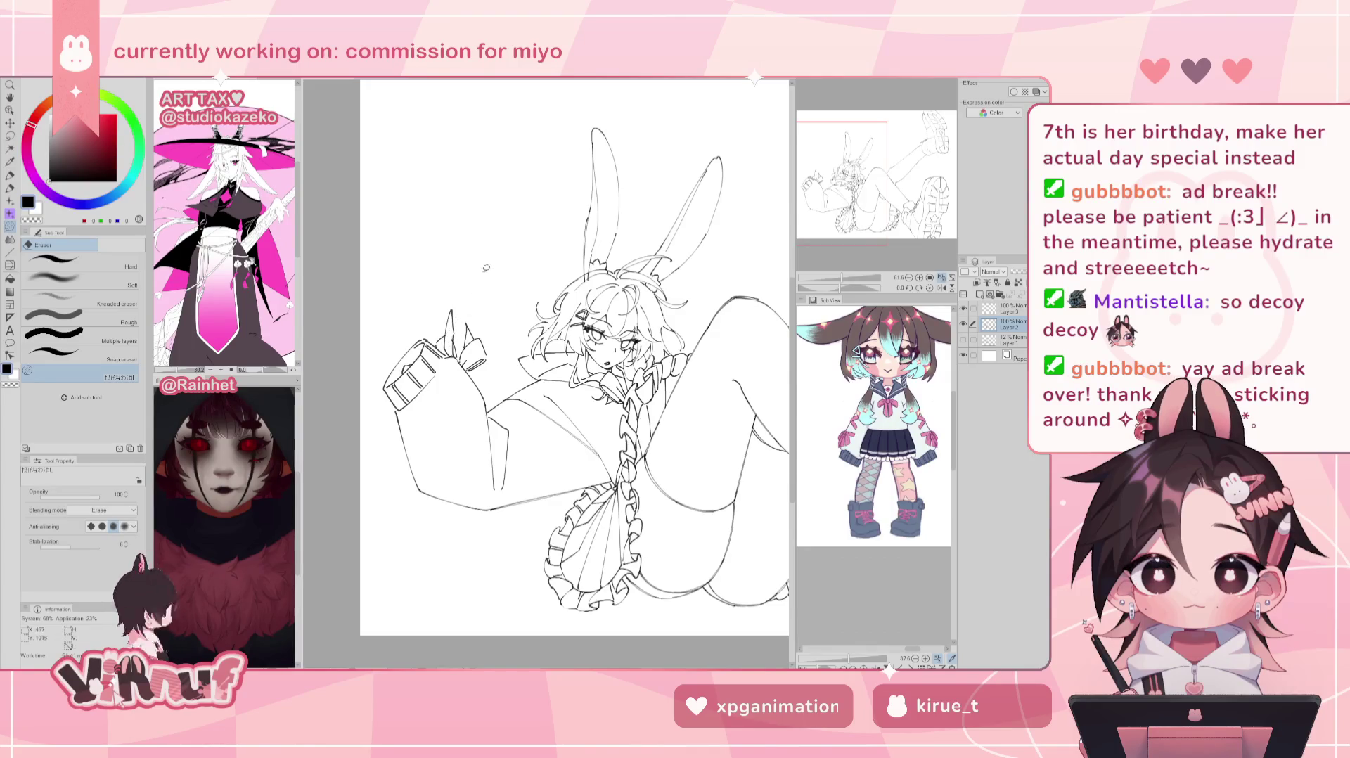
key(p)
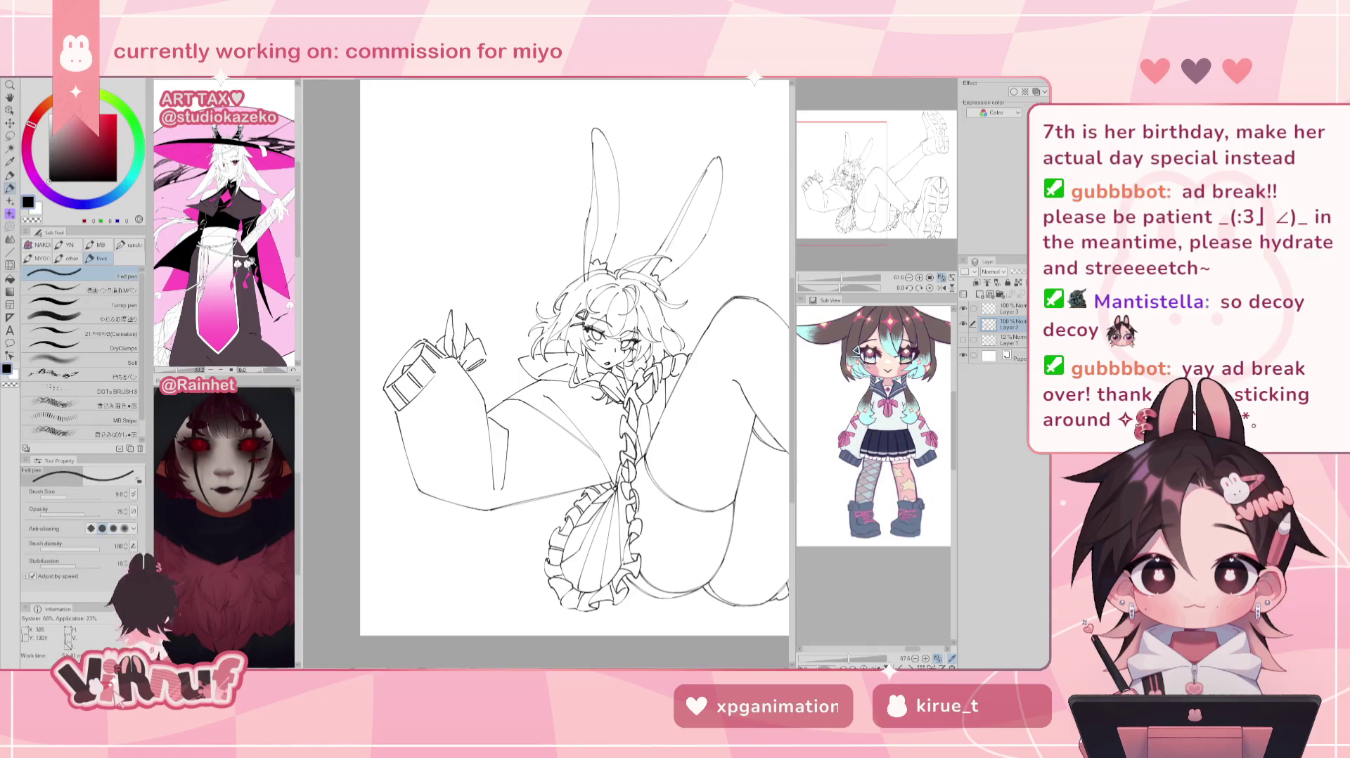
key(h)
key(h)
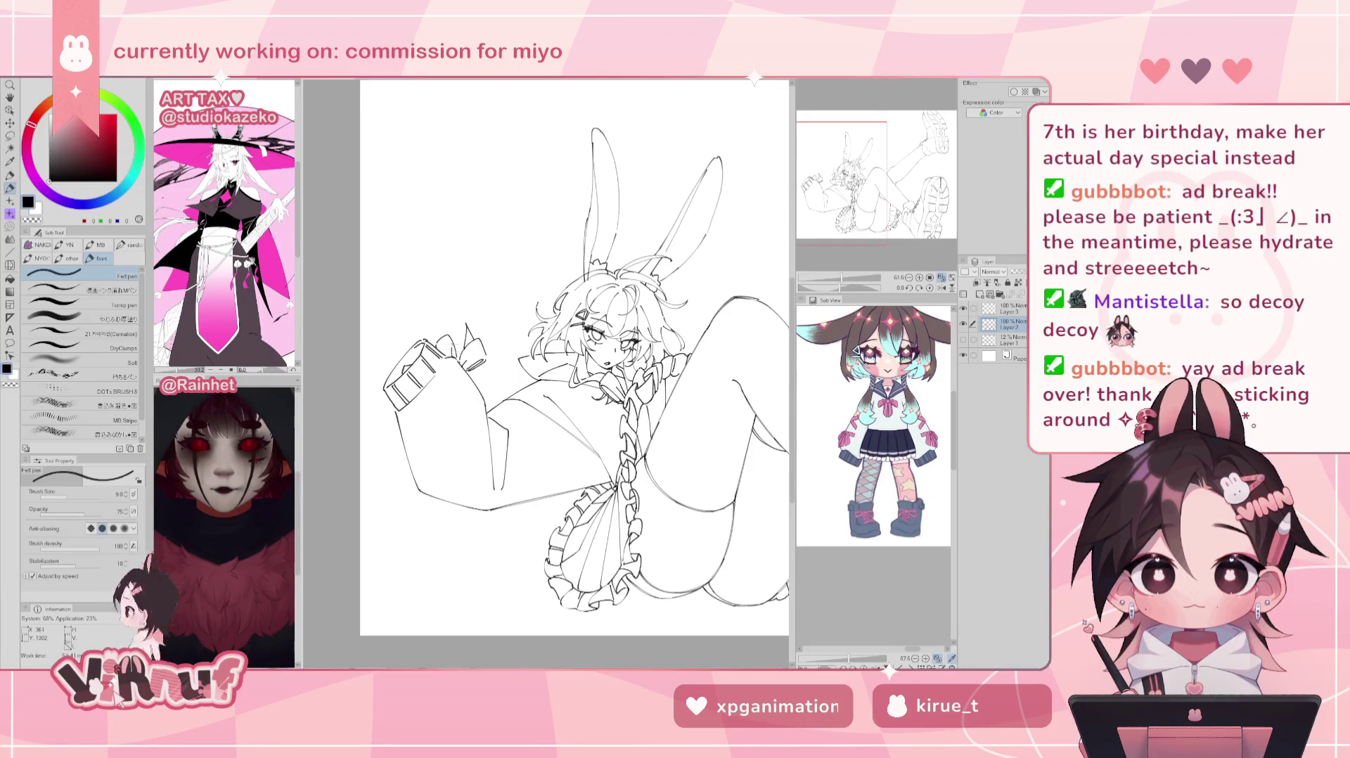
drag(457, 322, 459, 338)
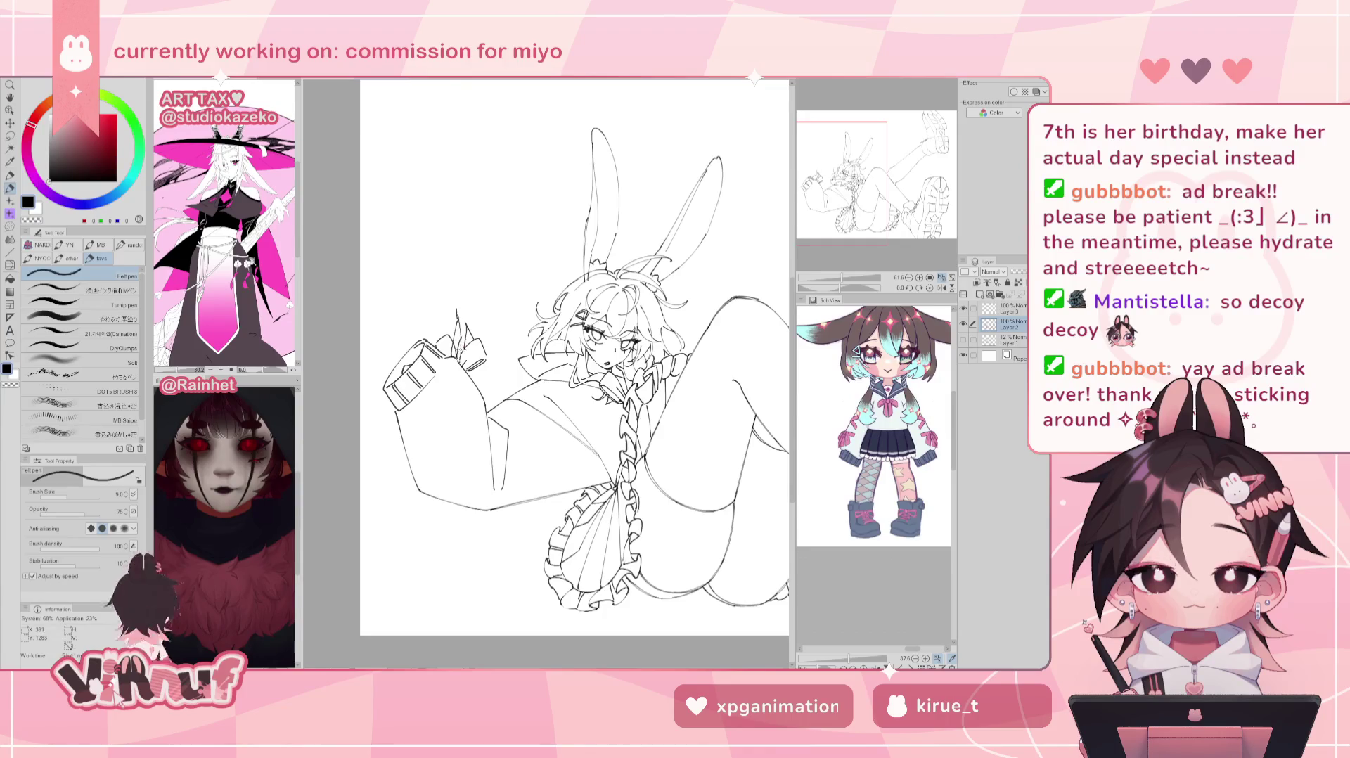
key(e)
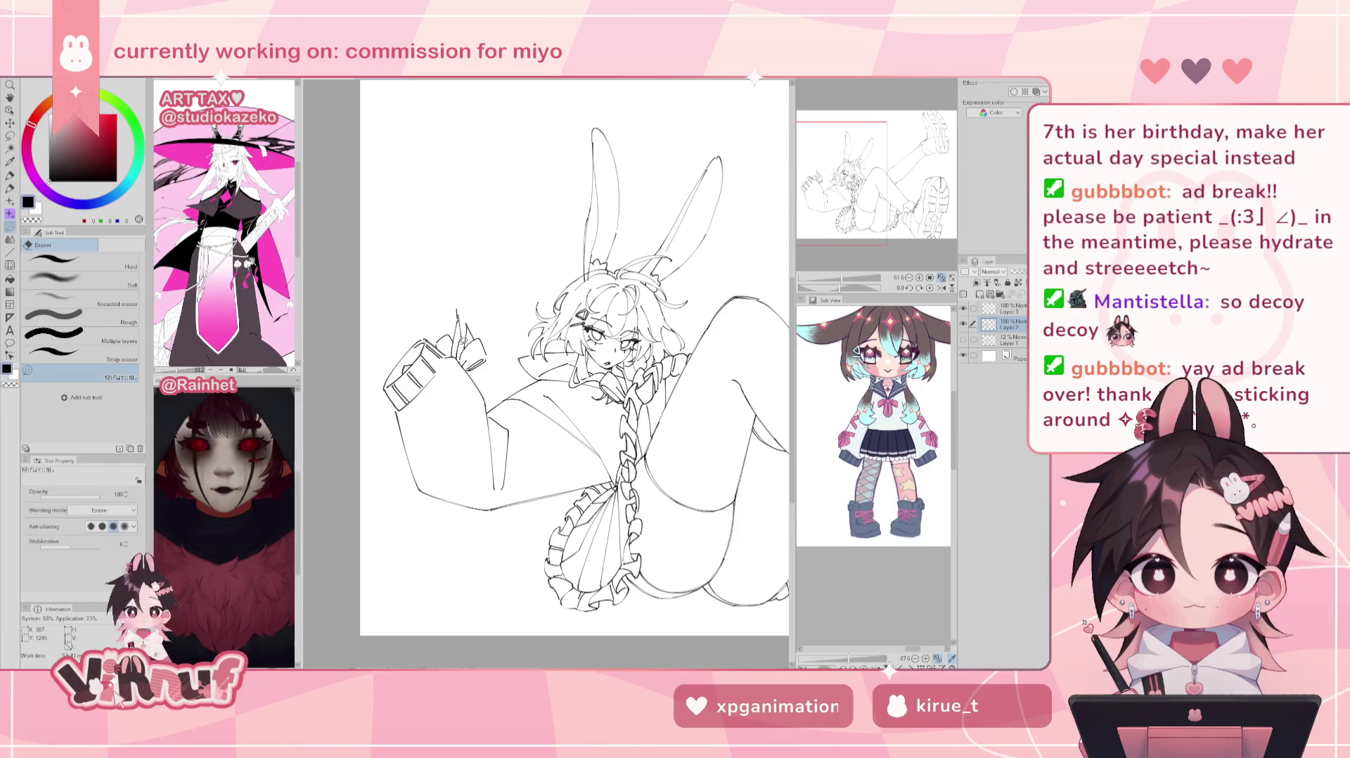
key(p)
key(h)
key(h)
key(e)
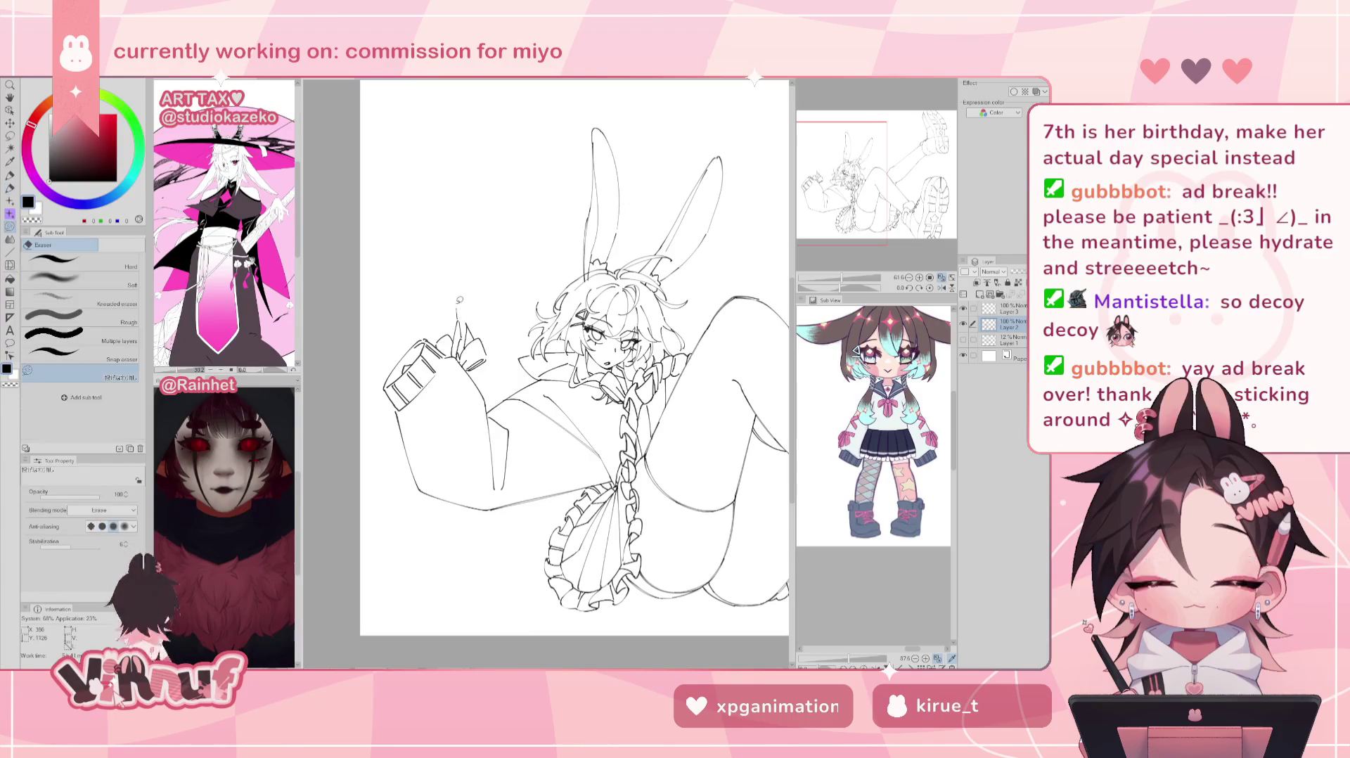
key(p)
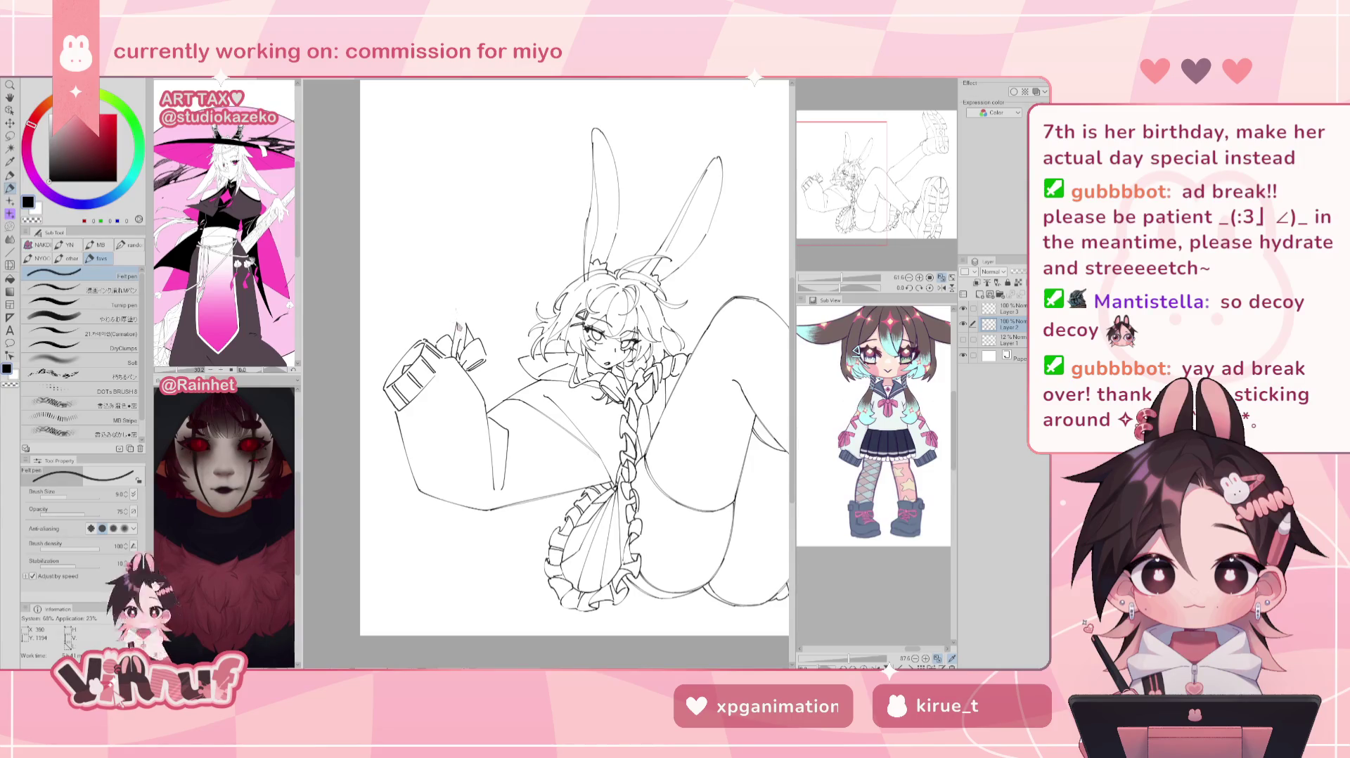
scroll(456, 309, up, 2)
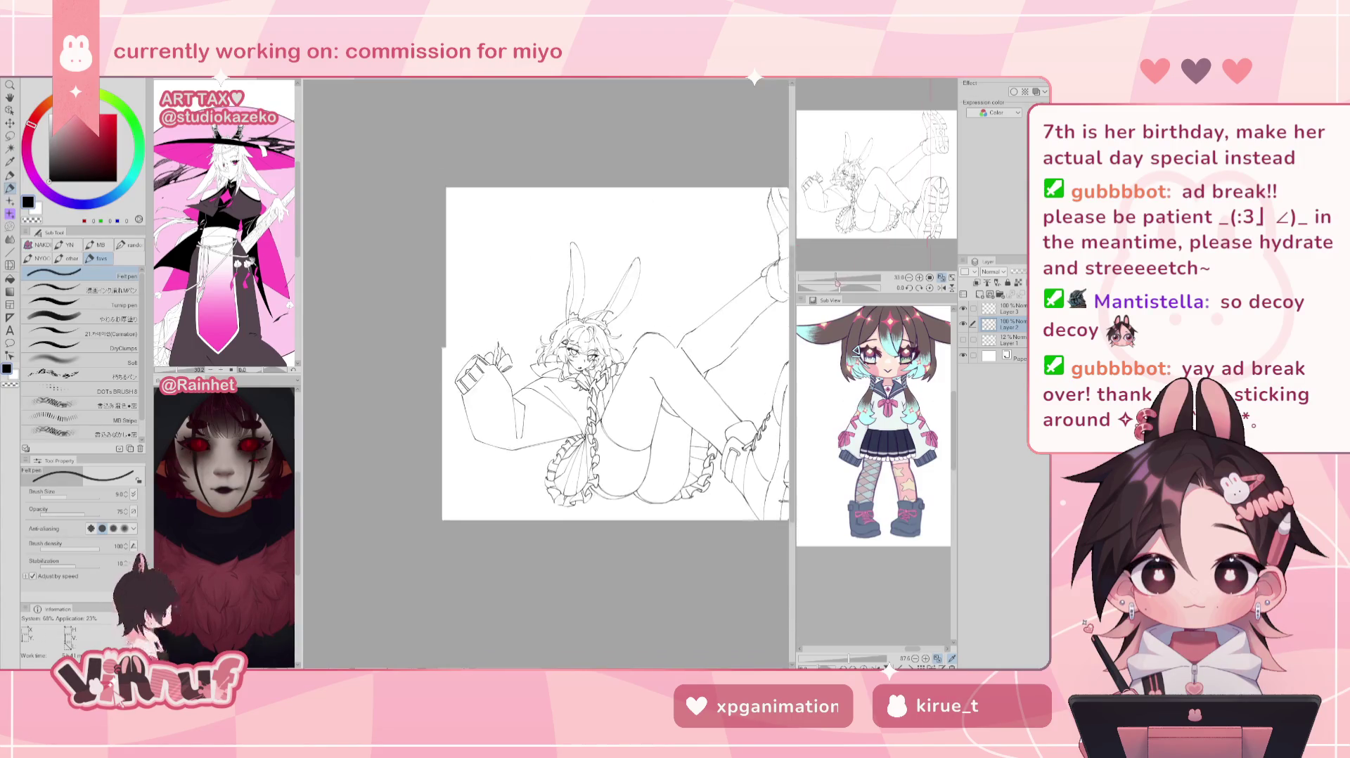
Step: Draw and erase small marks beside the raised hand, undoing and redoing to compare
key(e)
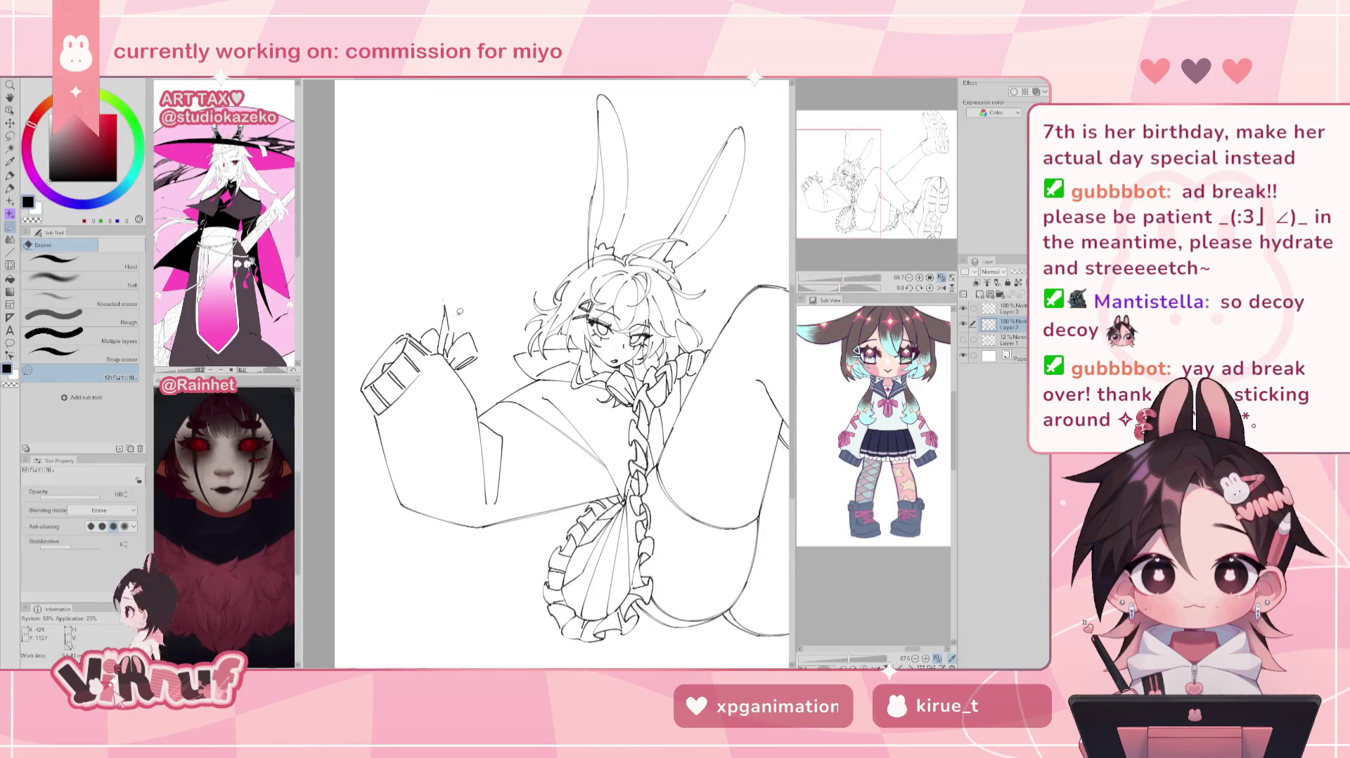
key(p)
drag(465, 322, 470, 318)
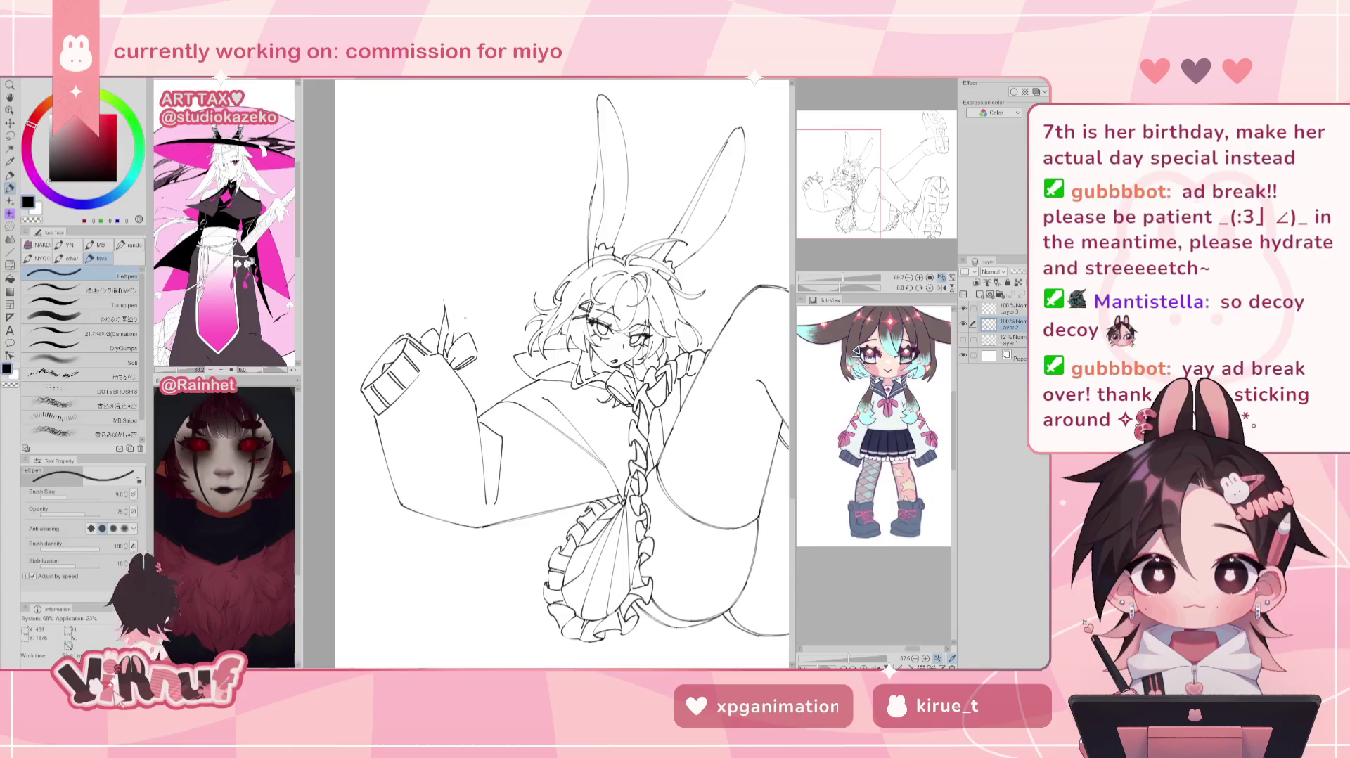
key(e)
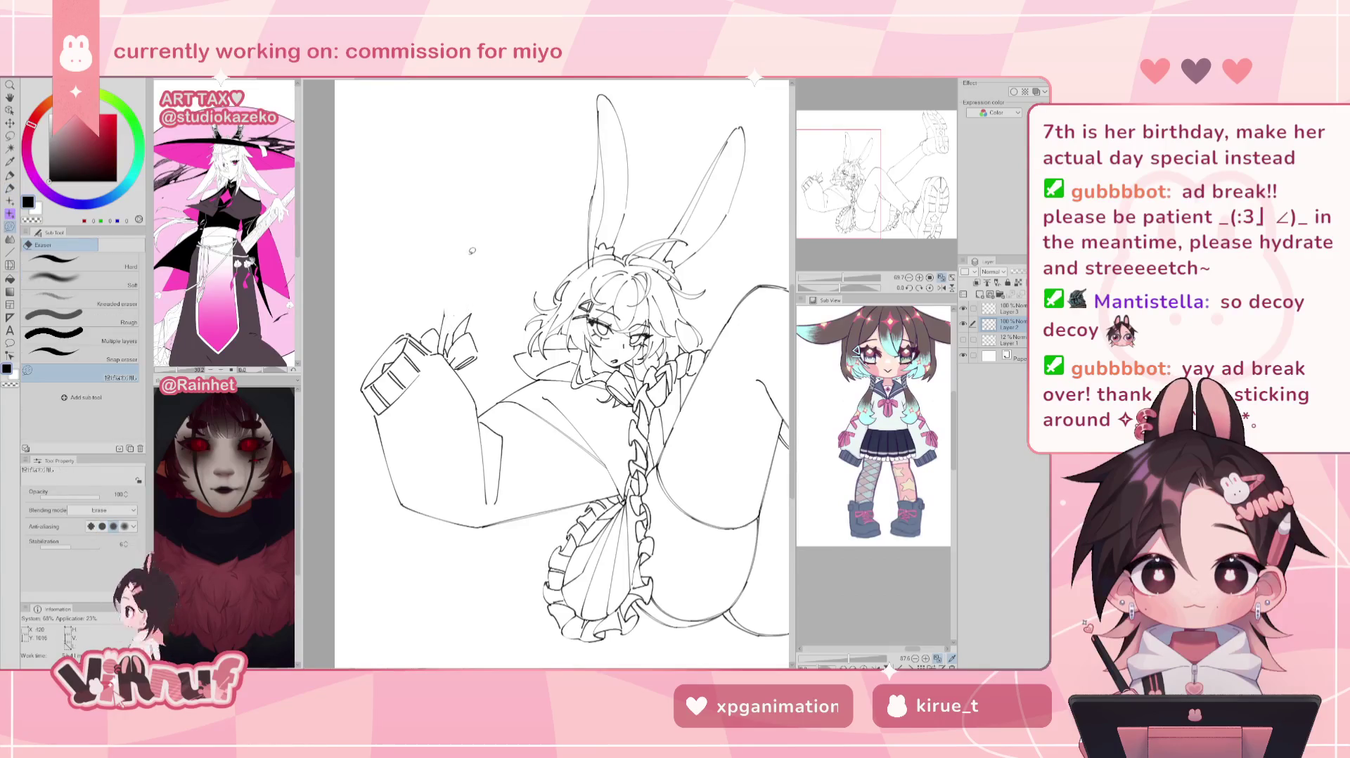
drag(454, 323, 470, 317)
key(ctrl+z)
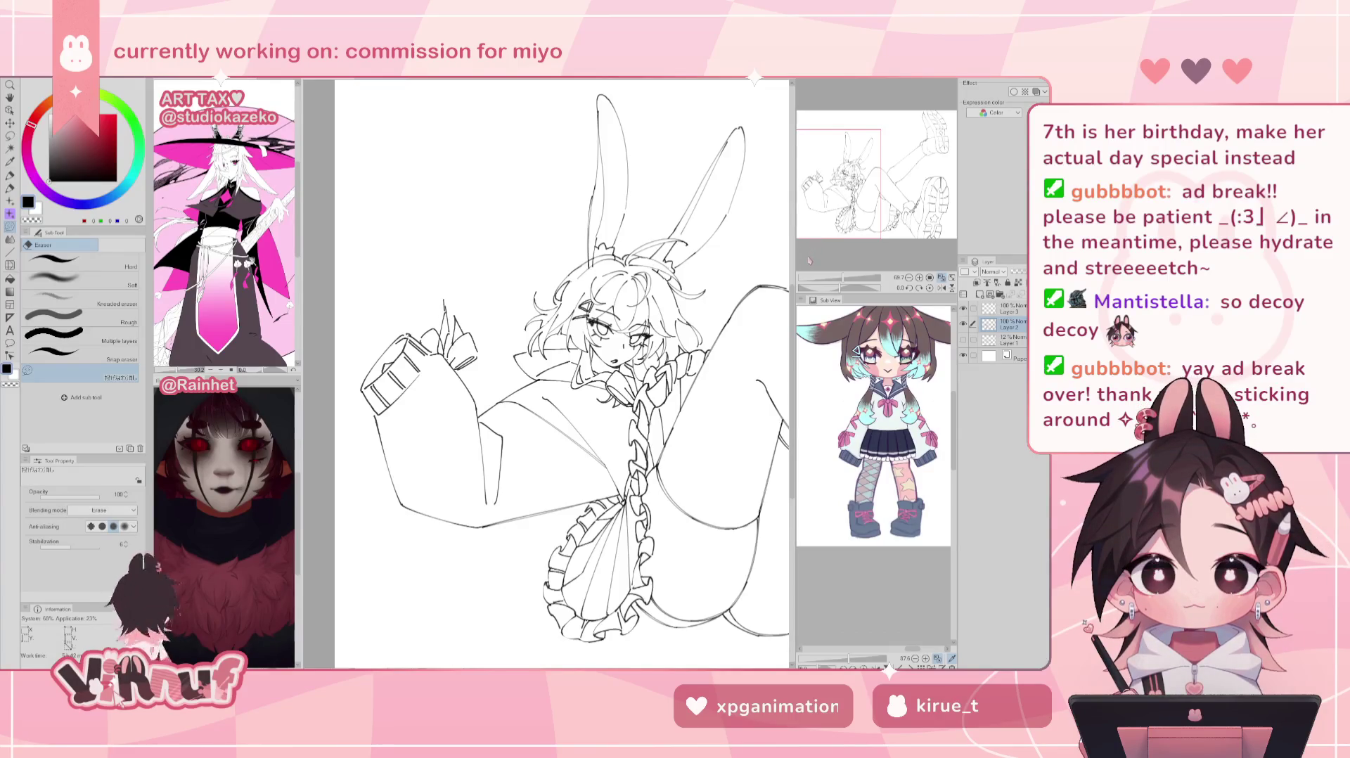
key(ctrl+y)
key(ctrl+y)
key(p)
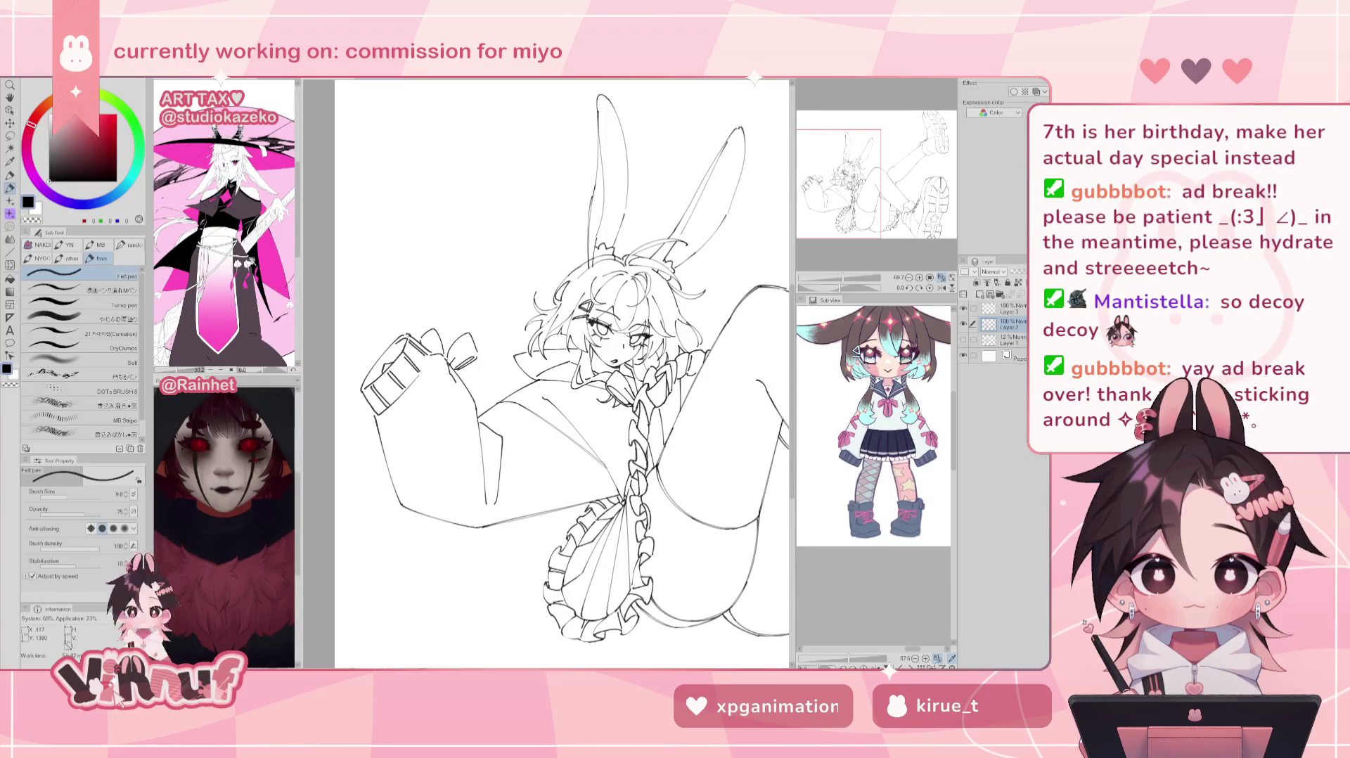
Step: Redraw the short stroke beside the hand, then return from the eraser to the Felt pen
mouse_move(447, 344)
mouse_down()
mouse_move(460, 308)
mouse_move(460, 335)
mouse_move(444, 307)
mouse_up()
key(ctrl+z)
key(ctrl+z)
key(ctrl+z)
drag(441, 355, 438, 338)
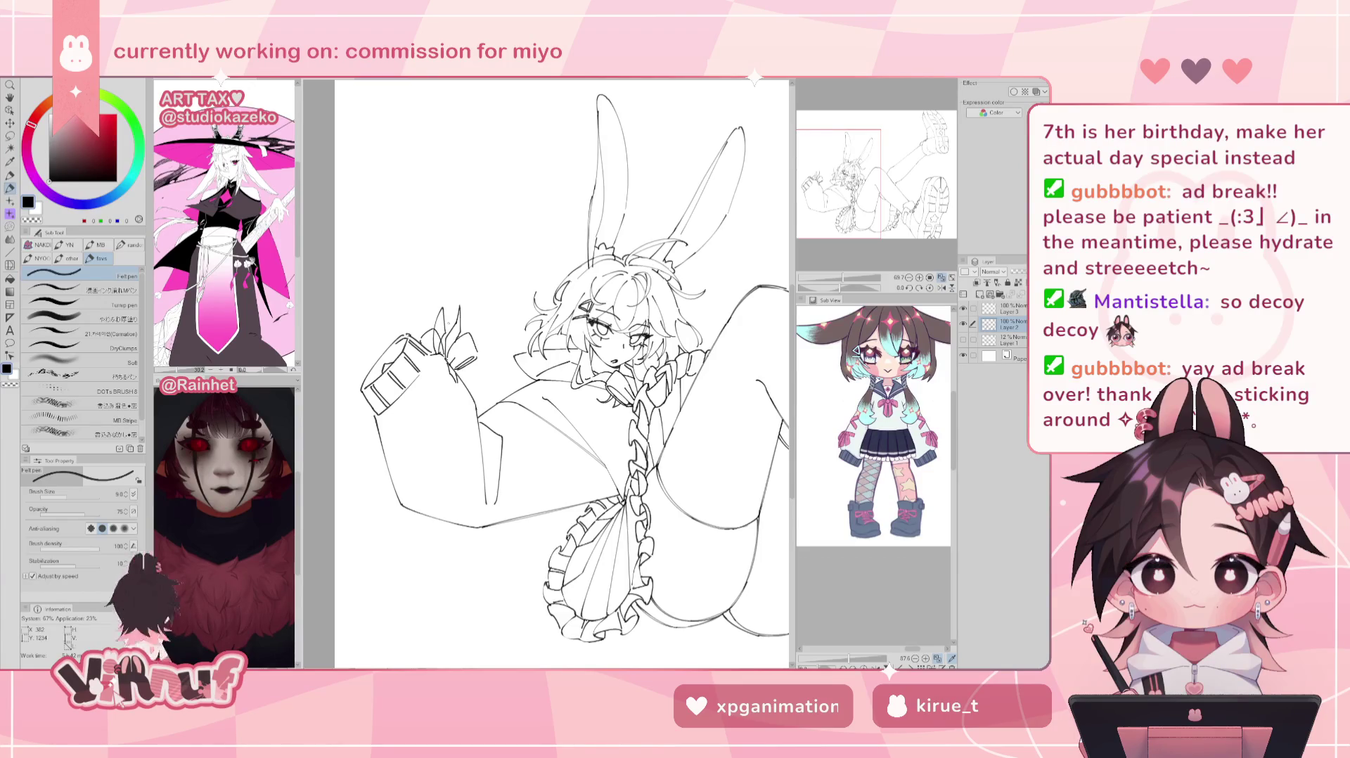
key(e)
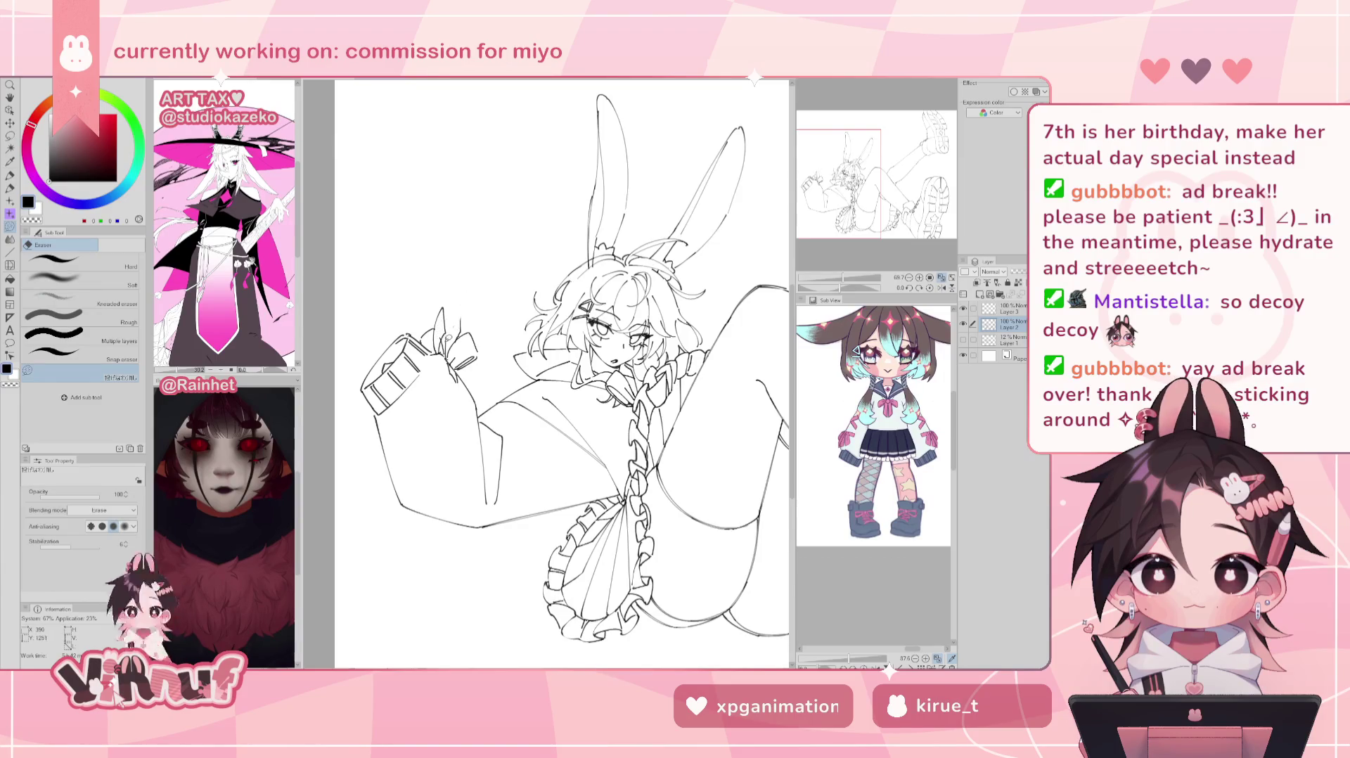
key(p)
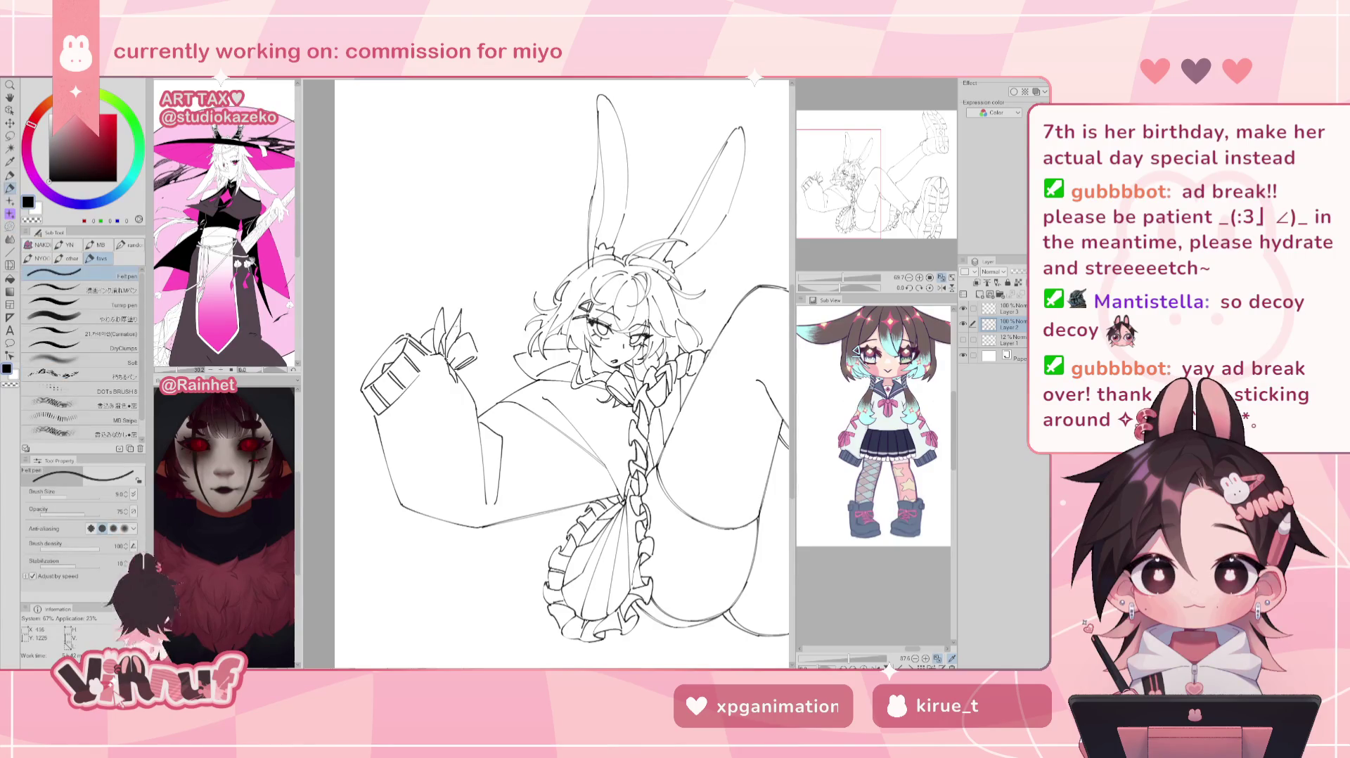
Step: Re-centre the drawing, check it mirrored, restore normal view, and zoom in on its top
click(941, 278)
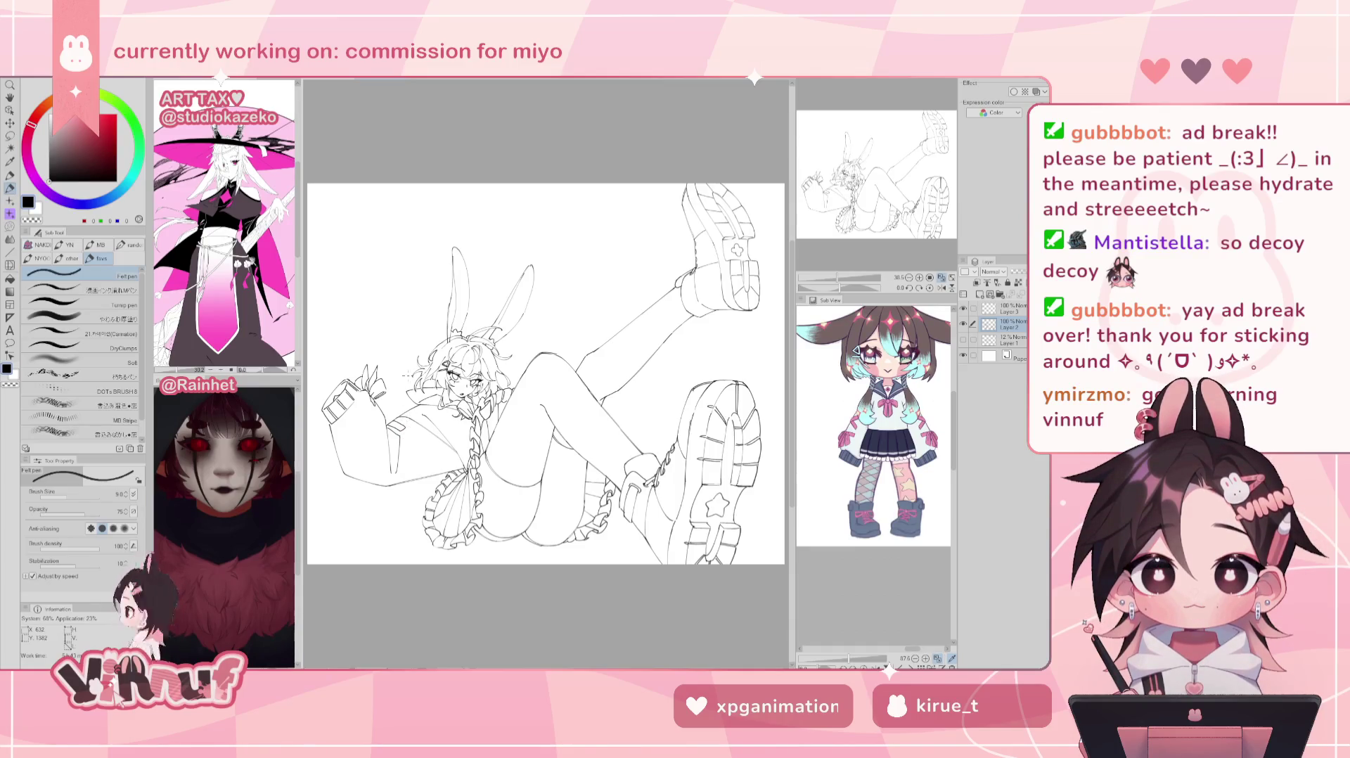
key(h)
key(h)
key(h)
key(h)
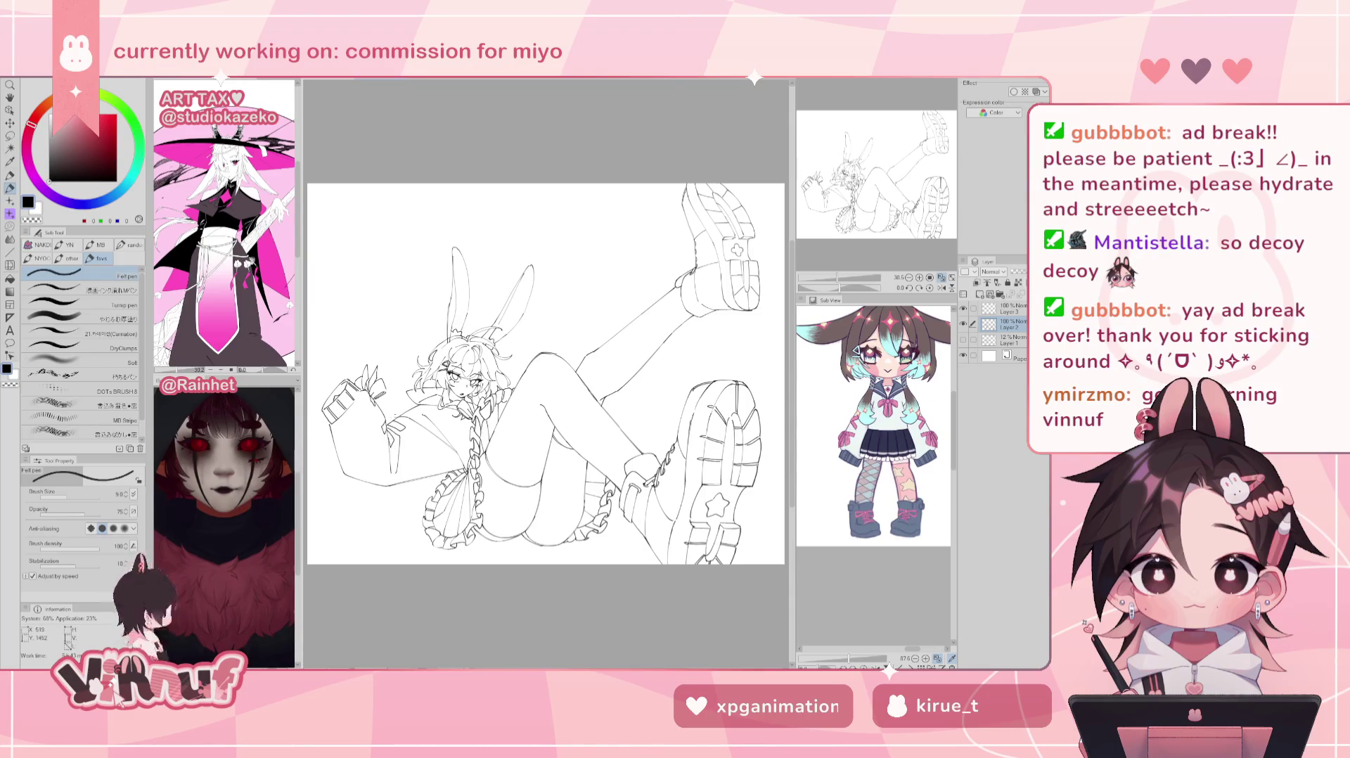
key(h)
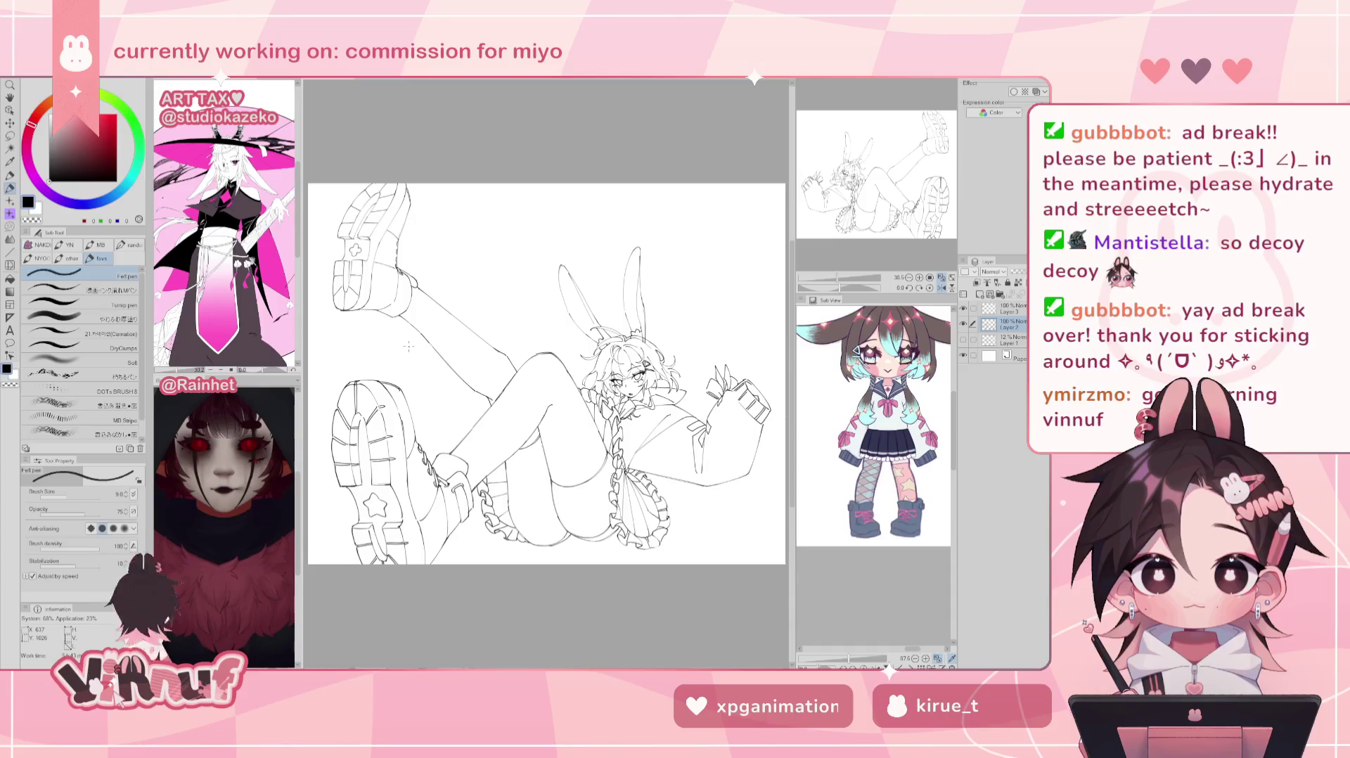
key(h)
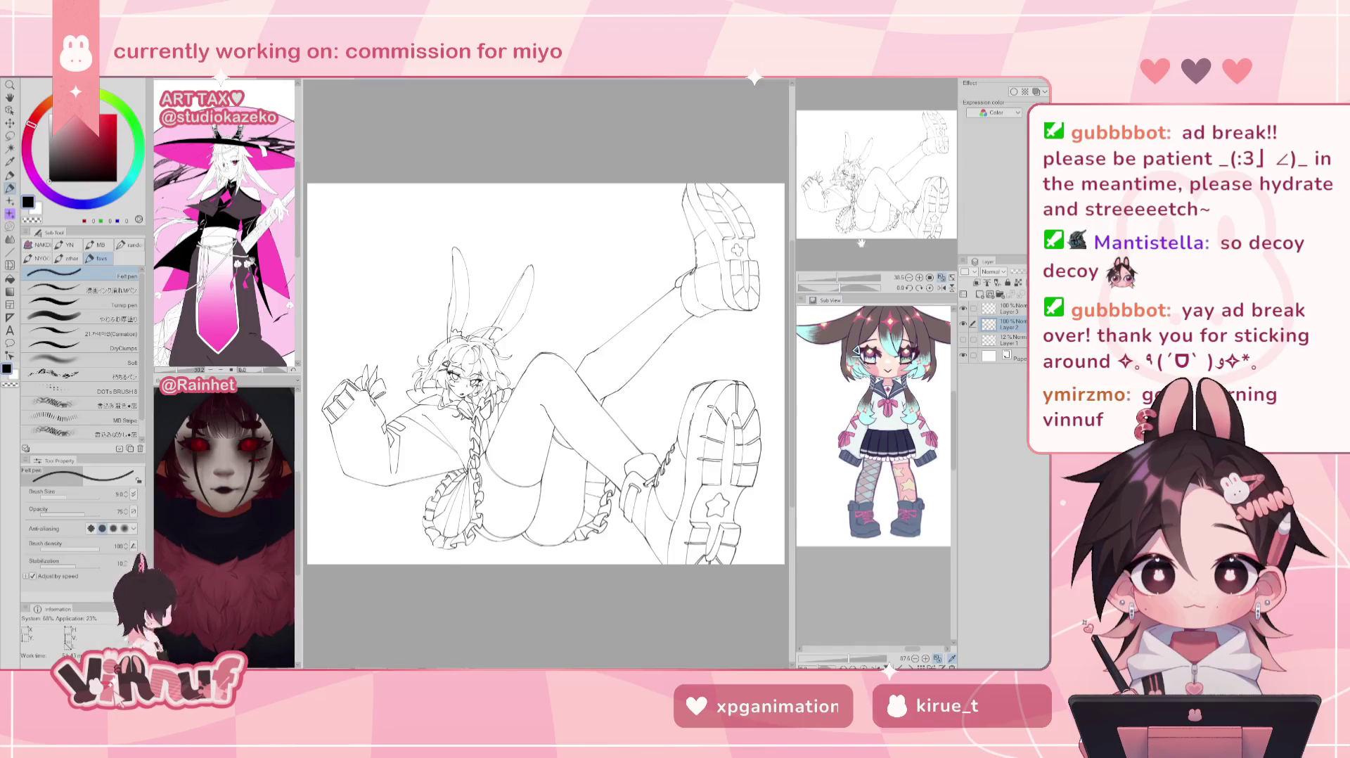
key(ctrl+plus)
drag(505, 294, 595, 331)
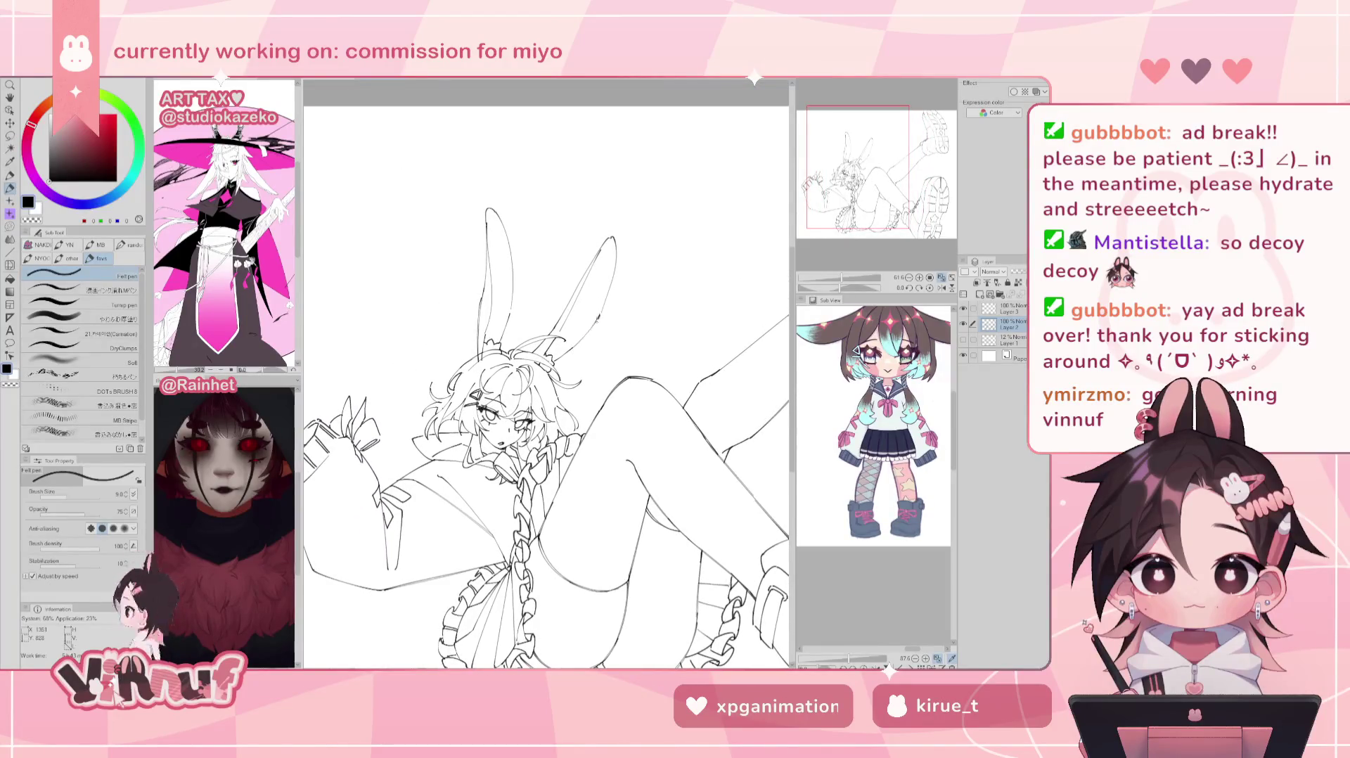
Step: Check the face mirrored, fit the unmirrored drawing to the window, and select Layer 3
key(h)
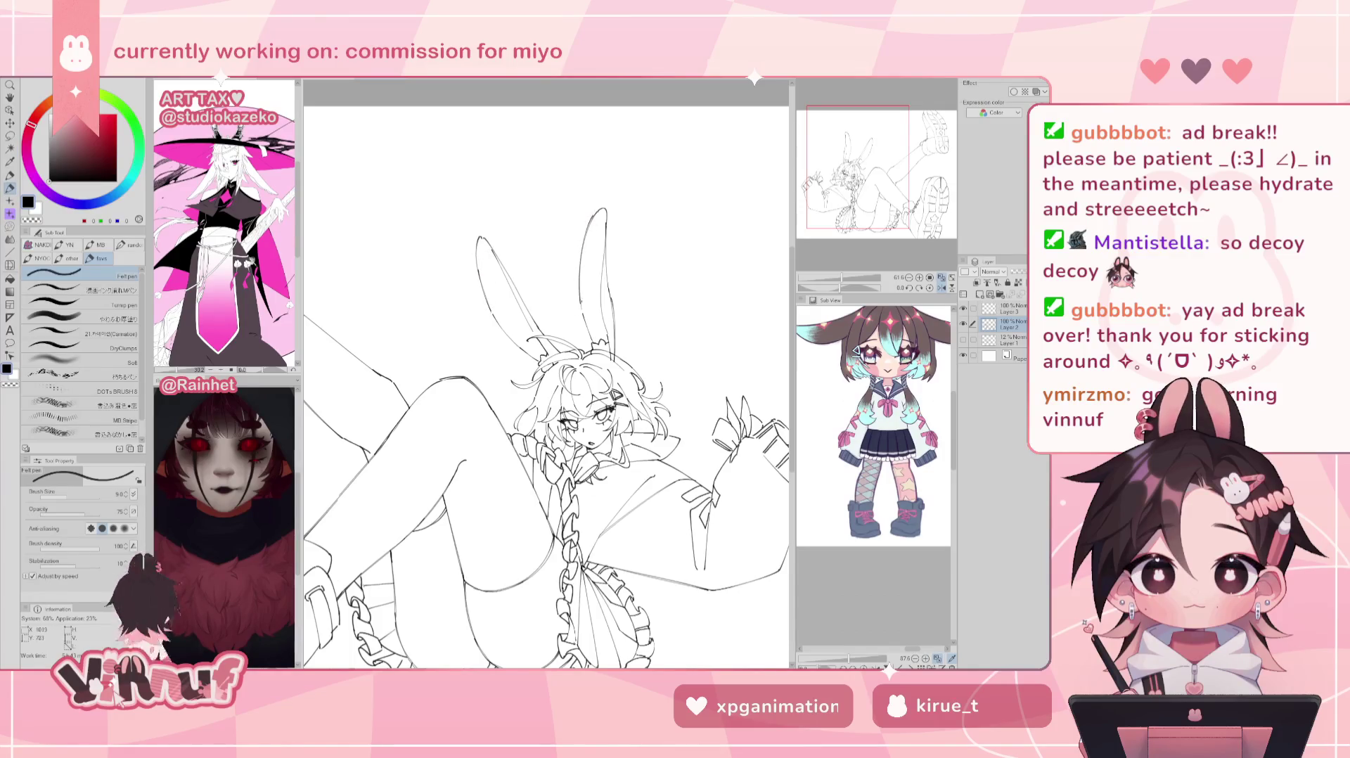
key(ctrl+0)
click(942, 289)
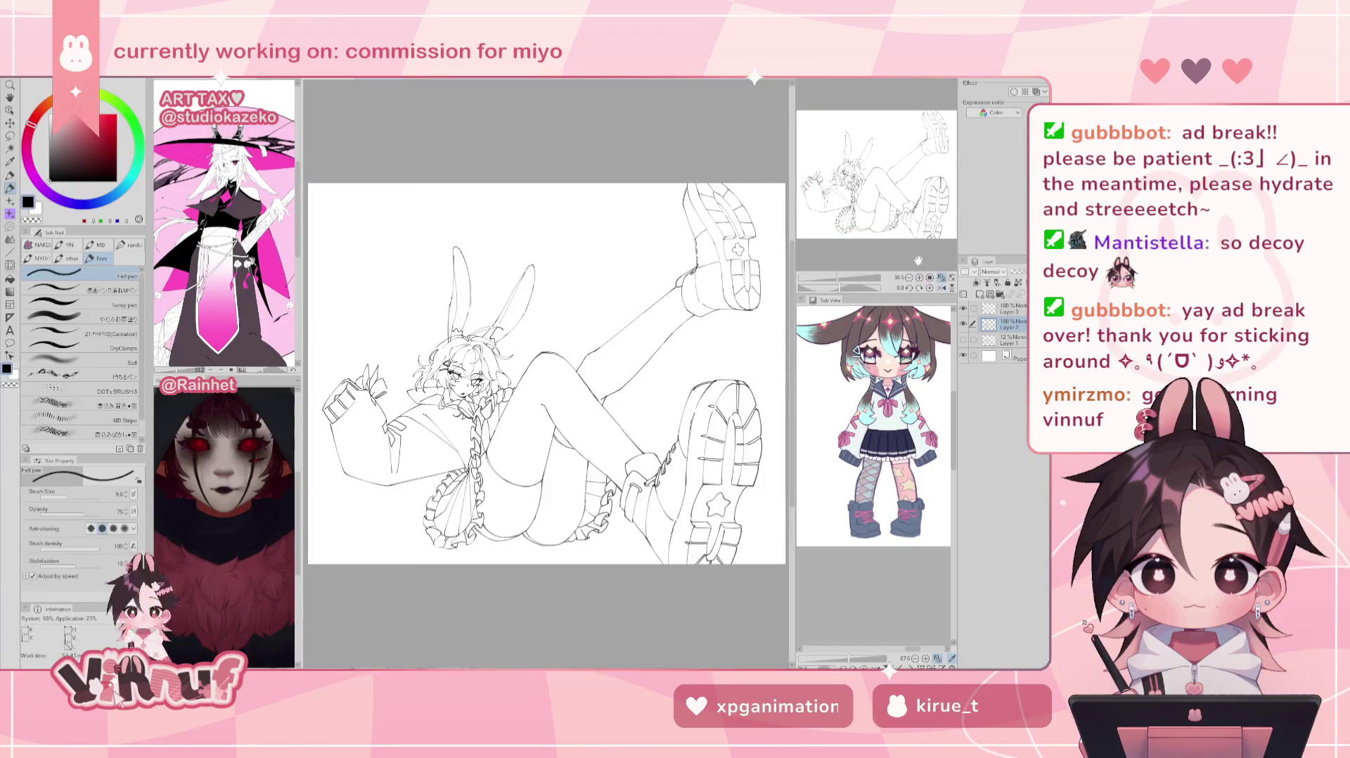
scroll(919, 240, down, 1)
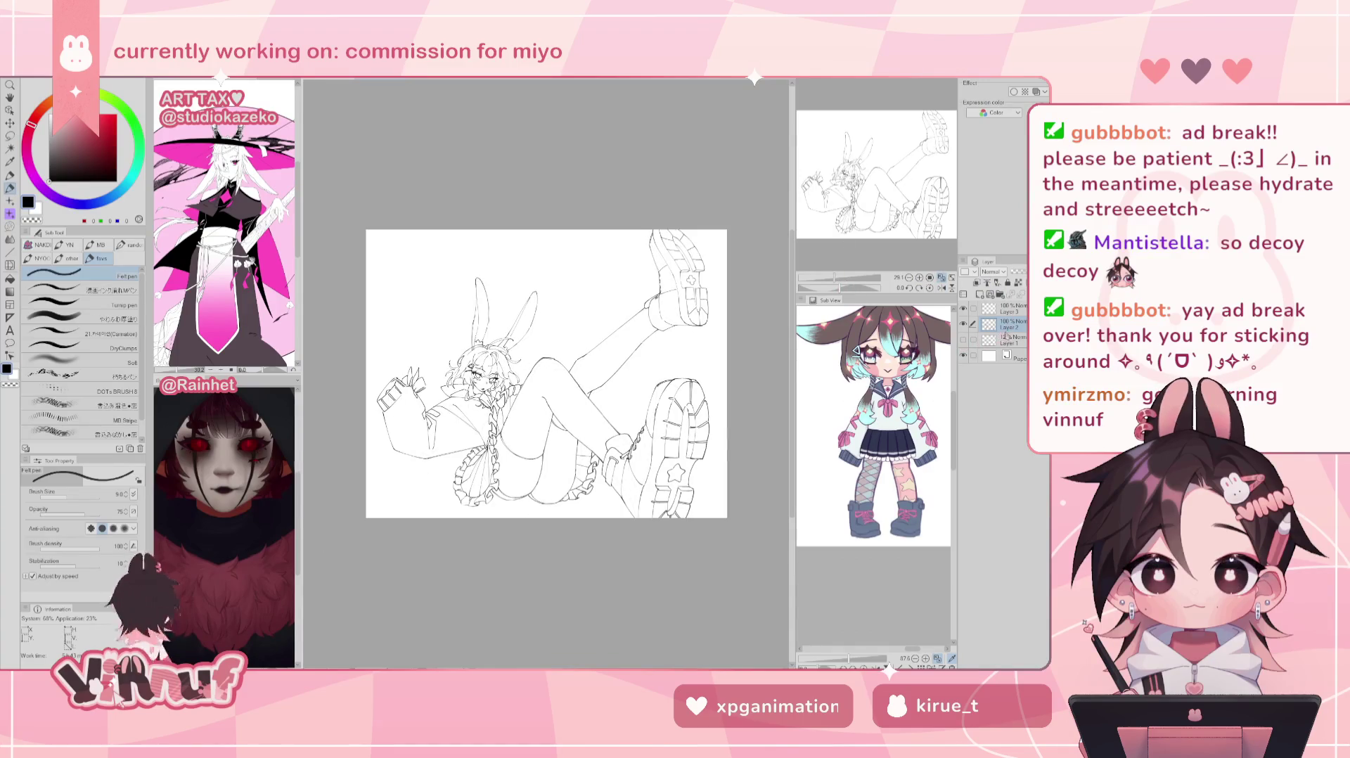
click(1006, 308)
scroll(848, 251, up, 1)
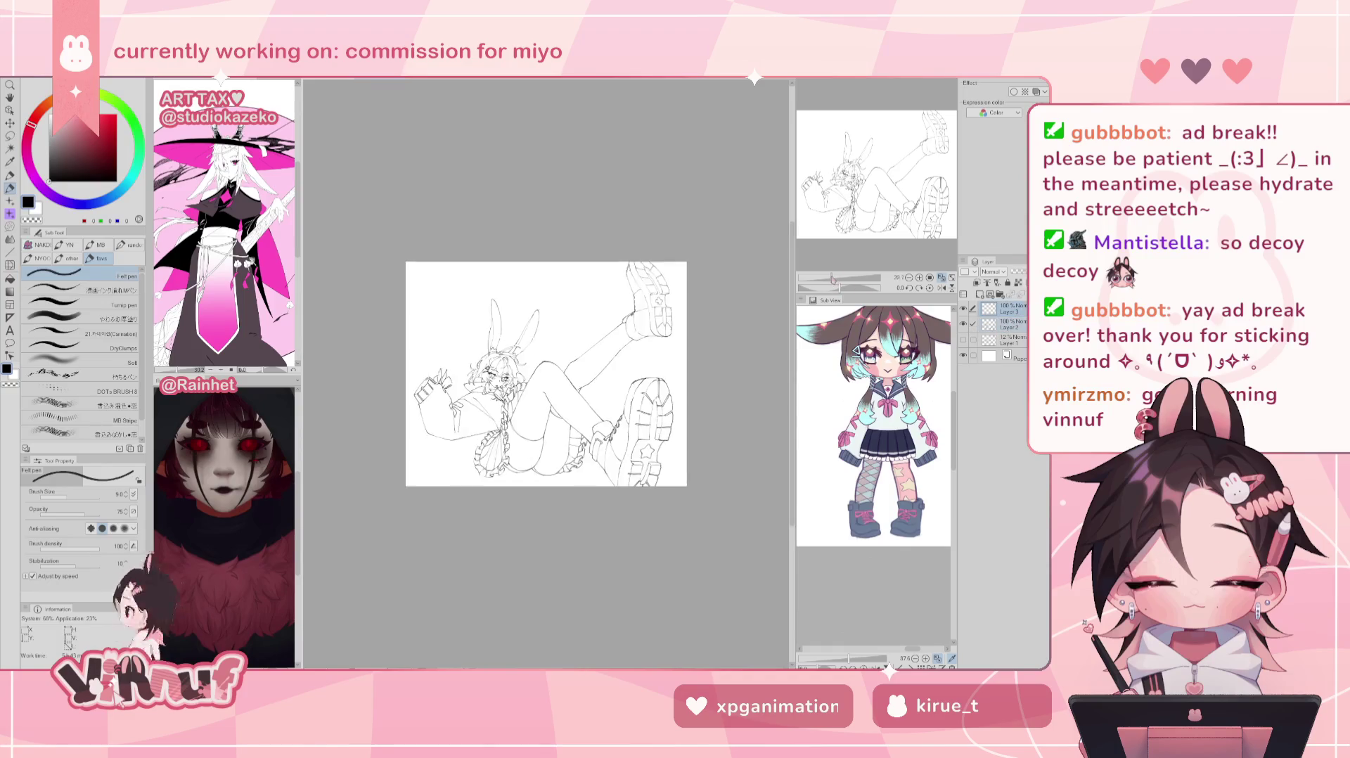
key(ctrl+t)
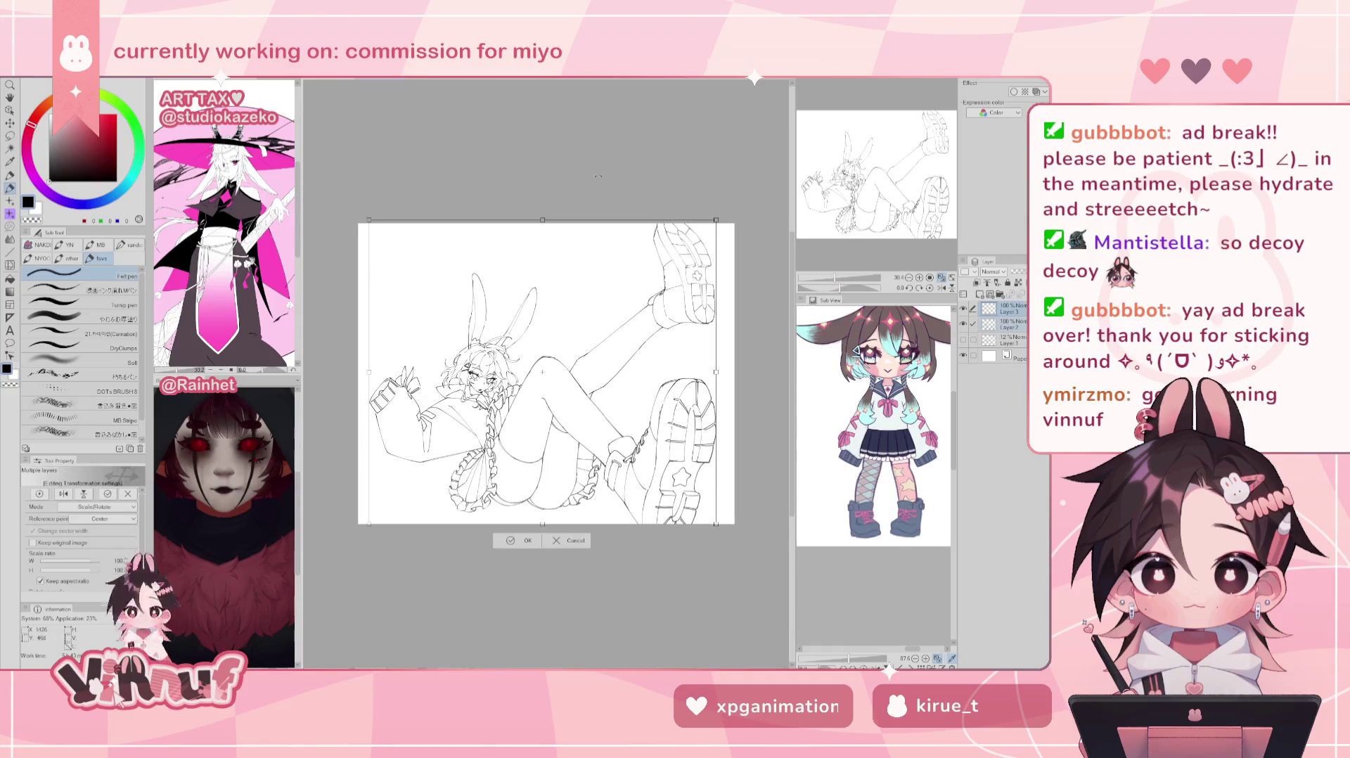
scroll(822, 253, down, 2)
drag(609, 243, 635, 258)
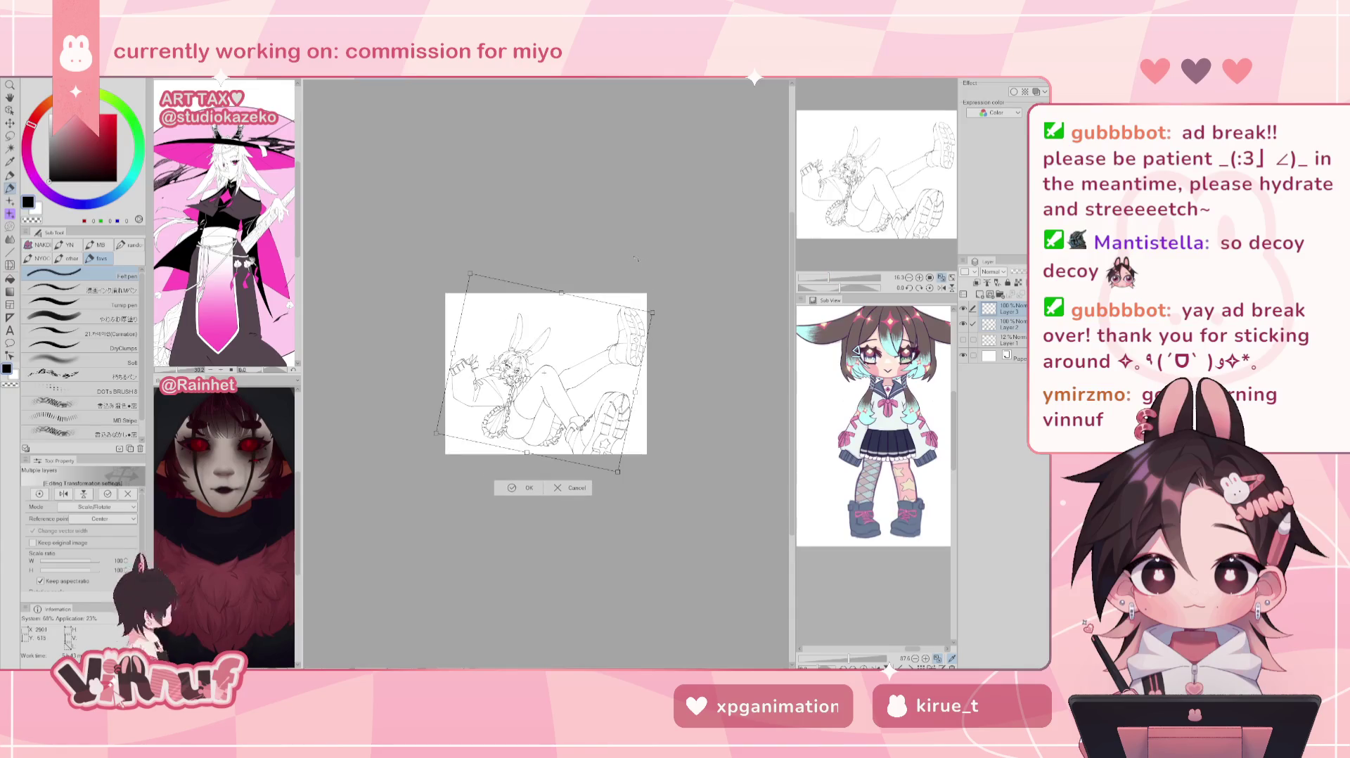
drag(561, 295, 565, 273)
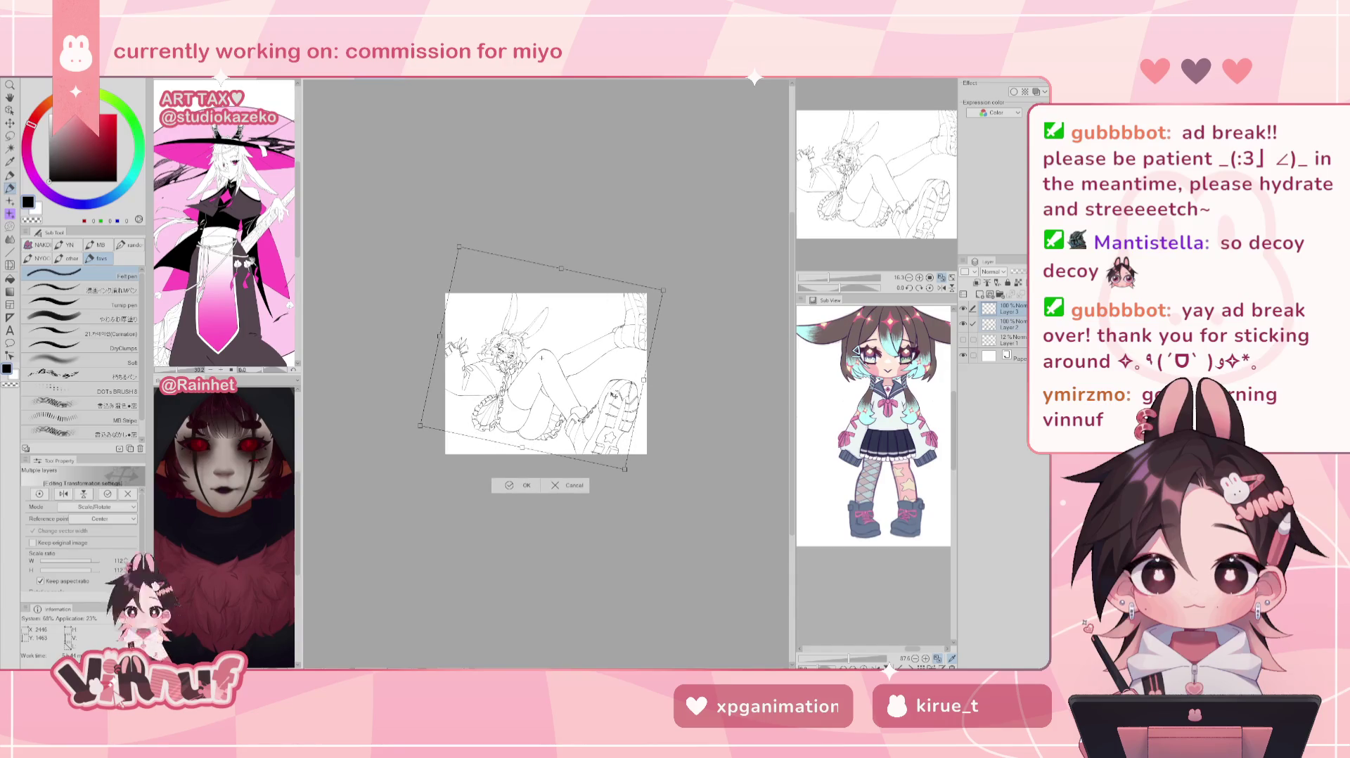
drag(610, 387, 607, 383)
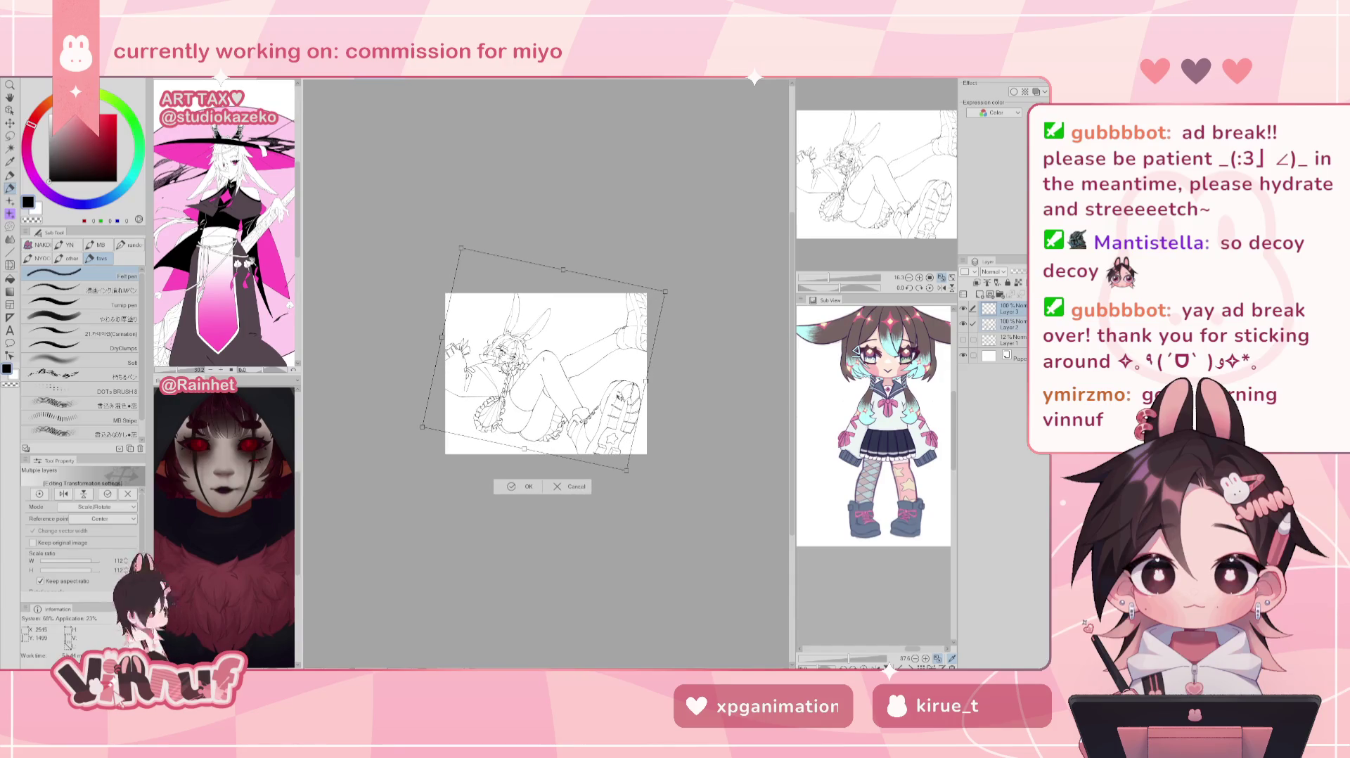
click(580, 492)
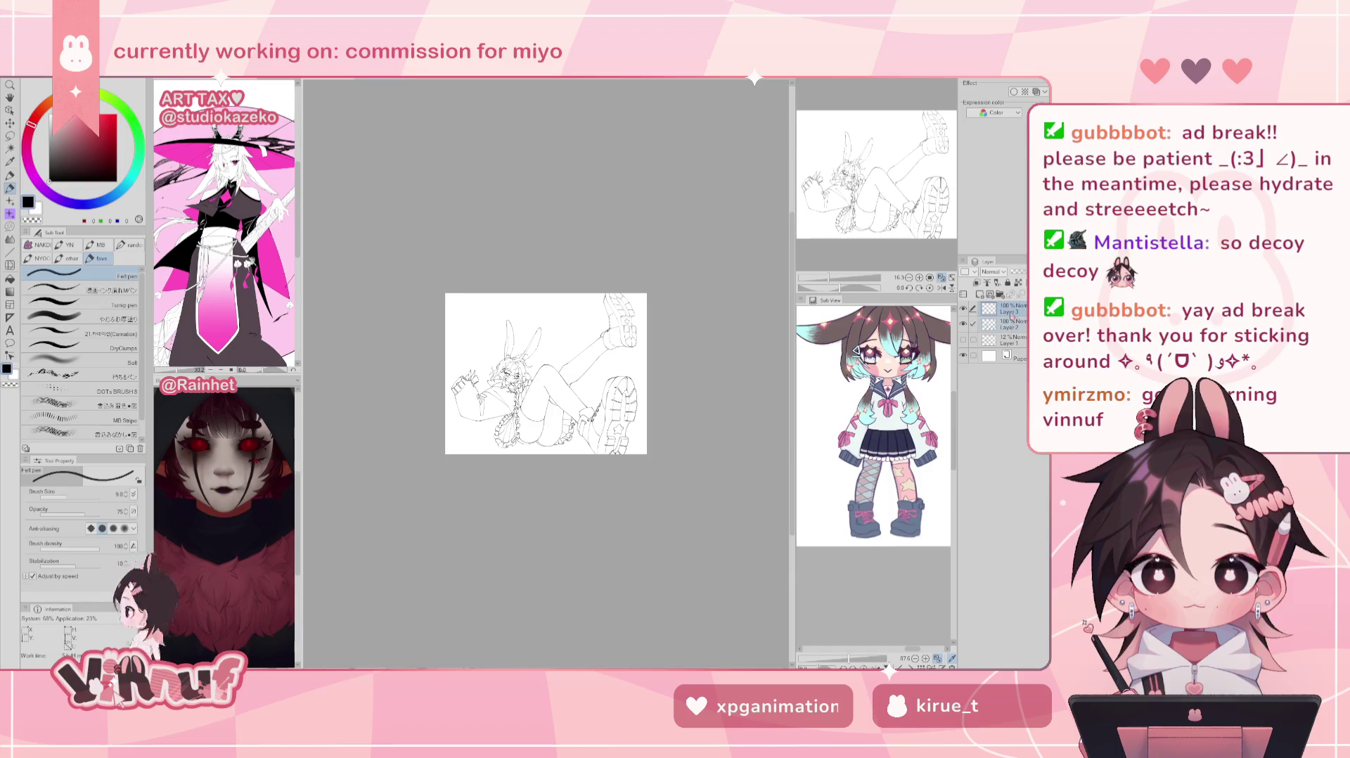
key(ctrl+z)
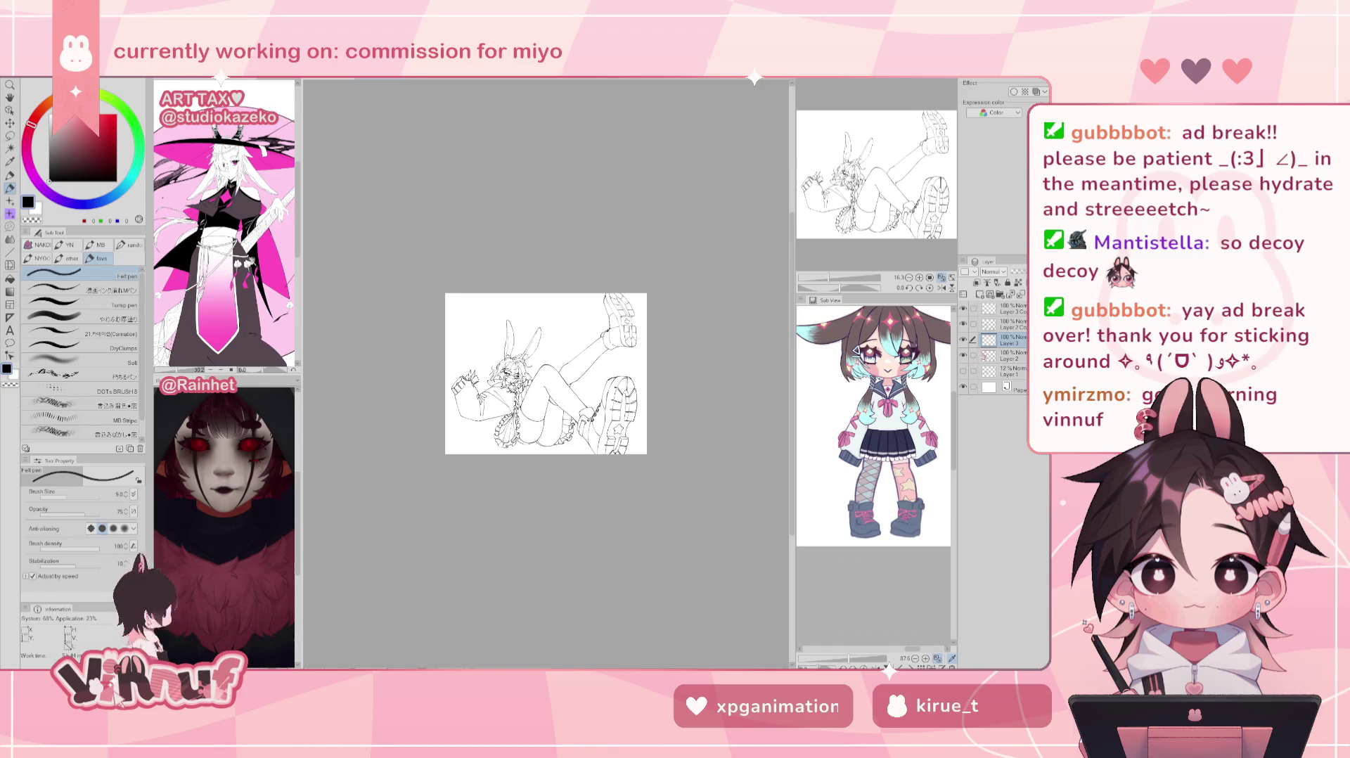
Step: Group Layers 3, 2 and 1 into collapsed Folder 1 and select both copies for transforming
click(1000, 294)
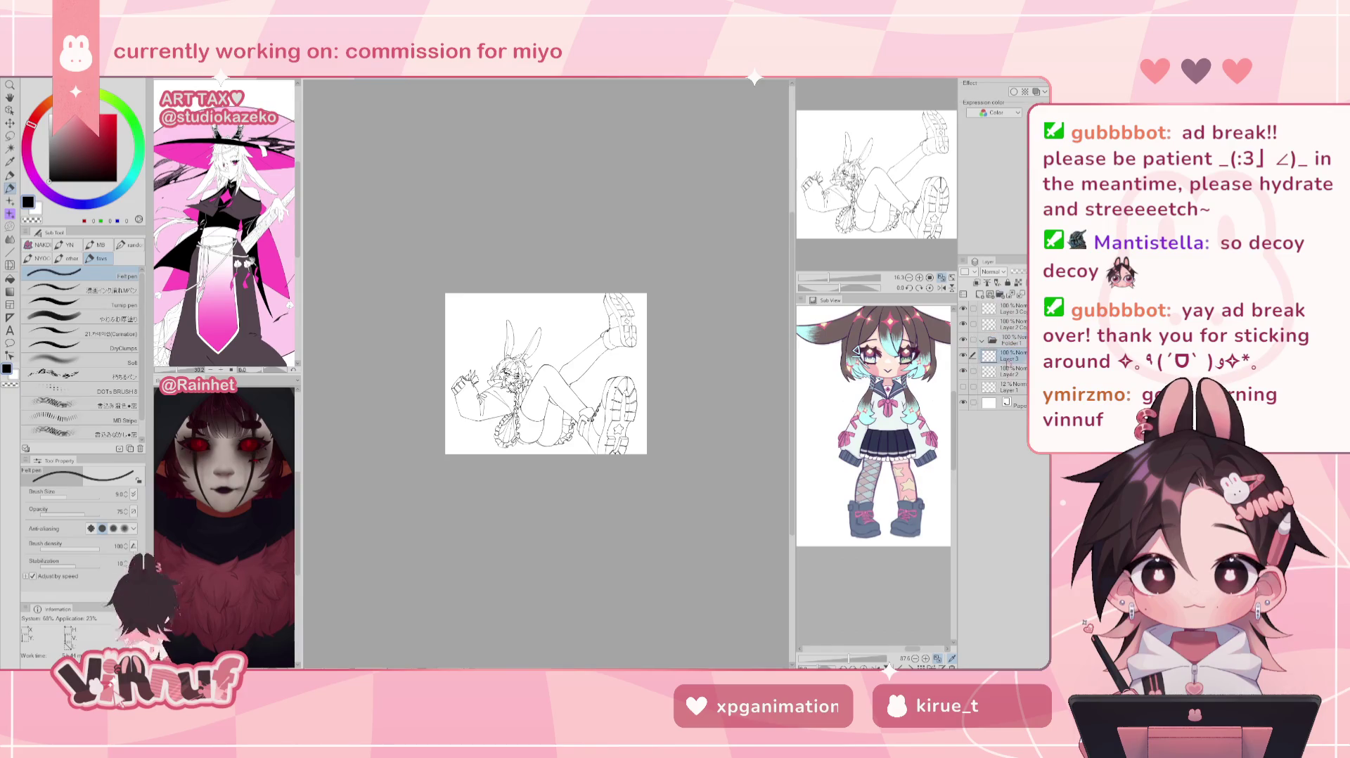
drag(1008, 377, 1006, 340)
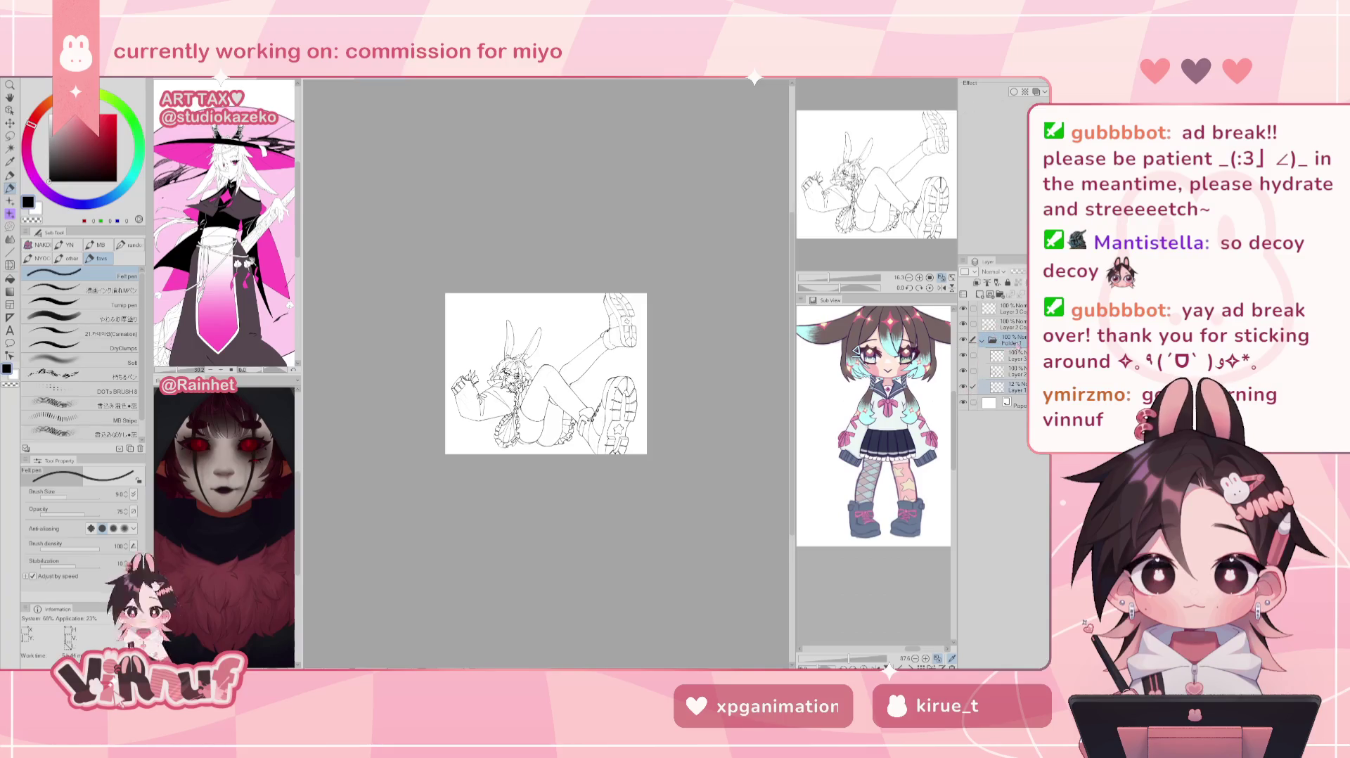
click(1012, 386)
click(1010, 342)
click(983, 341)
click(1013, 309)
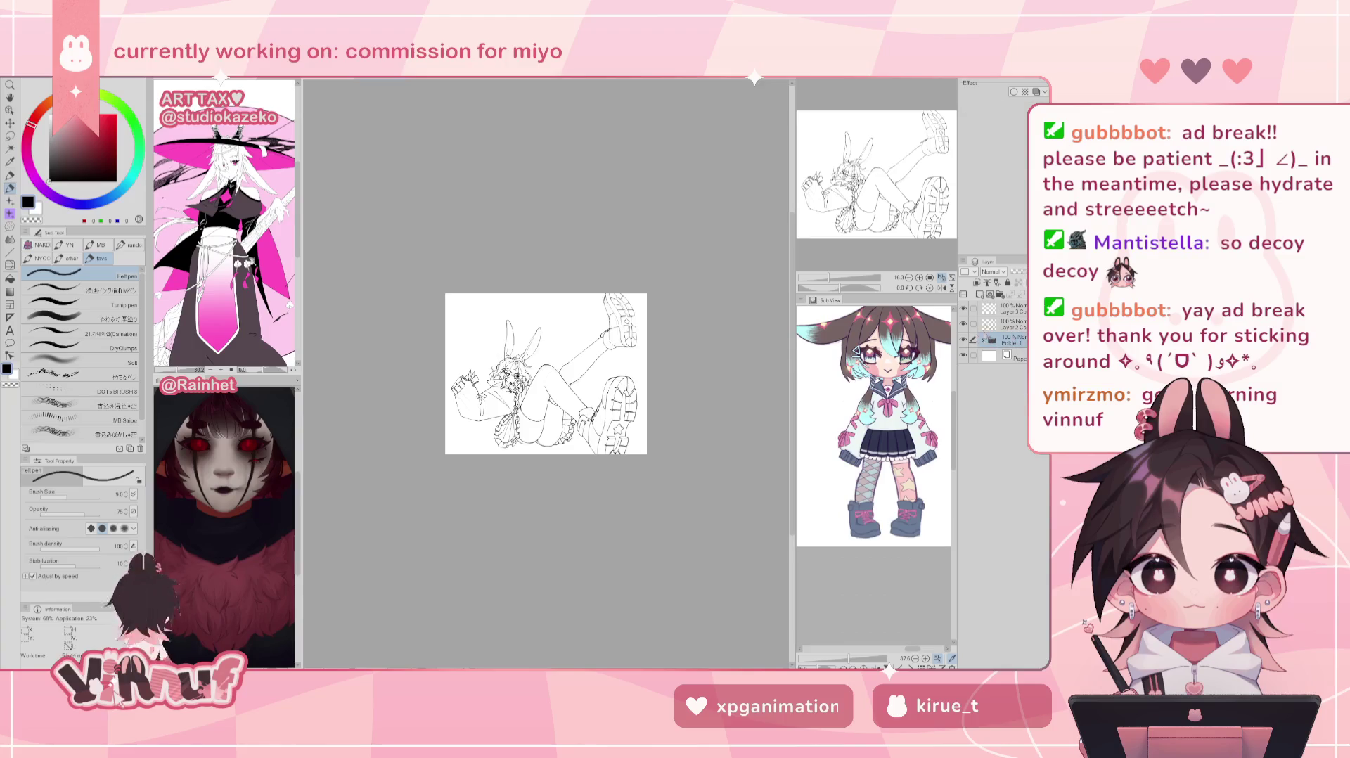
click(973, 324)
key(ctrl+t)
Step: Rotate the copied line art clockwise, enlarge it to 114%, and shift it slightly right
drag(562, 257, 590, 265)
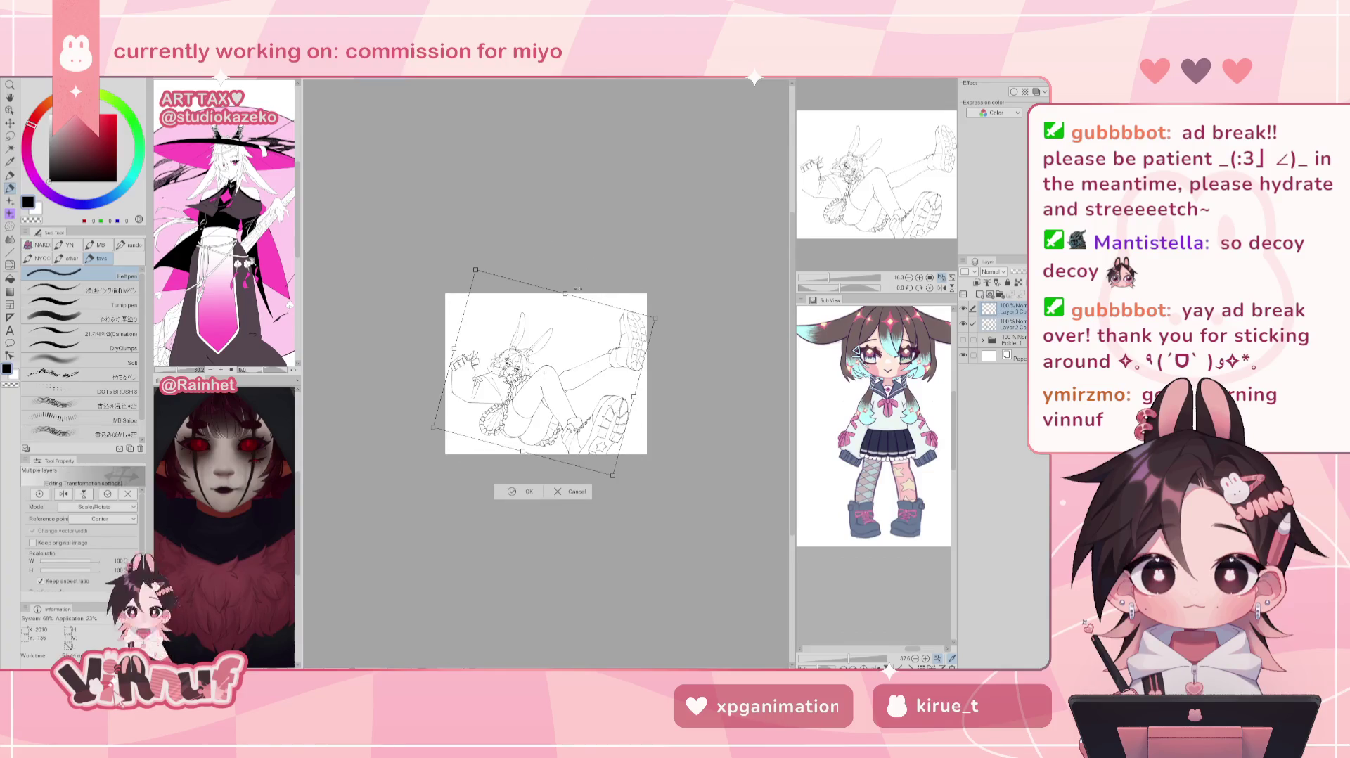
drag(476, 270, 452, 238)
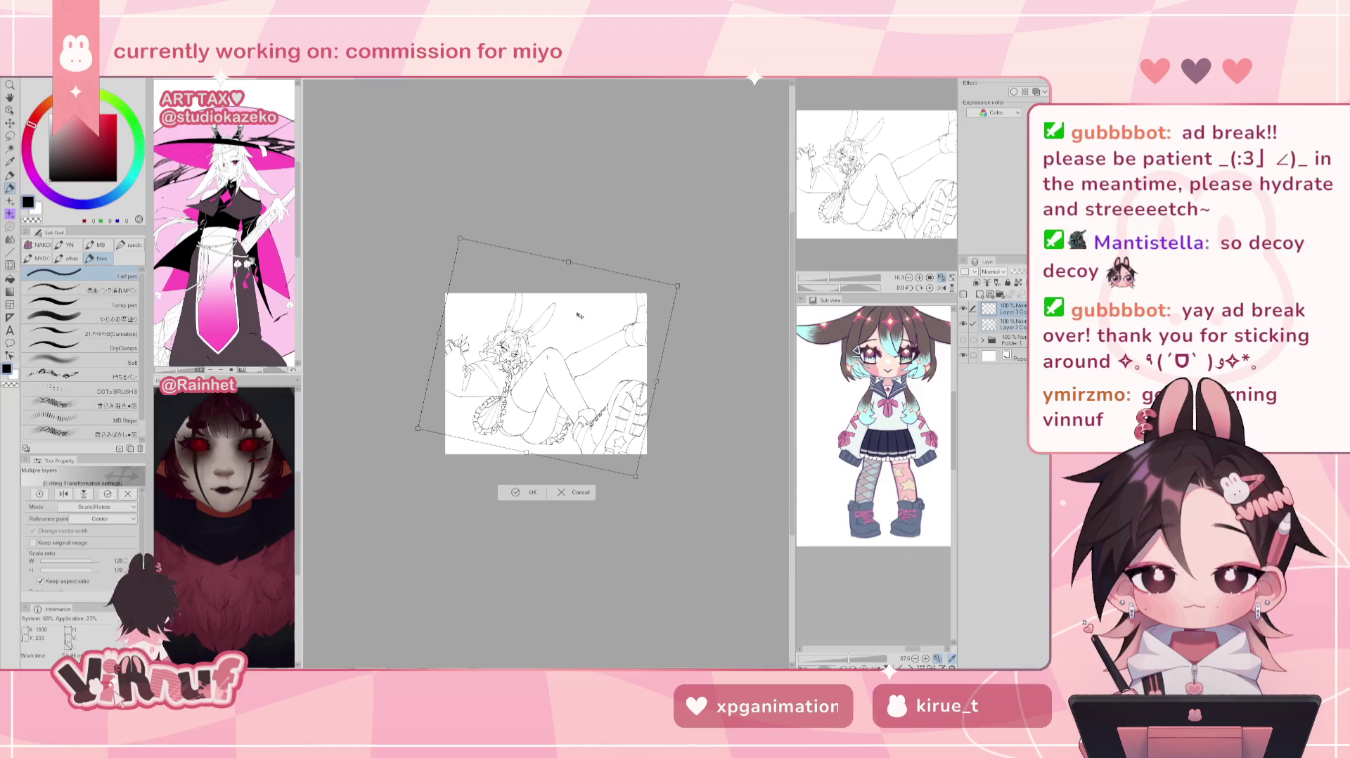
drag(594, 314, 602, 314)
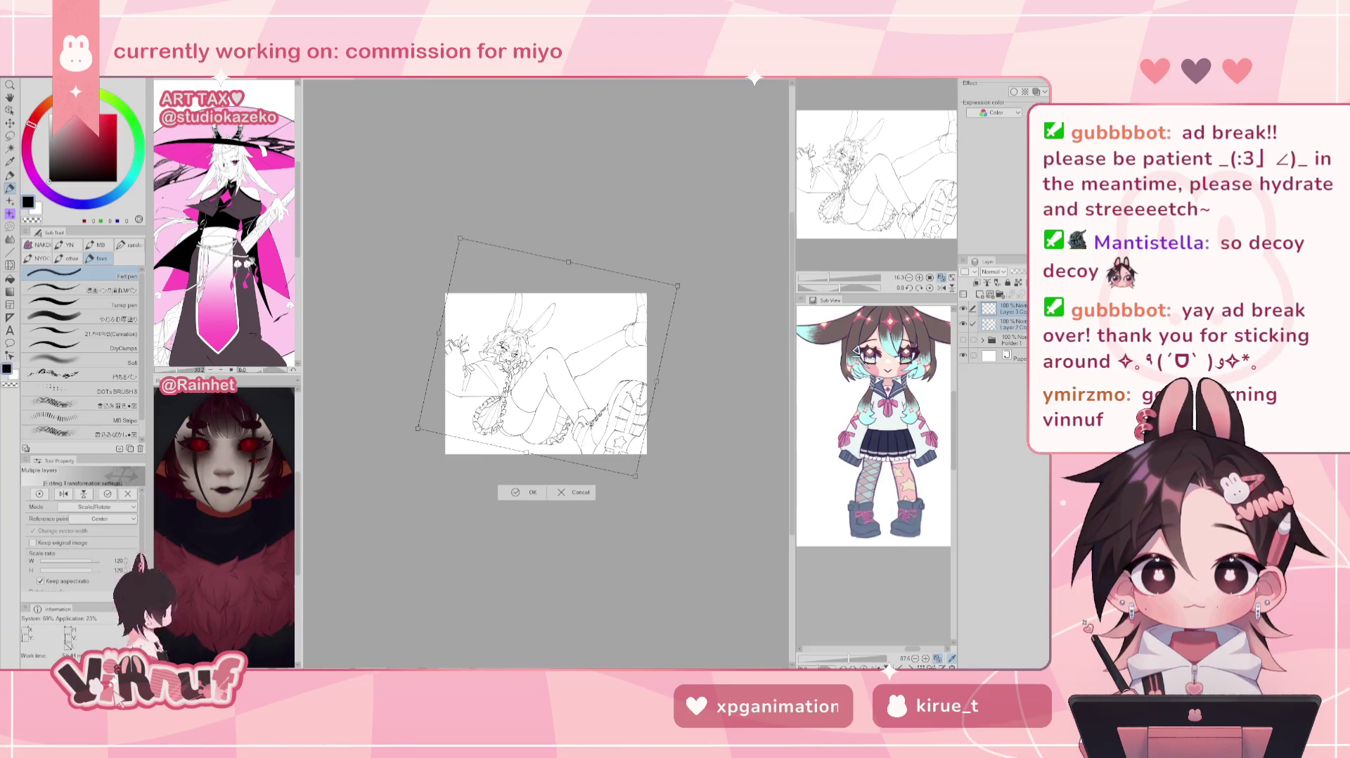
key(ctrl+plus)
key(ctrl+plus)
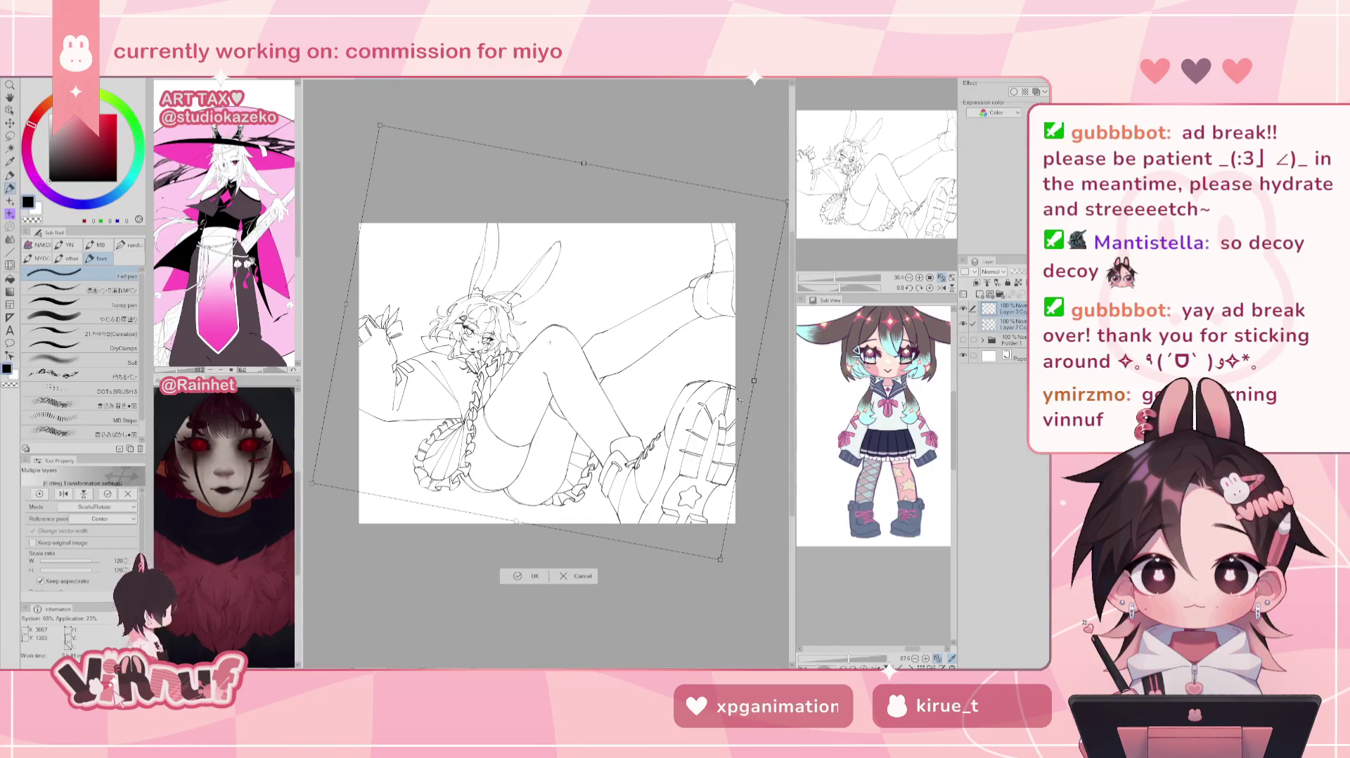
drag(743, 301, 716, 317)
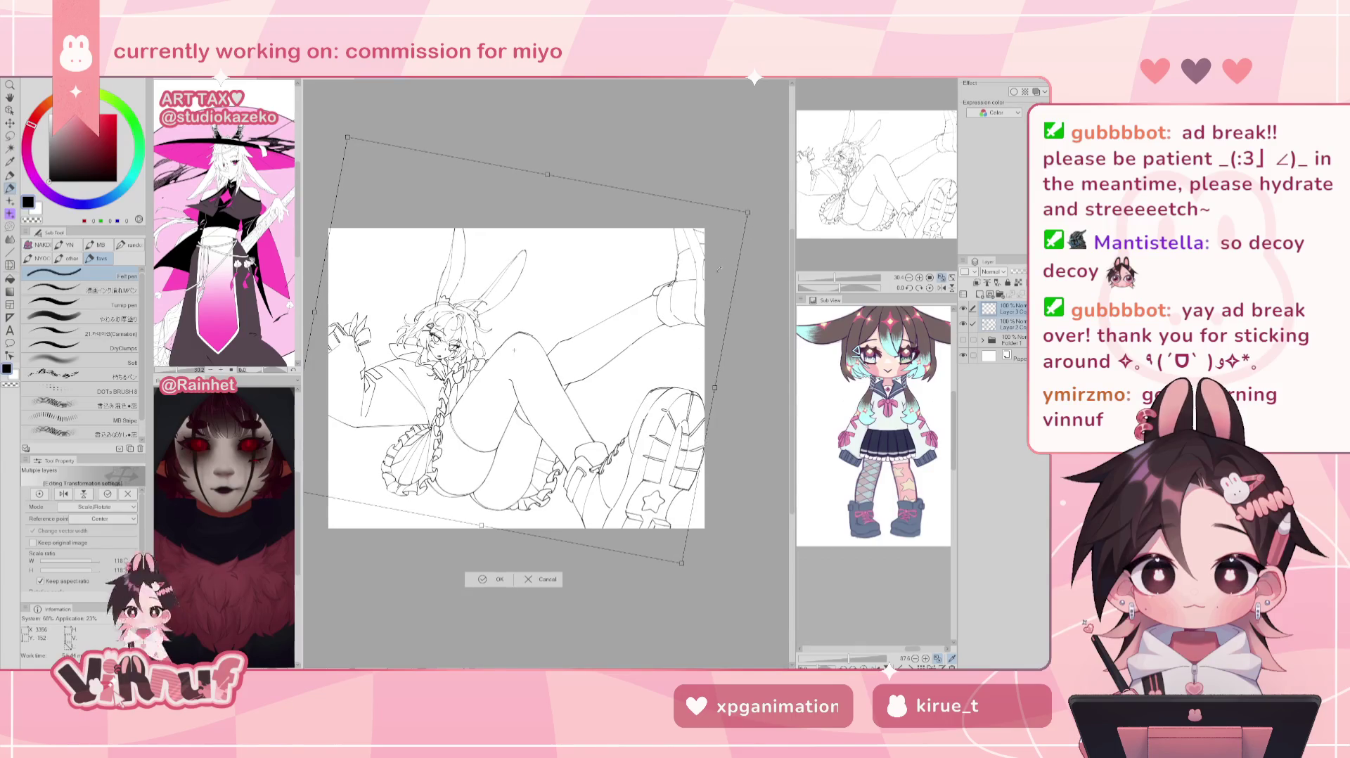
Step: Fine-tune the copy to 118% with a slight counterclockwise correction and small nudges, then confirm
drag(717, 352, 716, 302)
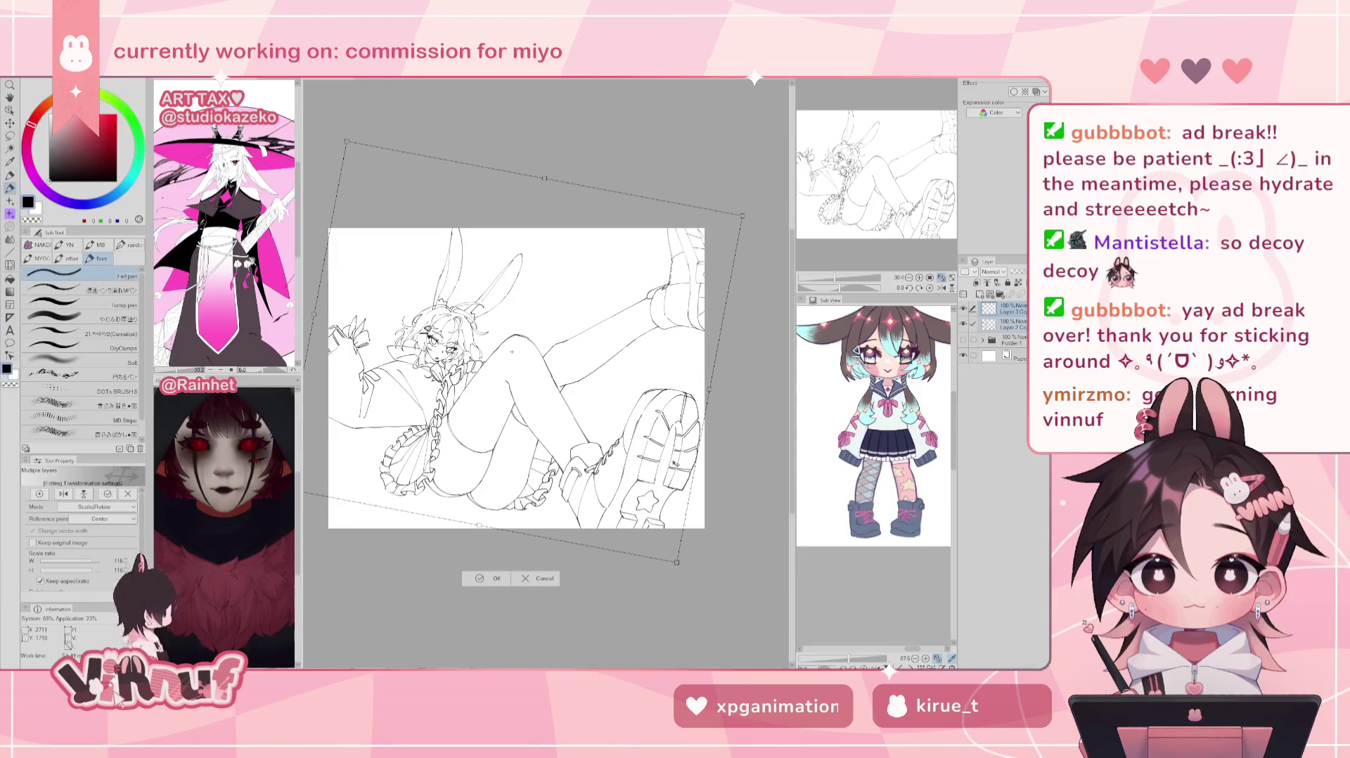
drag(743, 216, 751, 211)
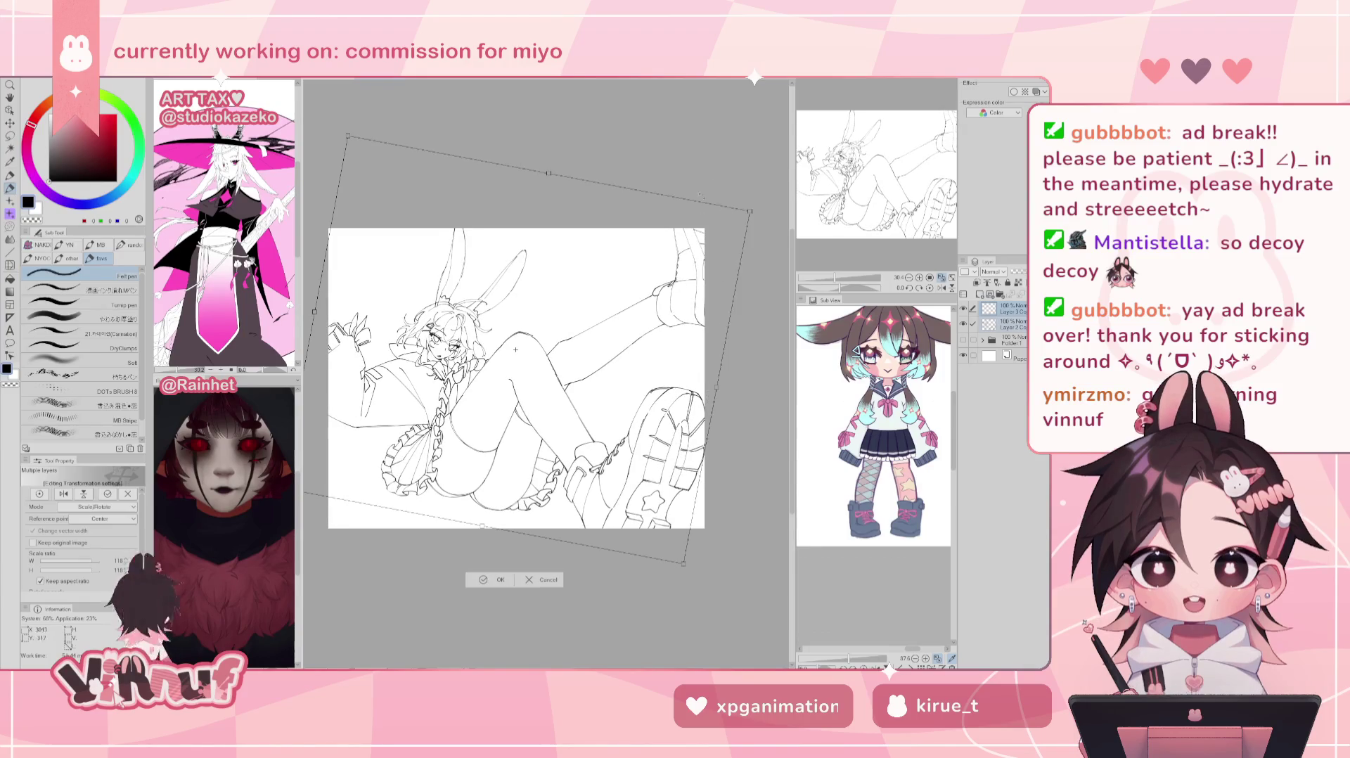
drag(718, 326, 714, 363)
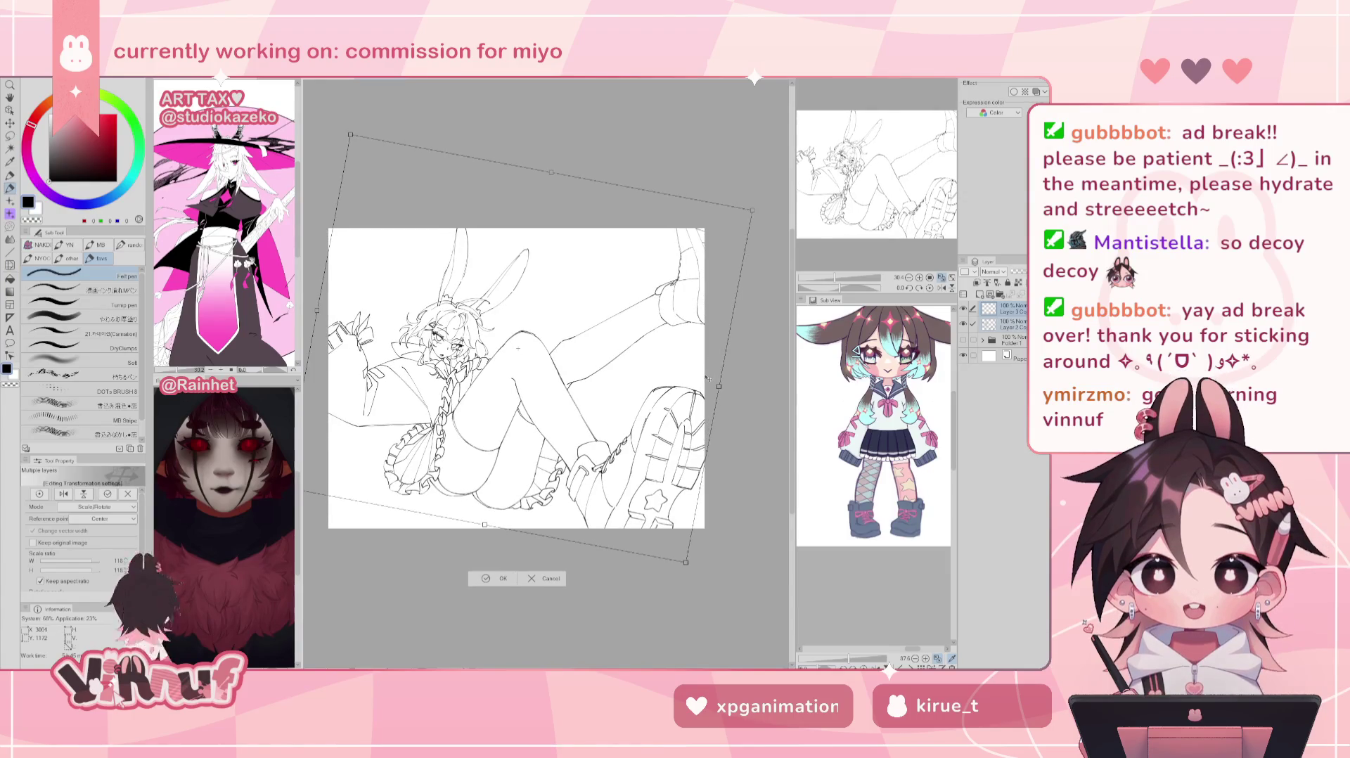
drag(726, 201, 721, 176)
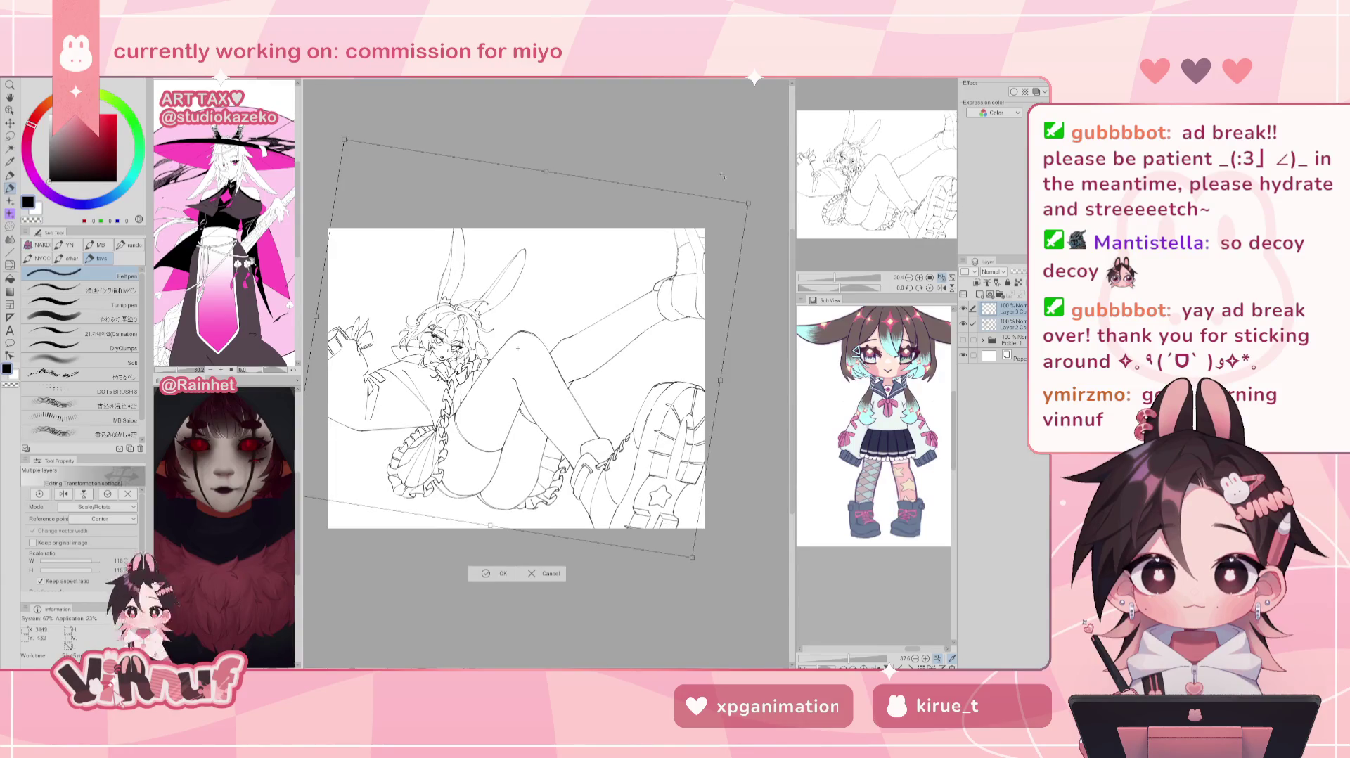
drag(702, 303, 700, 304)
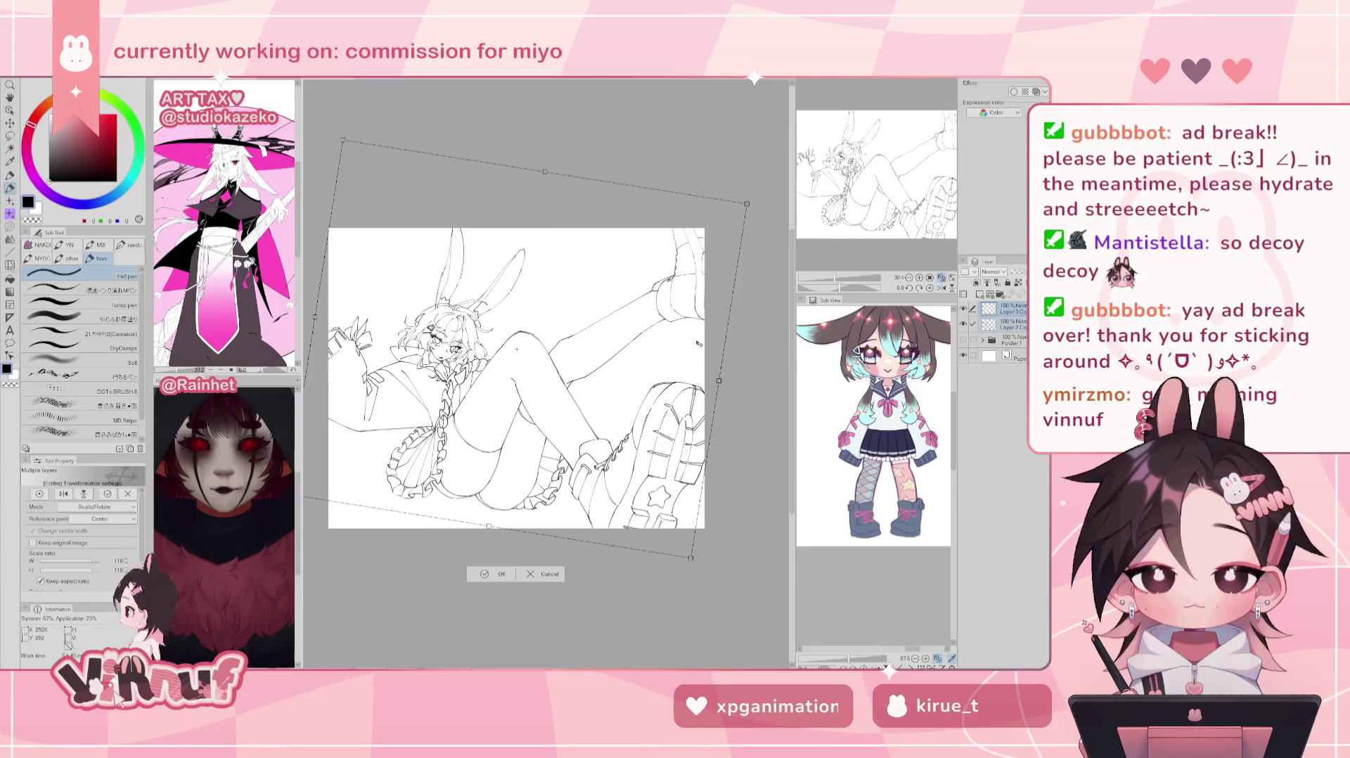
drag(699, 350, 693, 364)
drag(837, 283, 830, 281)
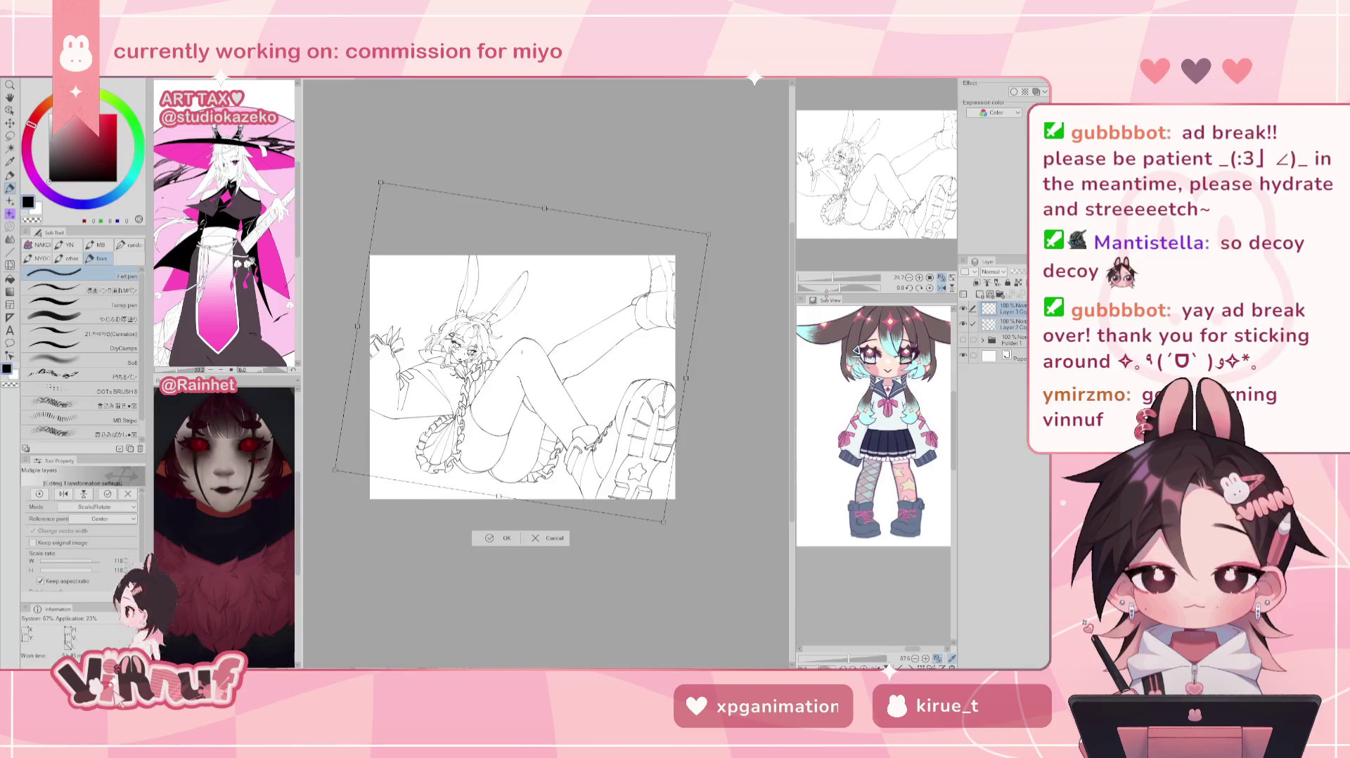
click(501, 539)
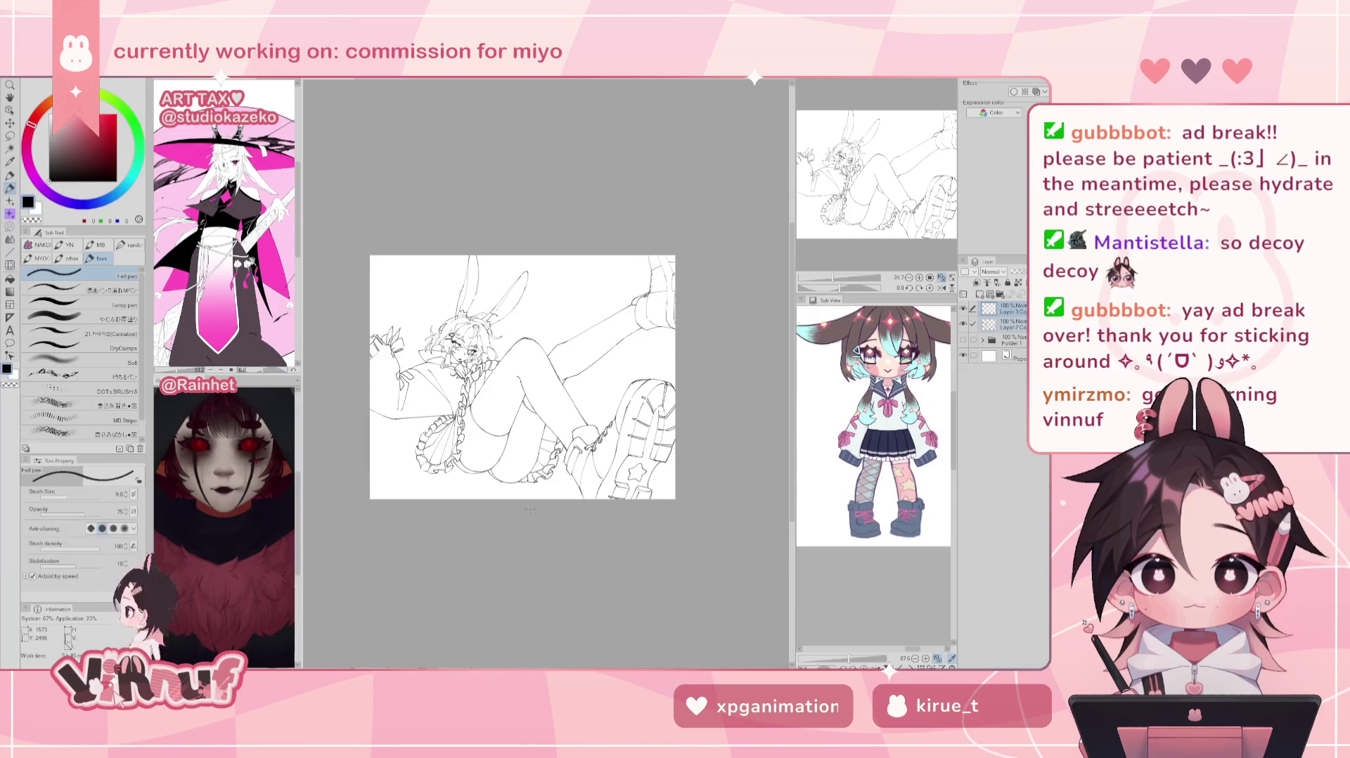
Step: Fit the whole canvas in the window and mirror the view to check the drawing
click(942, 279)
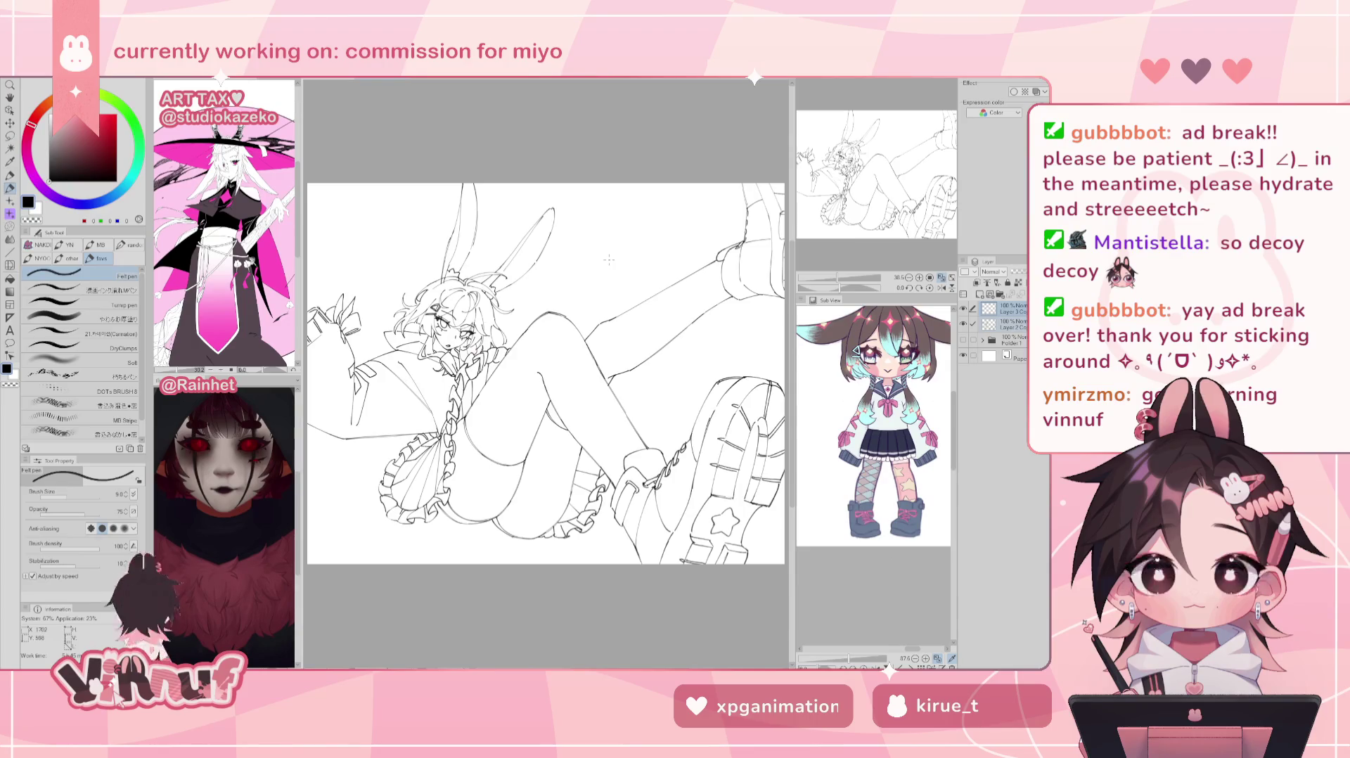
key(h)
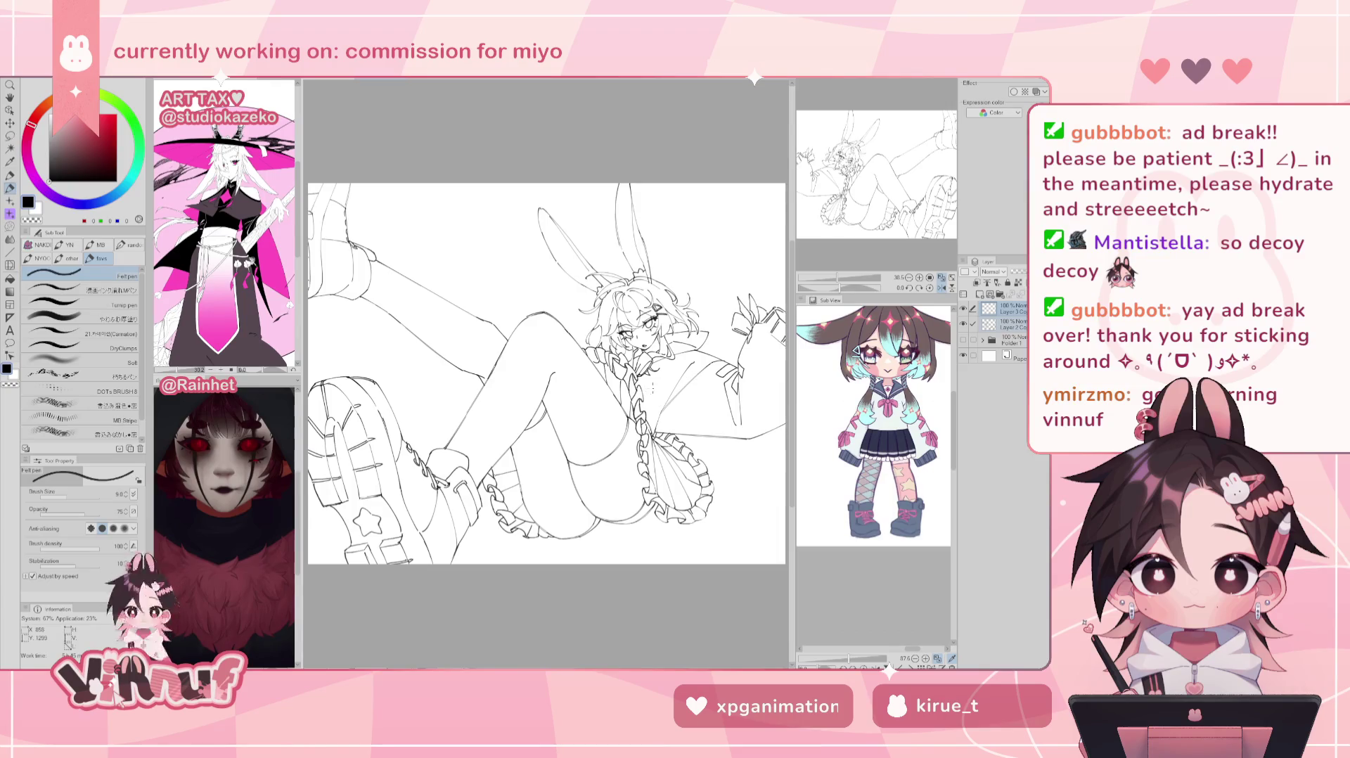
Step: Draw a stroke near the face, then add a new raster layer above Layer 2
drag(628, 390, 585, 408)
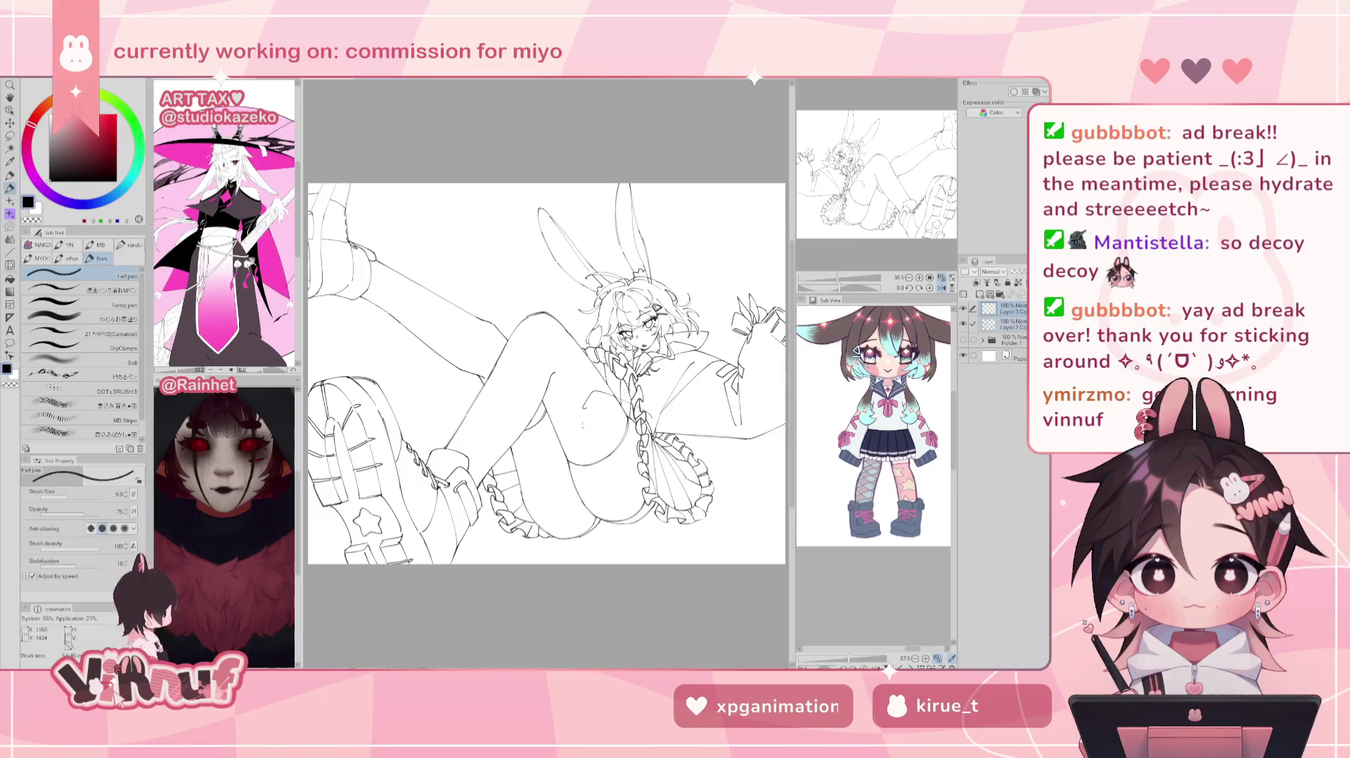
click(981, 324)
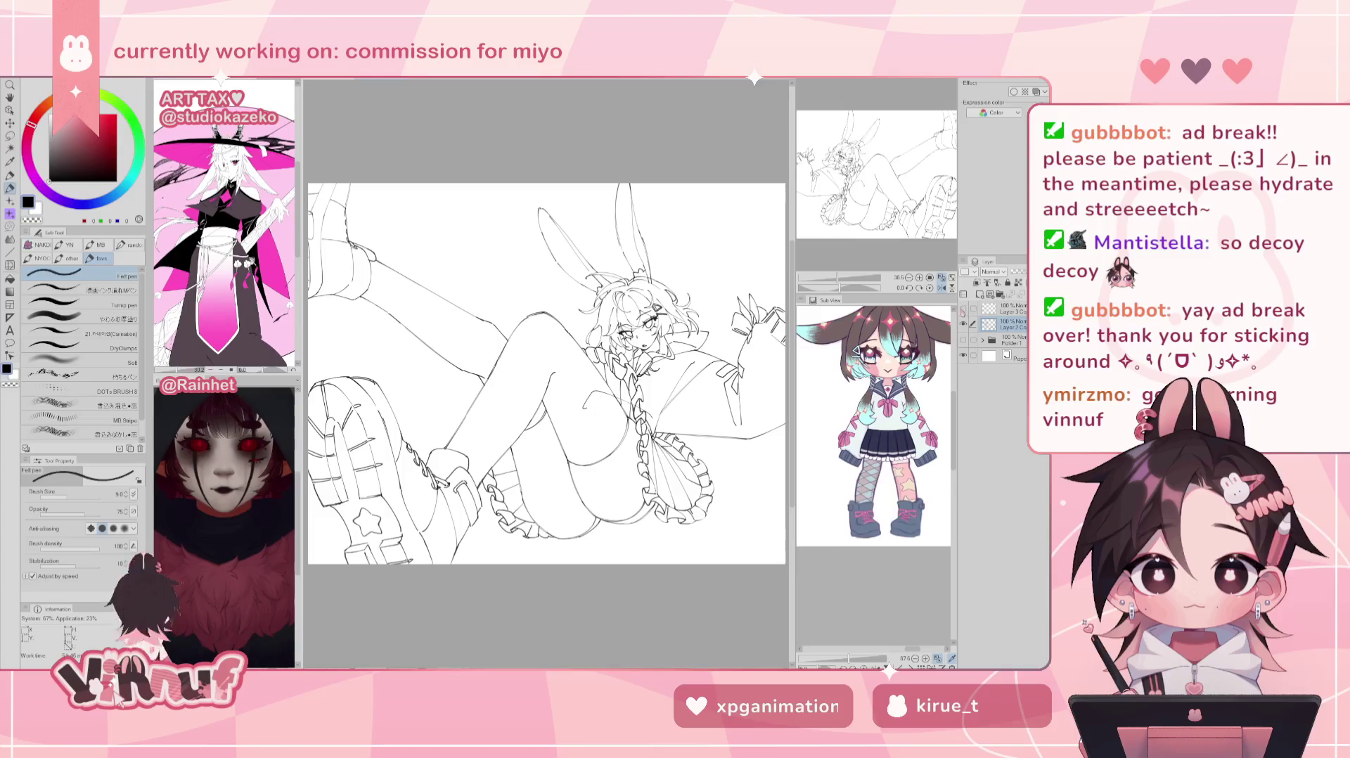
click(981, 294)
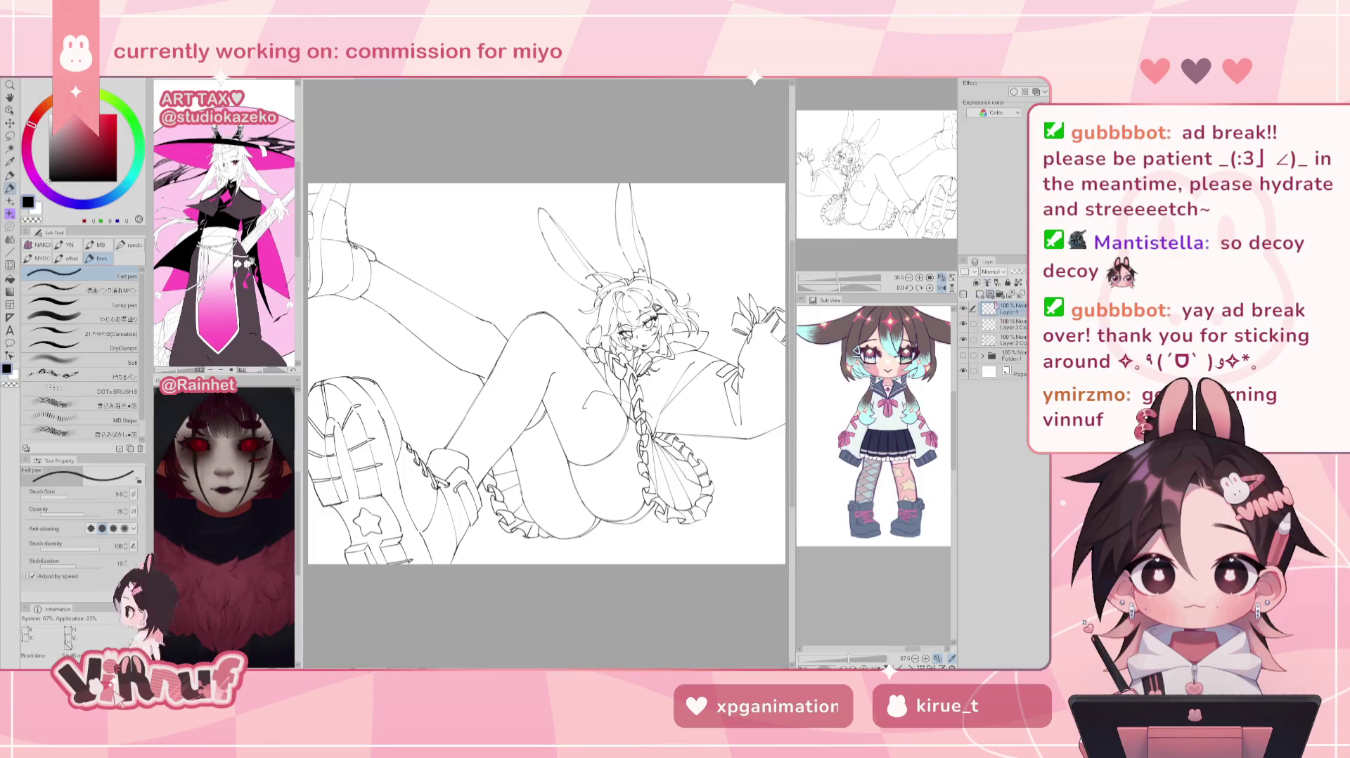
key(ctrl+z)
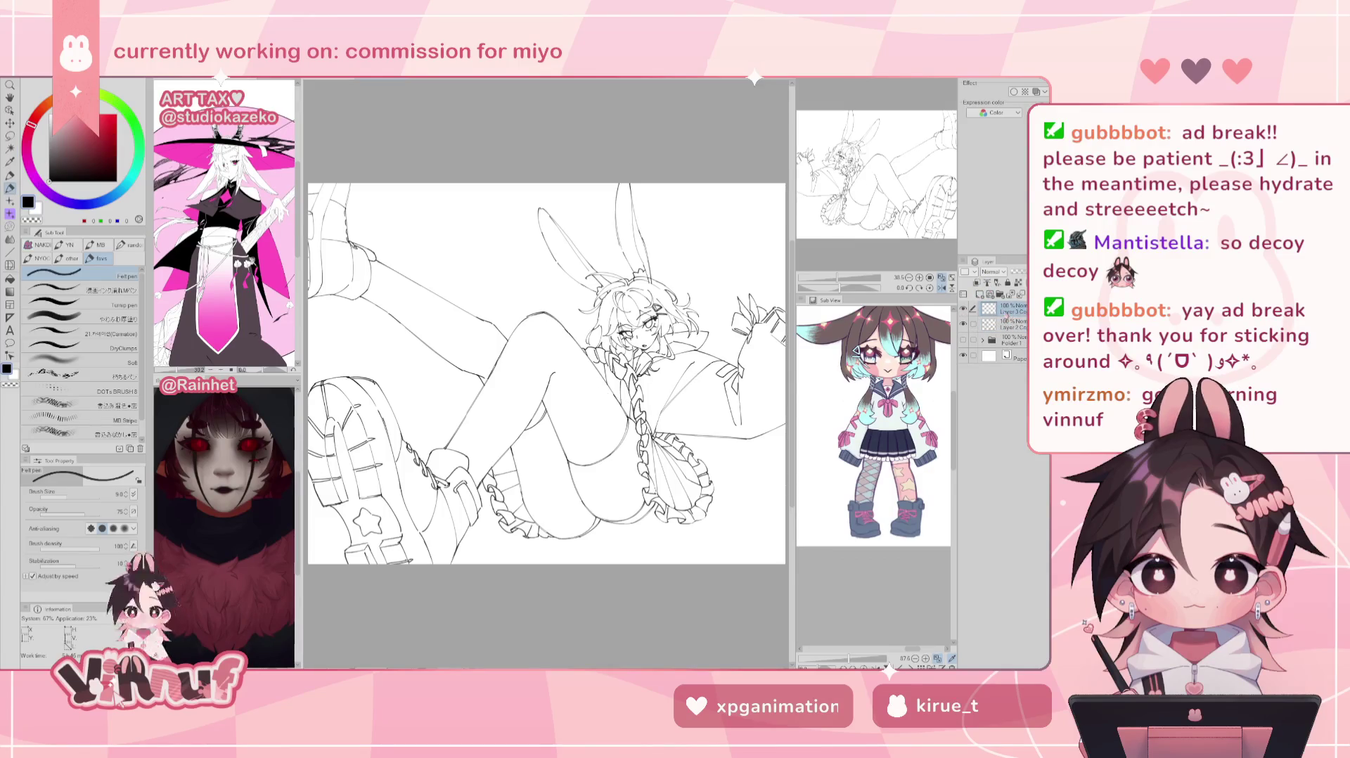
click(999, 324)
click(981, 294)
Step: Ink a short stroke on the new layer and check it in mirrored view
drag(587, 404, 593, 422)
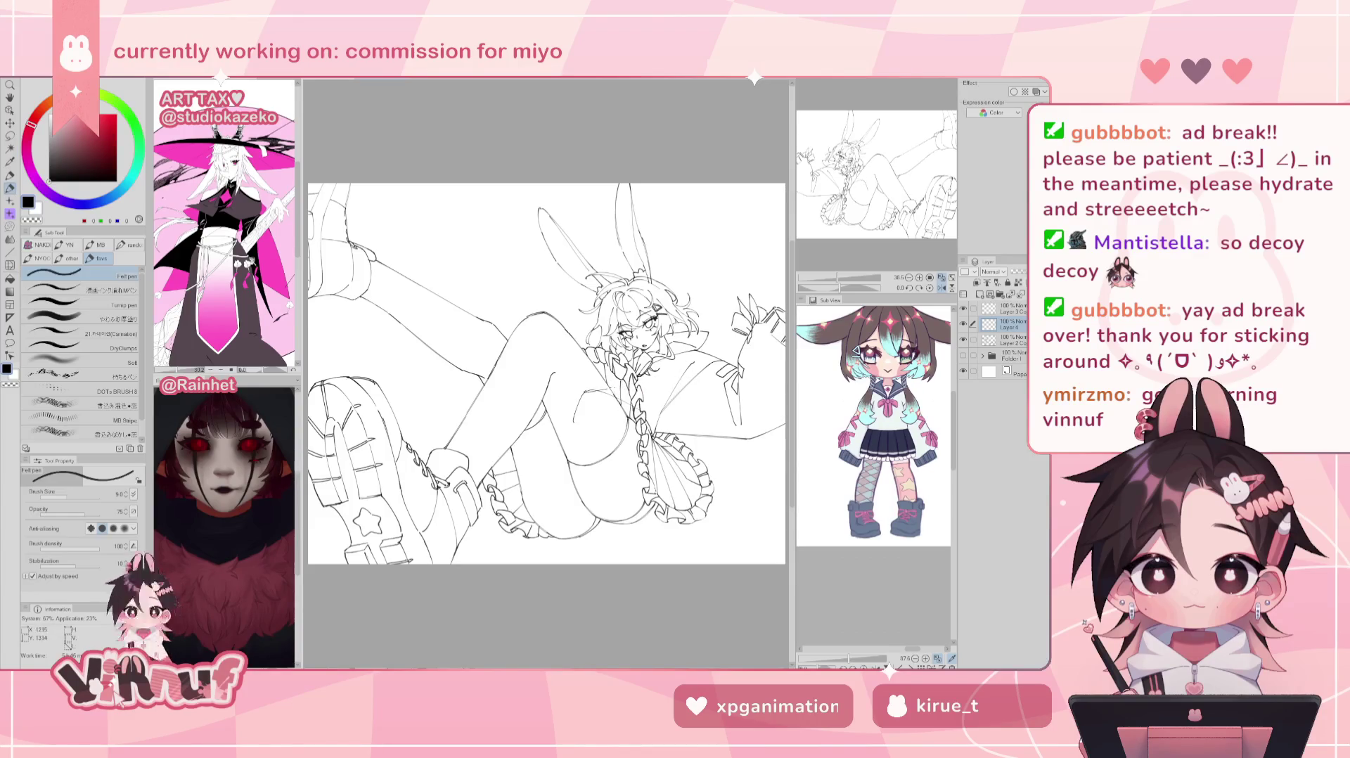
key(h)
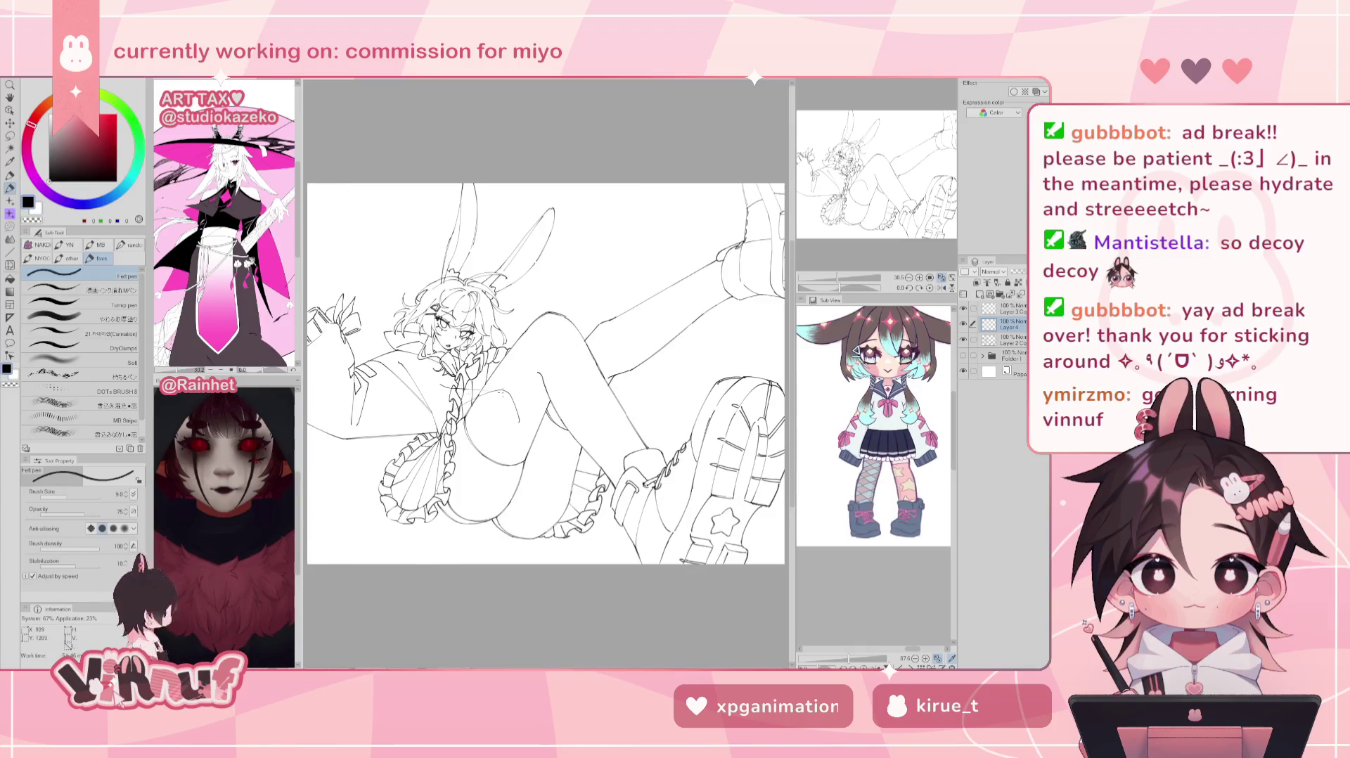
key(h)
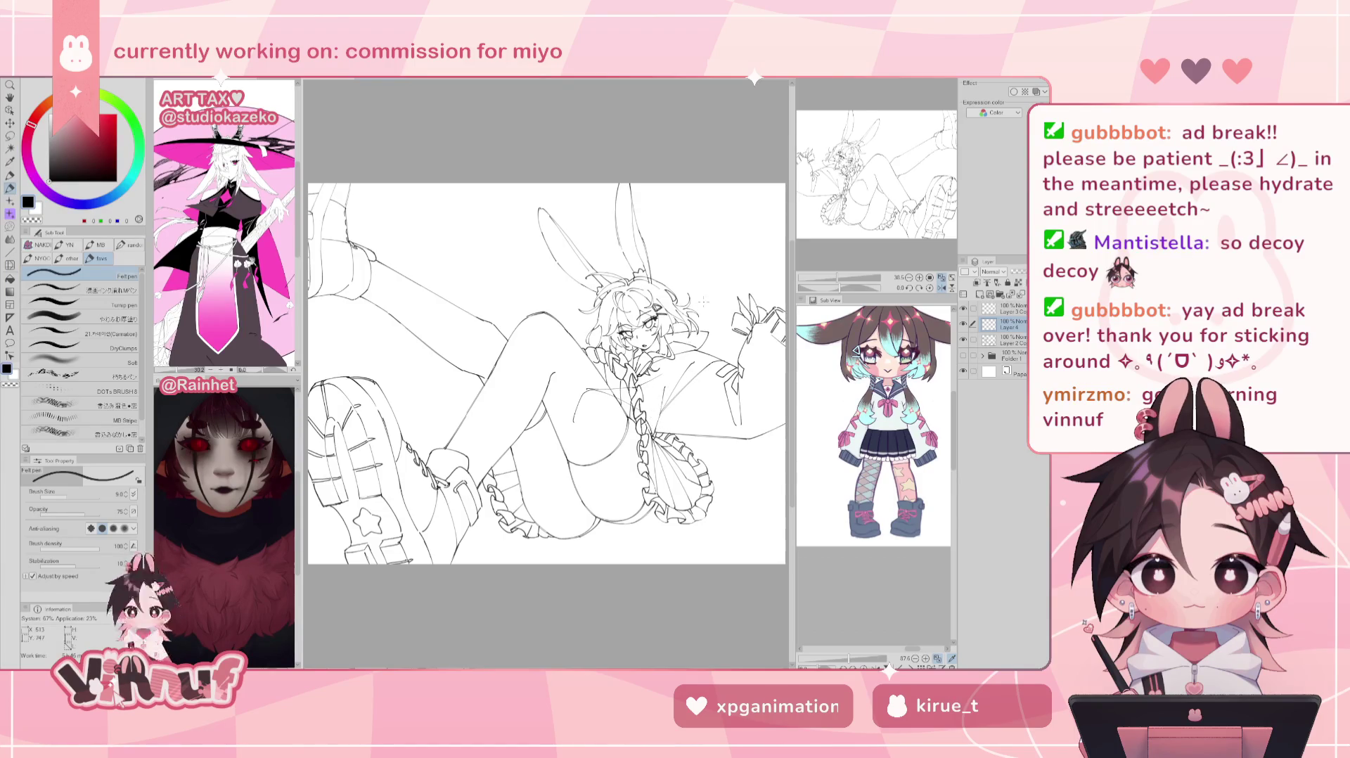
key(h)
key(h)
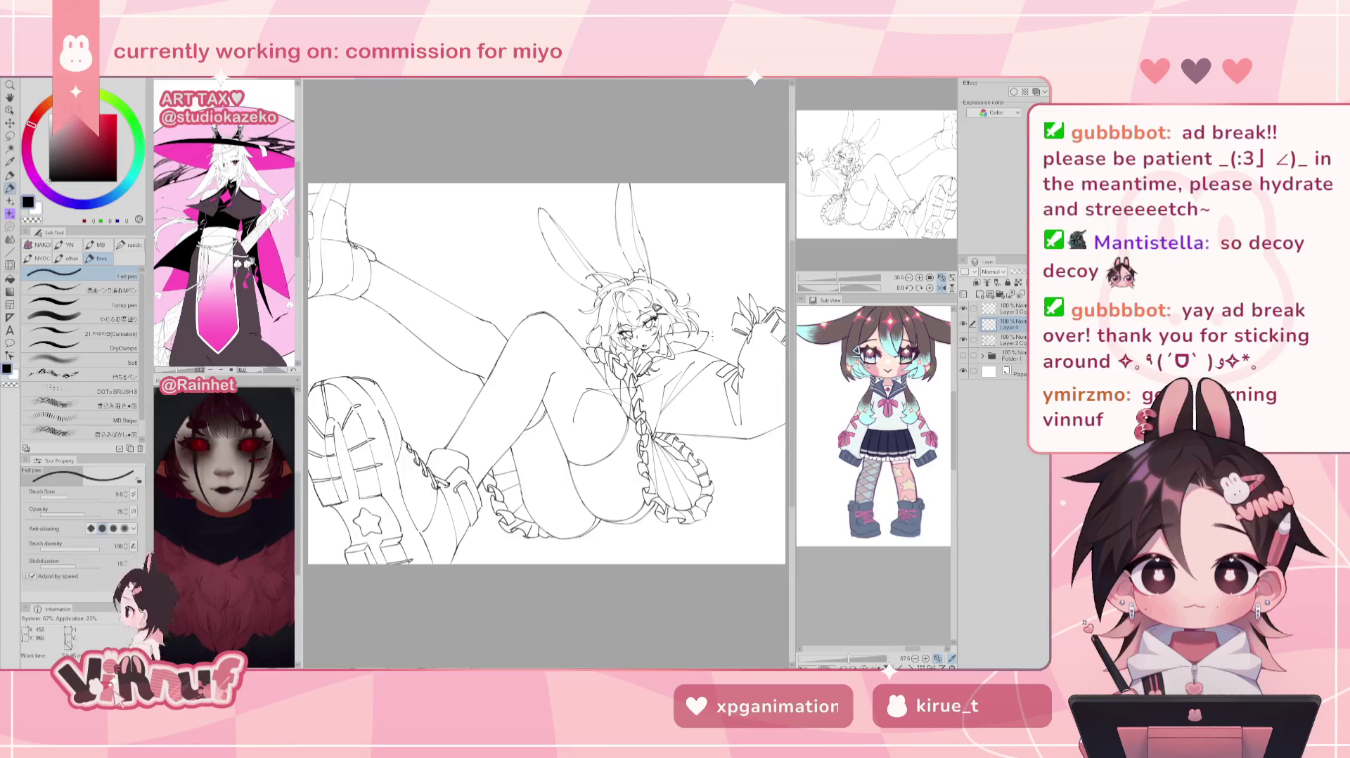
key(e)
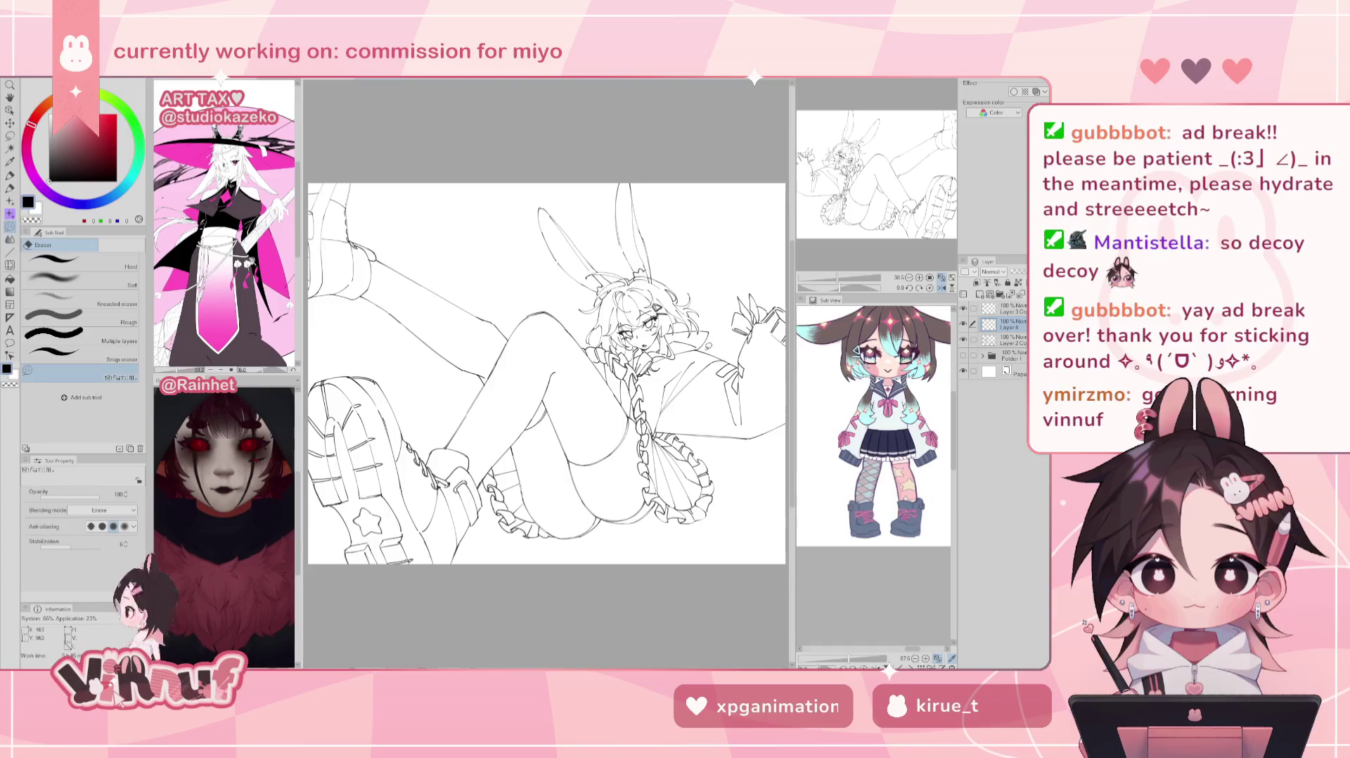
Step: Undo back to remove Layer 4, checking the mirrored view, and return to the pen
key(h)
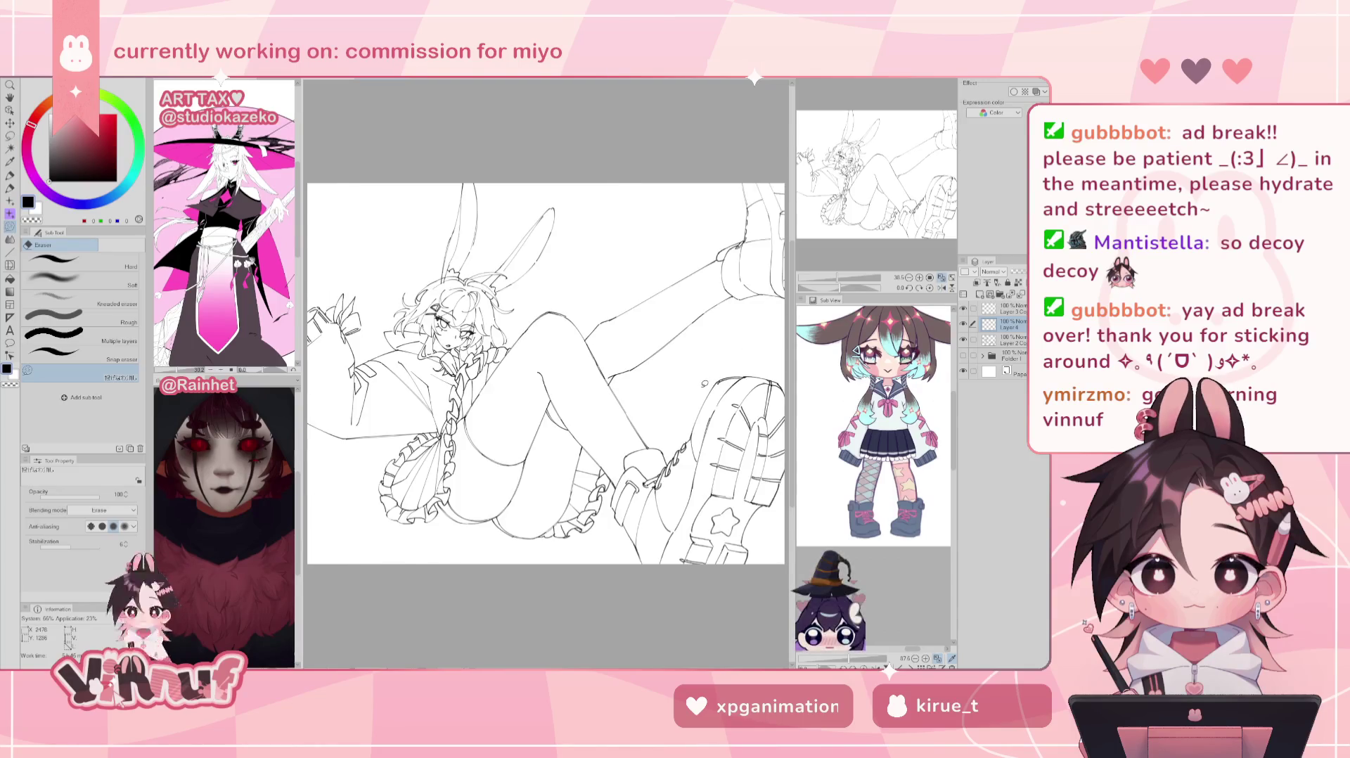
key(h)
key(ctrl+e)
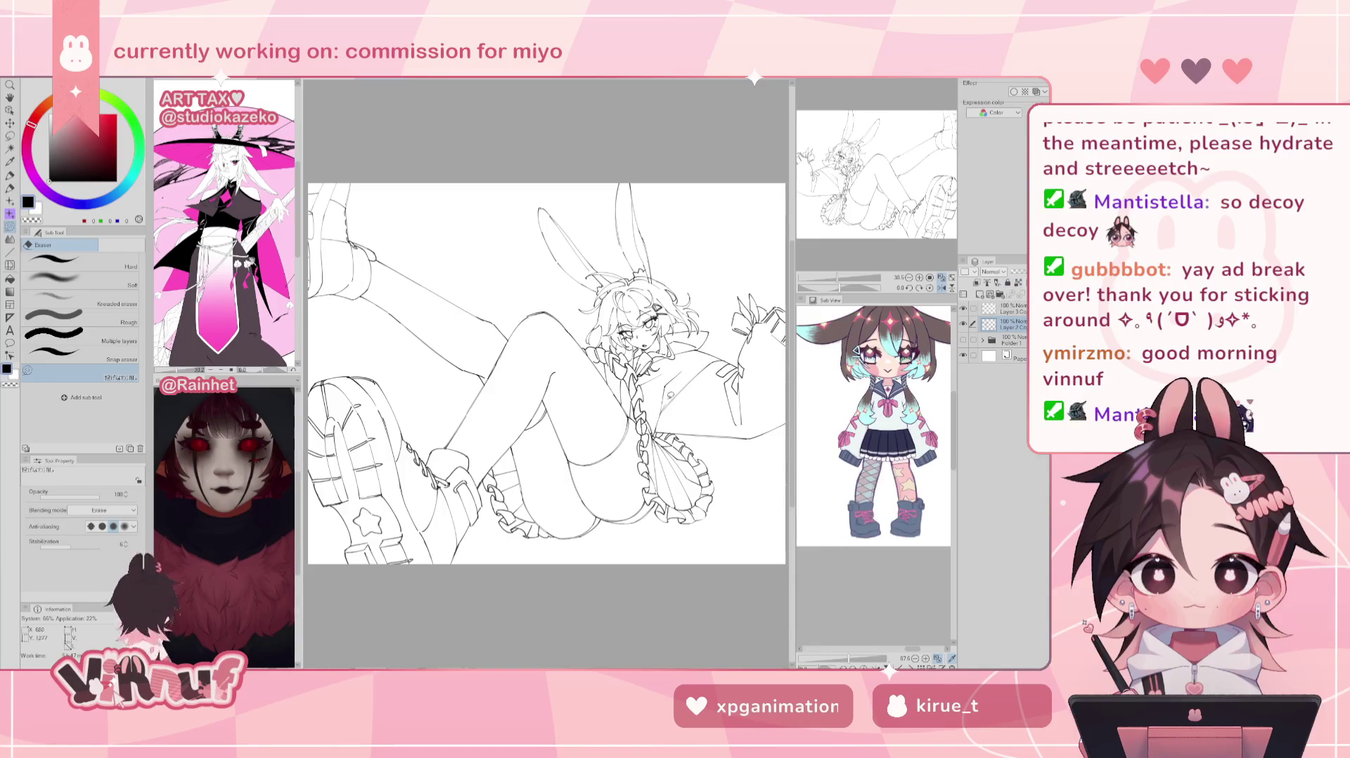
key(h)
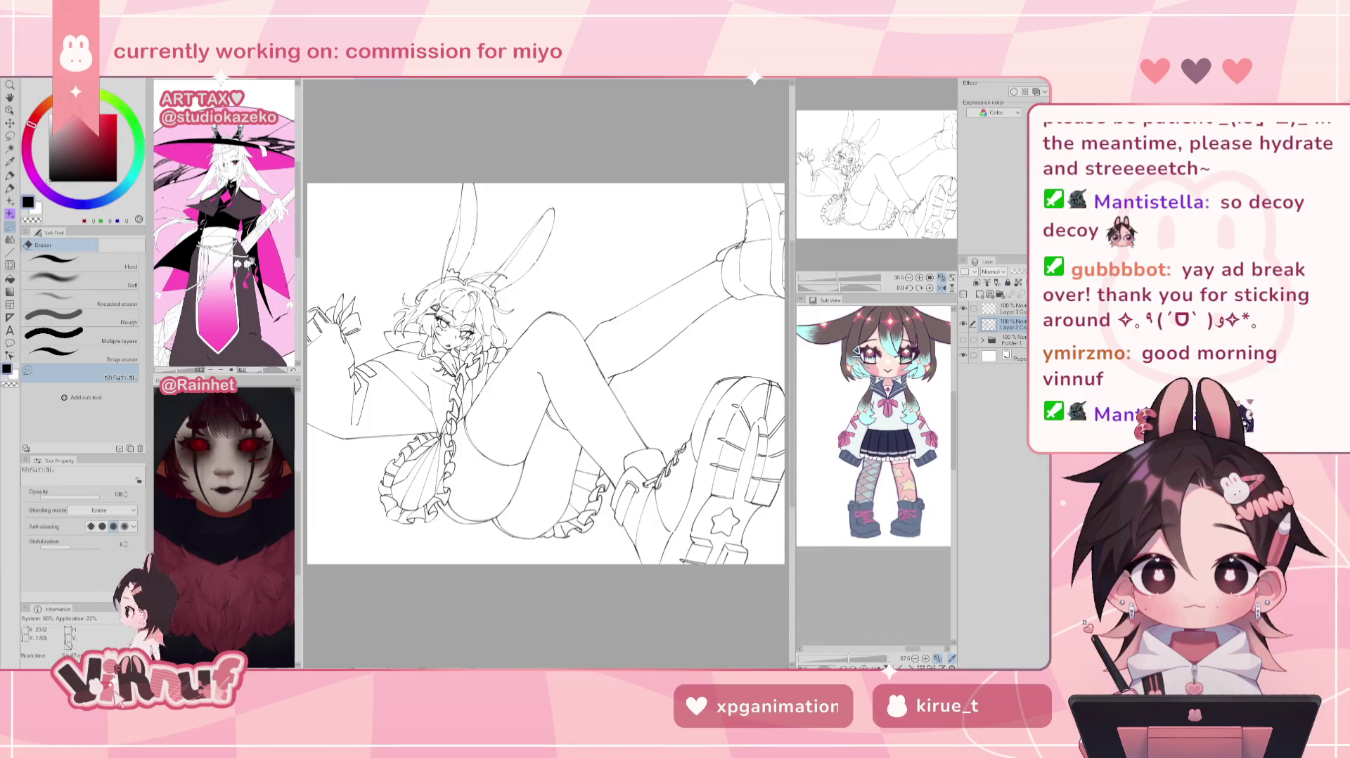
key(h)
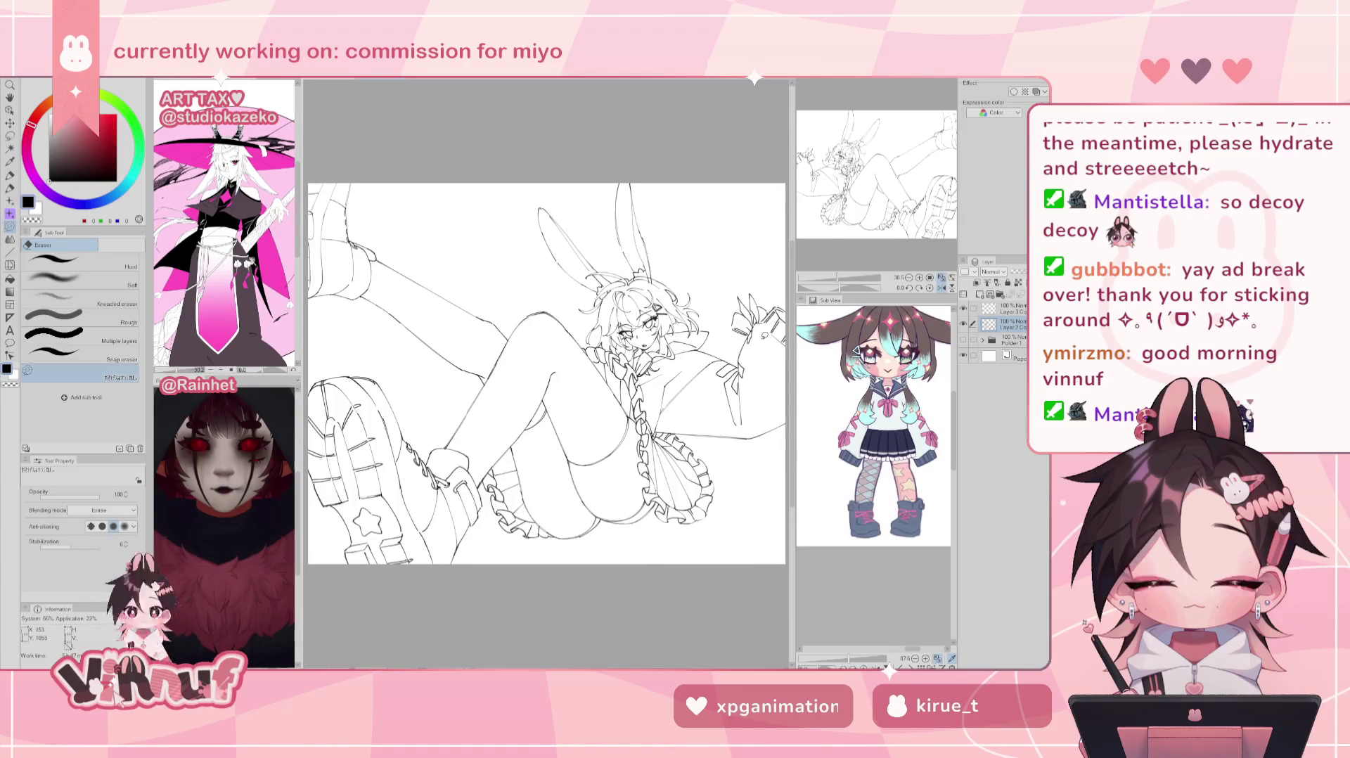
key(p)
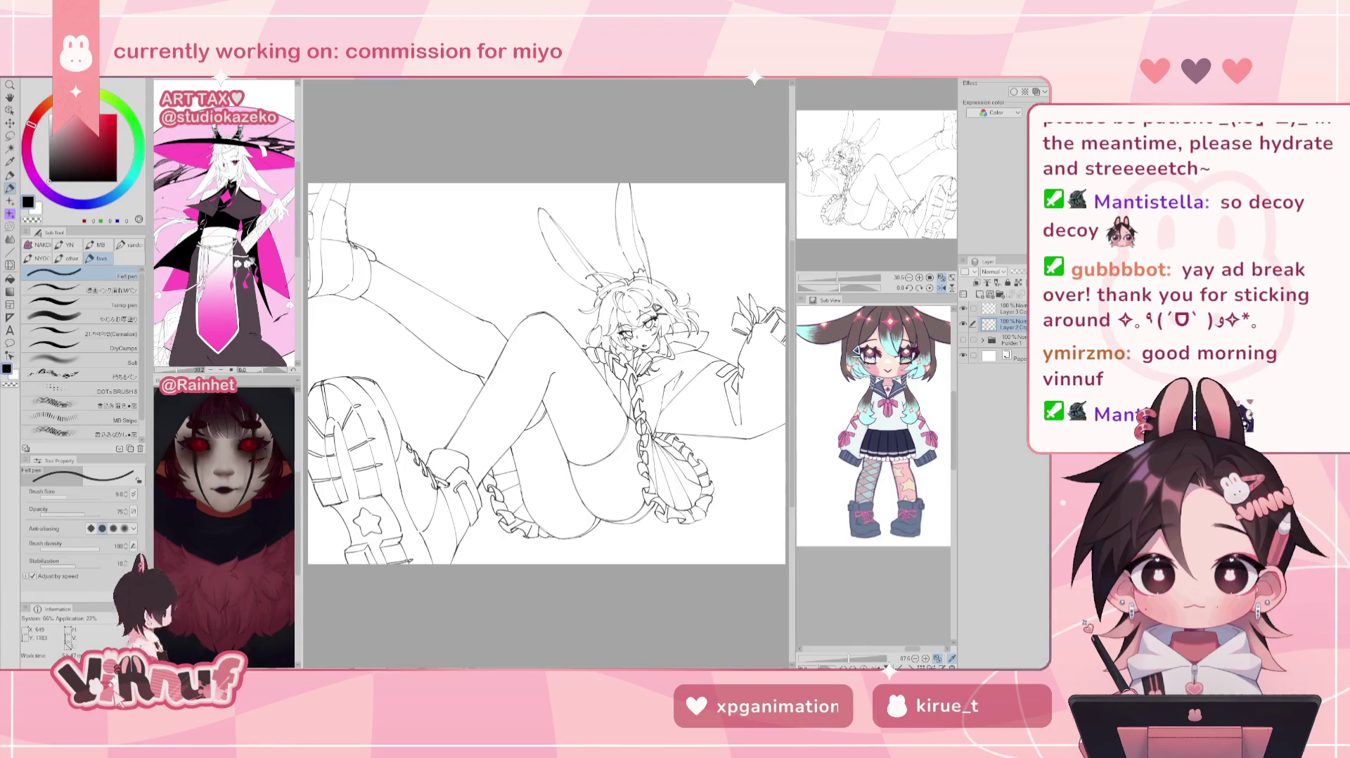
Step: Check the lines mirrored, then ink a short stroke near the sleeve and touch it up
key(h)
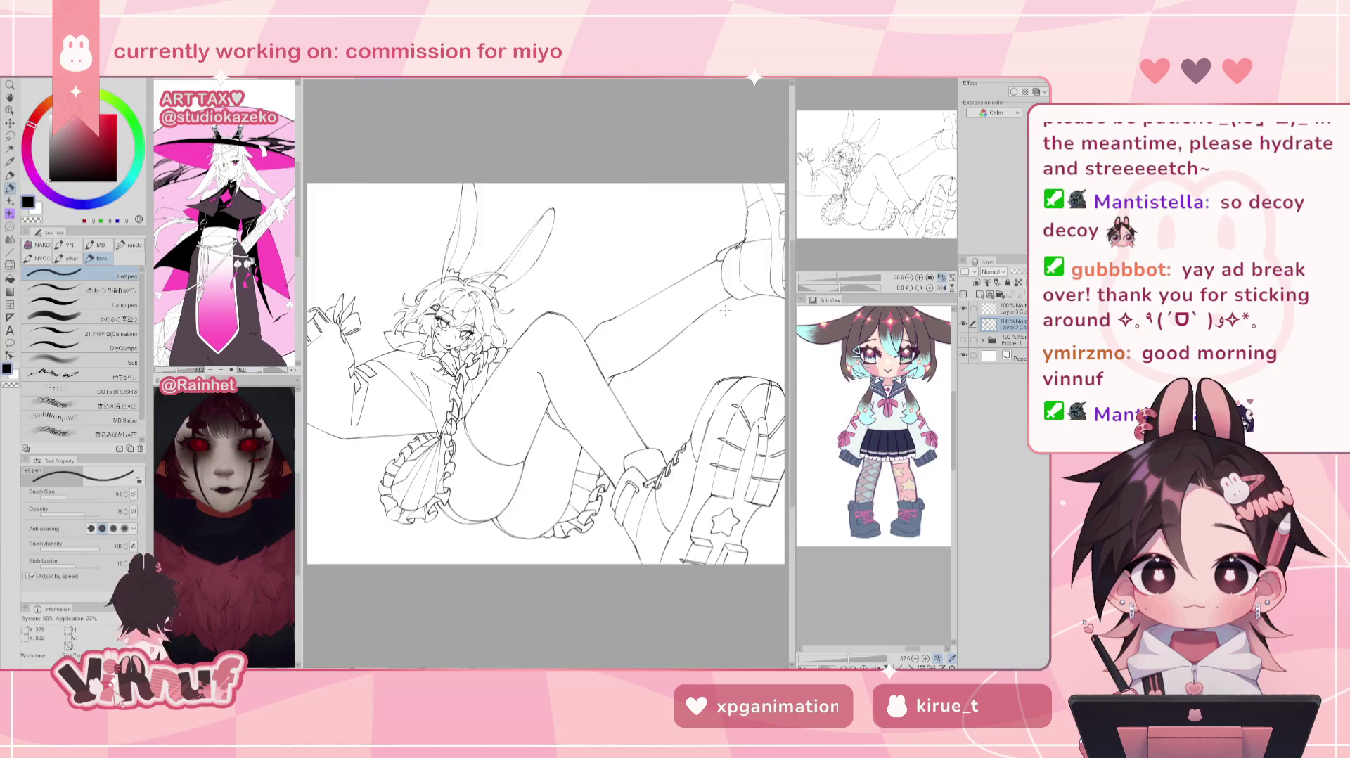
key(h)
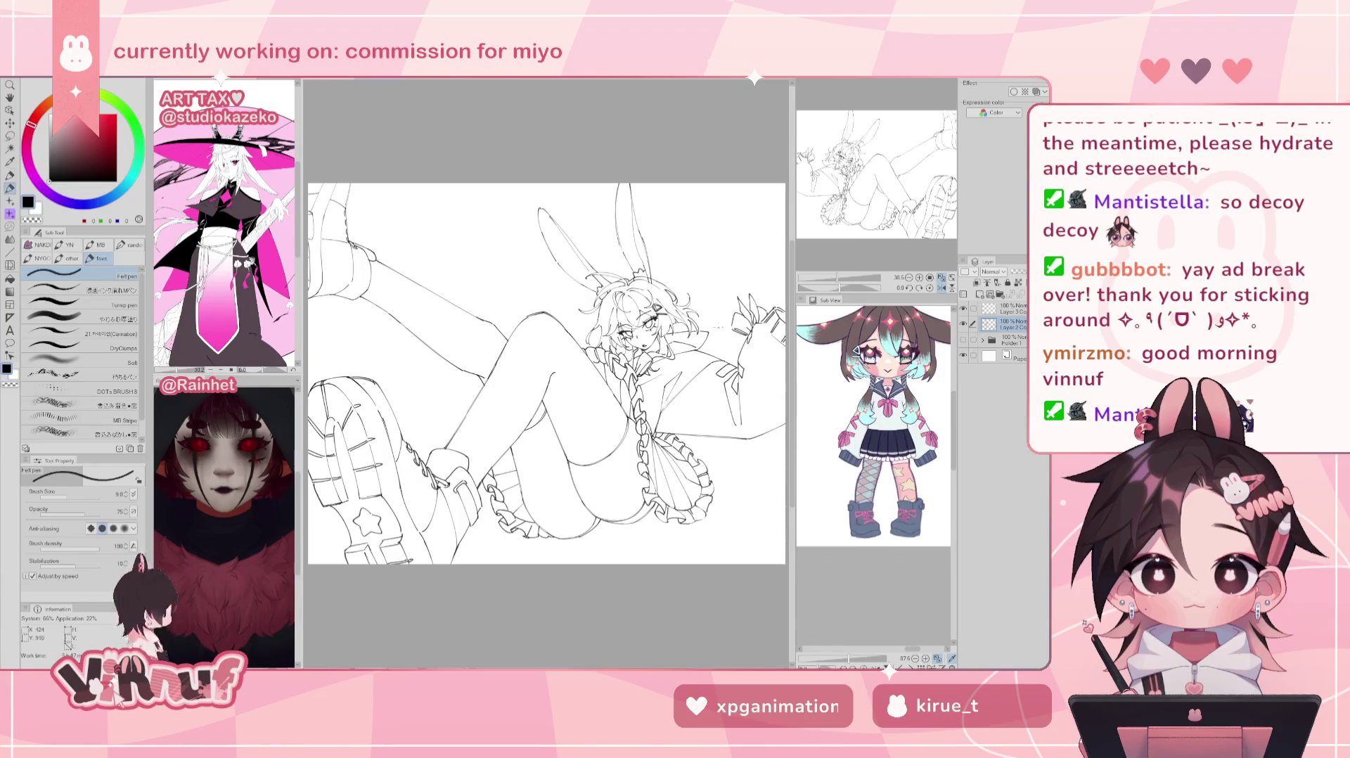
key(h)
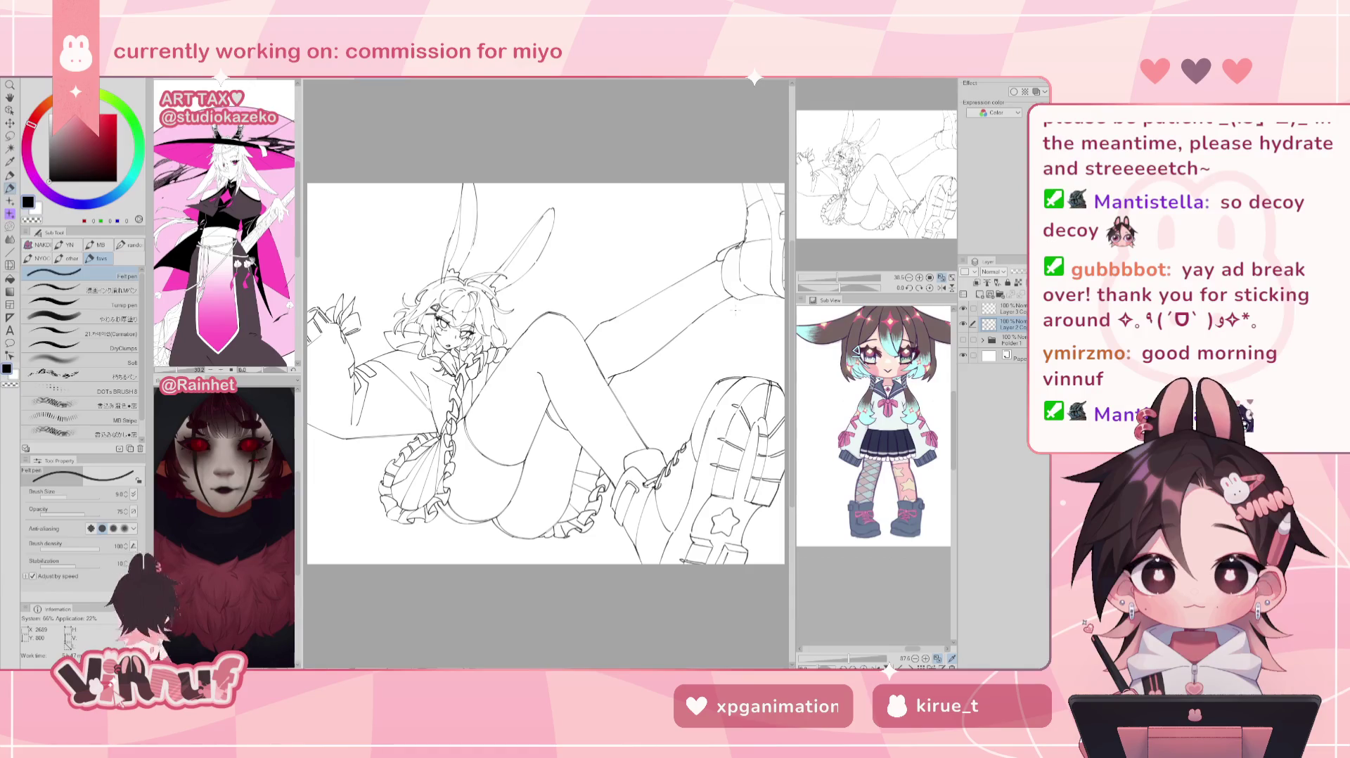
key(h)
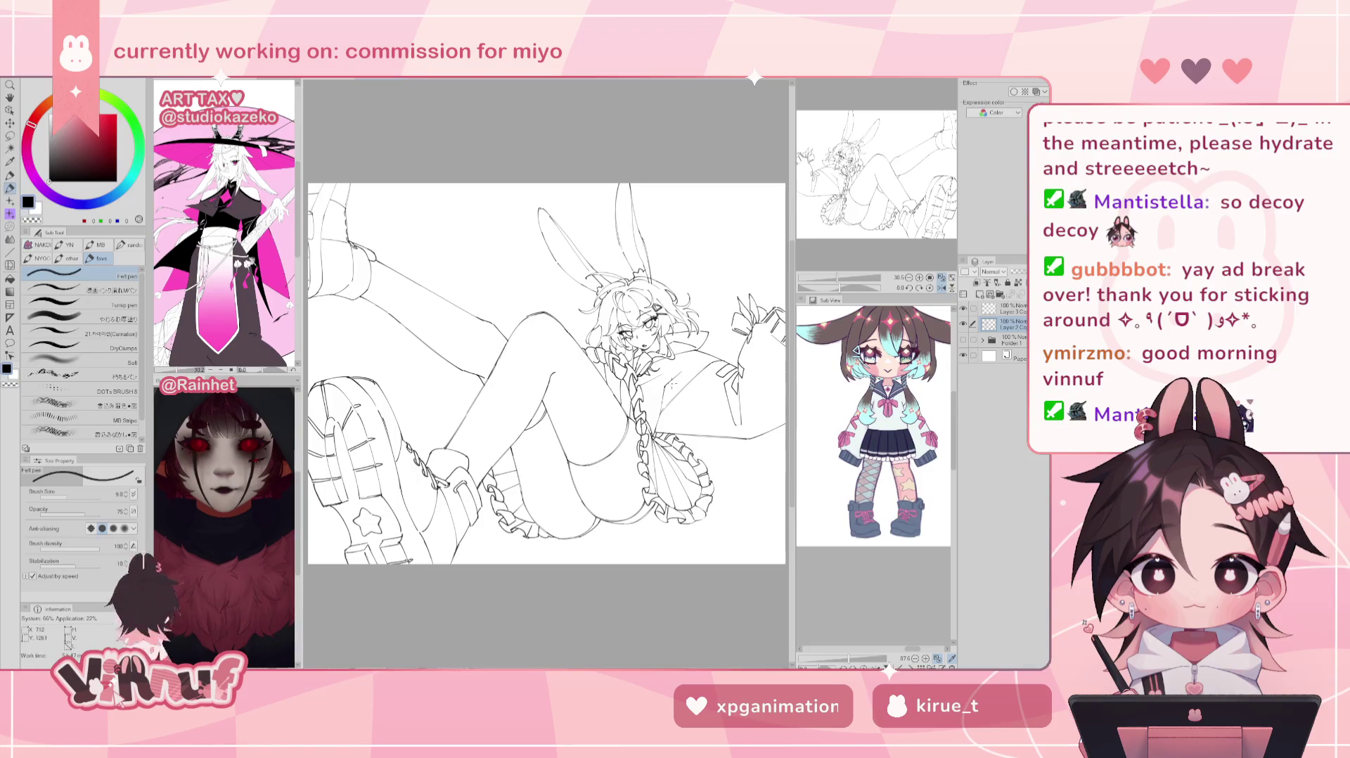
drag(686, 356, 670, 375)
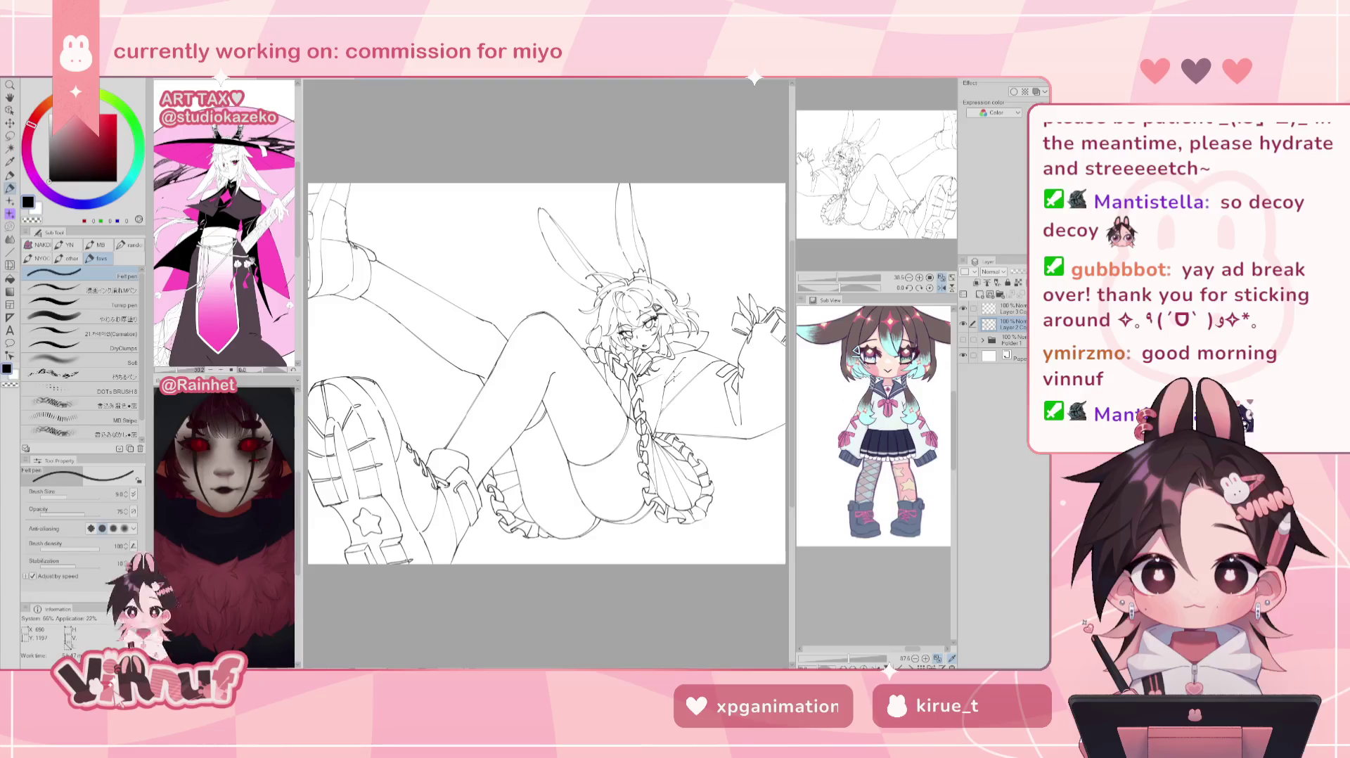
key(e)
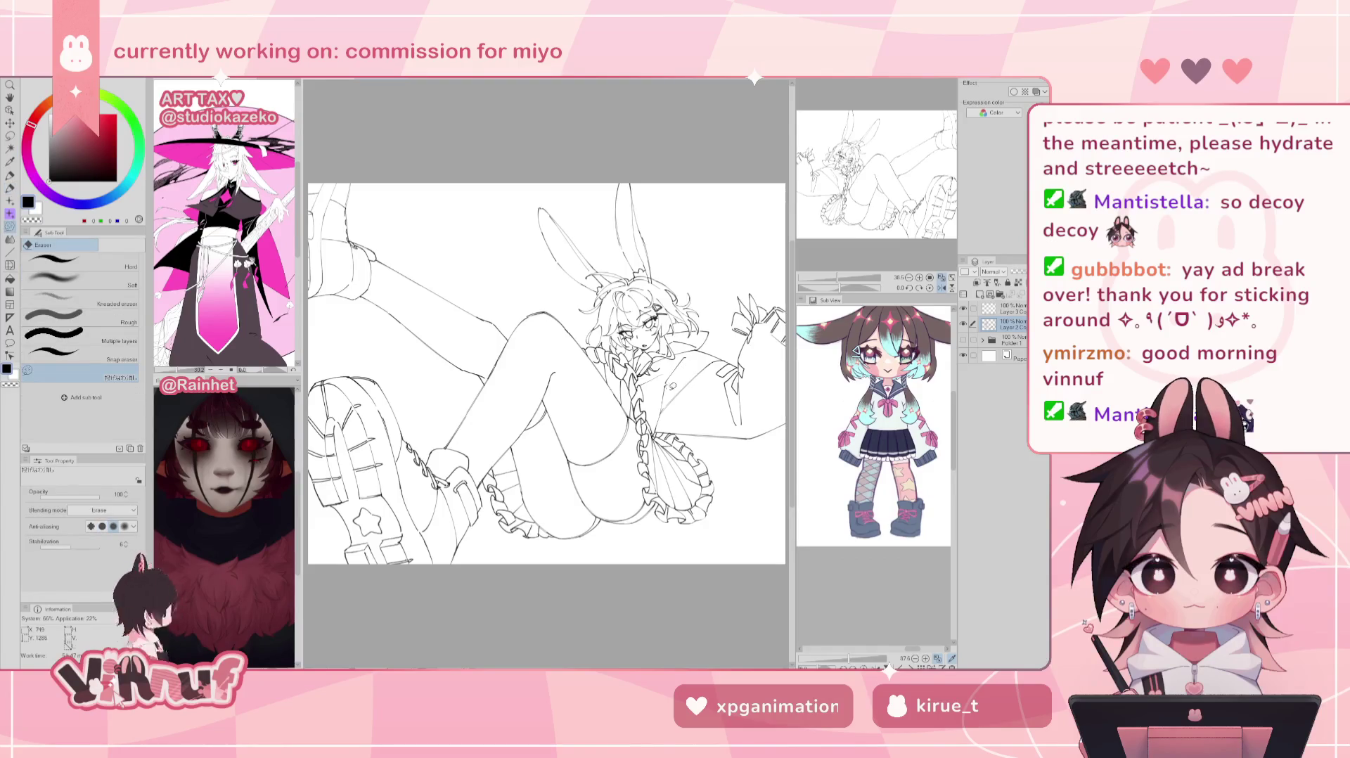
key(h)
key(h)
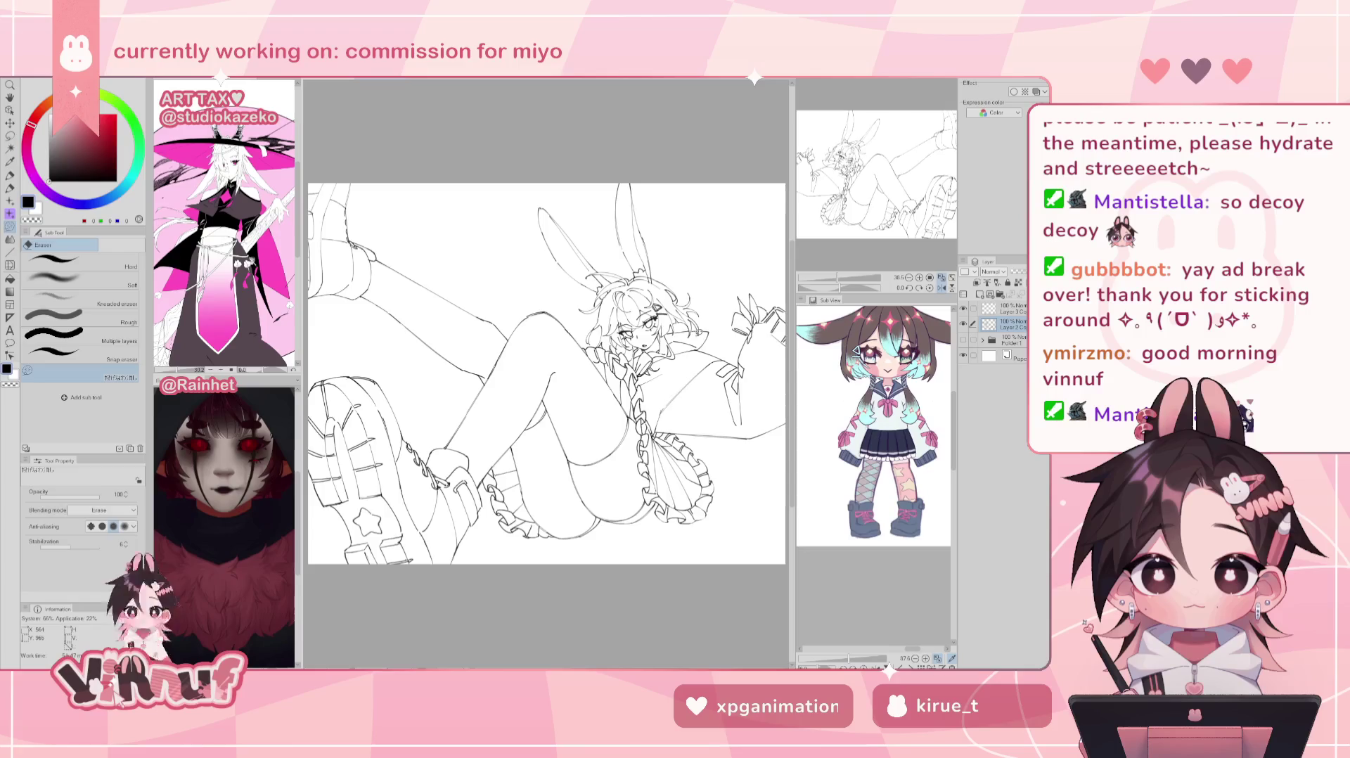
key(p)
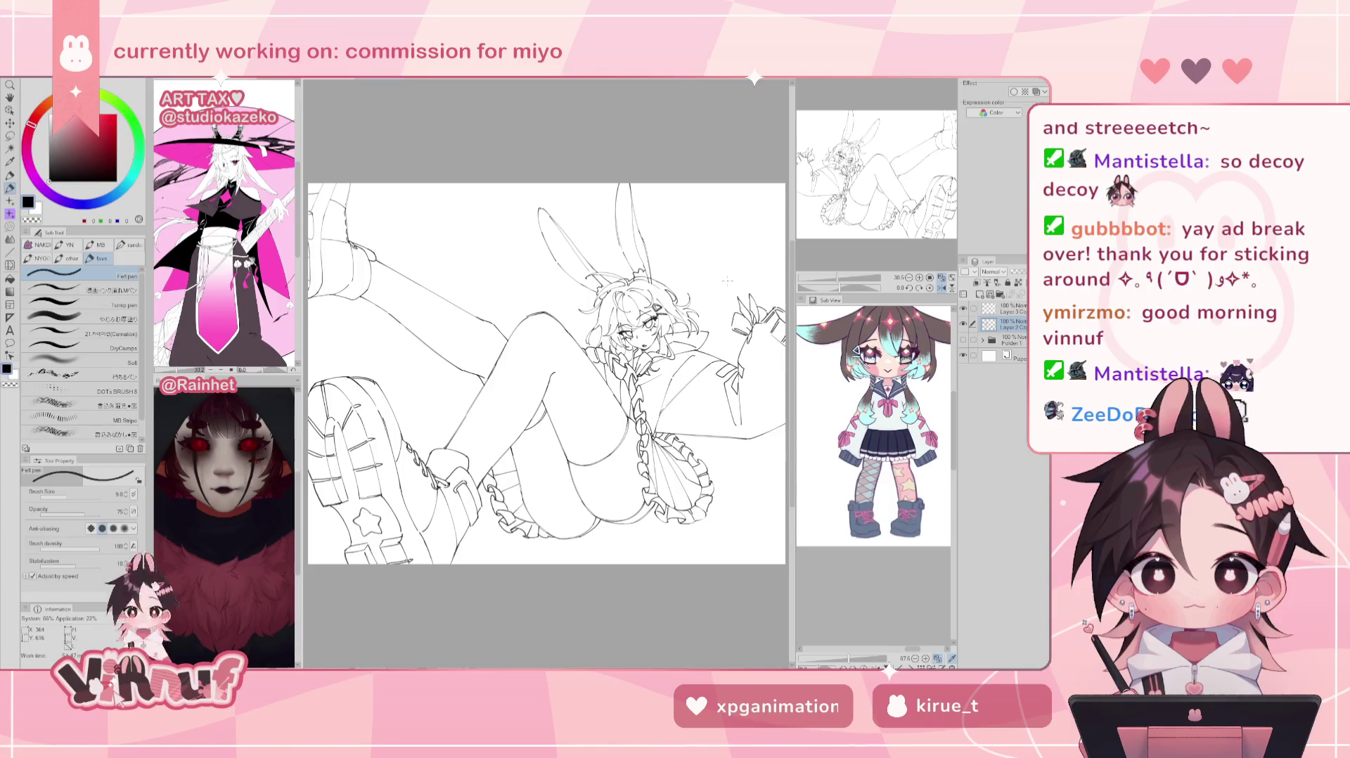
Step: Mirror the canvas back and forth to check proportions, then zoom close on the bunny girl's face
key(h)
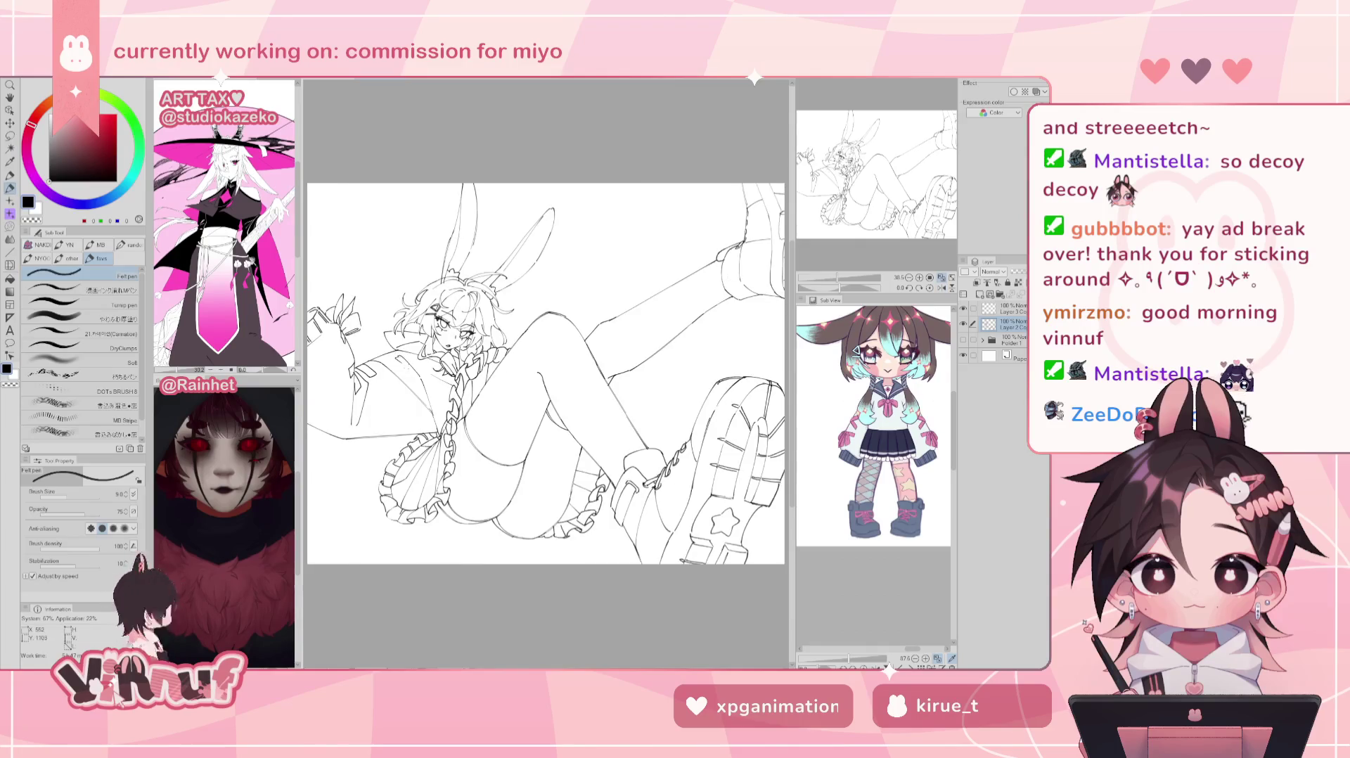
key(h)
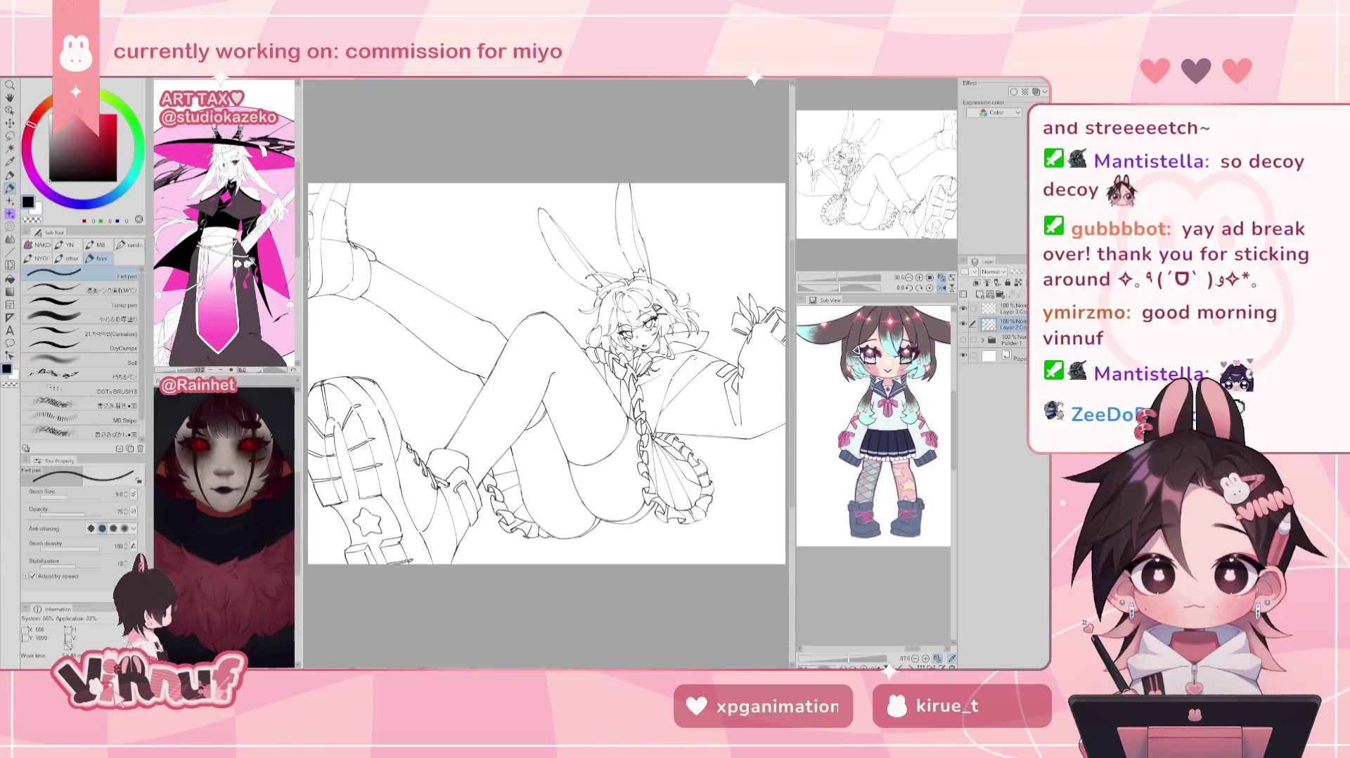
key(h)
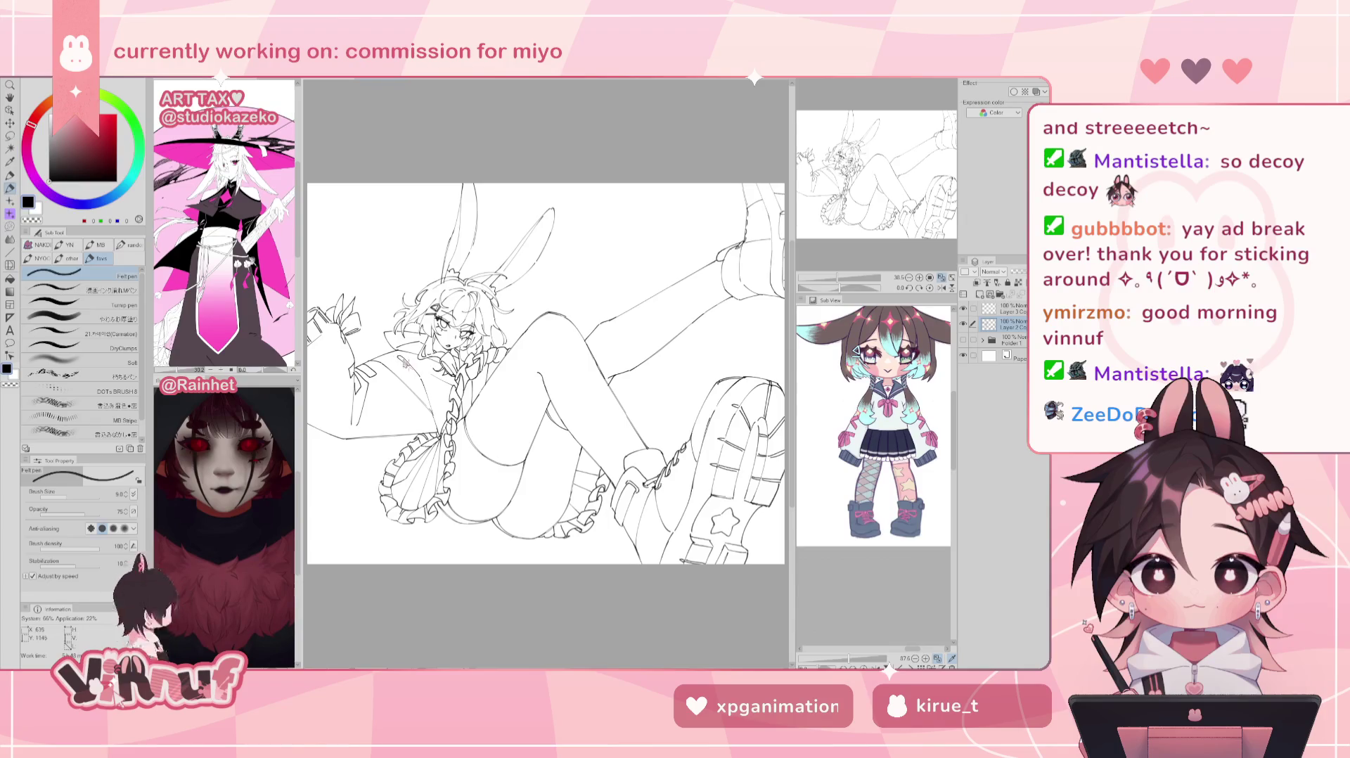
key(h)
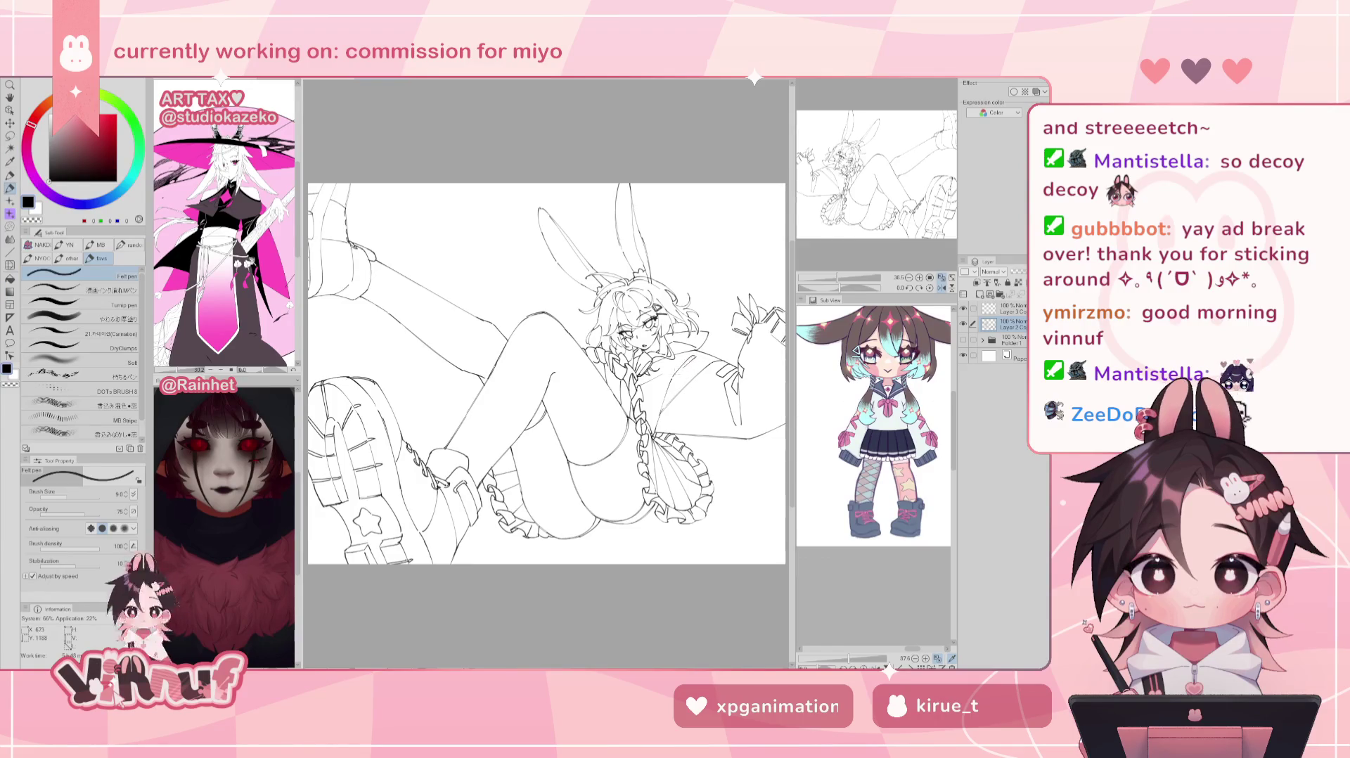
key(h)
key(h)
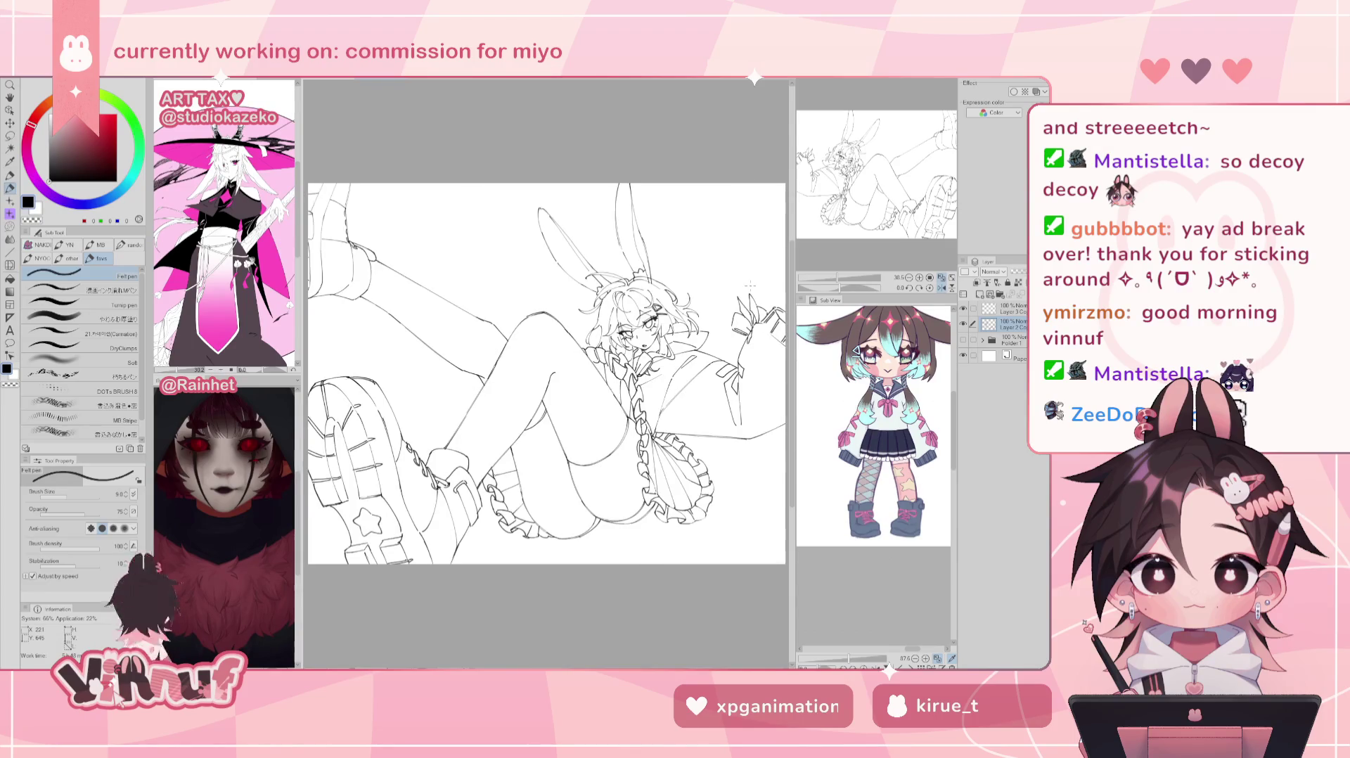
key(ctrl+plus)
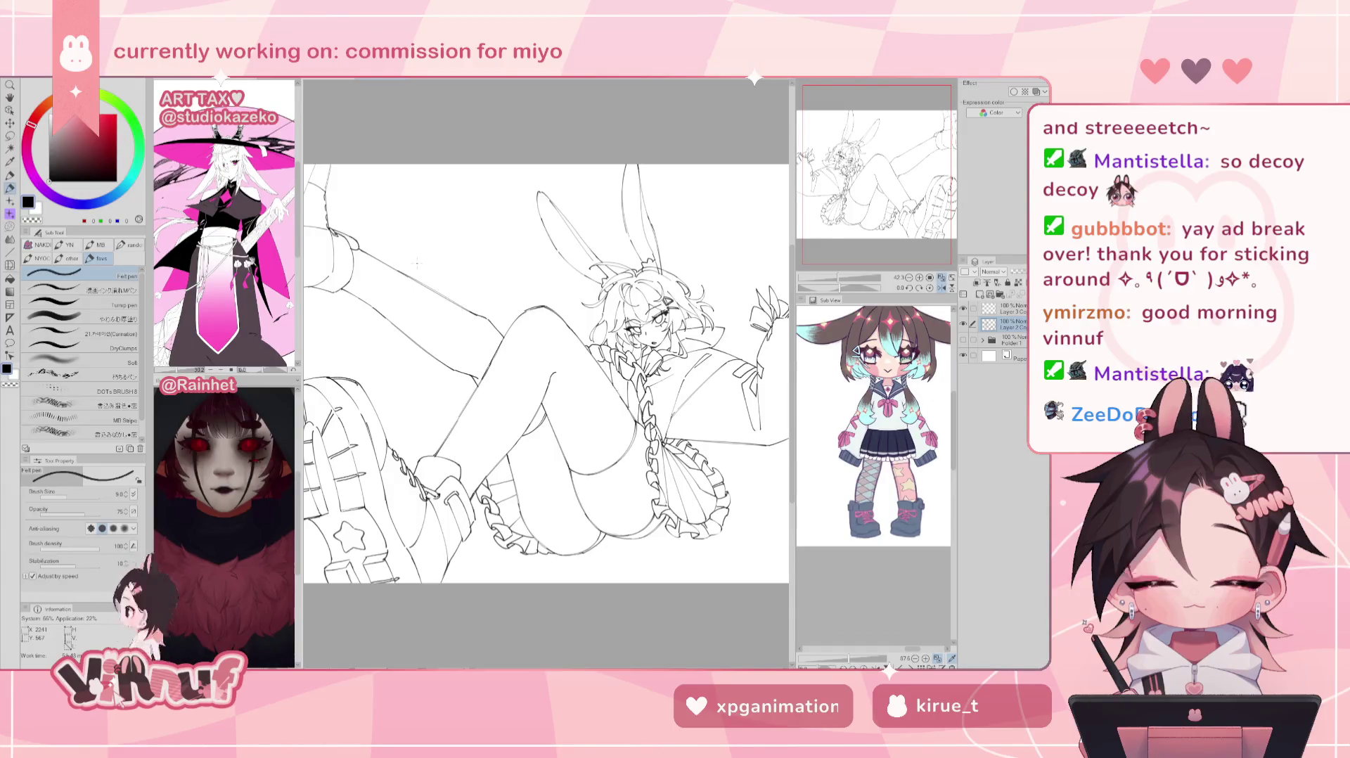
key(h)
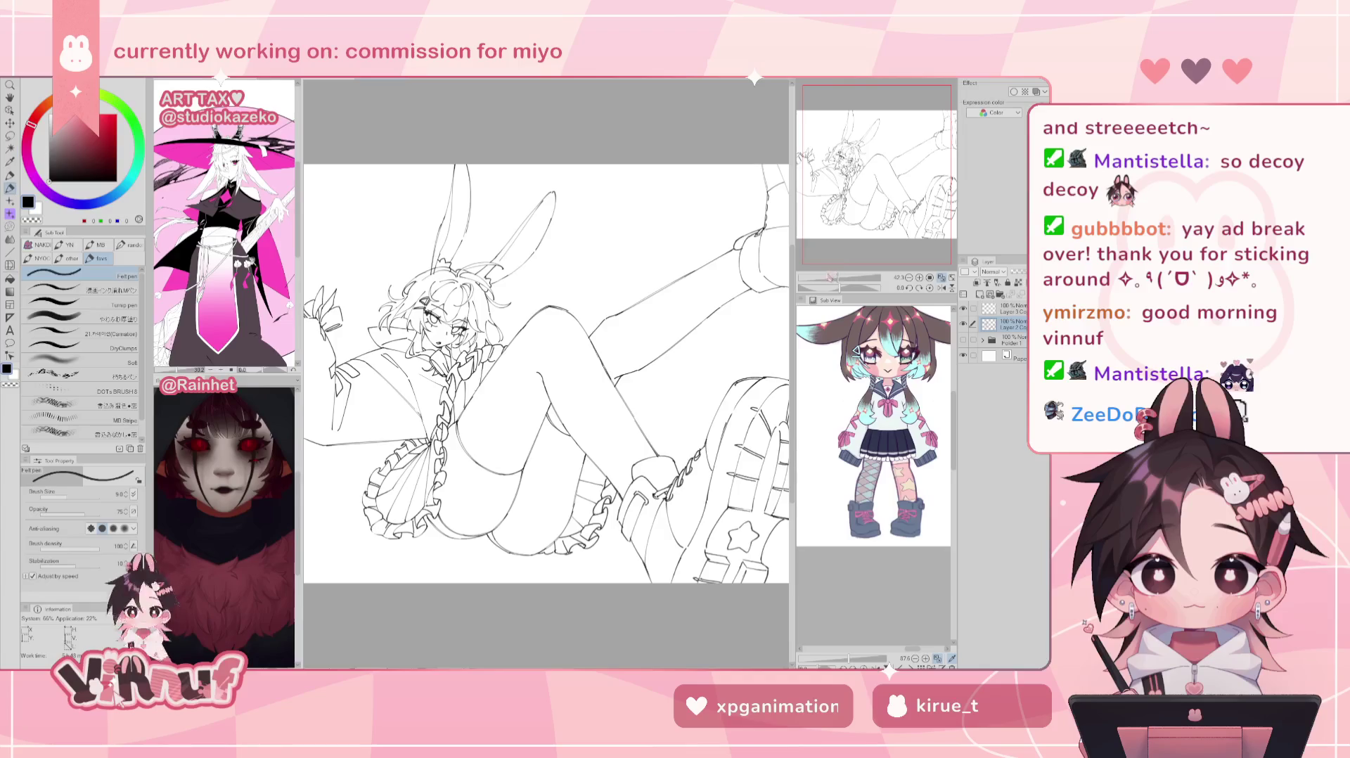
key(ctrl+plus)
key(ctrl+plus)
key(ctrl+plus)
key(ctrl+plus)
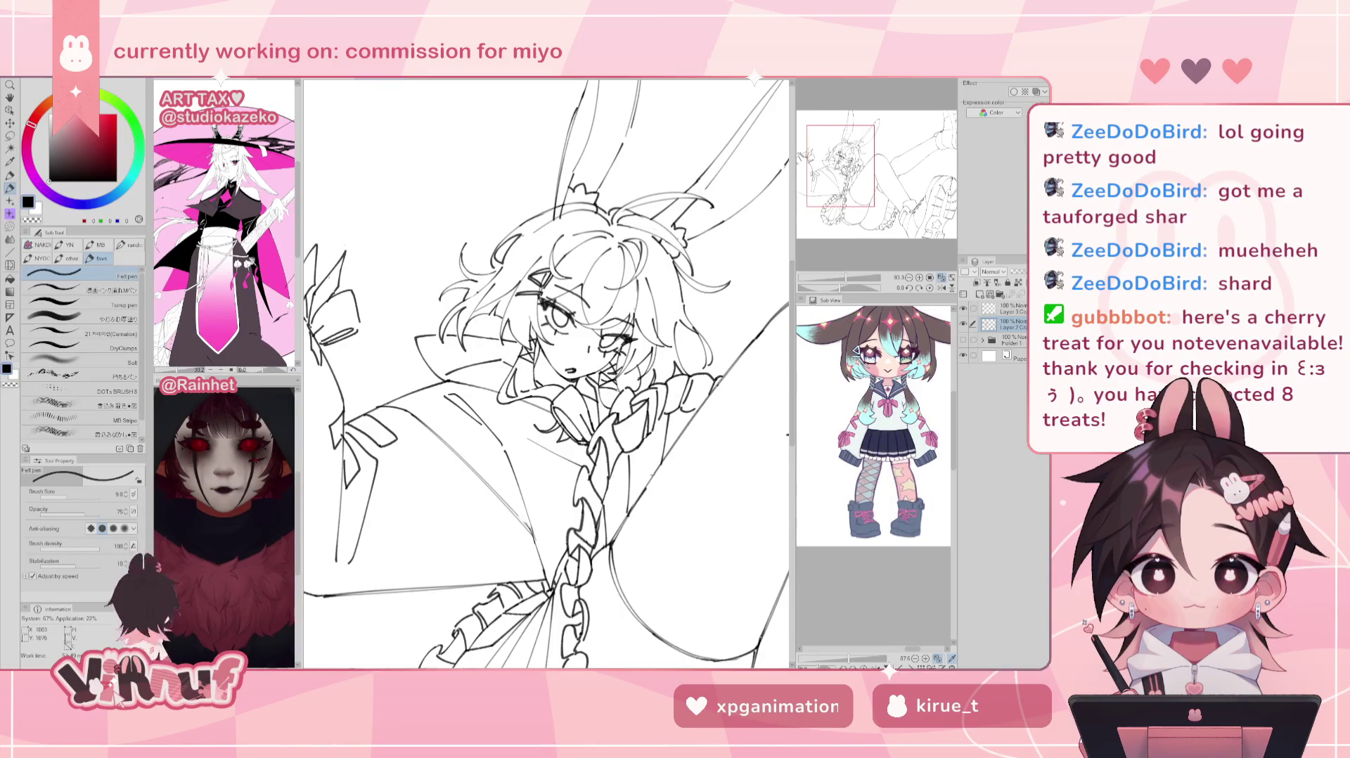
Step: Add a line along the upper thigh contour and tidy the skirt ruffle lines with the eraser
click(943, 278)
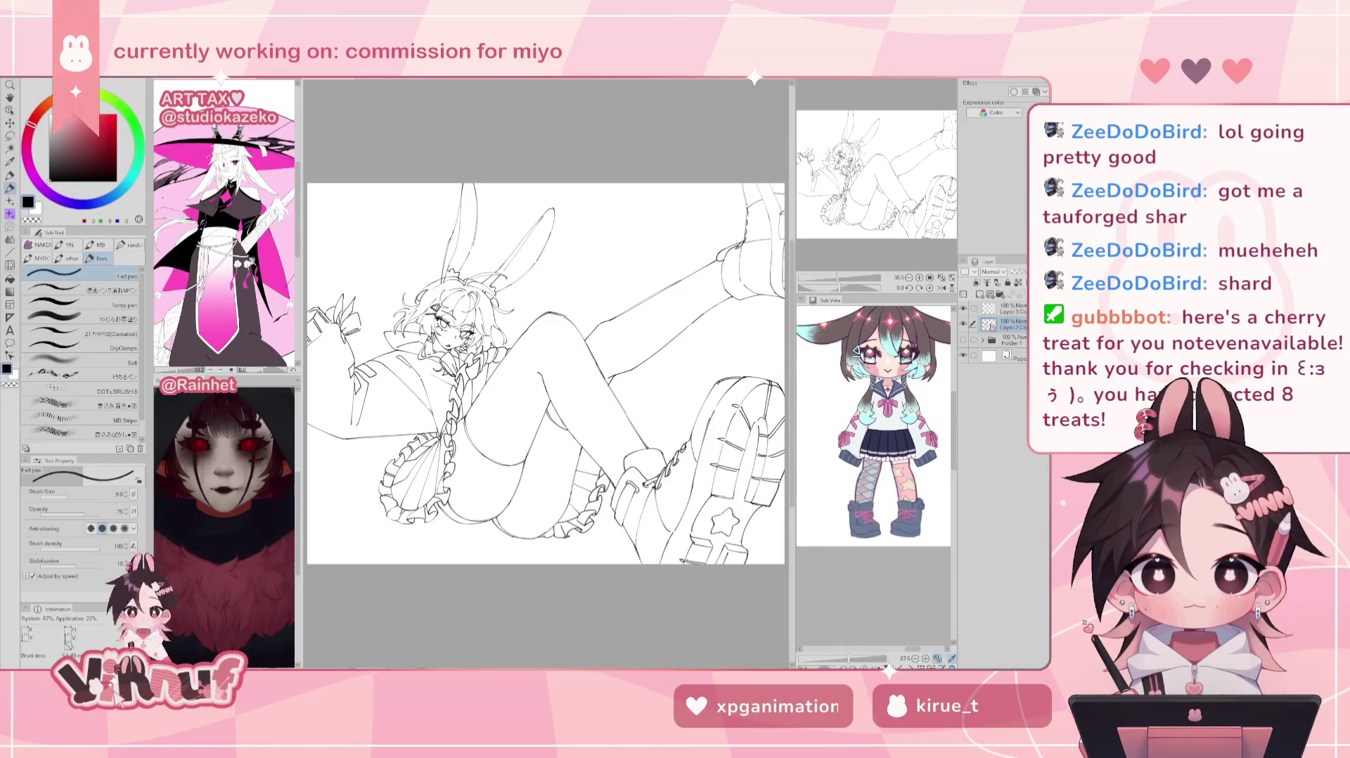
drag(605, 318, 735, 270)
scroll(421, 493, up, 5)
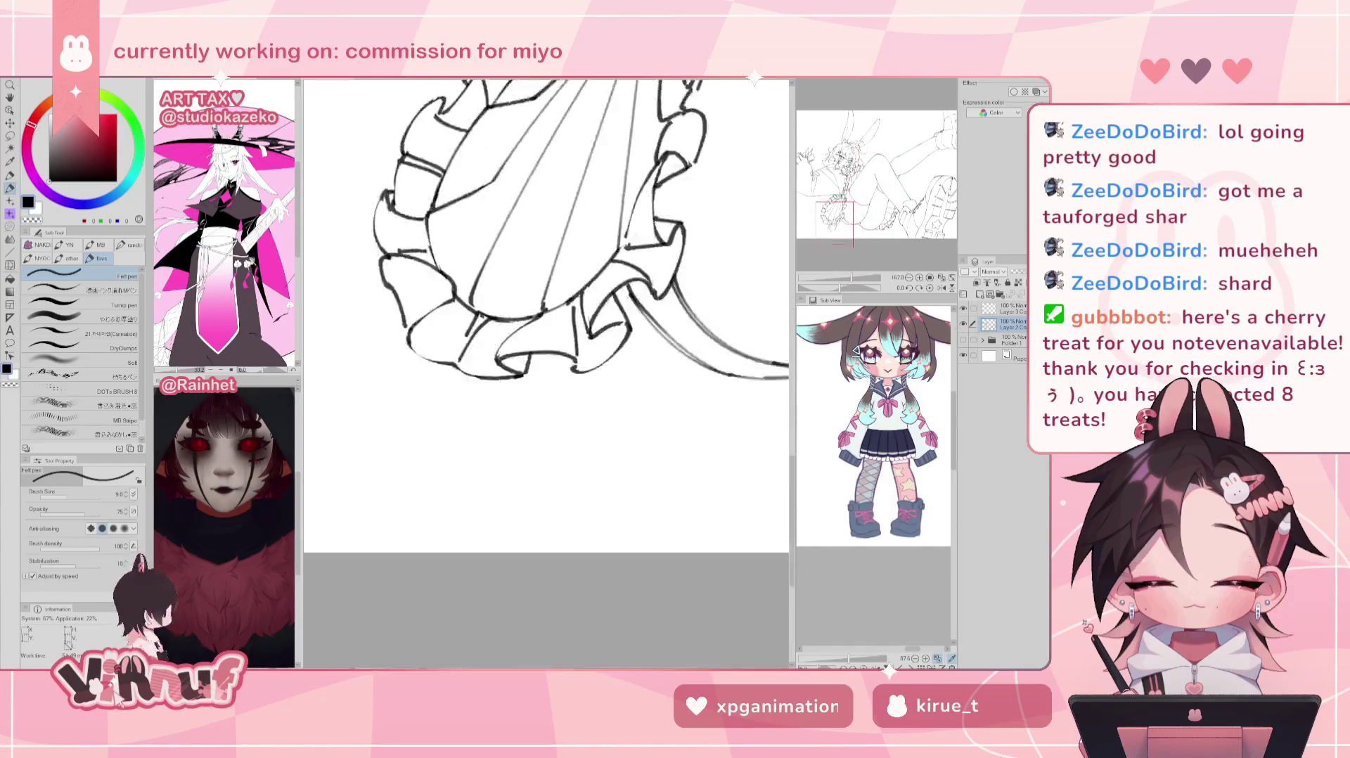
key(e)
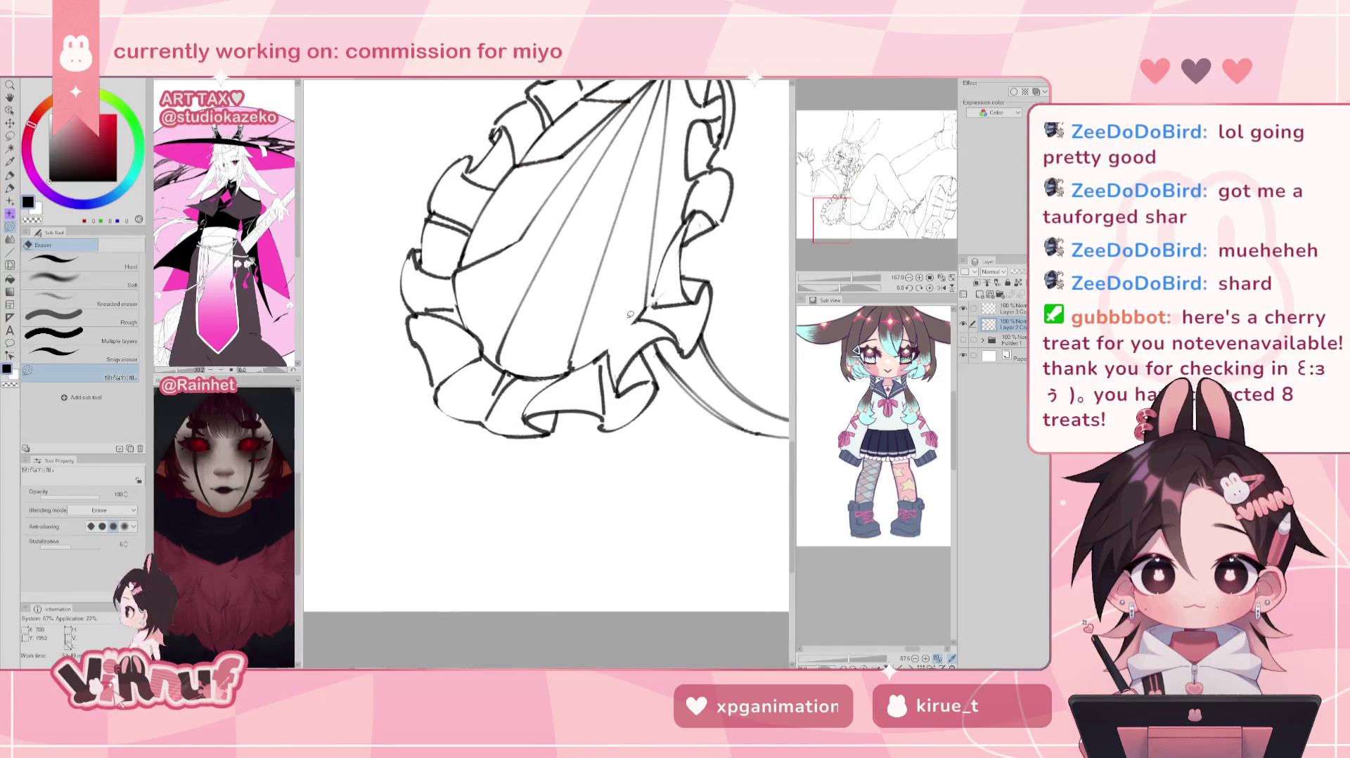
key(p)
drag(638, 331, 617, 360)
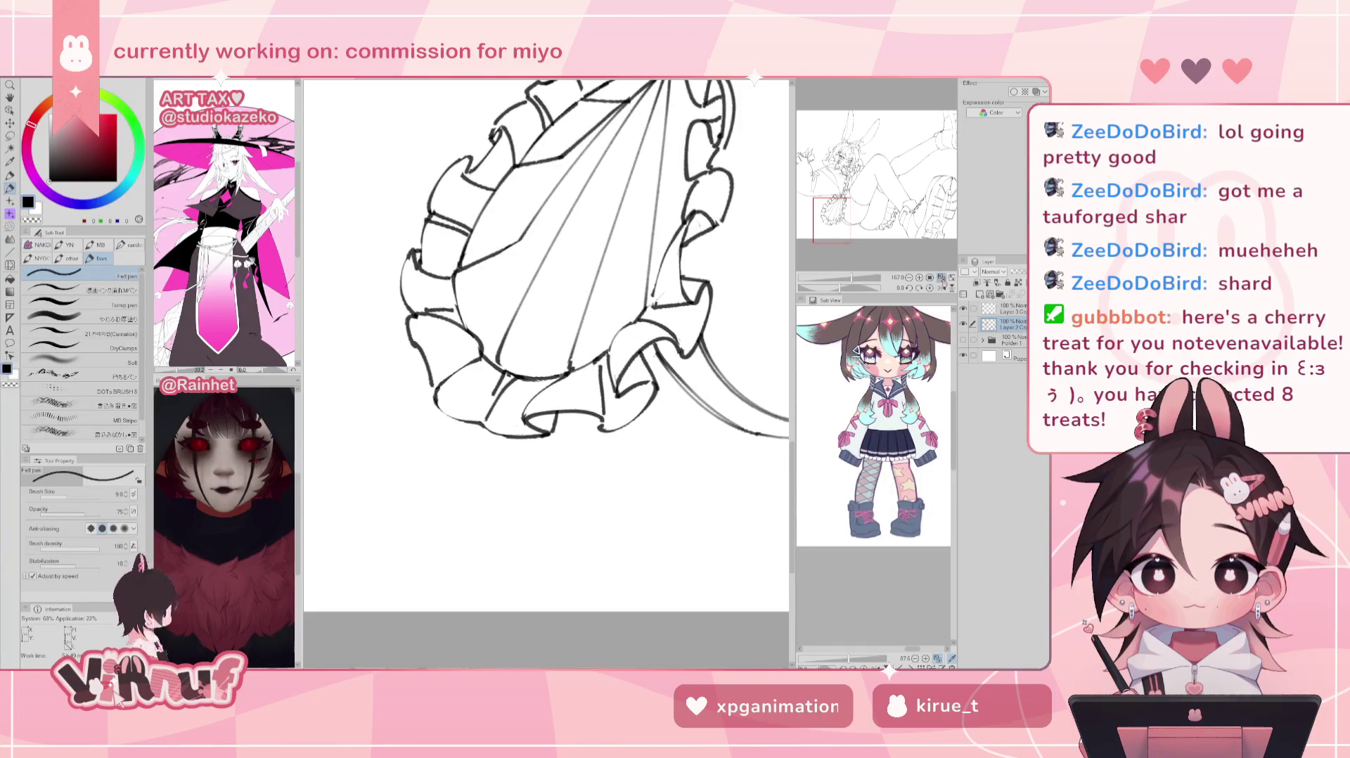
Step: Fit the whole drawing in view, mirror-check it, then centre the view on the face
click(941, 278)
click(942, 288)
click(943, 288)
scroll(545, 372, up, 5)
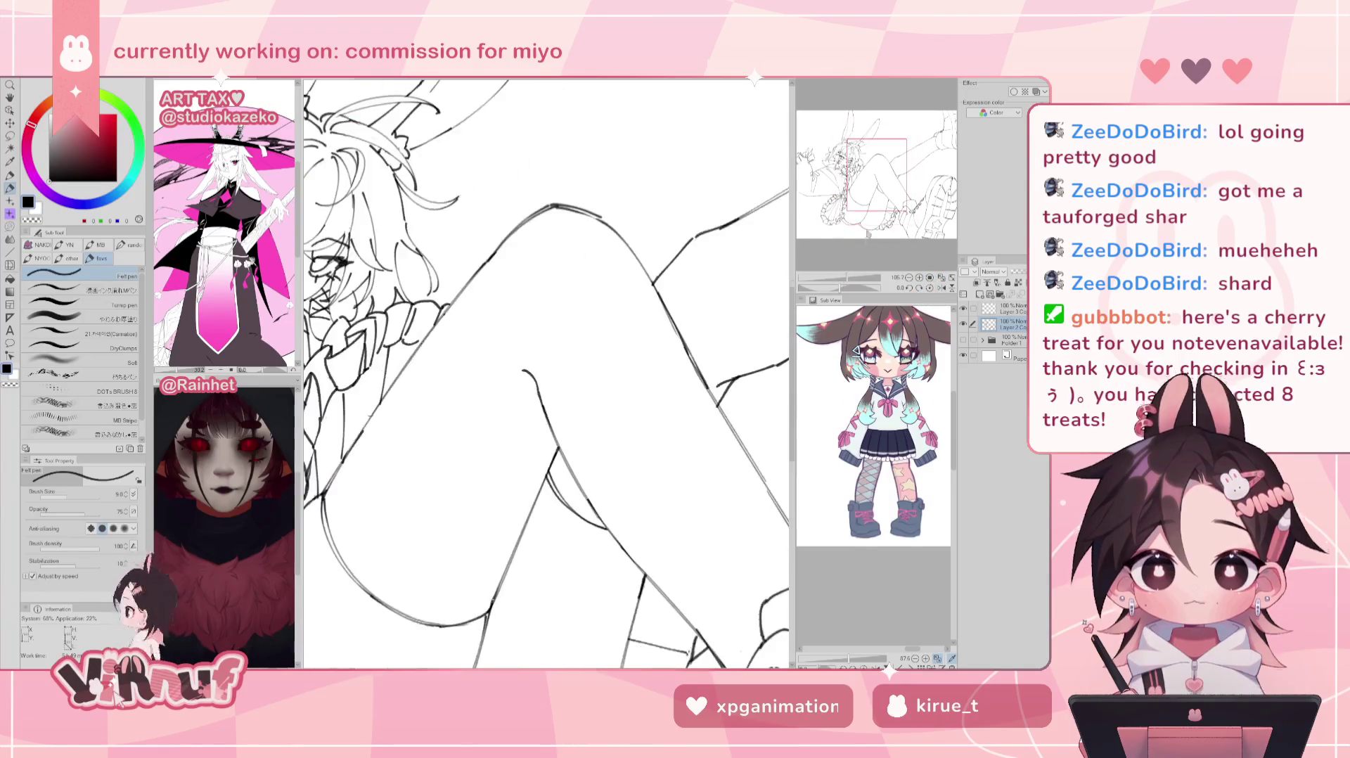
mouse_move(545, 373)
mouse_down()
mouse_move(578, 369)
mouse_move(574, 323)
mouse_up()
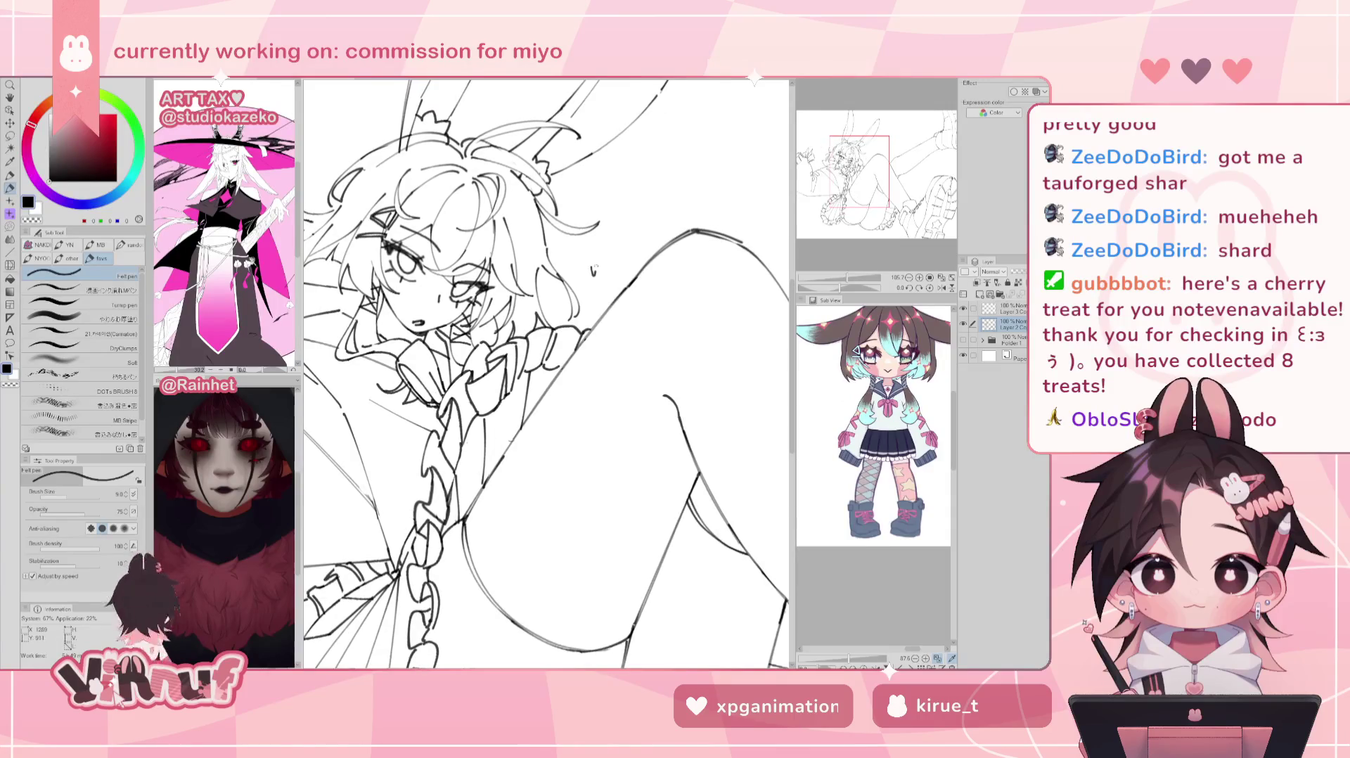
Step: On a new raster layer, hand-write 'VINNUF' with '-WIP-' beneath it beside the face
click(981, 294)
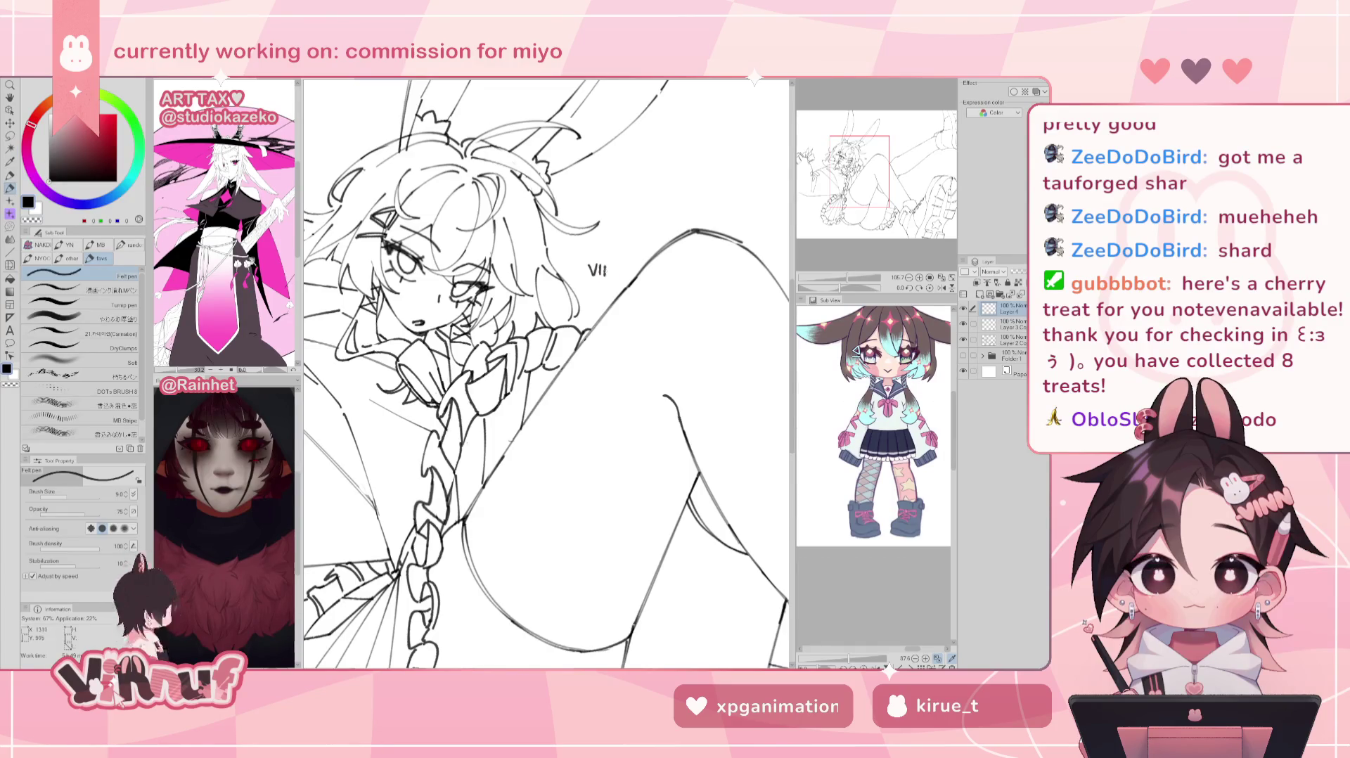
drag(604, 276, 636, 265)
key(ctrl+z)
drag(637, 262, 642, 270)
key(ctrl+z)
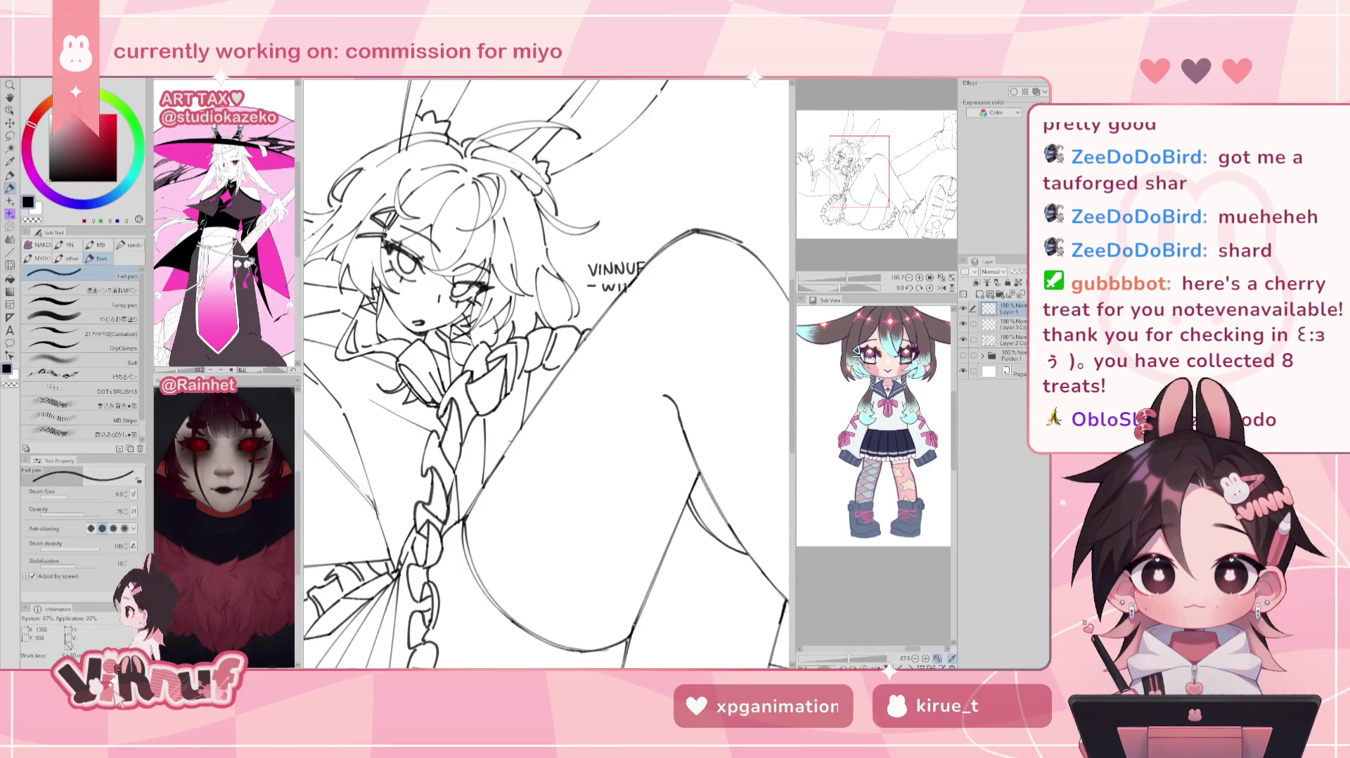
drag(625, 280, 633, 290)
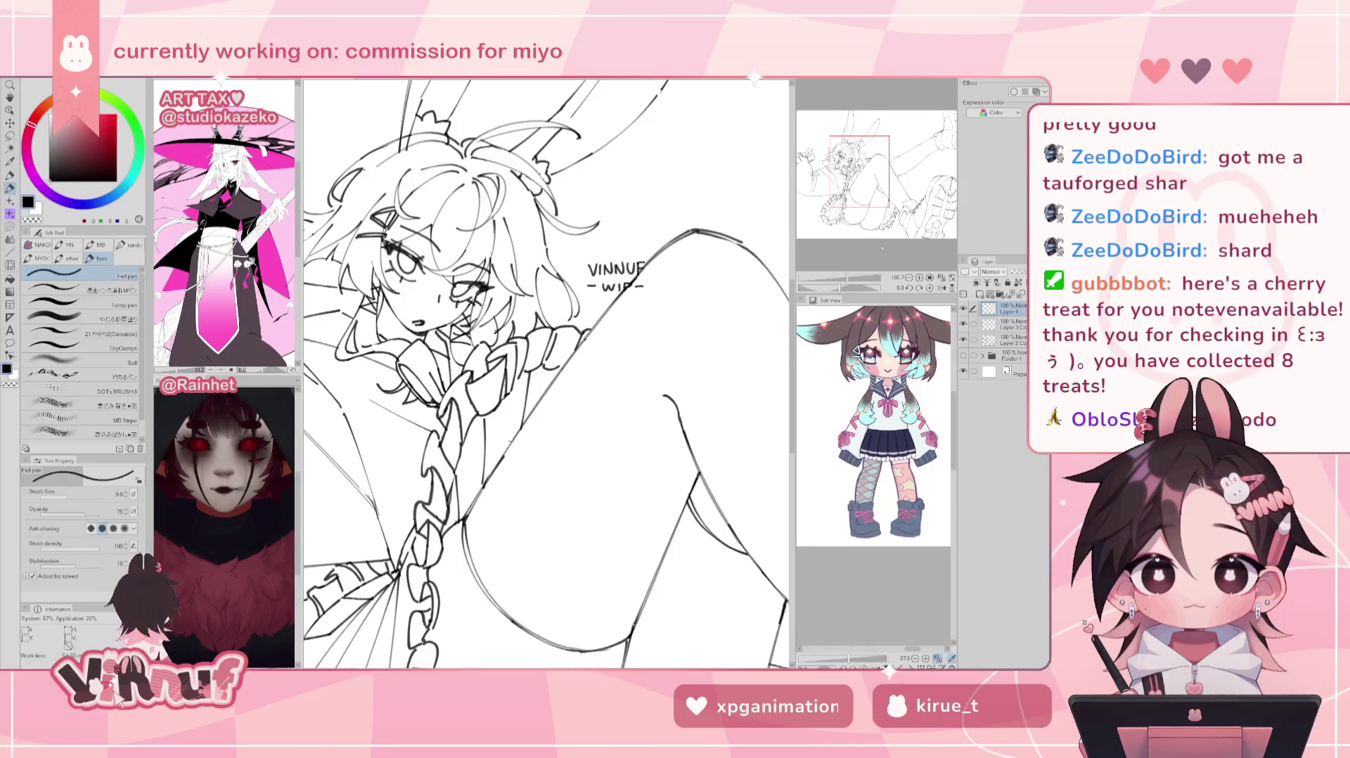
Step: Zoom out to the whole figure and nudge the watermark text slightly with Move layer
key(ctrl+0)
scroll(546, 374, up, 2)
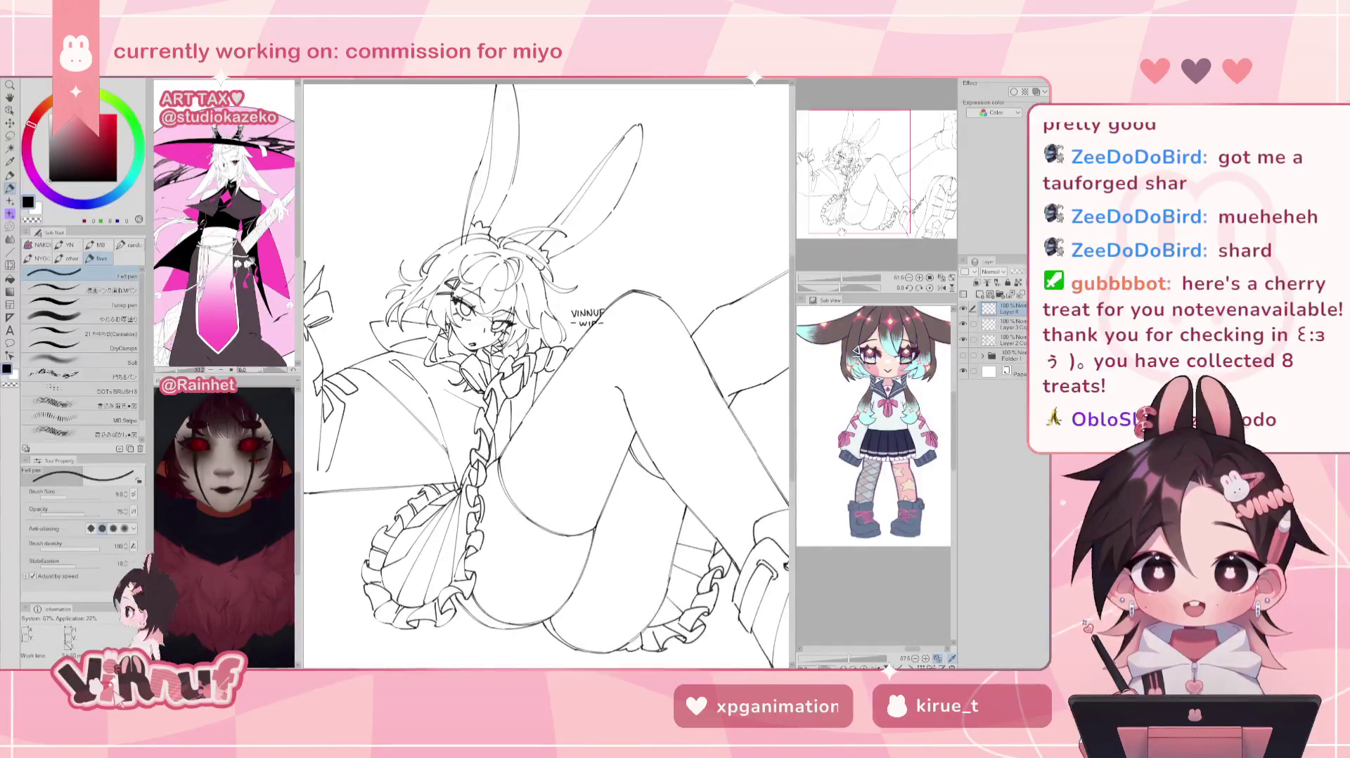
key(k)
mouse_move(644, 342)
mouse_down()
mouse_move(653, 355)
mouse_move(628, 333)
mouse_up()
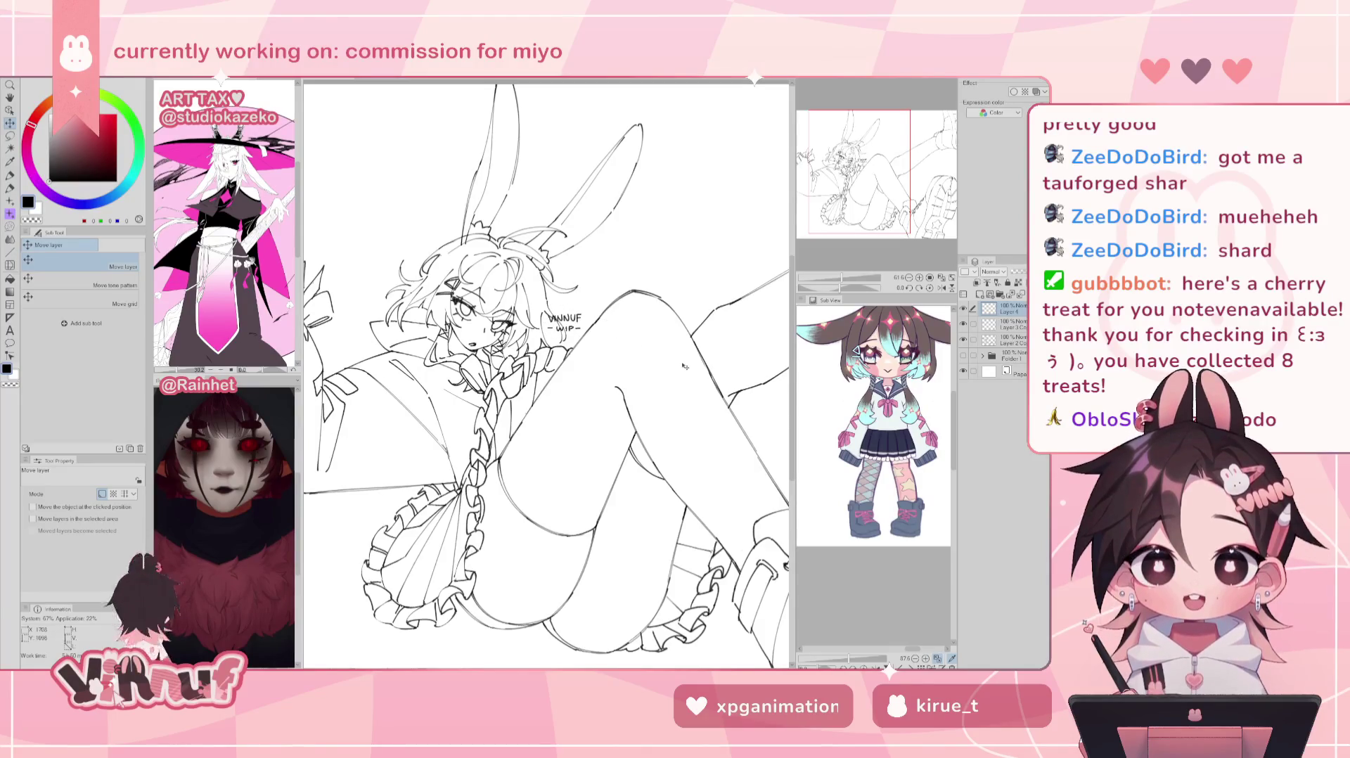
Step: Move the watermark to a new spot and set its layer opacity to 50%
mouse_move(700, 347)
mouse_down()
mouse_move(521, 421)
mouse_move(723, 368)
mouse_move(713, 355)
mouse_up()
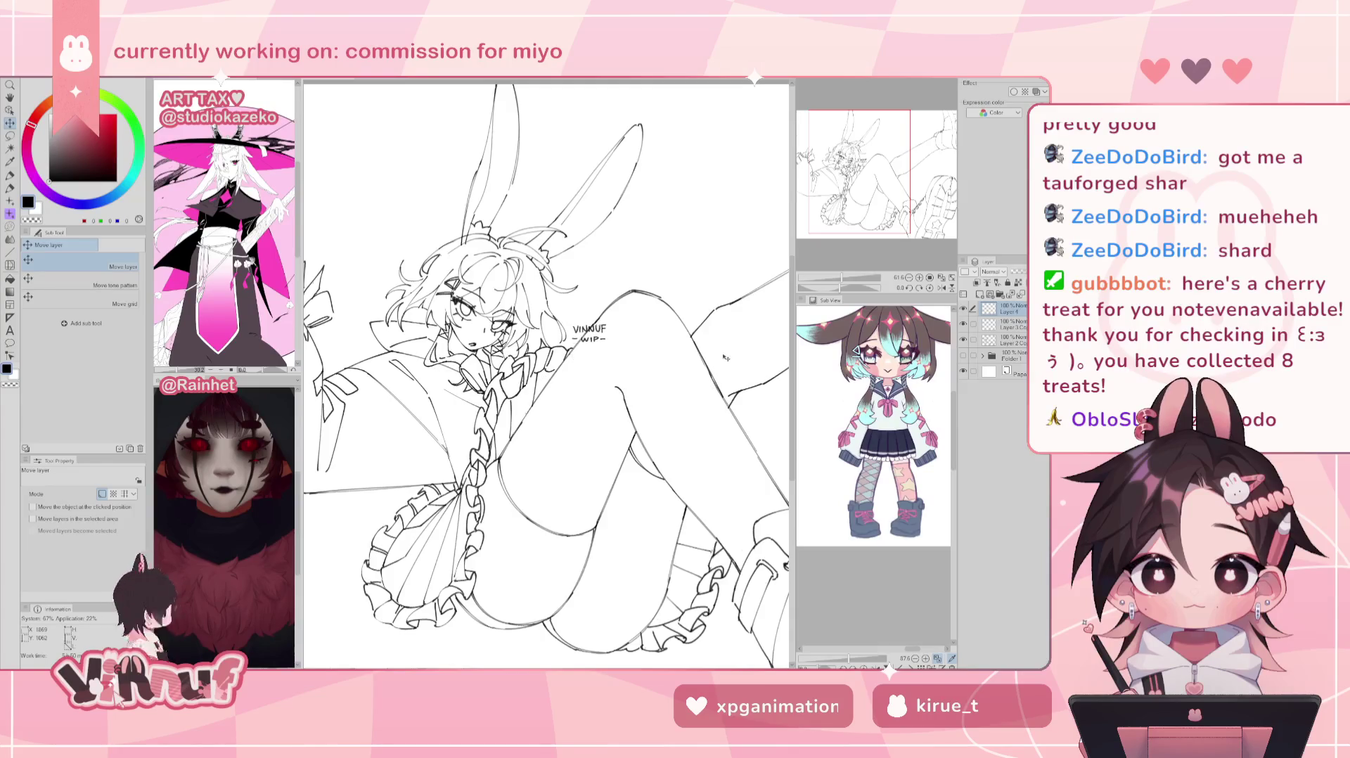
click(1023, 271)
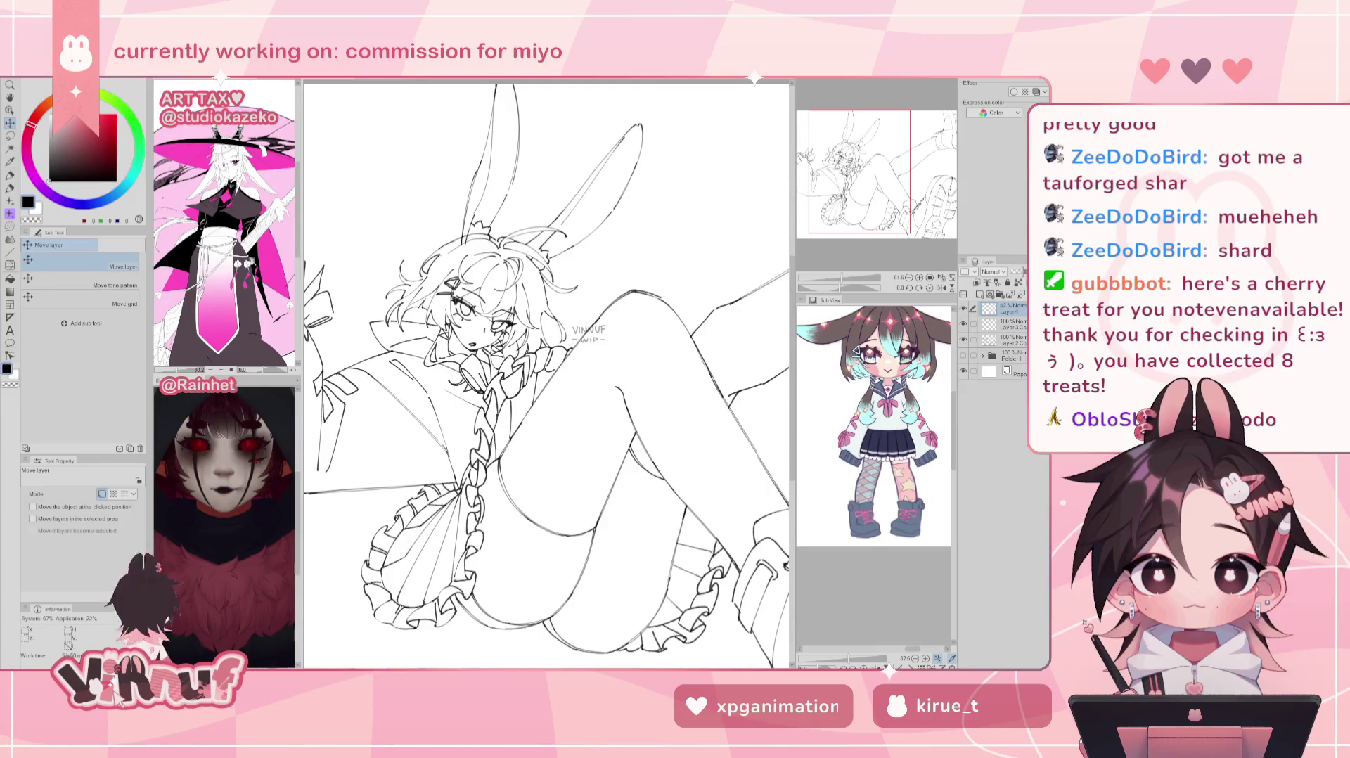
click(1024, 271)
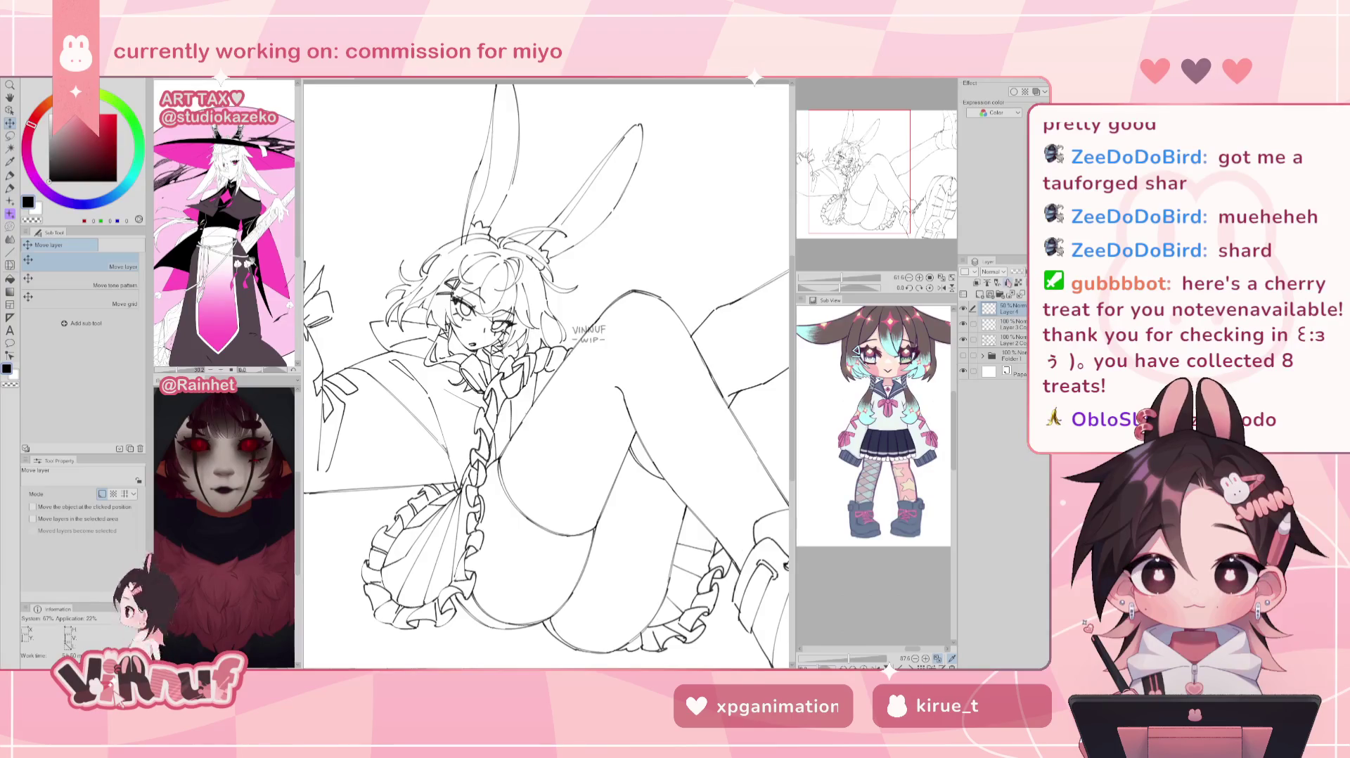
Step: Fit the page in view, mirror-check the drawing, and snip the whole canvas
click(918, 279)
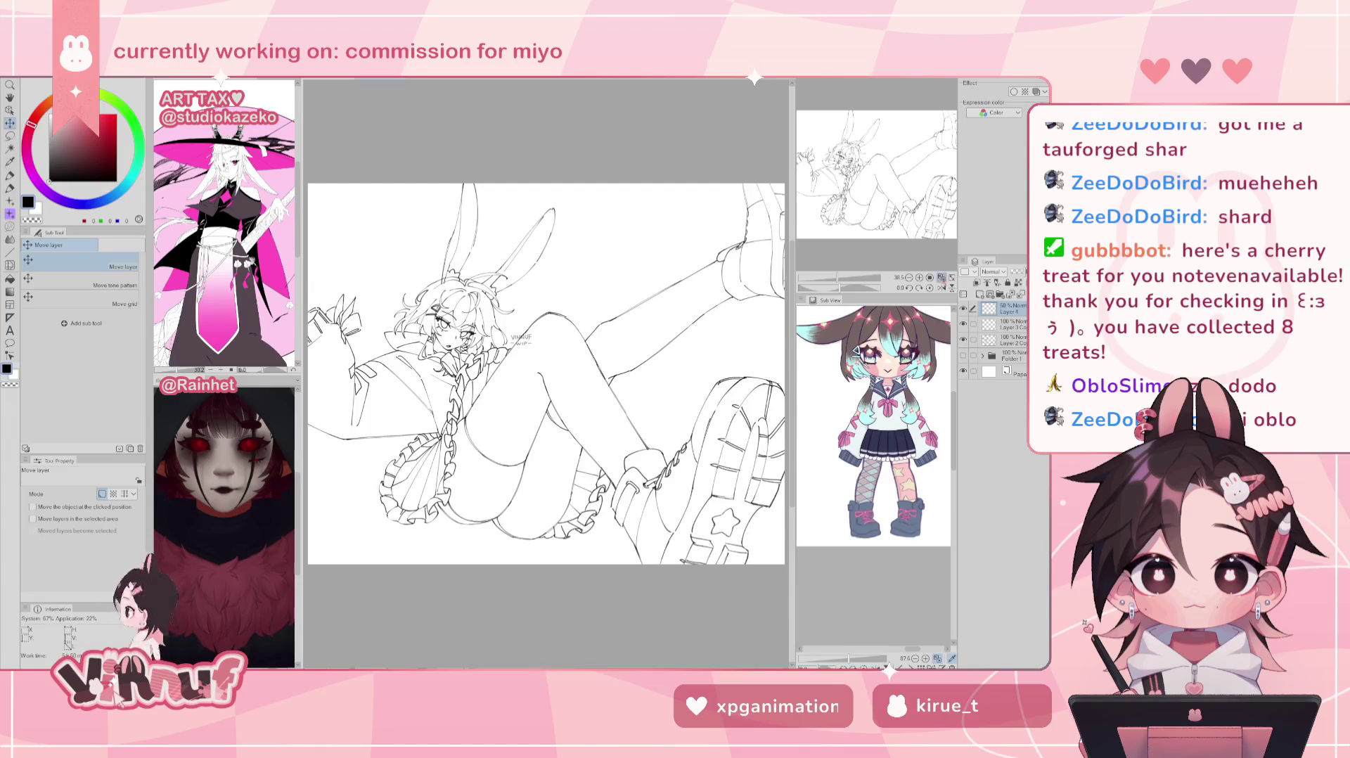
click(941, 288)
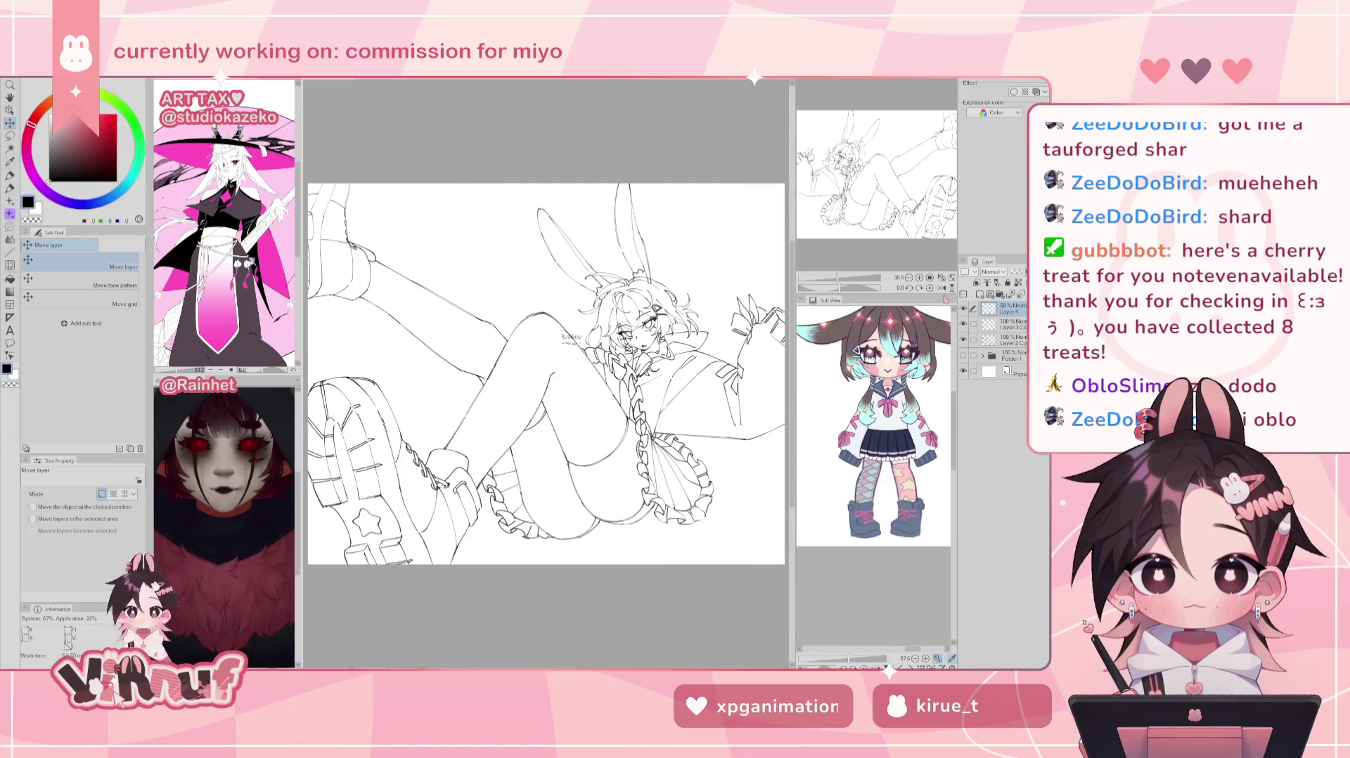
click(941, 288)
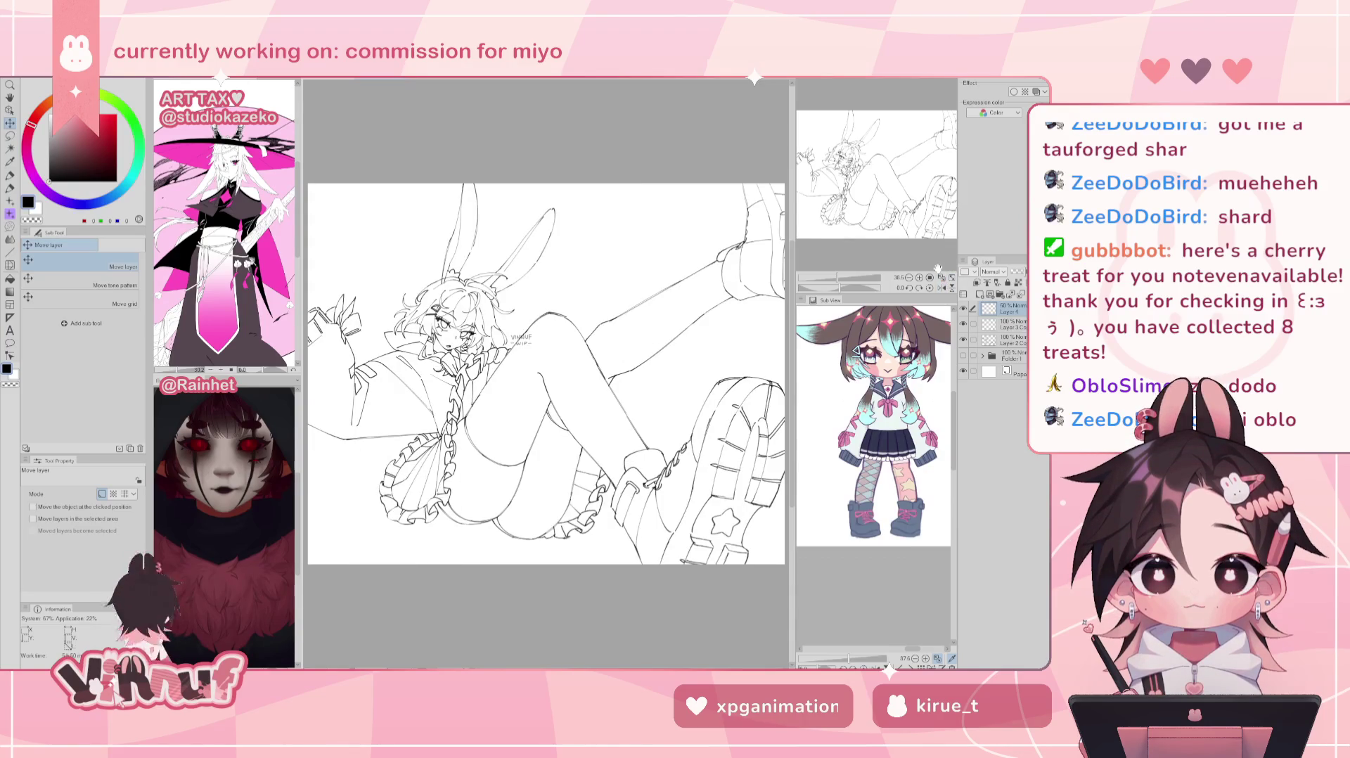
drag(840, 278, 839, 281)
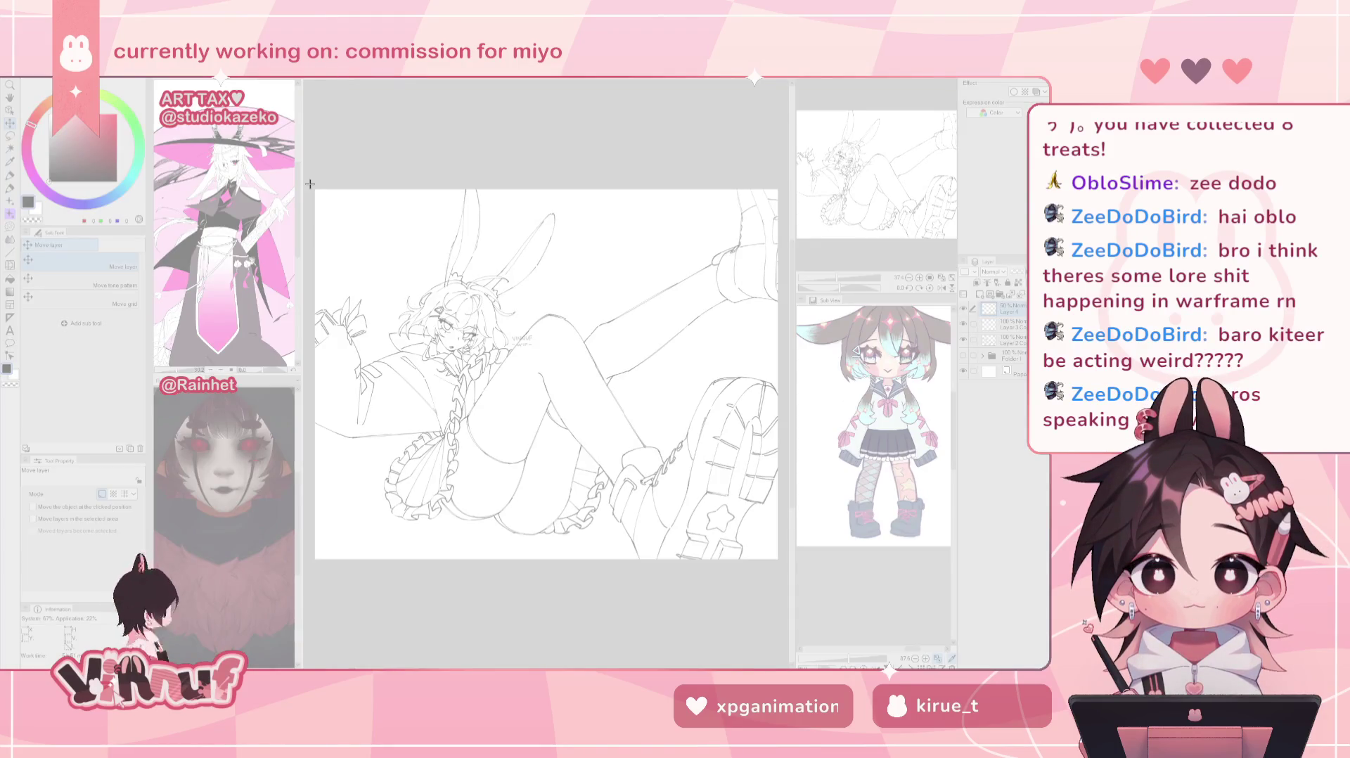
drag(309, 184, 785, 566)
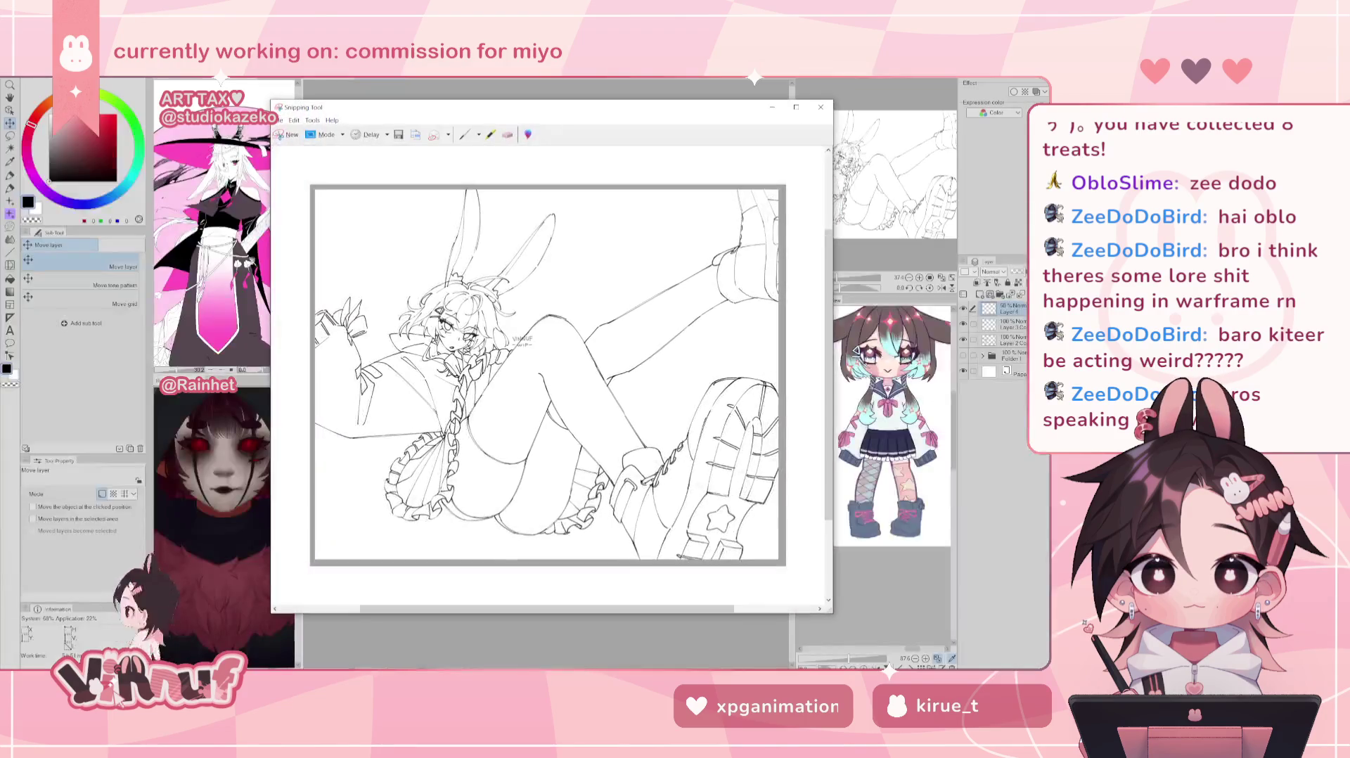
Step: Close the Snipping Tool capture window
click(820, 107)
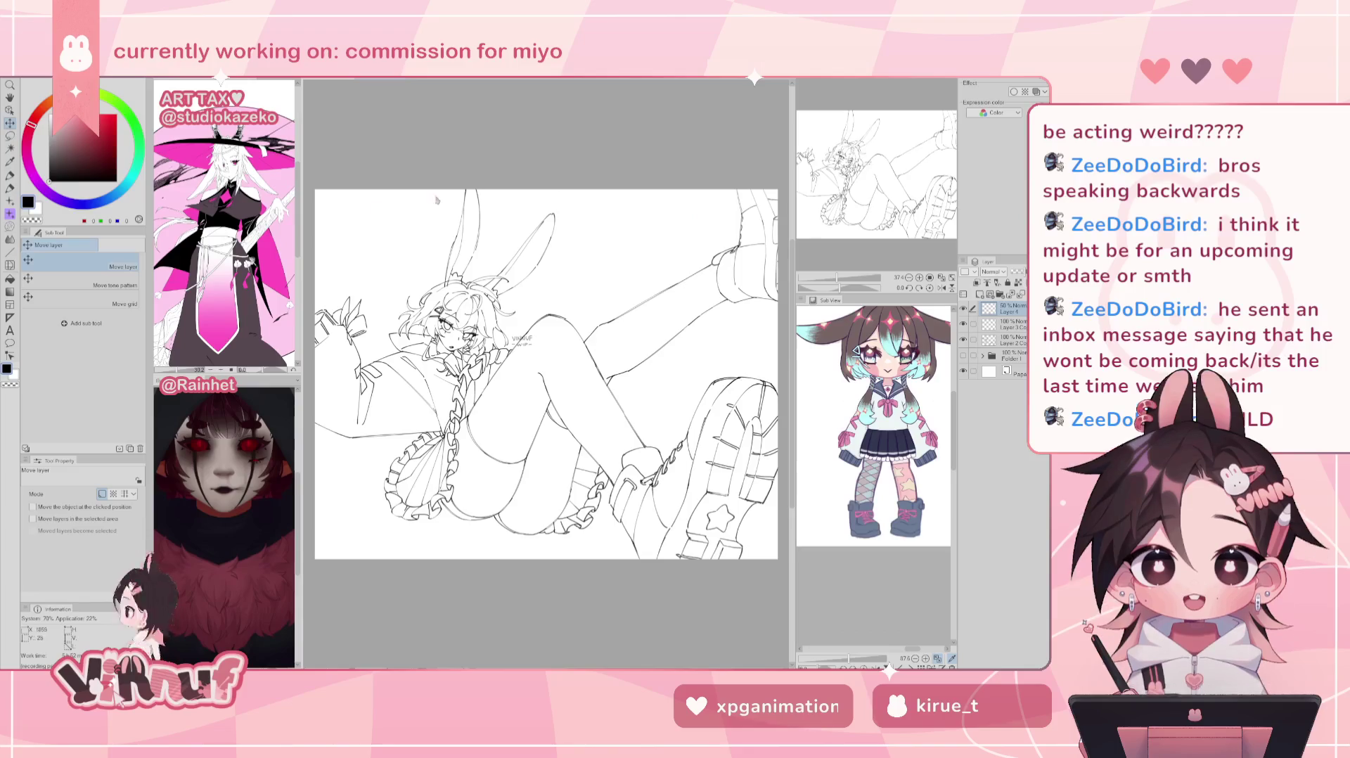
Step: Make a new blank canvas with width and height swapped to 2400×3000 portrait, then call up Open
click(332, 83)
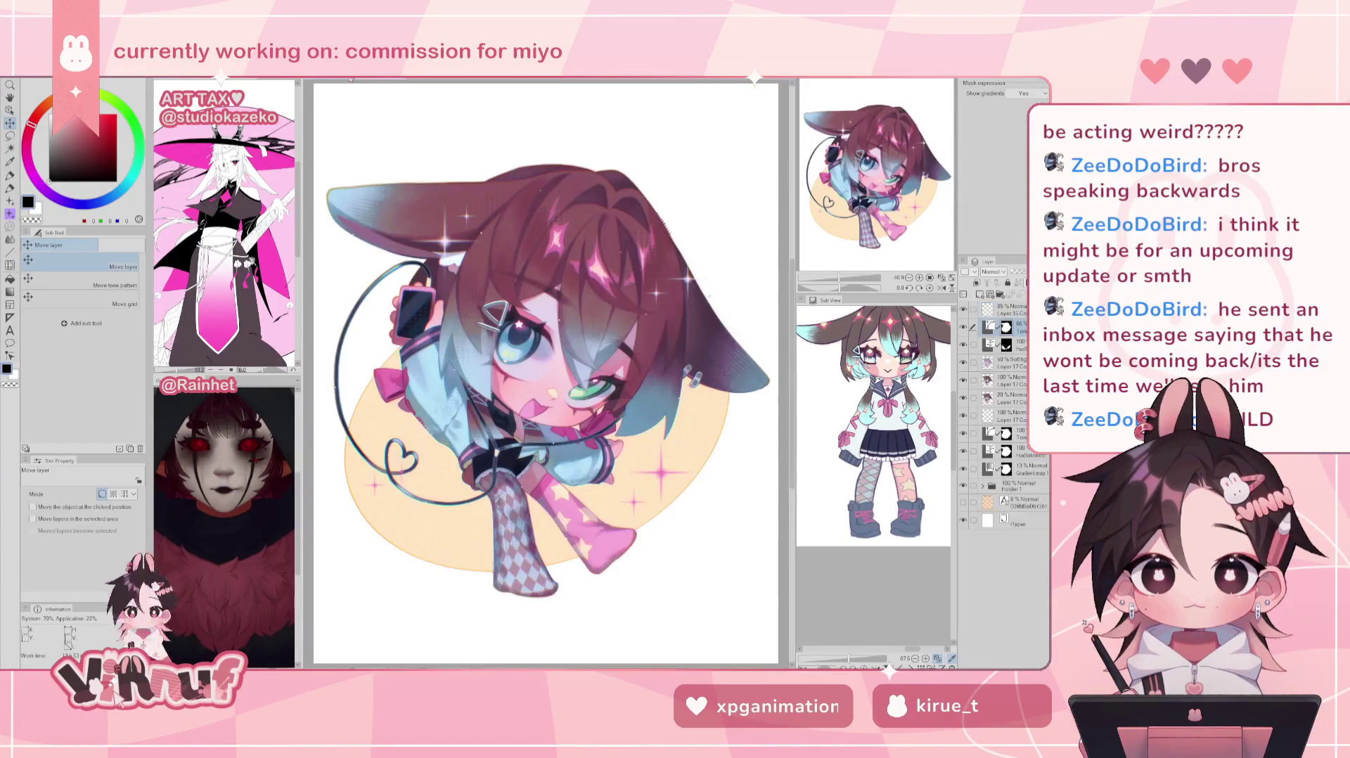
click(349, 81)
click(32, 85)
click(43, 96)
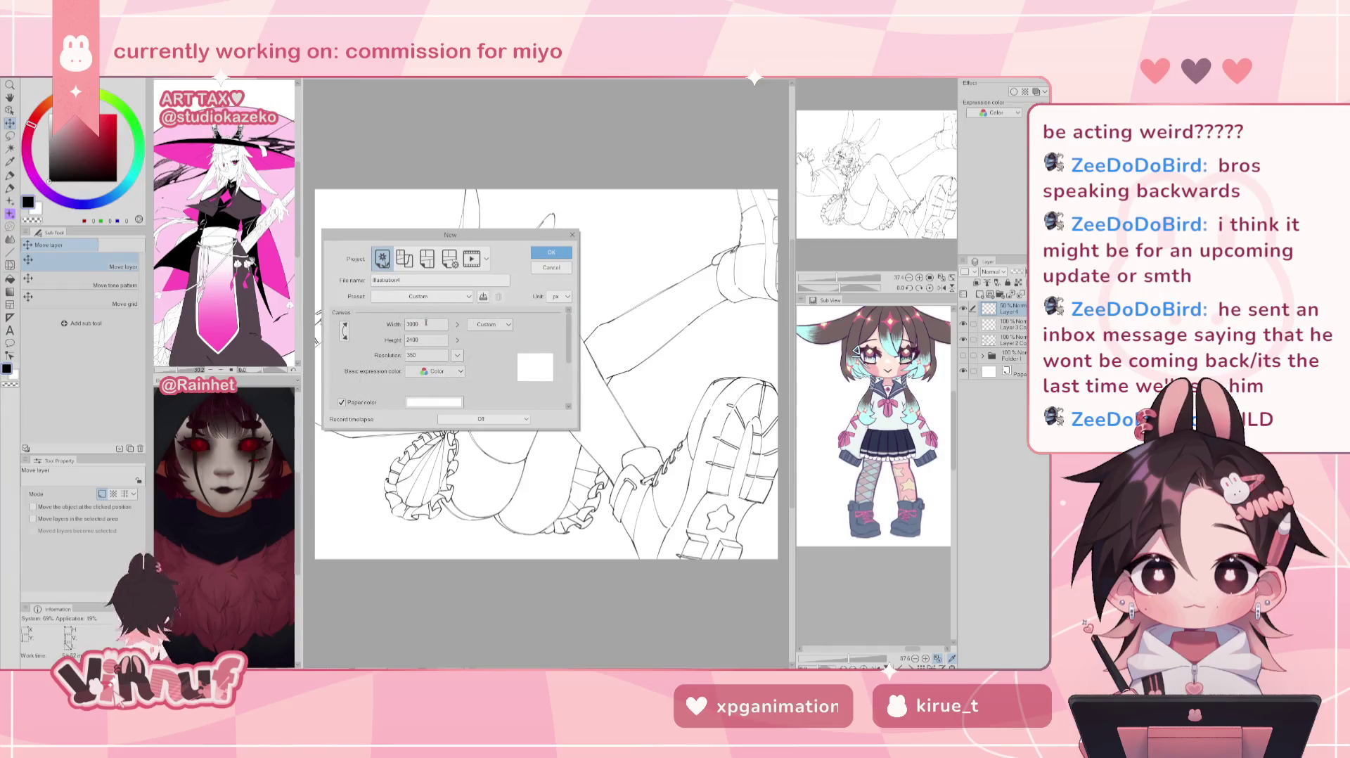
click(345, 330)
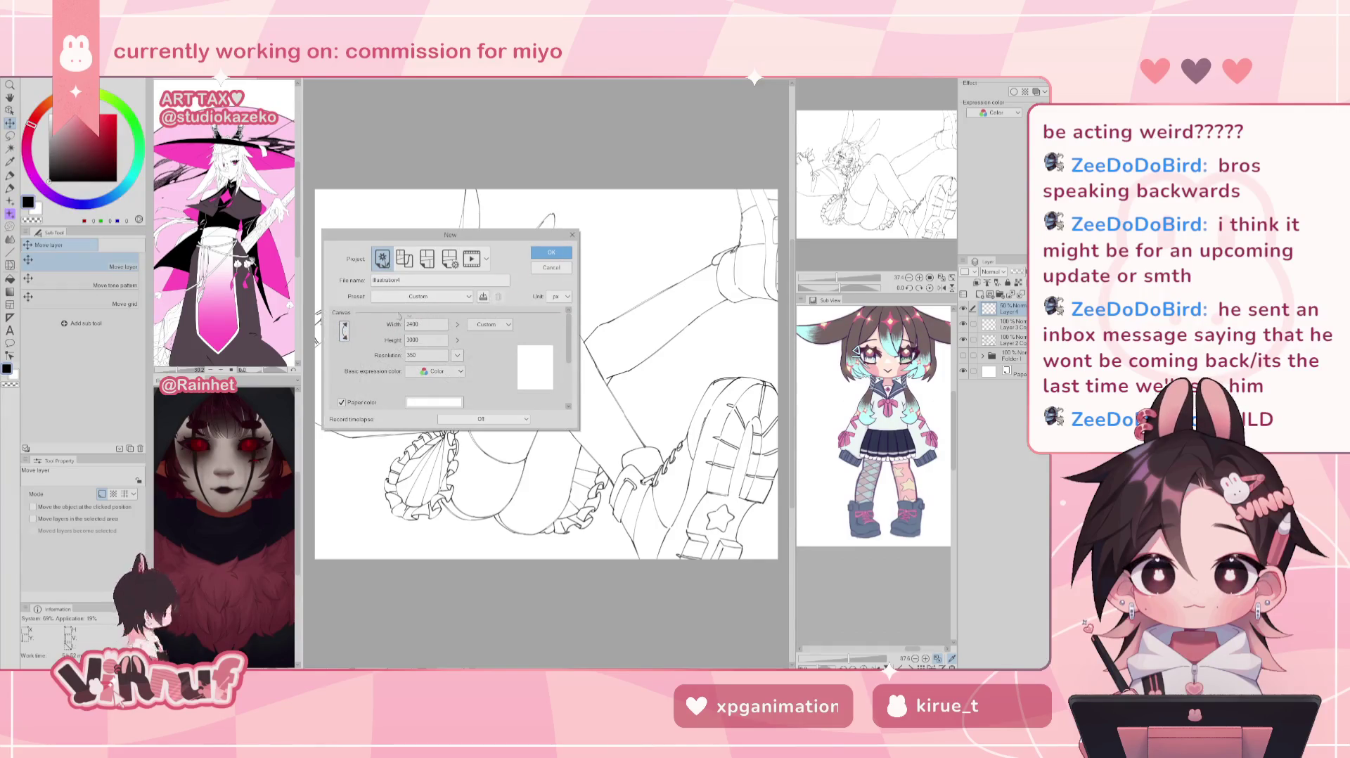
click(549, 252)
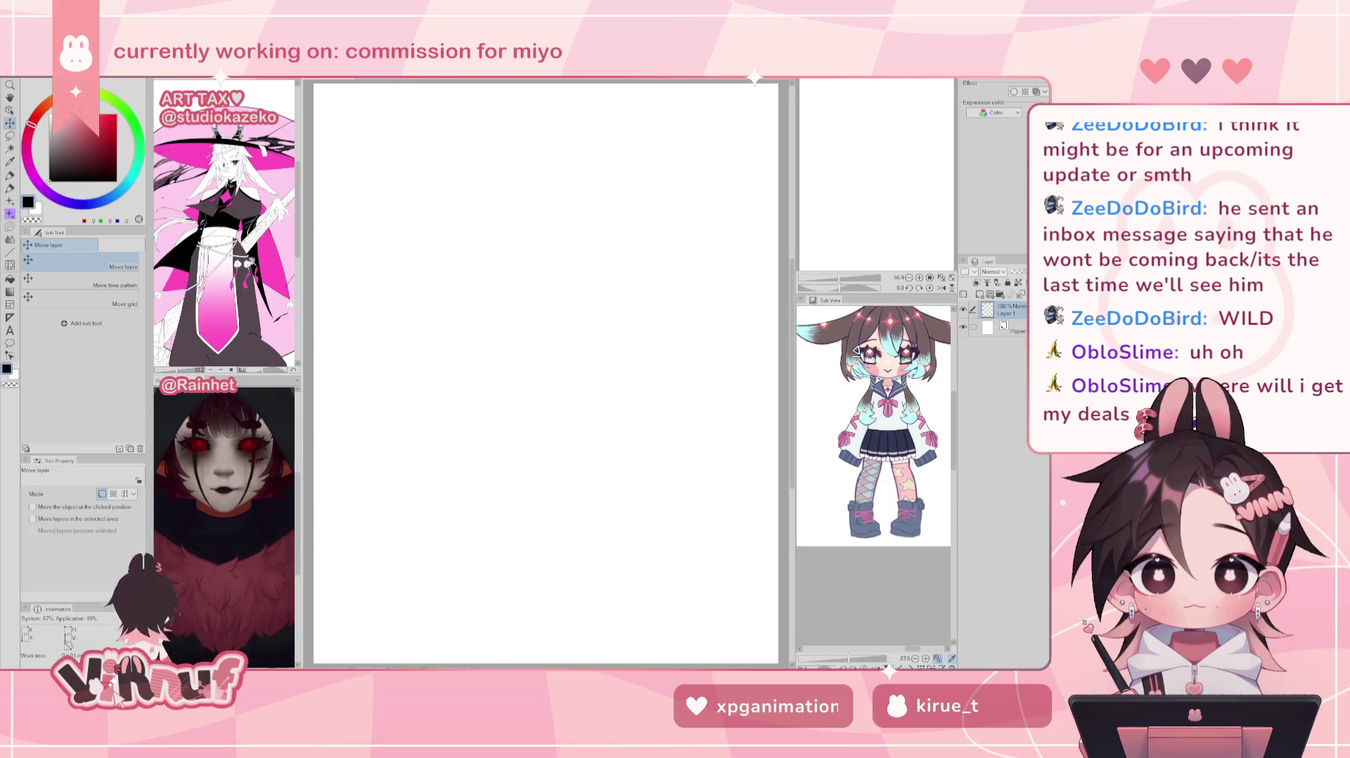
key(ctrl+o)
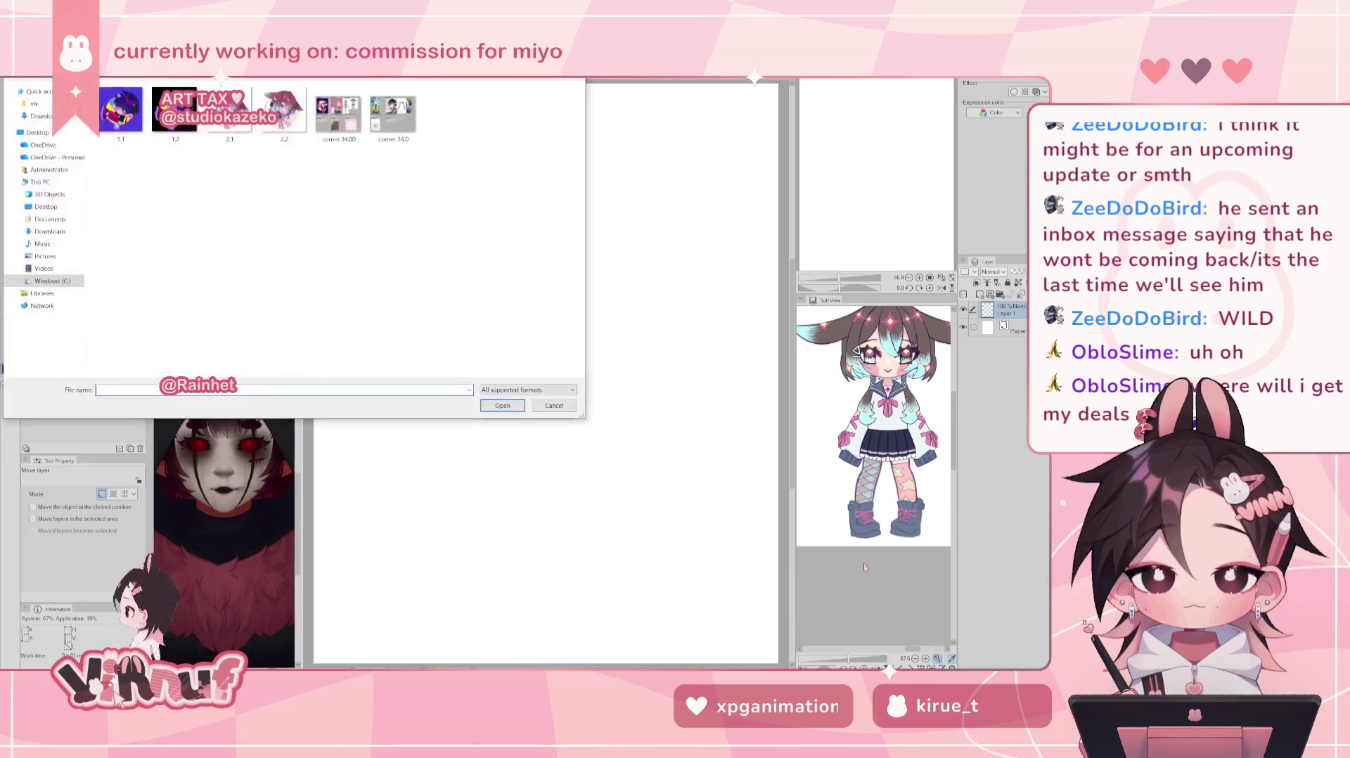
click(34, 103)
click(338, 172)
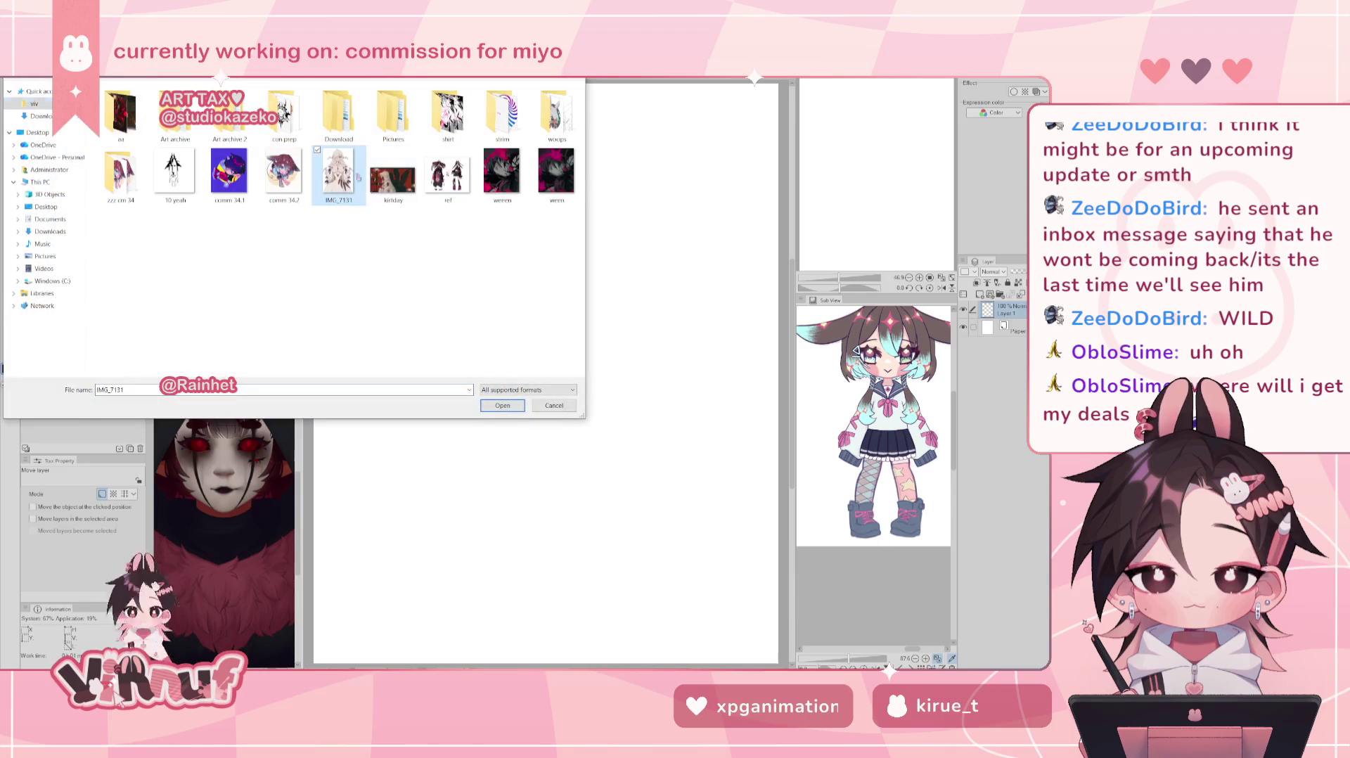
click(502, 406)
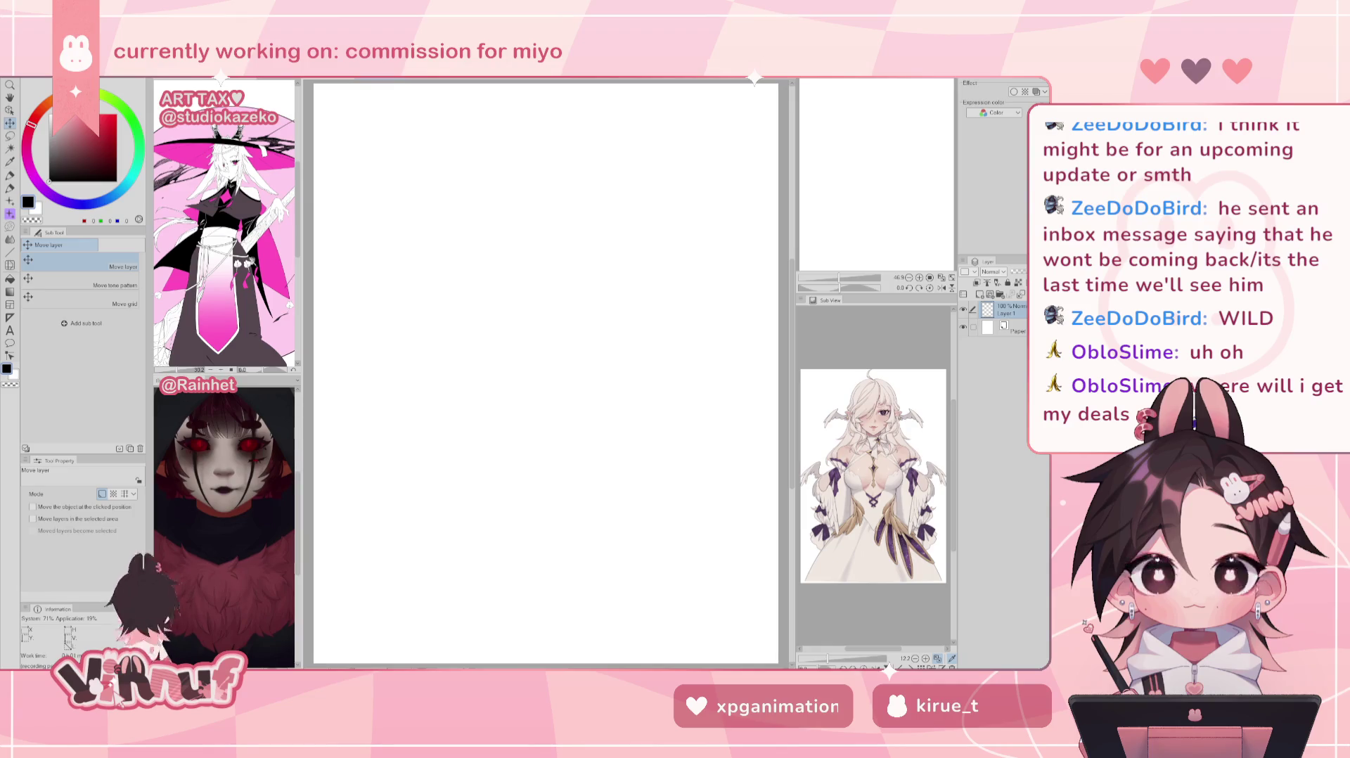
Step: Set the pen to size 10, position the view over the canvas, and sketch a trial head arc
drag(839, 278, 835, 278)
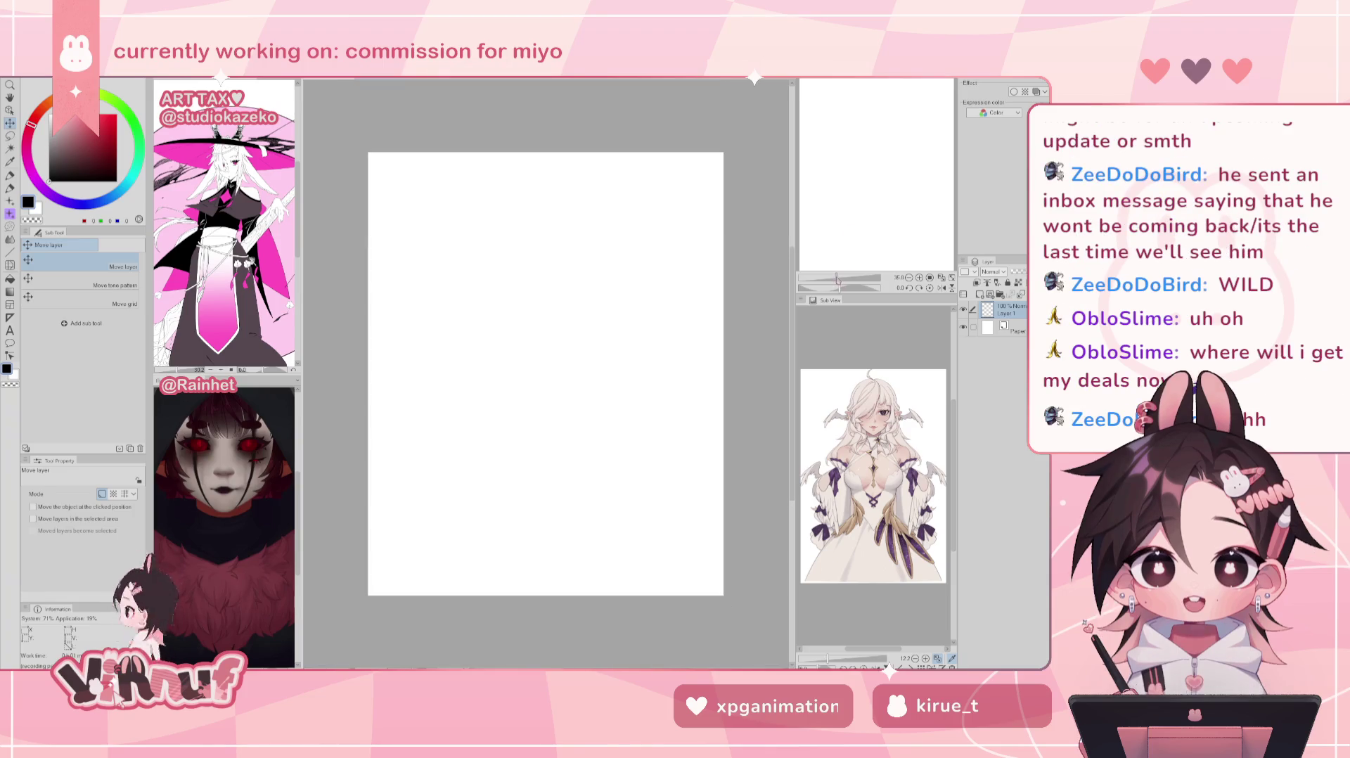
key(p)
click(133, 493)
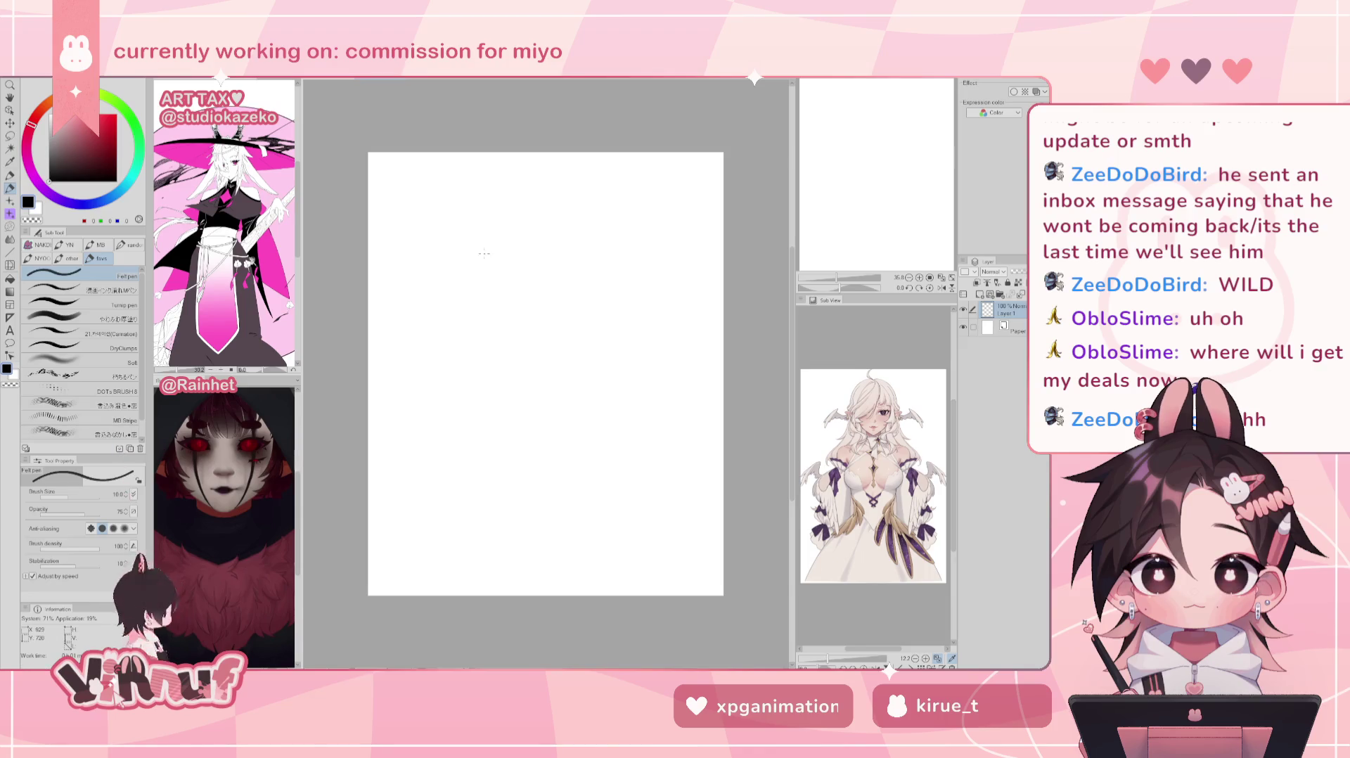
scroll(422, 246, up, 5)
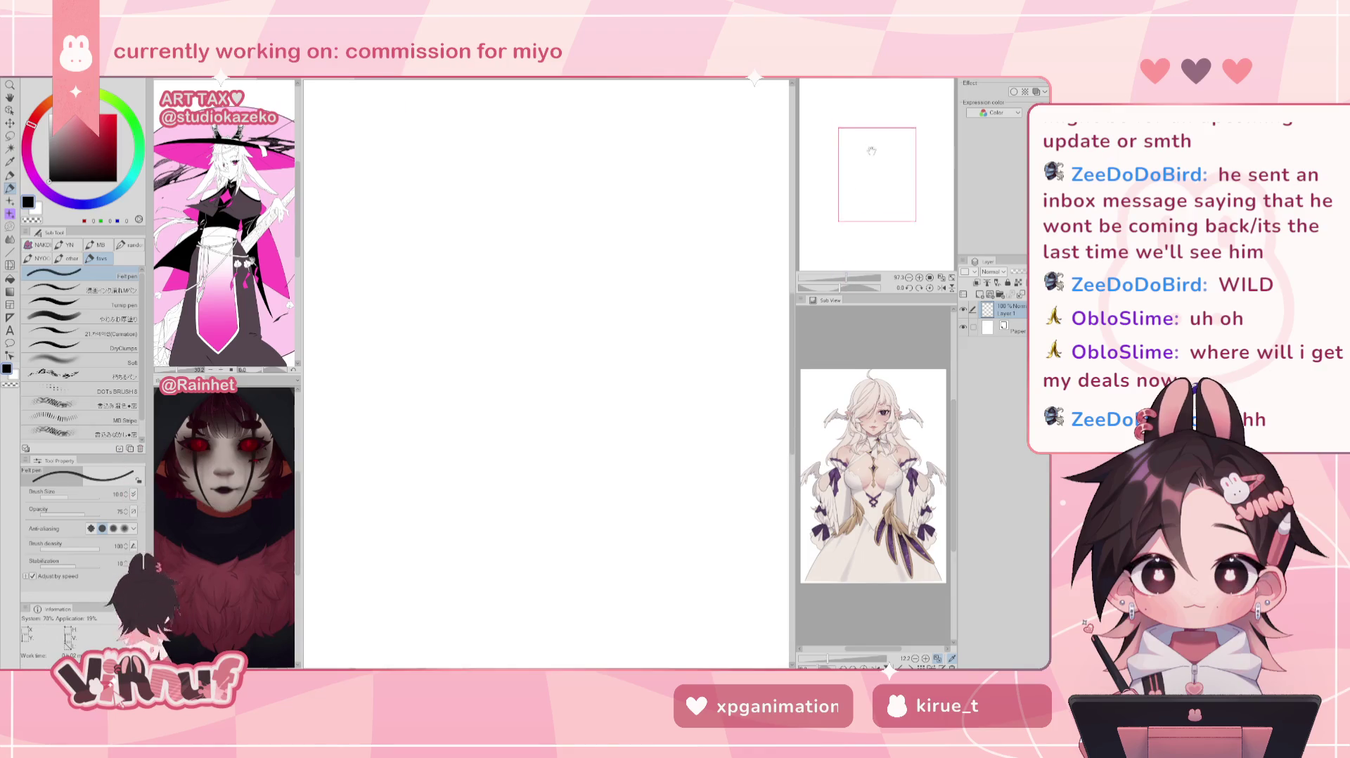
drag(841, 101, 891, 130)
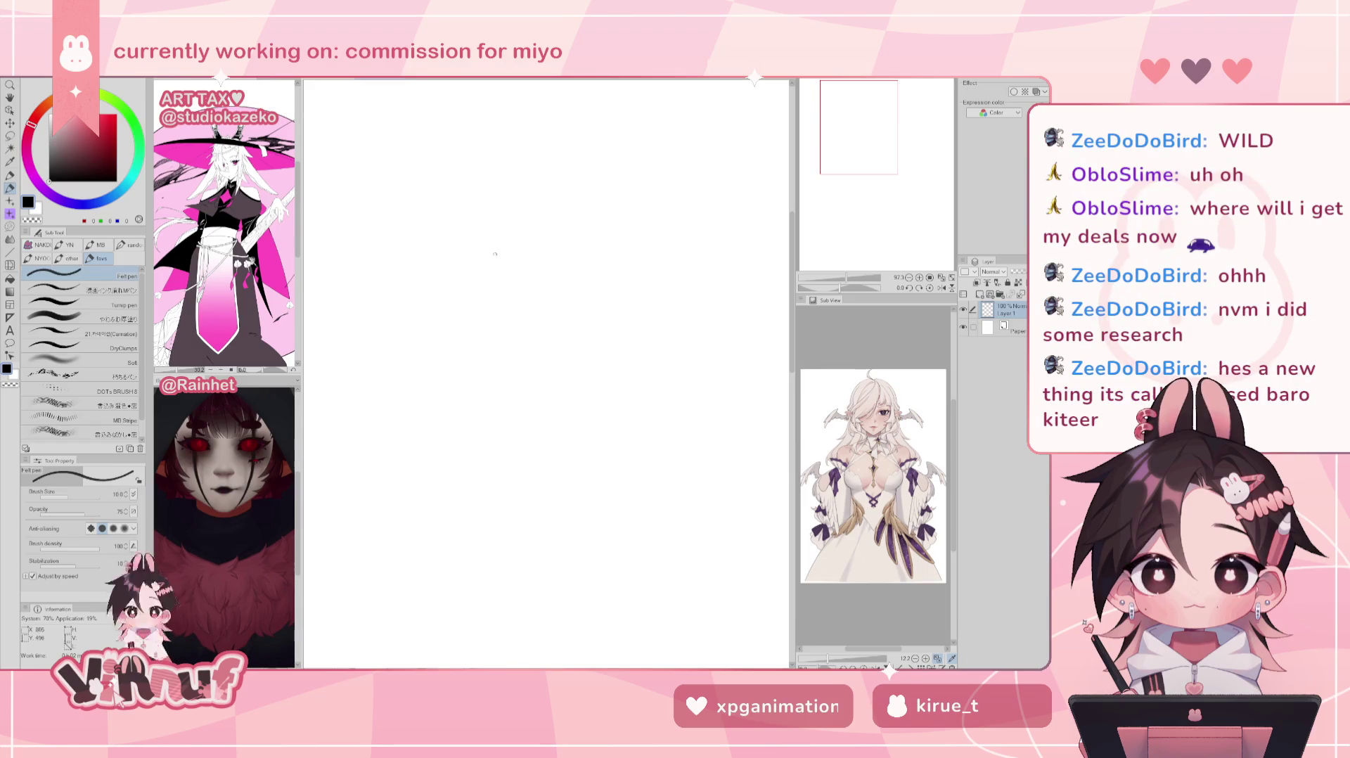
drag(481, 258, 466, 373)
Step: Replace the trial arc with the head's left curve and a long lower cheek curve, then start Save As
key(ctrl+z)
drag(483, 260, 485, 370)
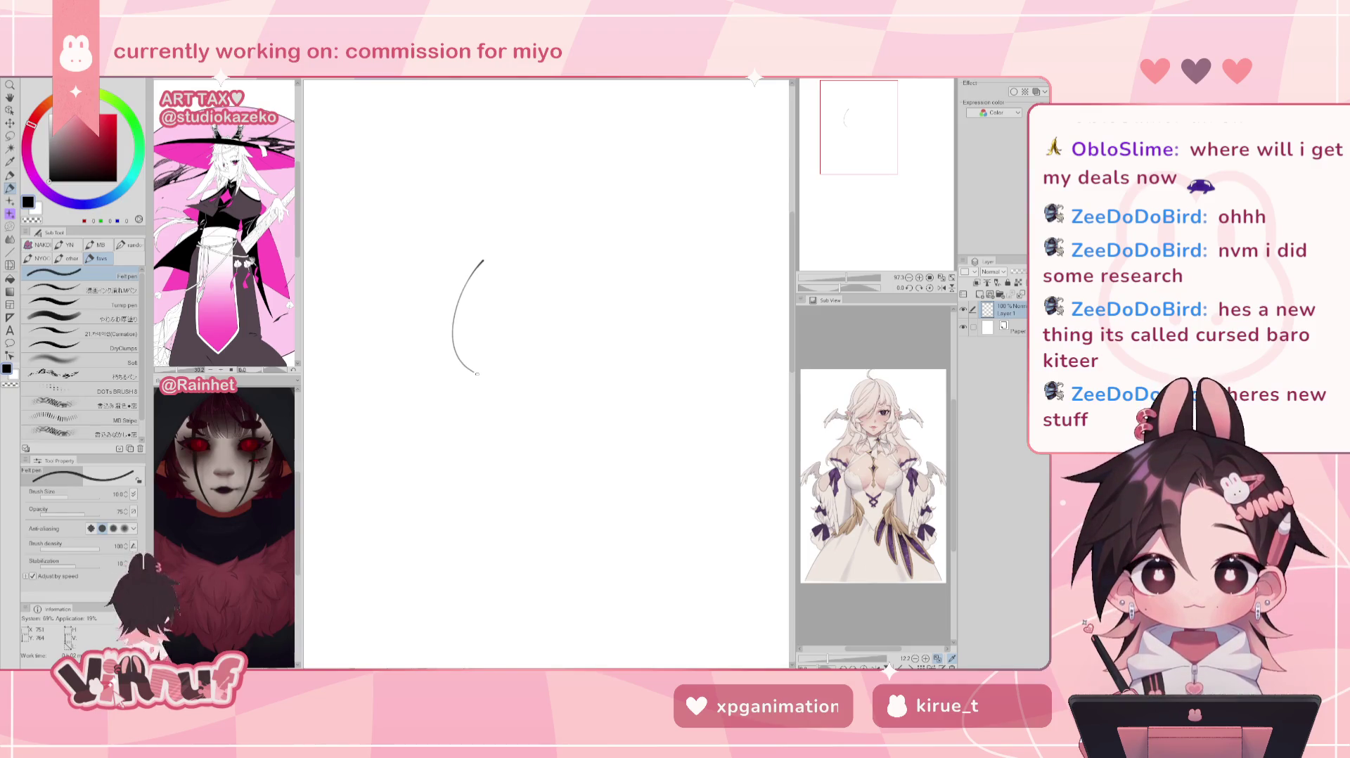
drag(453, 358, 511, 382)
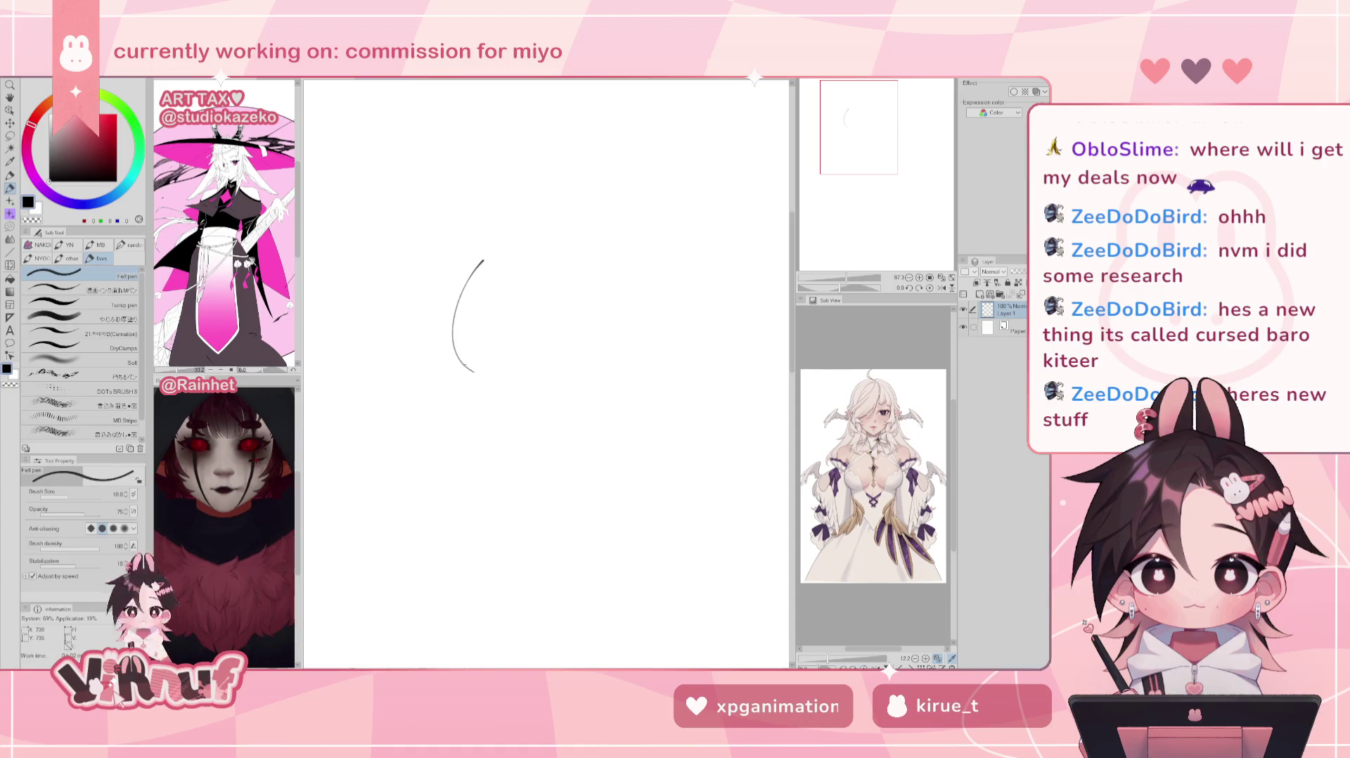
mouse_move(464, 366)
mouse_down()
mouse_move(525, 391)
mouse_move(613, 368)
mouse_up()
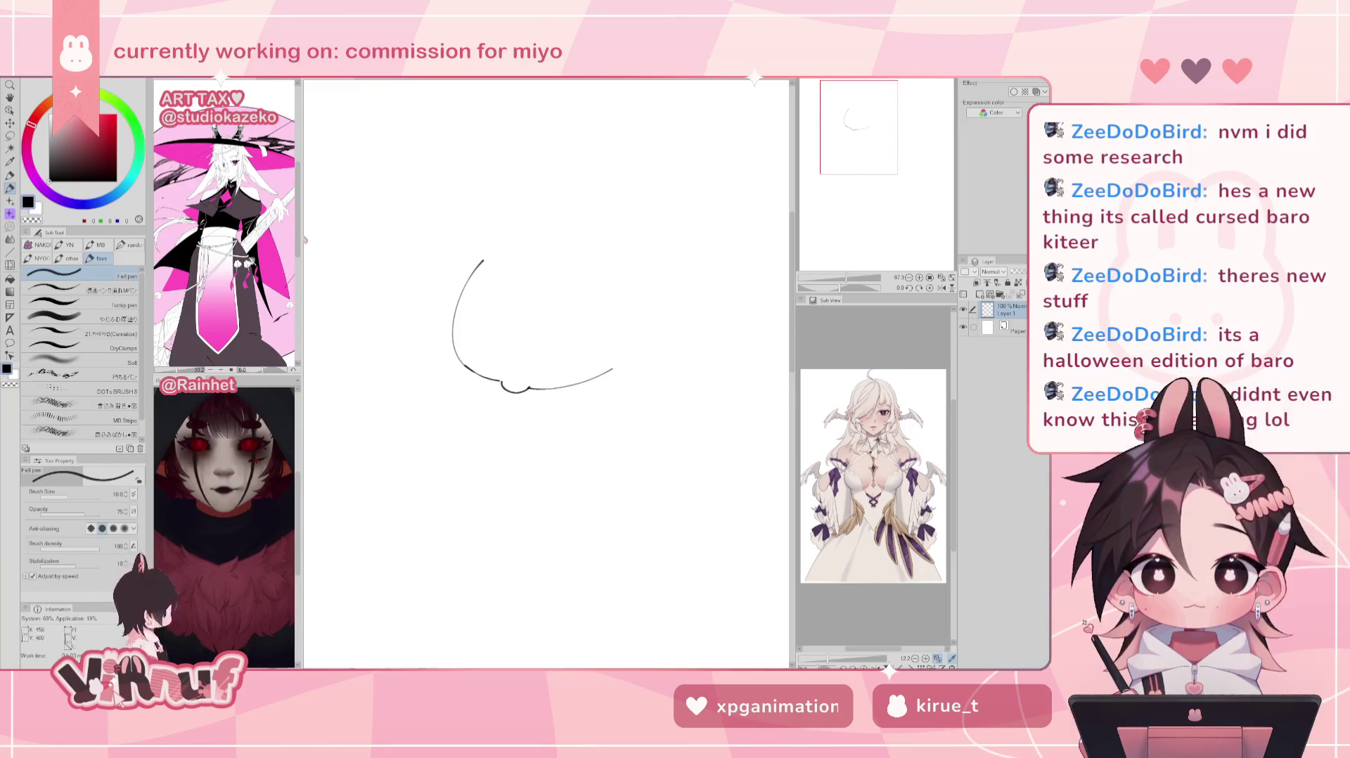
key(ctrl+s)
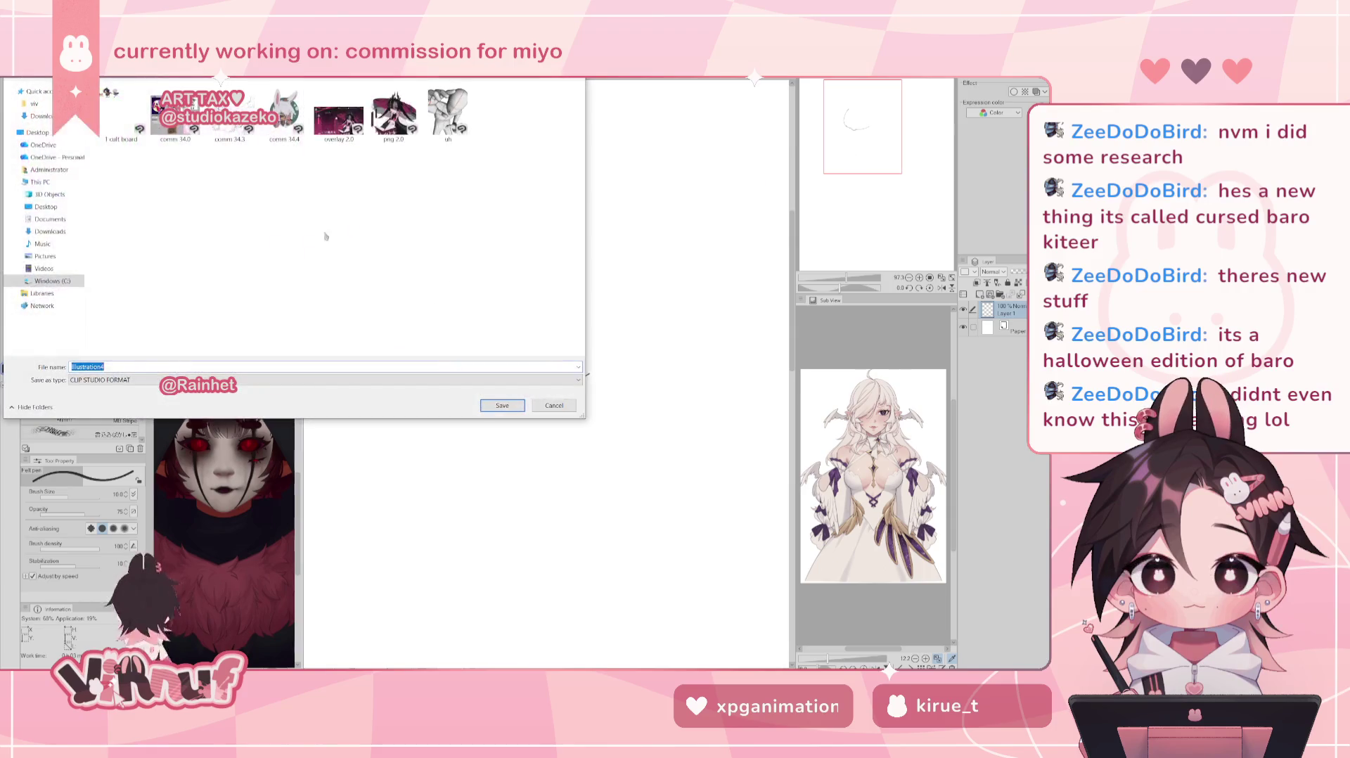
Step: Save the sketch as 'kirty' in the viv folder
click(32, 105)
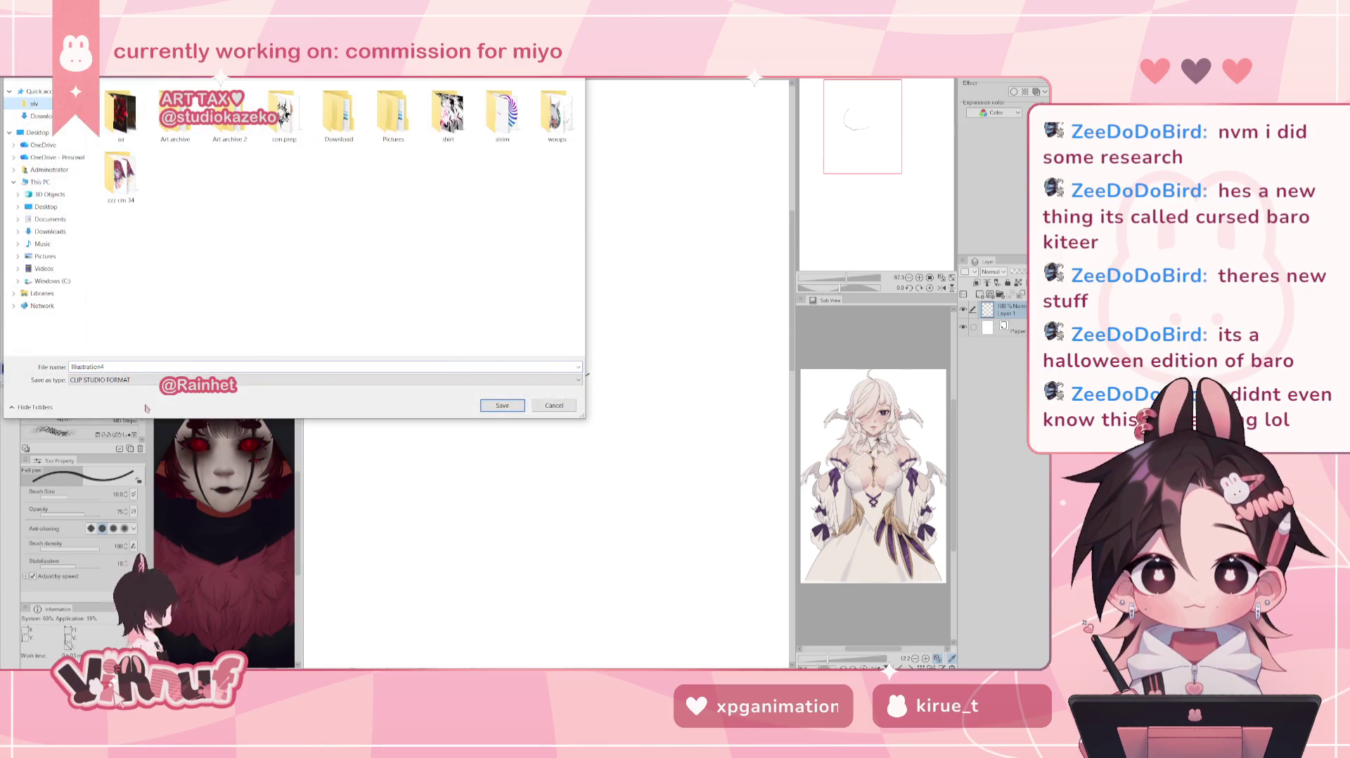
double_click(135, 367)
text(kirty)
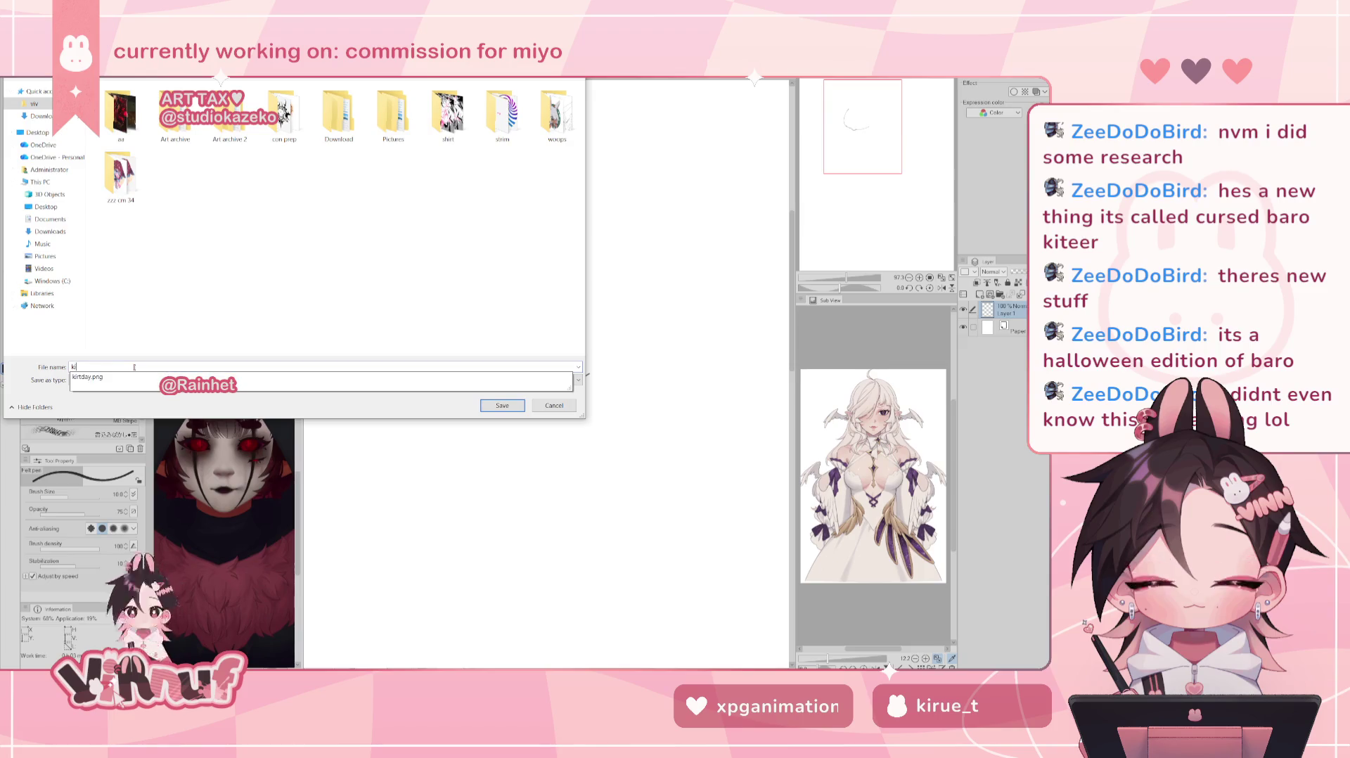
click(514, 406)
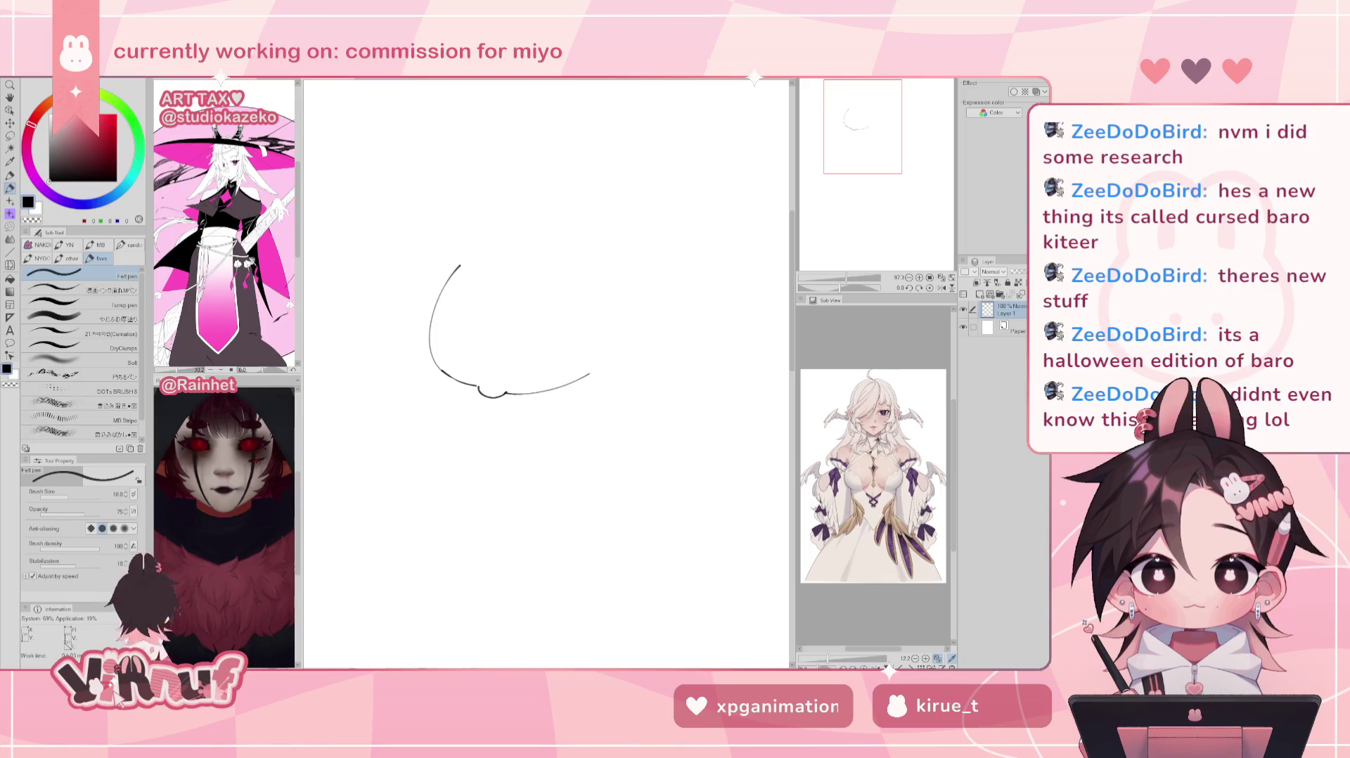
Step: Try a new left head arc and erase stray marks along the head's left side
drag(464, 297, 598, 323)
key(ctrl+z)
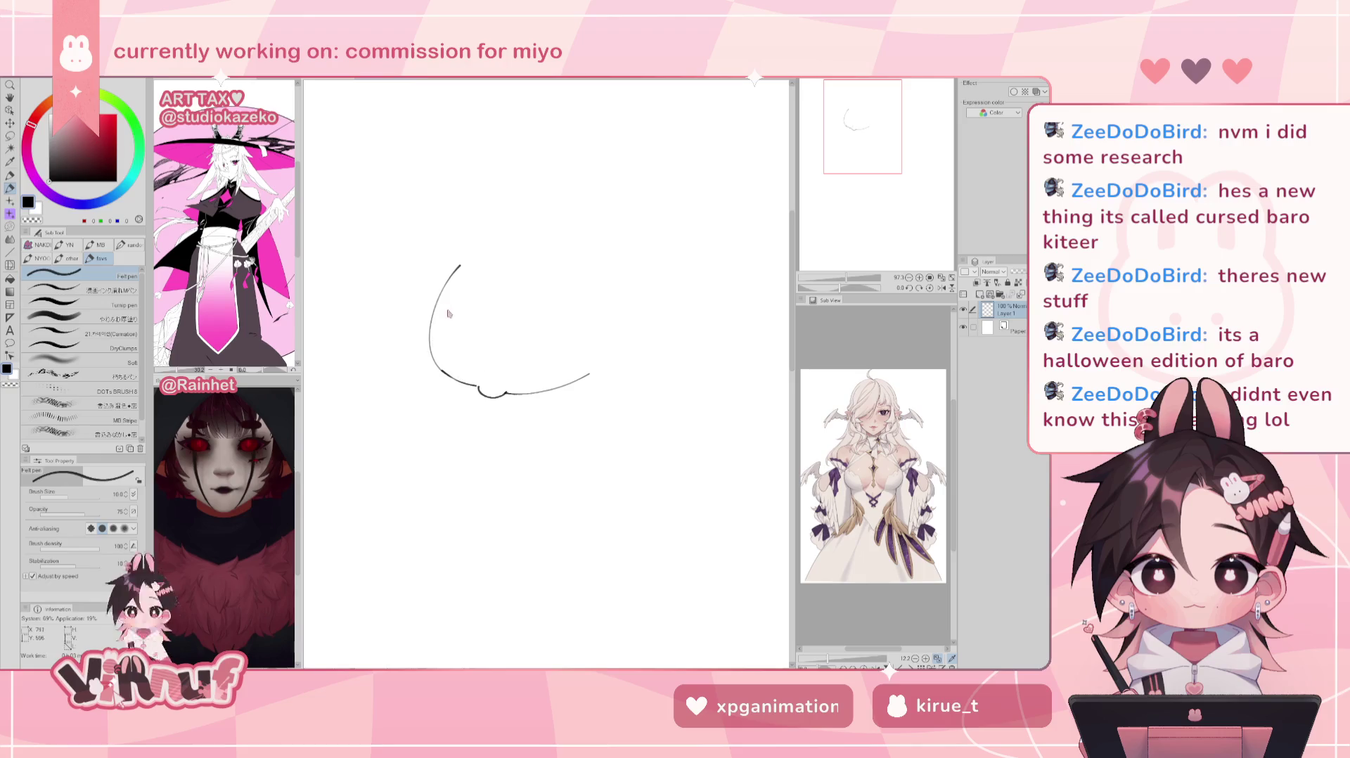
drag(427, 261, 442, 370)
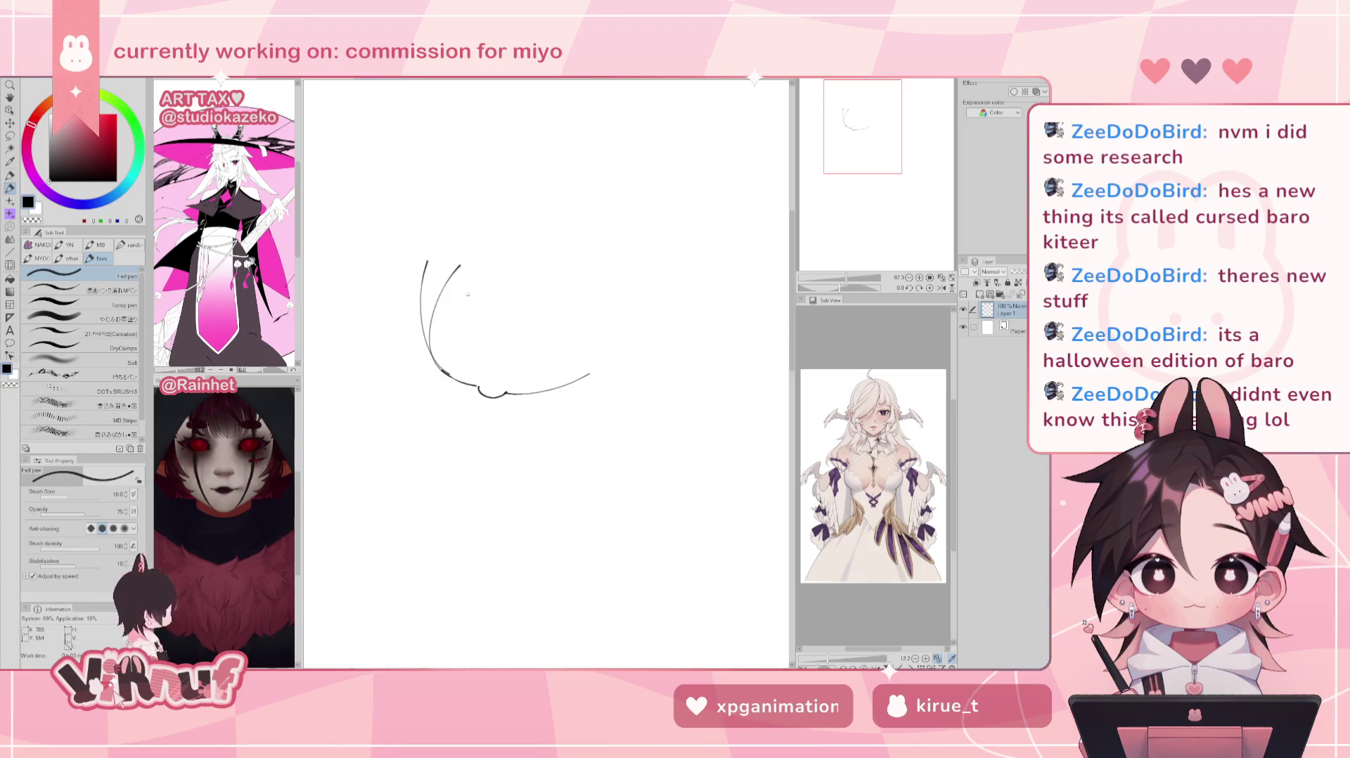
key(e)
mouse_move(454, 271)
mouse_down()
mouse_move(439, 357)
mouse_move(433, 329)
mouse_up()
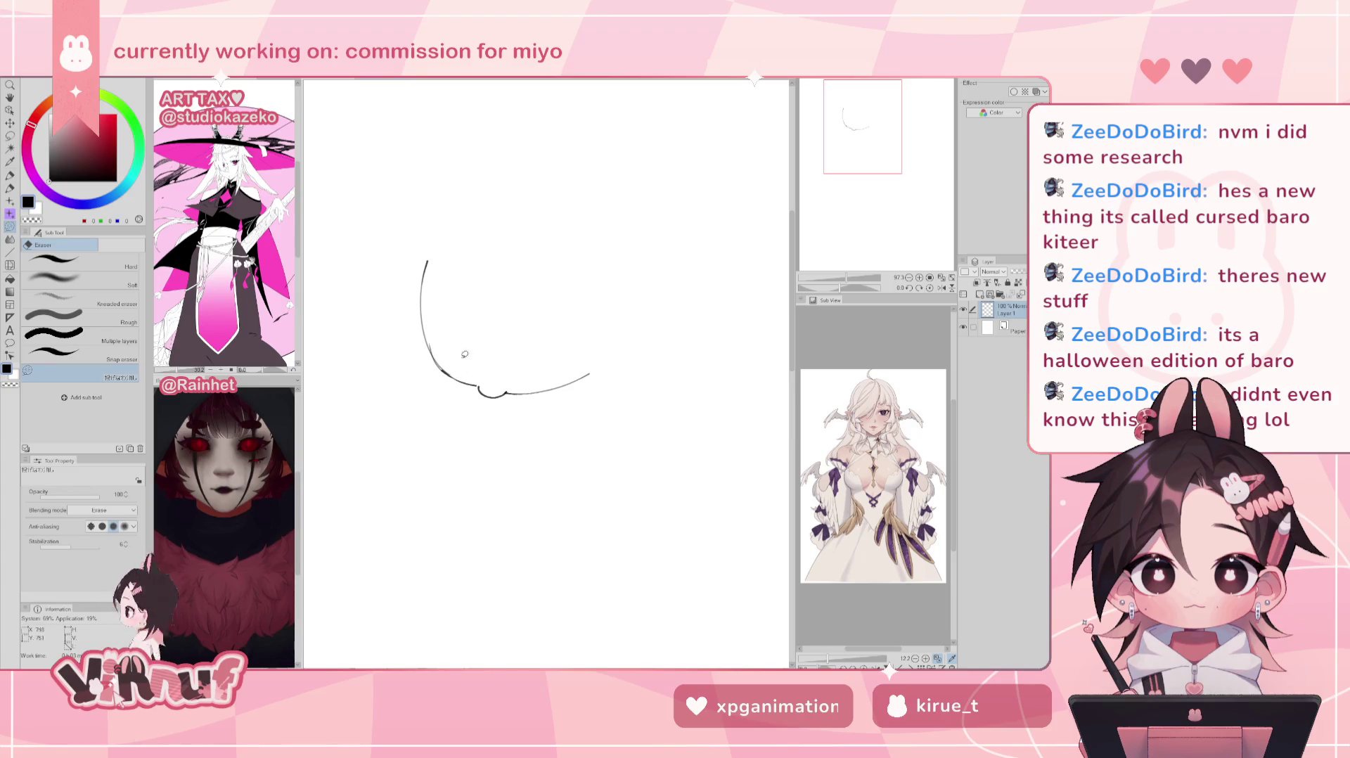
drag(450, 374, 430, 330)
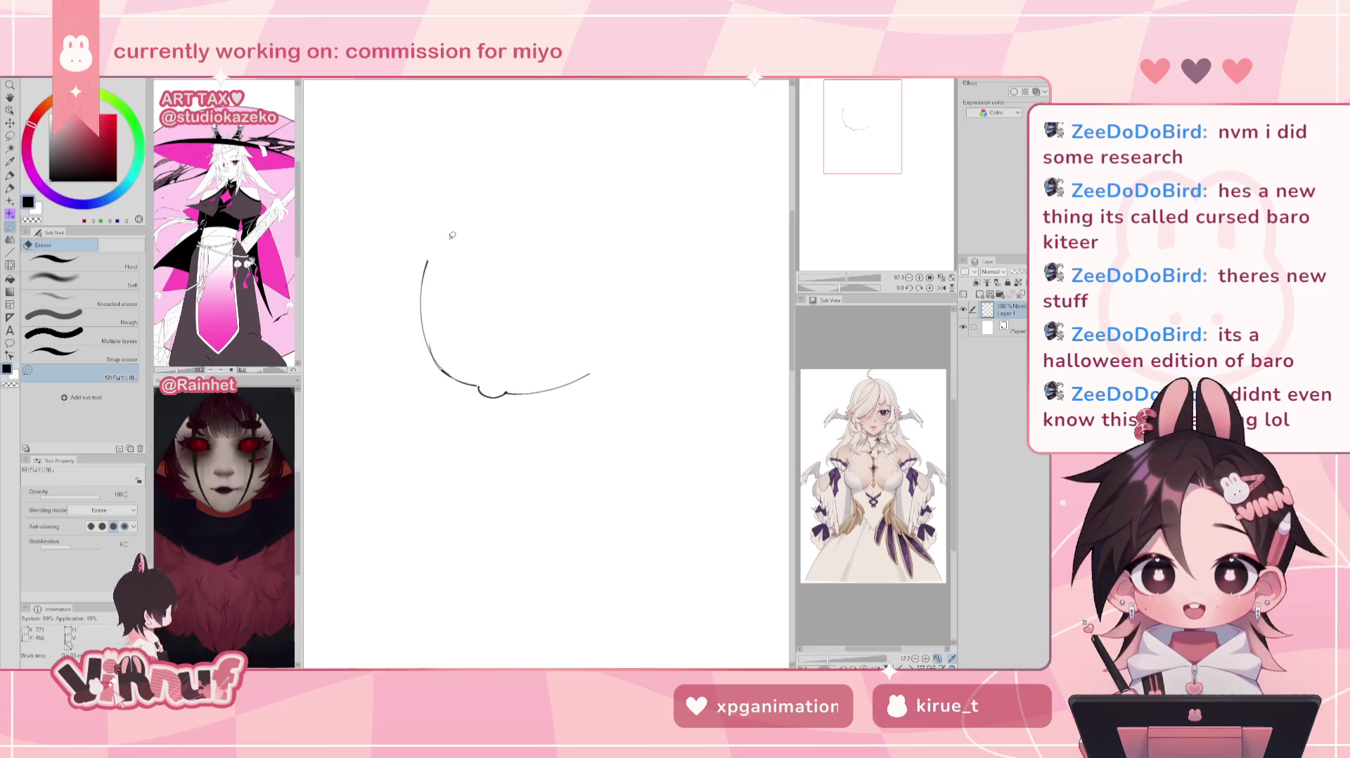
key(ctrl+z)
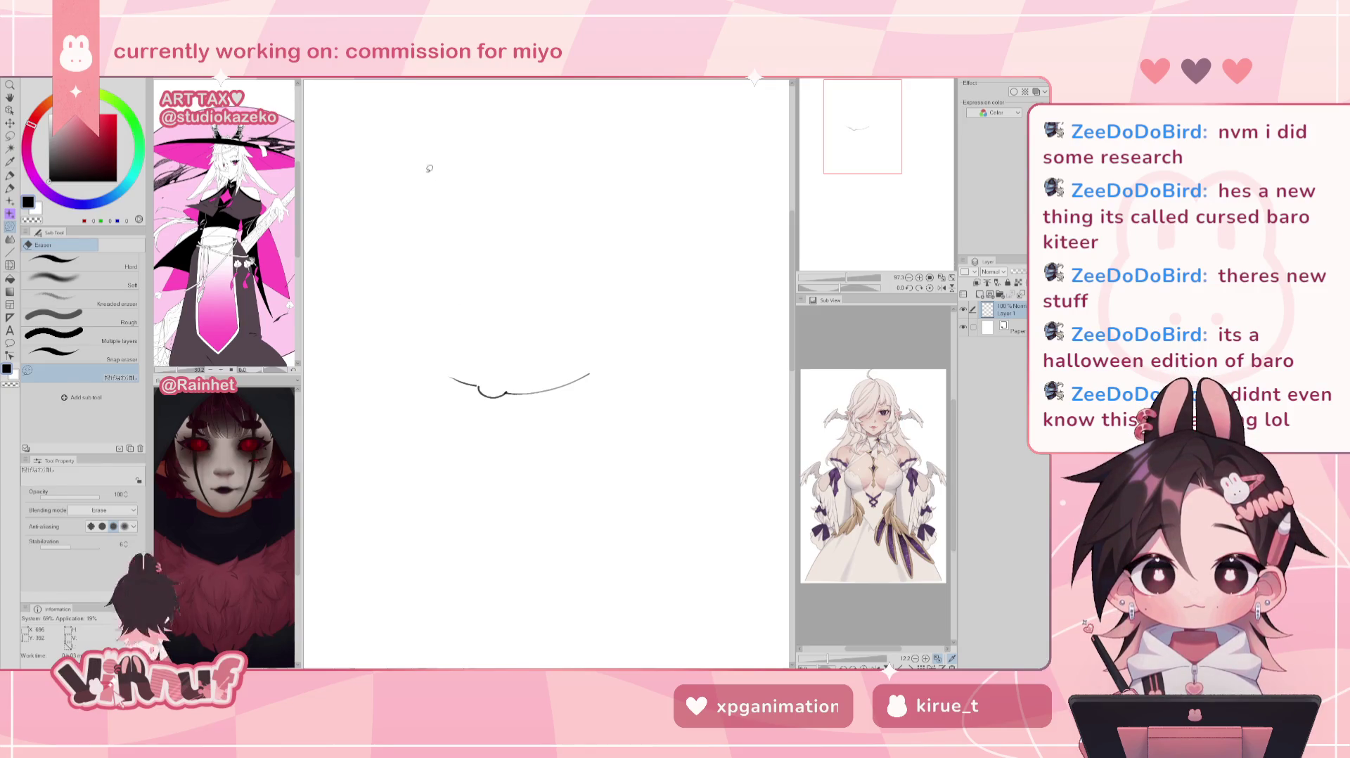
key(p)
Step: Redraw the left head arc over several retries, joining it smoothly into the cheek curve
drag(435, 233, 454, 370)
key(ctrl+z)
drag(435, 232, 454, 370)
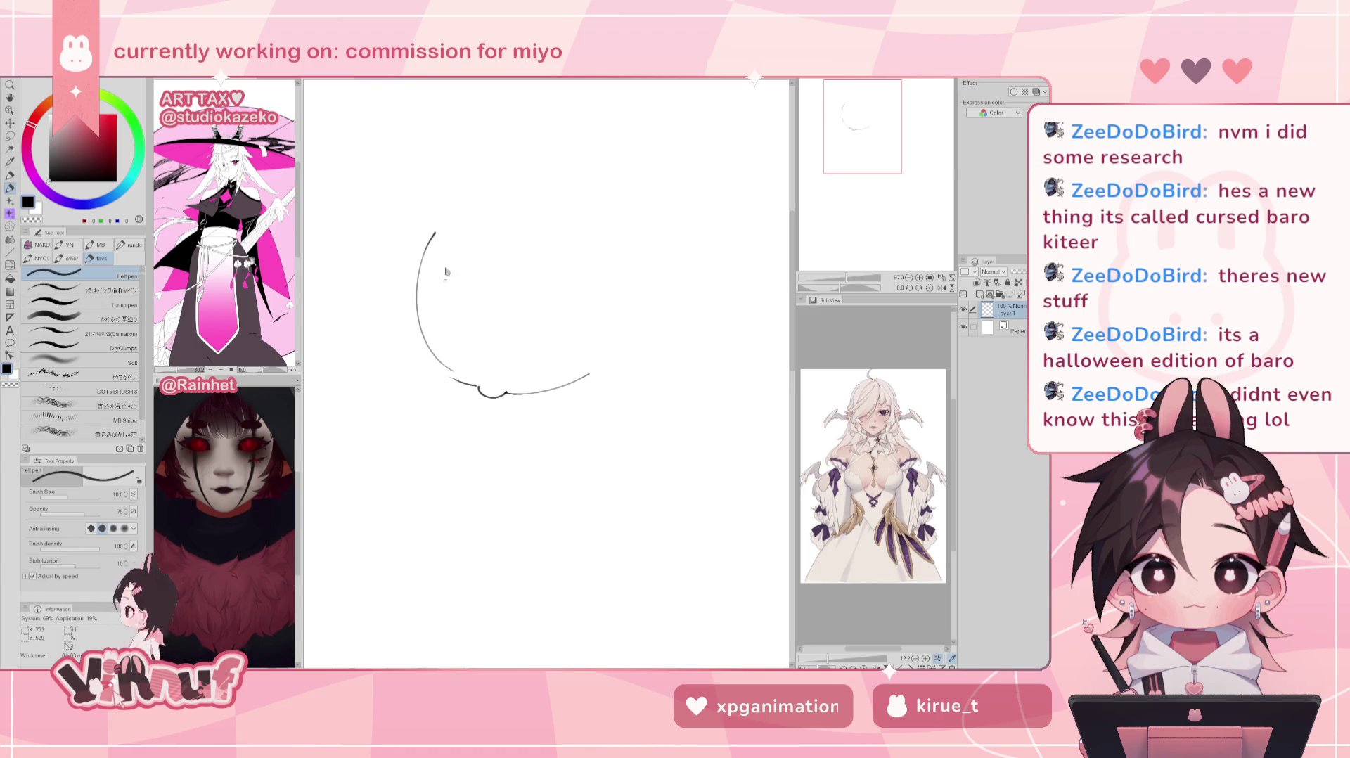
key(ctrl+z)
drag(435, 245, 447, 377)
key(ctrl+z)
drag(435, 245, 450, 374)
key(ctrl+z)
key(ctrl+z)
drag(421, 340, 466, 386)
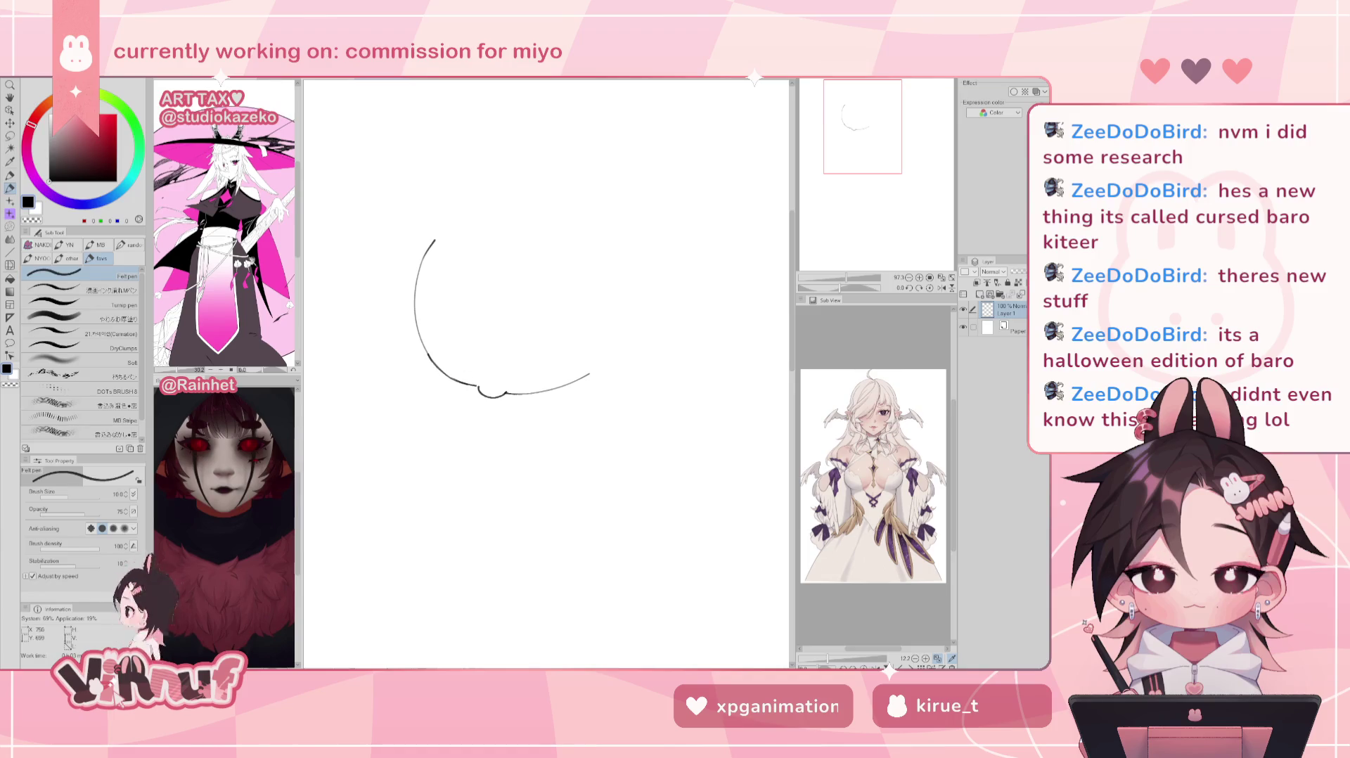
drag(428, 285, 438, 359)
key(ctrl+z)
drag(428, 284, 436, 355)
Step: Sketch the left oval eye, undoing the stray attempts
mouse_move(426, 287)
mouse_down()
mouse_move(472, 268)
mouse_move(483, 280)
mouse_move(479, 362)
mouse_up()
key(ctrl+z)
key(ctrl+z)
drag(485, 285, 480, 362)
key(ctrl+z)
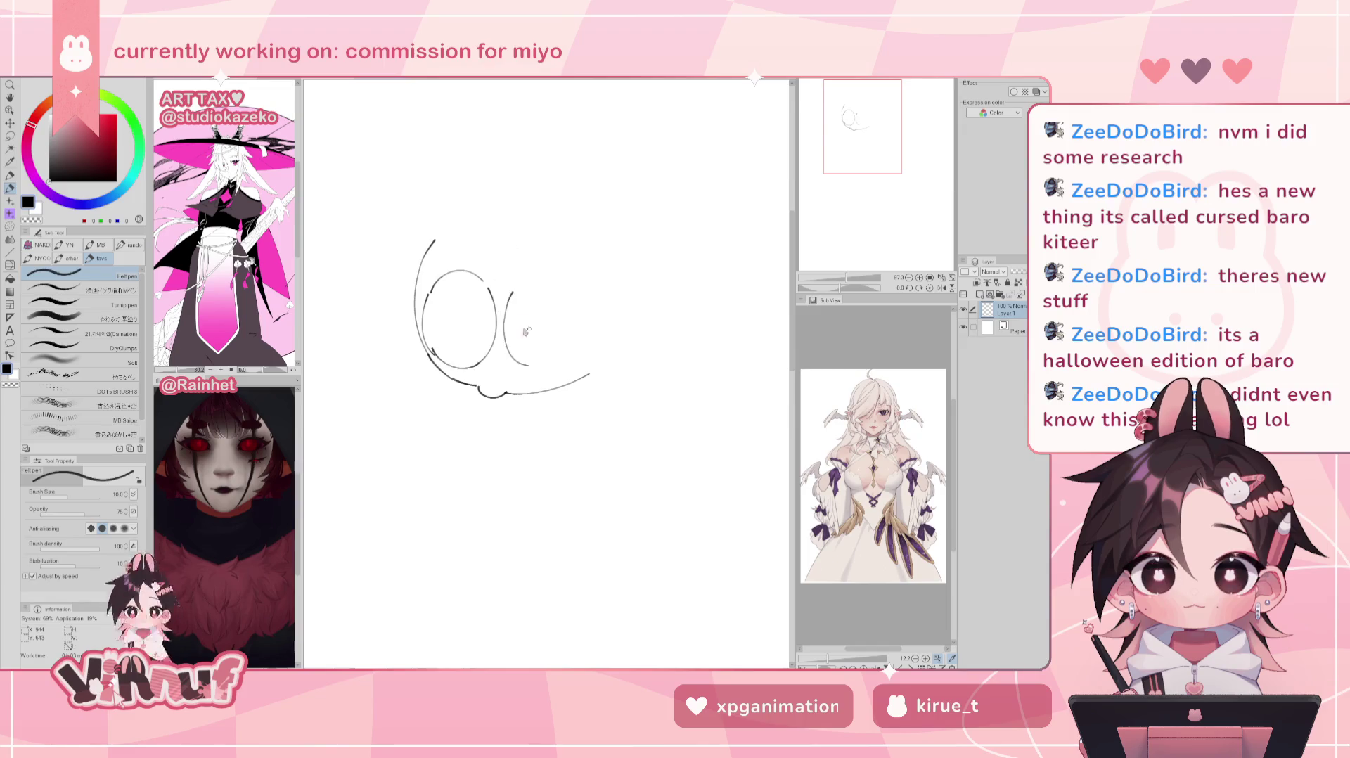
key(ctrl+z)
mouse_move(506, 349)
mouse_down()
mouse_move(511, 288)
mouse_move(519, 363)
mouse_up()
Step: Draw the right eye as a closed oval beside the left one
mouse_move(521, 298)
mouse_down()
mouse_move(589, 281)
mouse_move(509, 293)
mouse_move(568, 278)
mouse_up()
key(ctrl+z)
key(ctrl+z)
drag(515, 360, 567, 362)
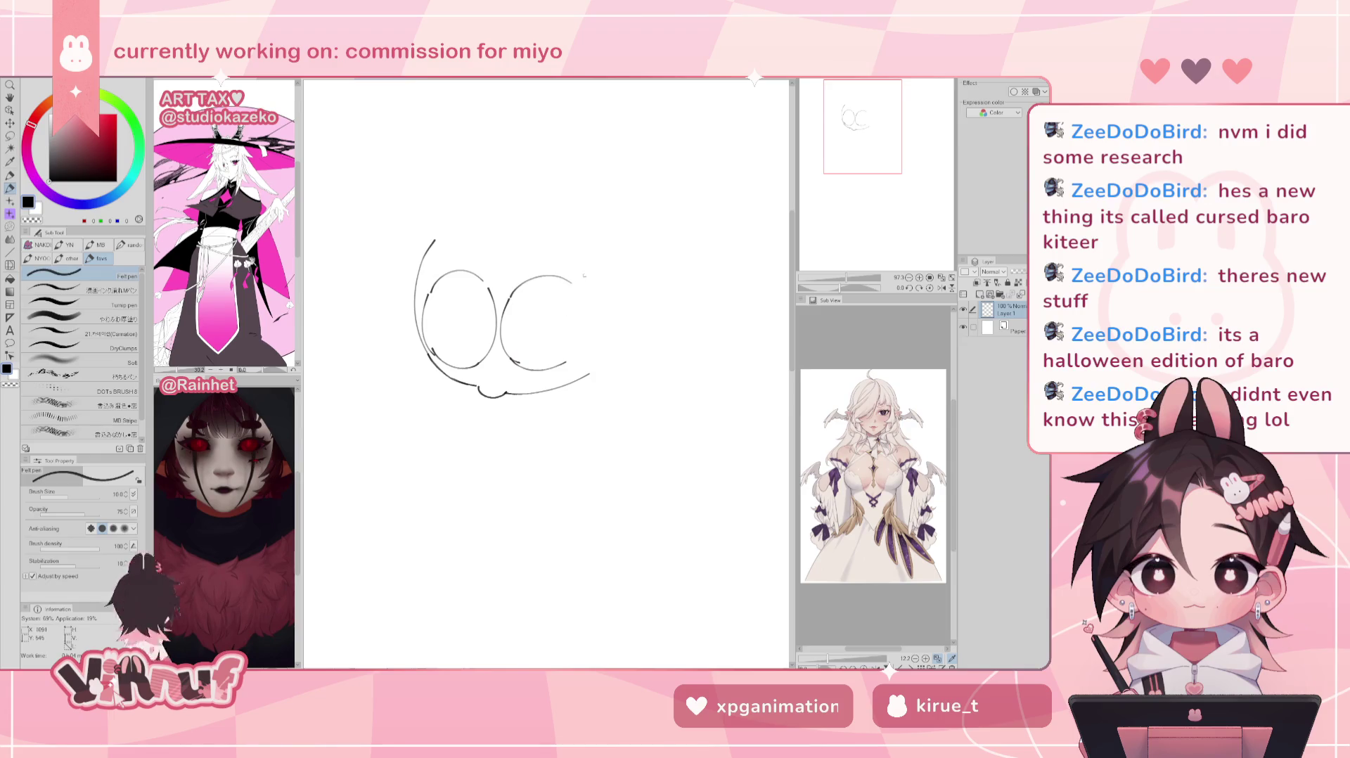
drag(572, 284, 577, 357)
key(ctrl+z)
key(ctrl+z)
key(ctrl+z)
drag(573, 284, 568, 362)
key(ctrl+z)
drag(573, 284, 568, 362)
Step: Sketch and undo several inner iris curves in the left eye with the pen
key(e)
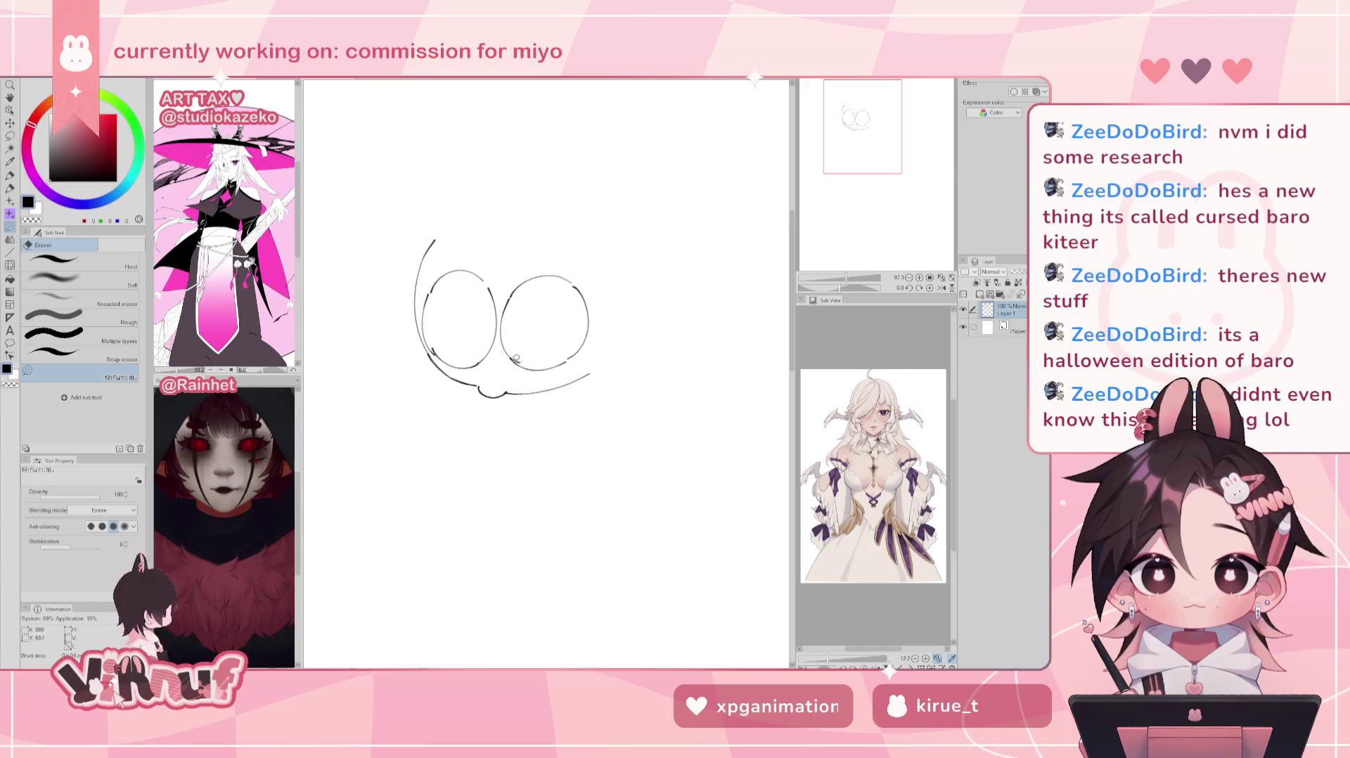
key(p)
drag(442, 278, 473, 350)
key(ctrl+z)
key(ctrl+z)
drag(458, 281, 471, 352)
key(ctrl+z)
mouse_move(458, 282)
mouse_down()
mouse_move(469, 350)
mouse_move(485, 344)
mouse_up()
Step: Trace the top-right of the left eye's iris circle and fill the iris ring black
key(ctrl+z)
key(ctrl+z)
drag(466, 271, 494, 280)
key(ctrl+z)
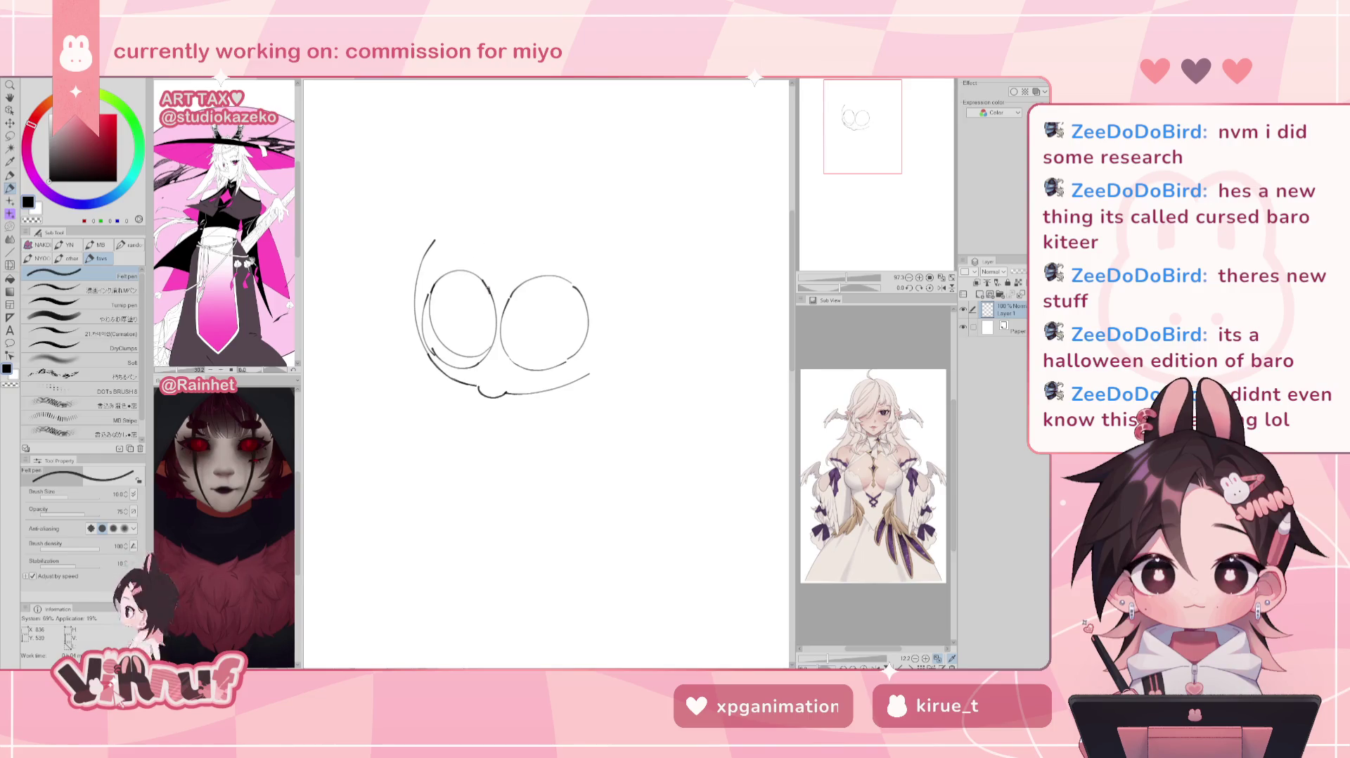
drag(436, 283, 453, 313)
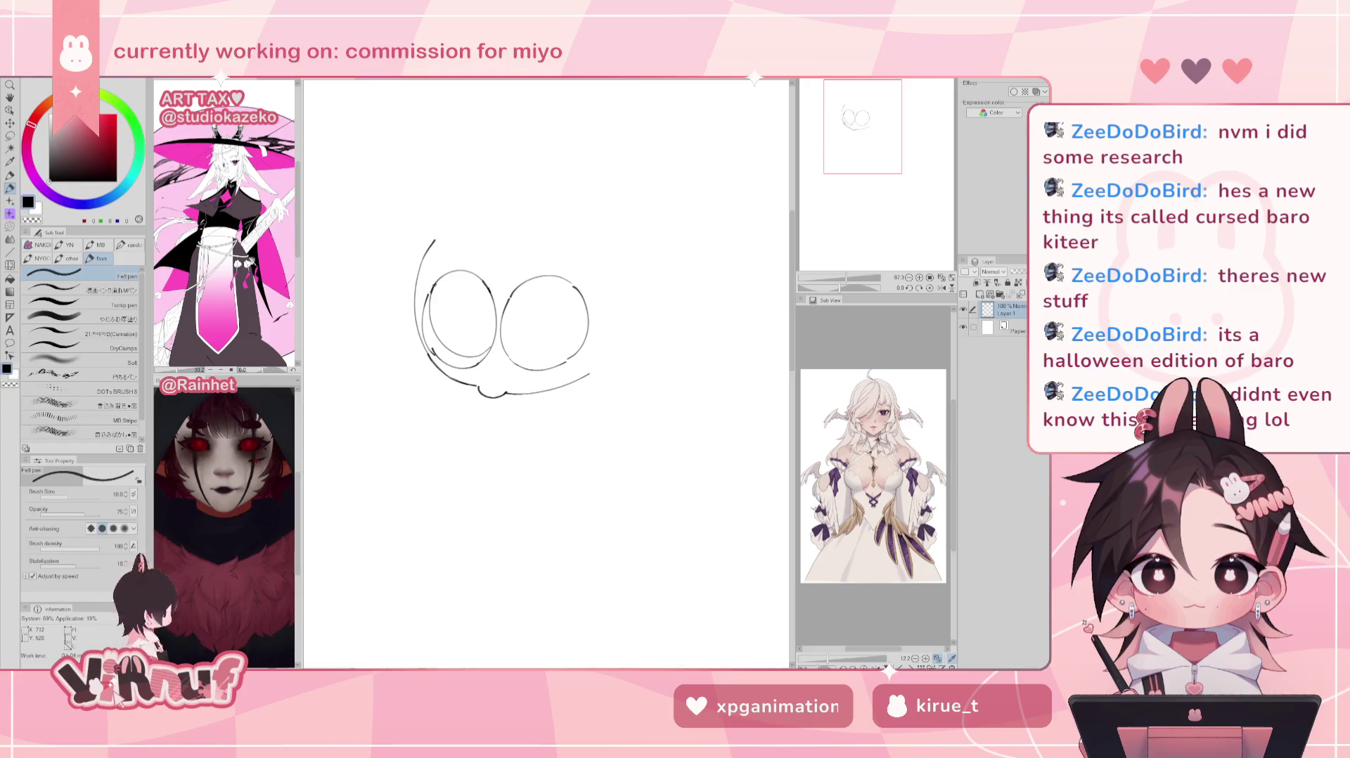
key(ctrl+z)
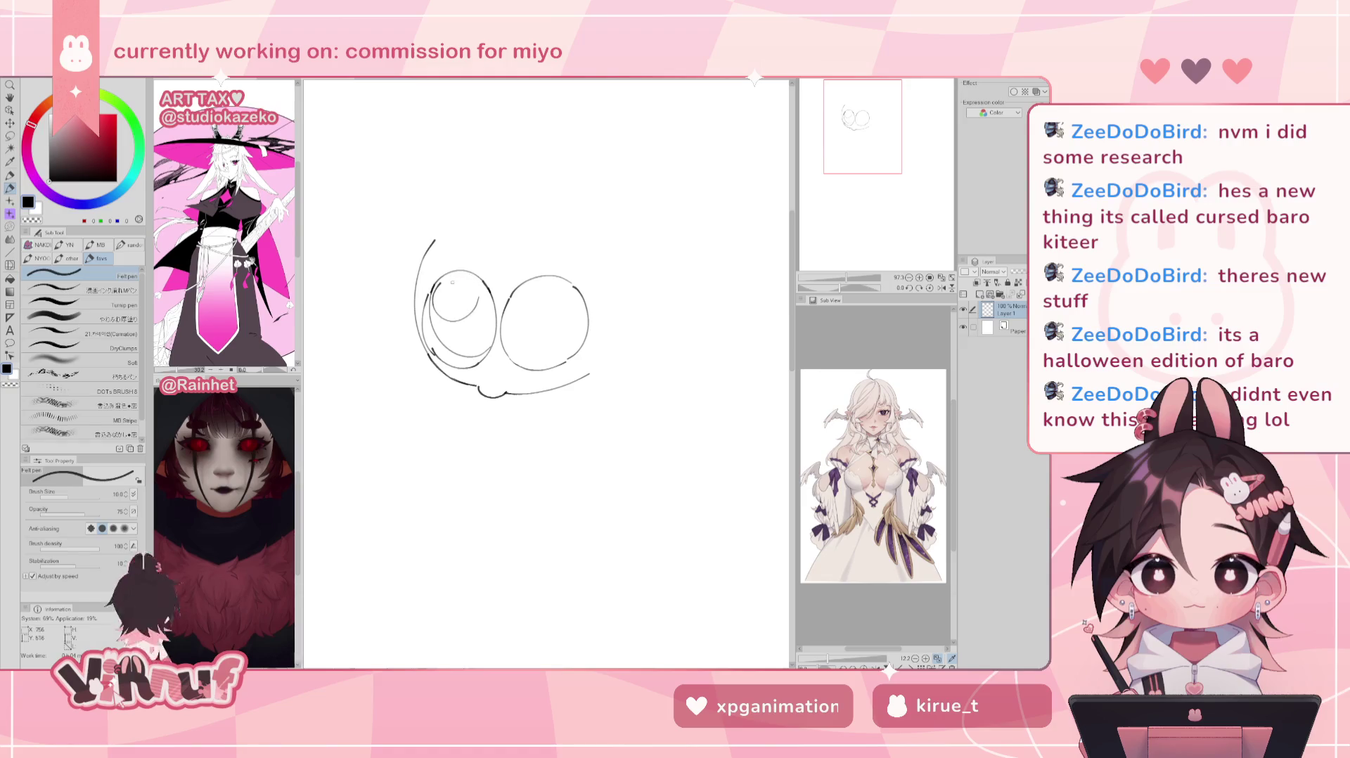
mouse_move(450, 322)
mouse_down()
mouse_move(460, 276)
mouse_move(481, 288)
mouse_up()
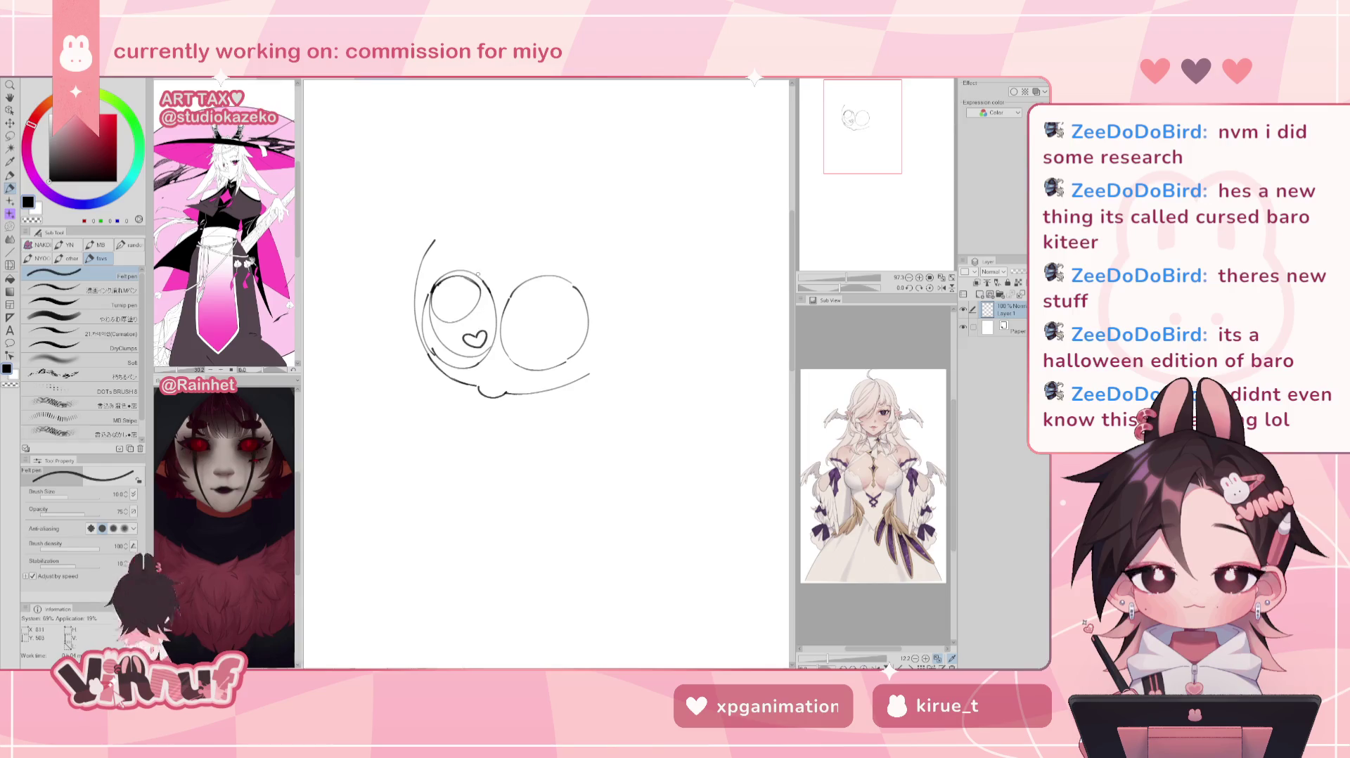
key(g)
click(489, 299)
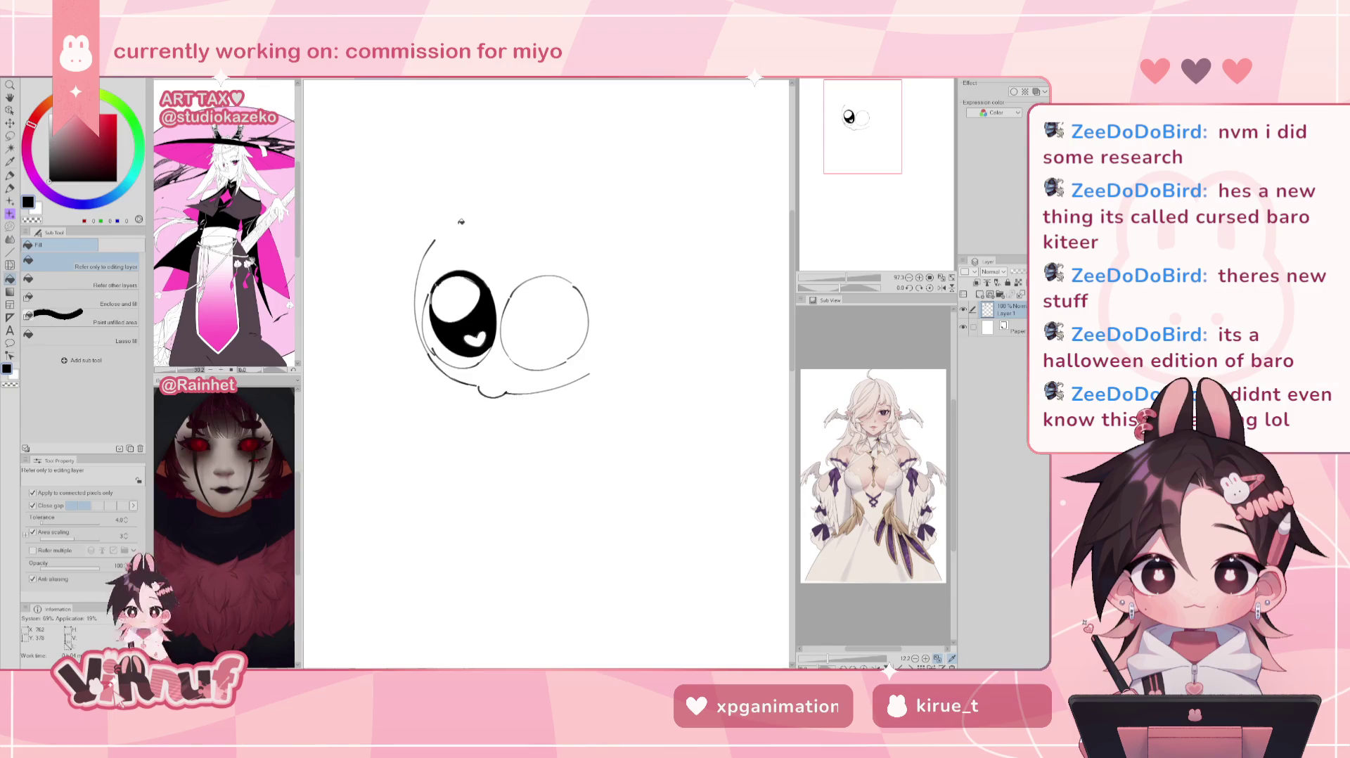
Step: Draw the right eye's lower inner iris strokes, flipping the canvas horizontally to check them
key(p)
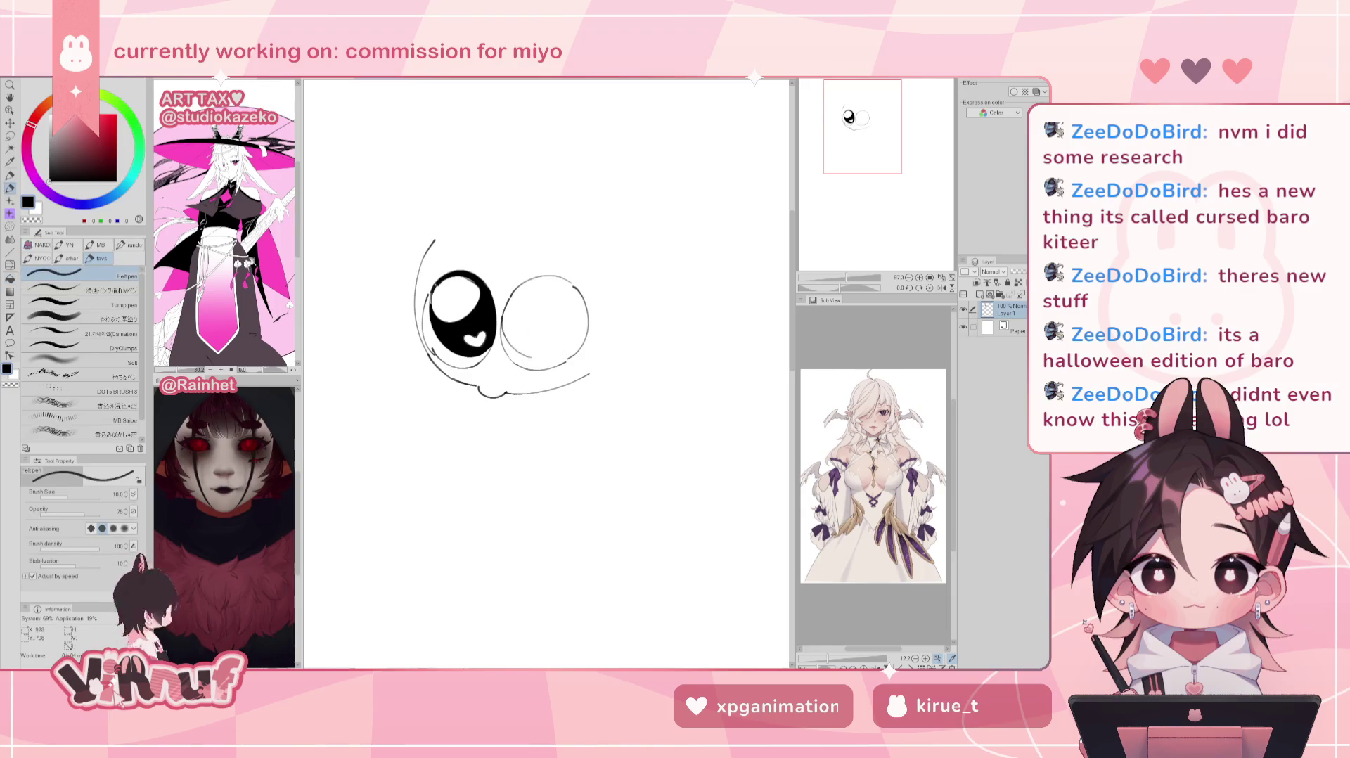
drag(504, 323, 555, 351)
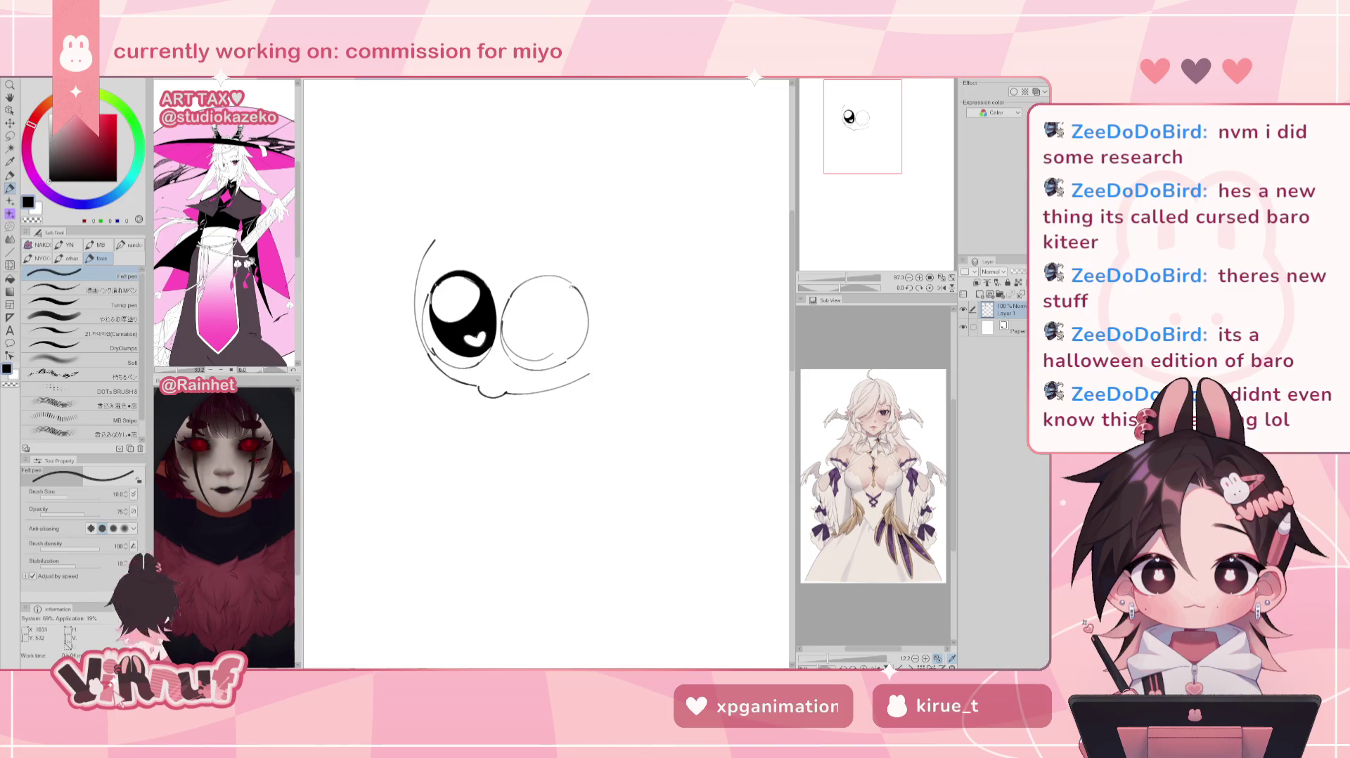
key(h)
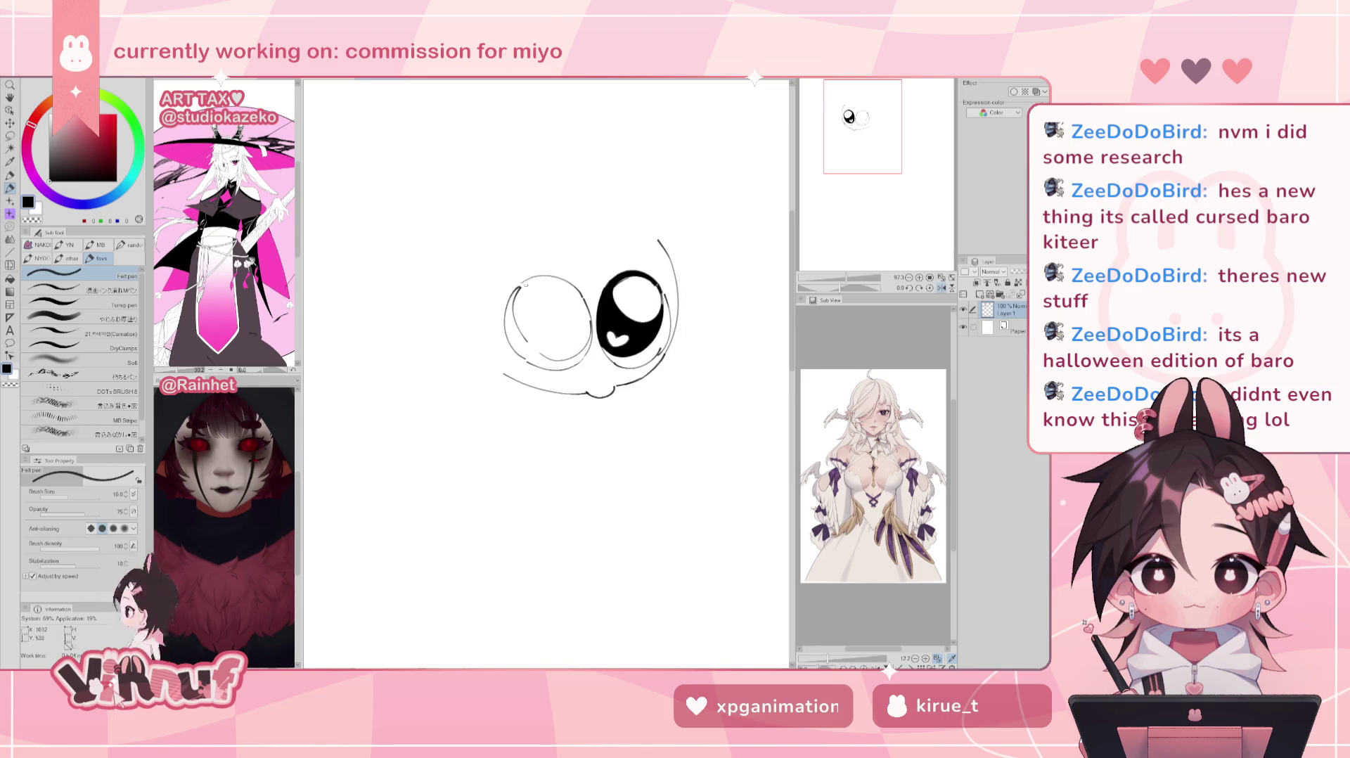
drag(524, 339, 548, 359)
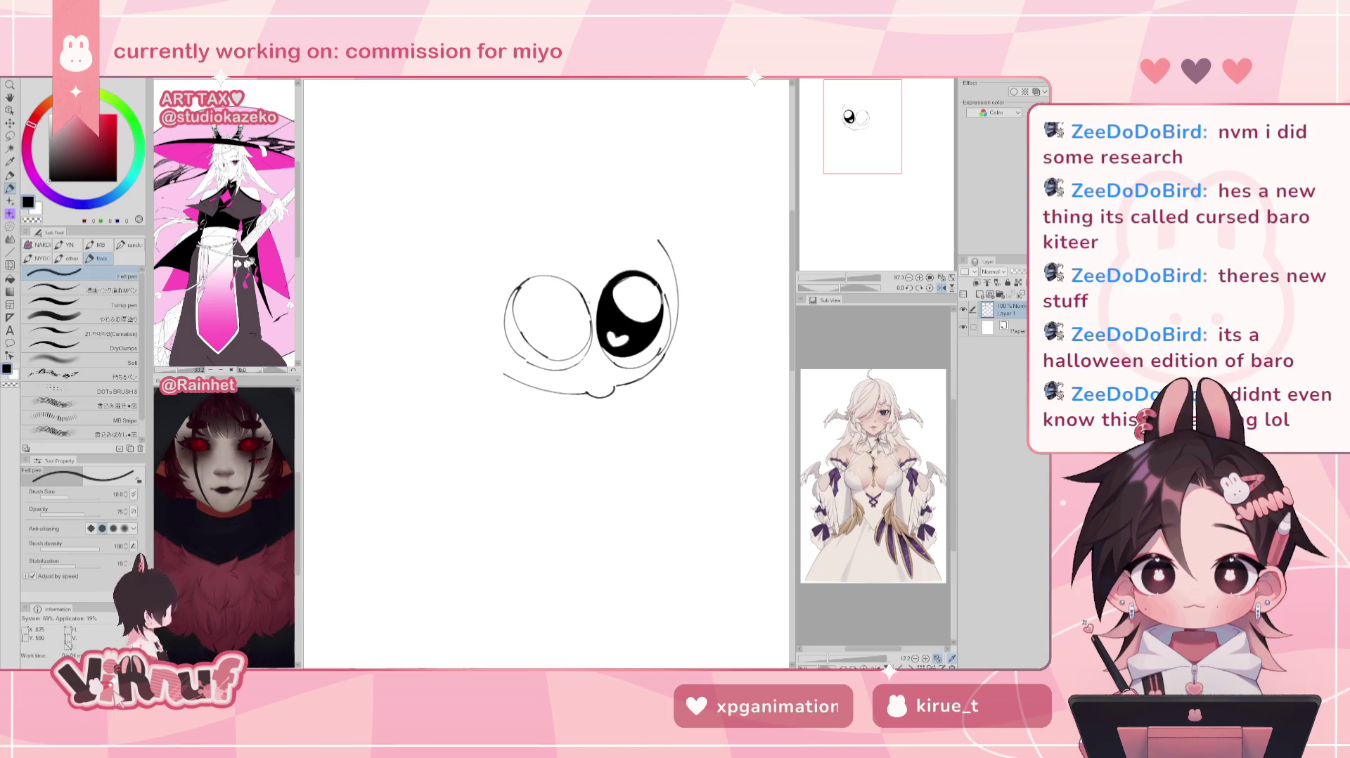
key(h)
drag(575, 303, 561, 352)
key(h)
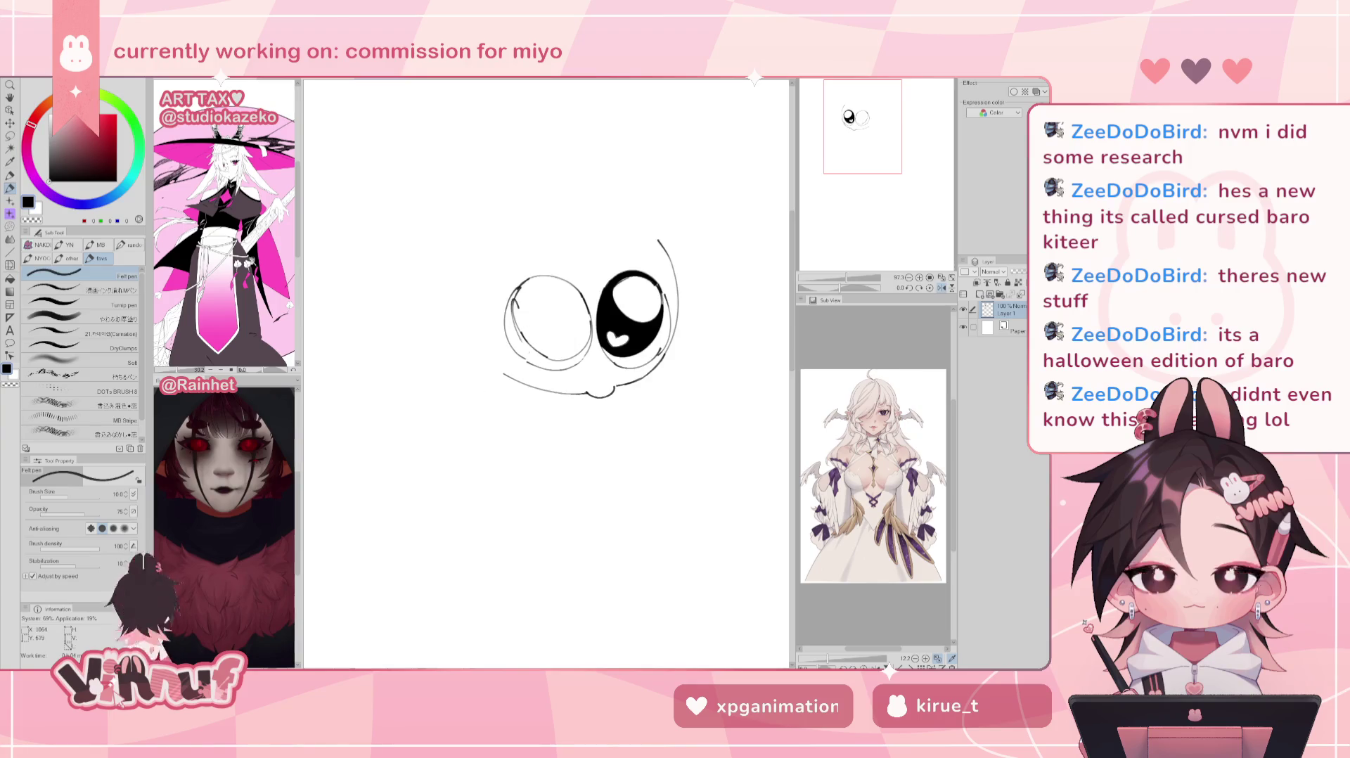
drag(524, 320, 557, 360)
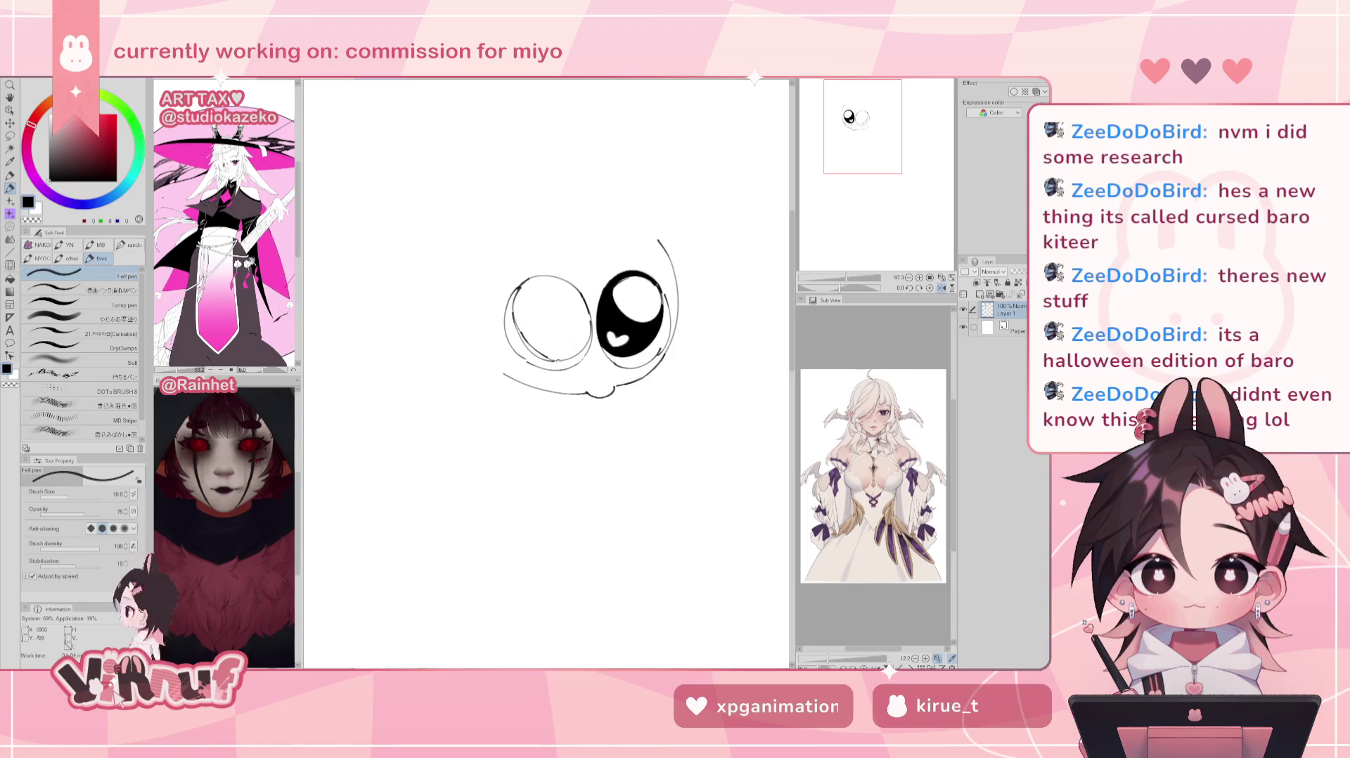
key(ctrl+z)
drag(512, 308, 555, 359)
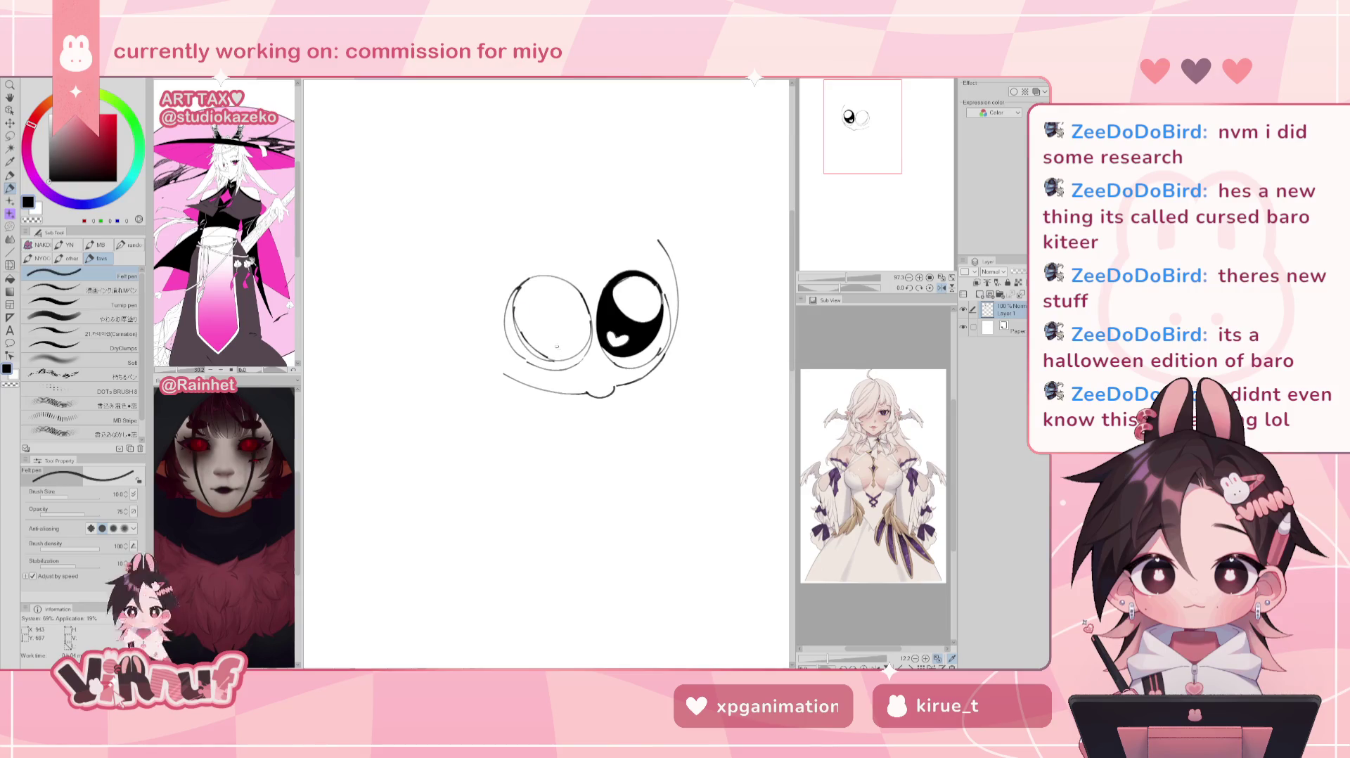
Step: Darken the right iris top edge, add a heart highlight, and fill the eye solid black
key(e)
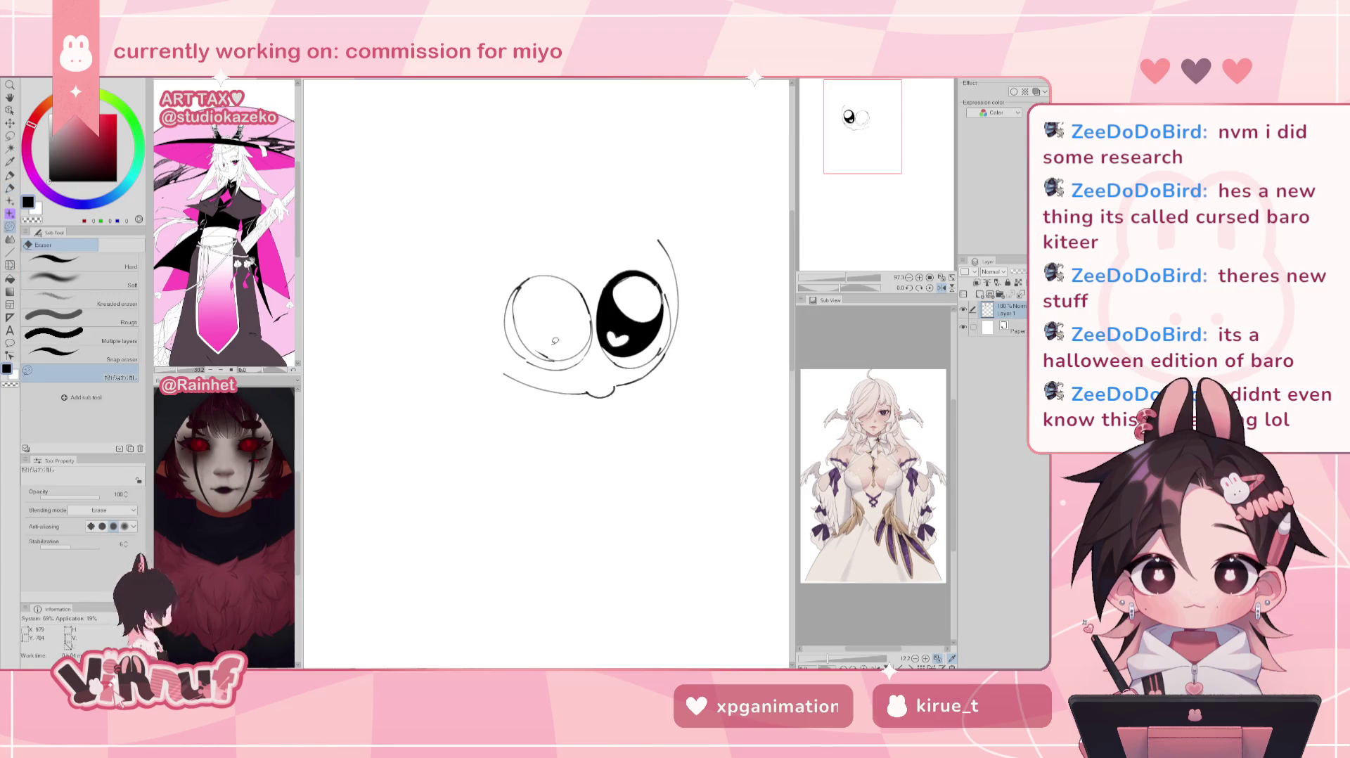
key(h)
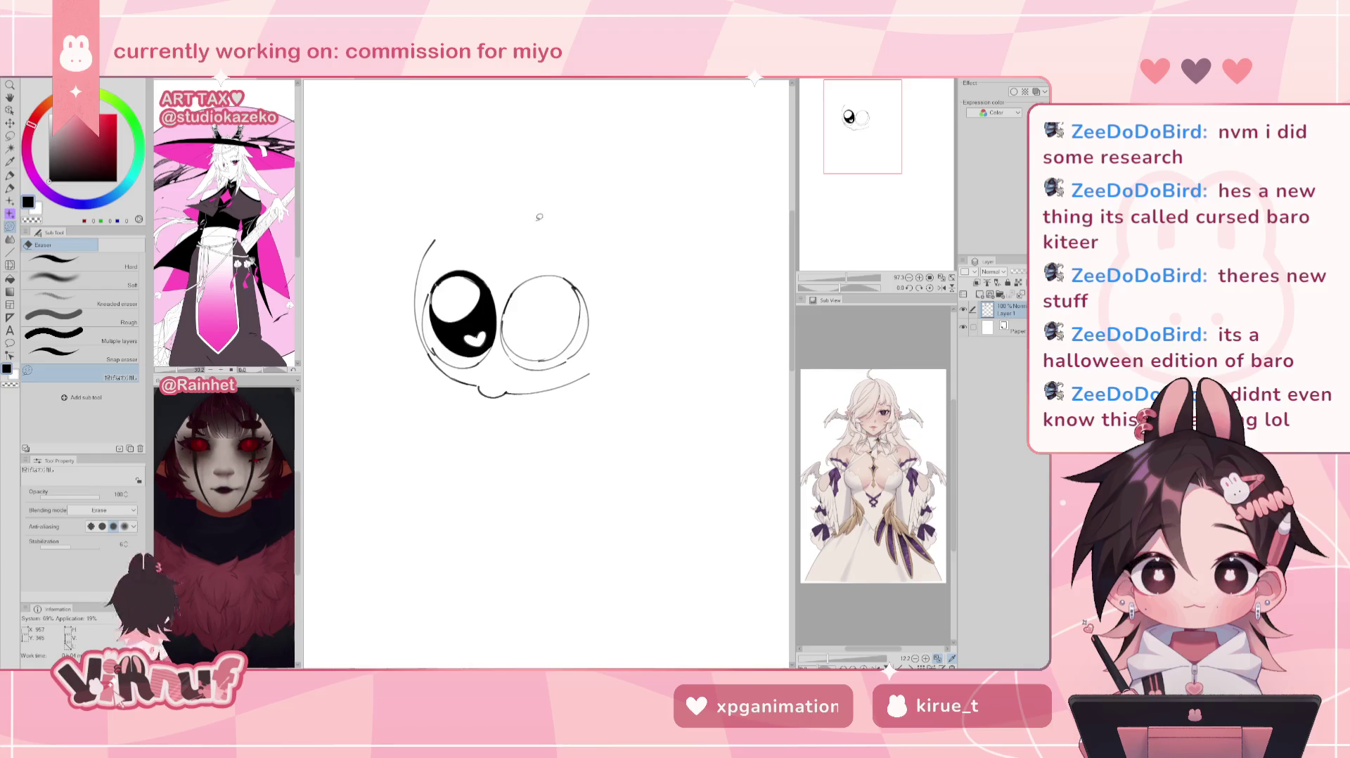
key(p)
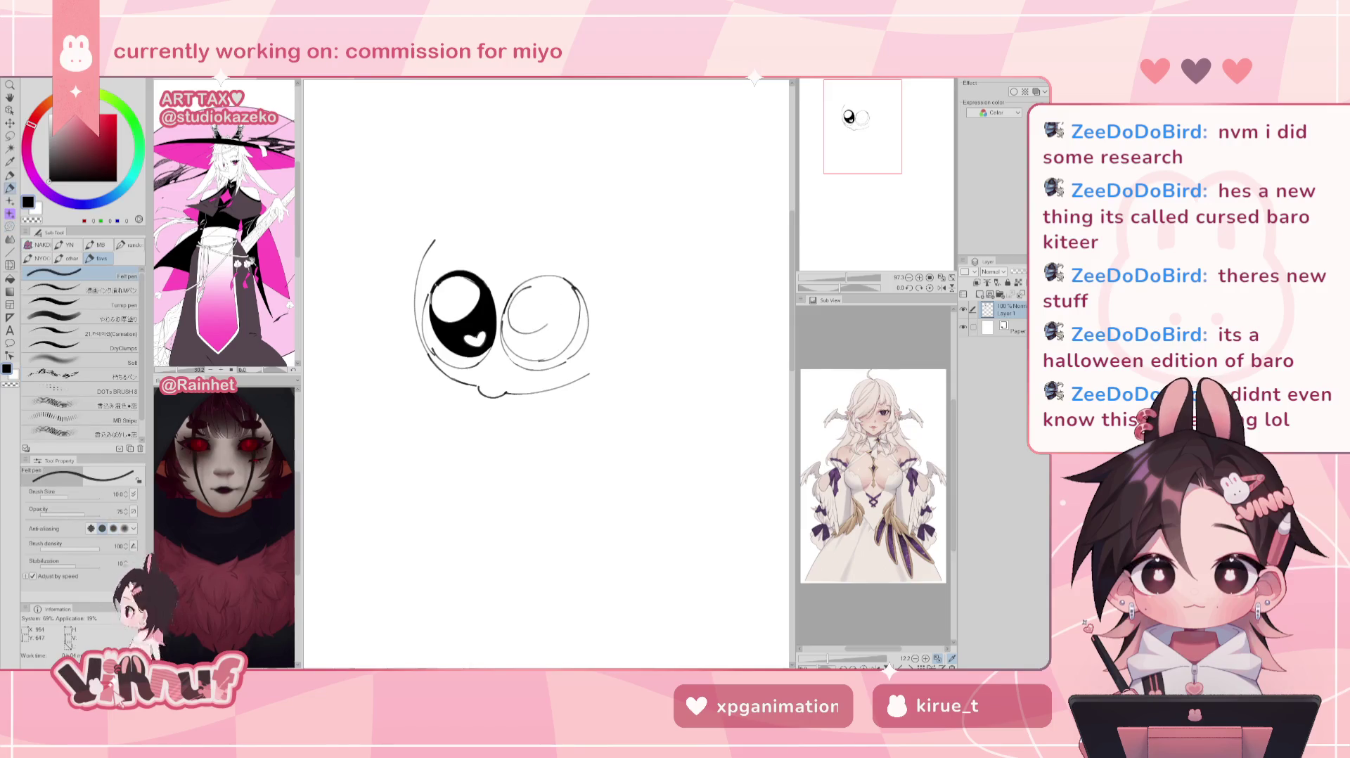
drag(524, 290, 563, 283)
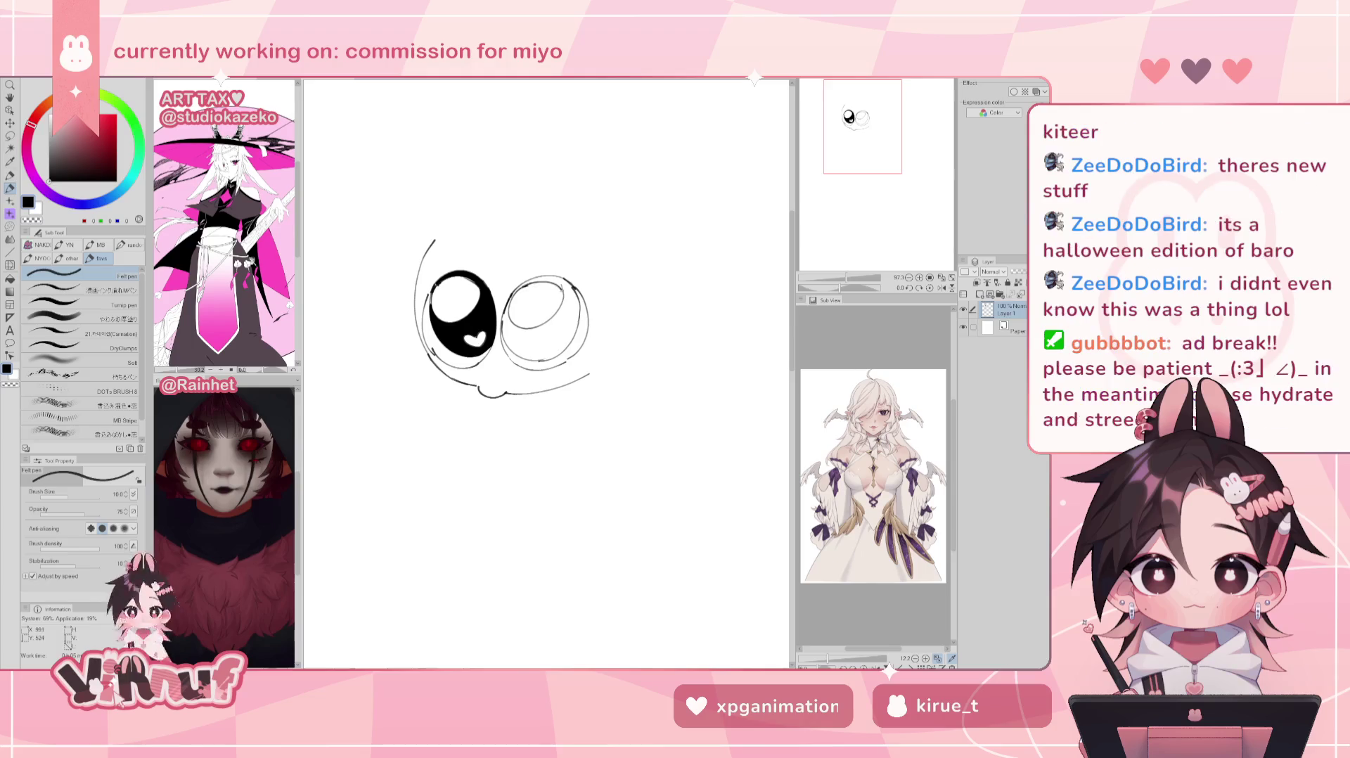
drag(548, 354, 550, 343)
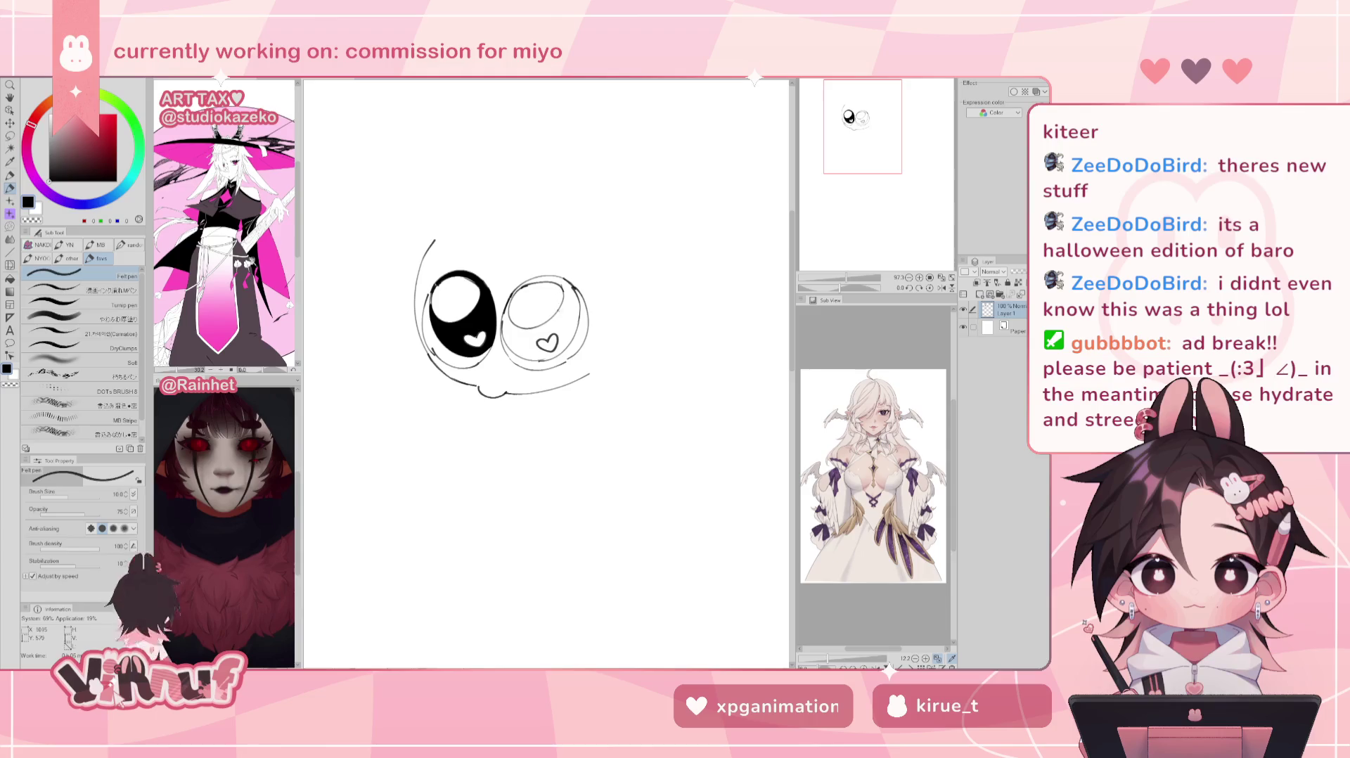
key(g)
click(581, 294)
key(j)
key(ctrl+minus)
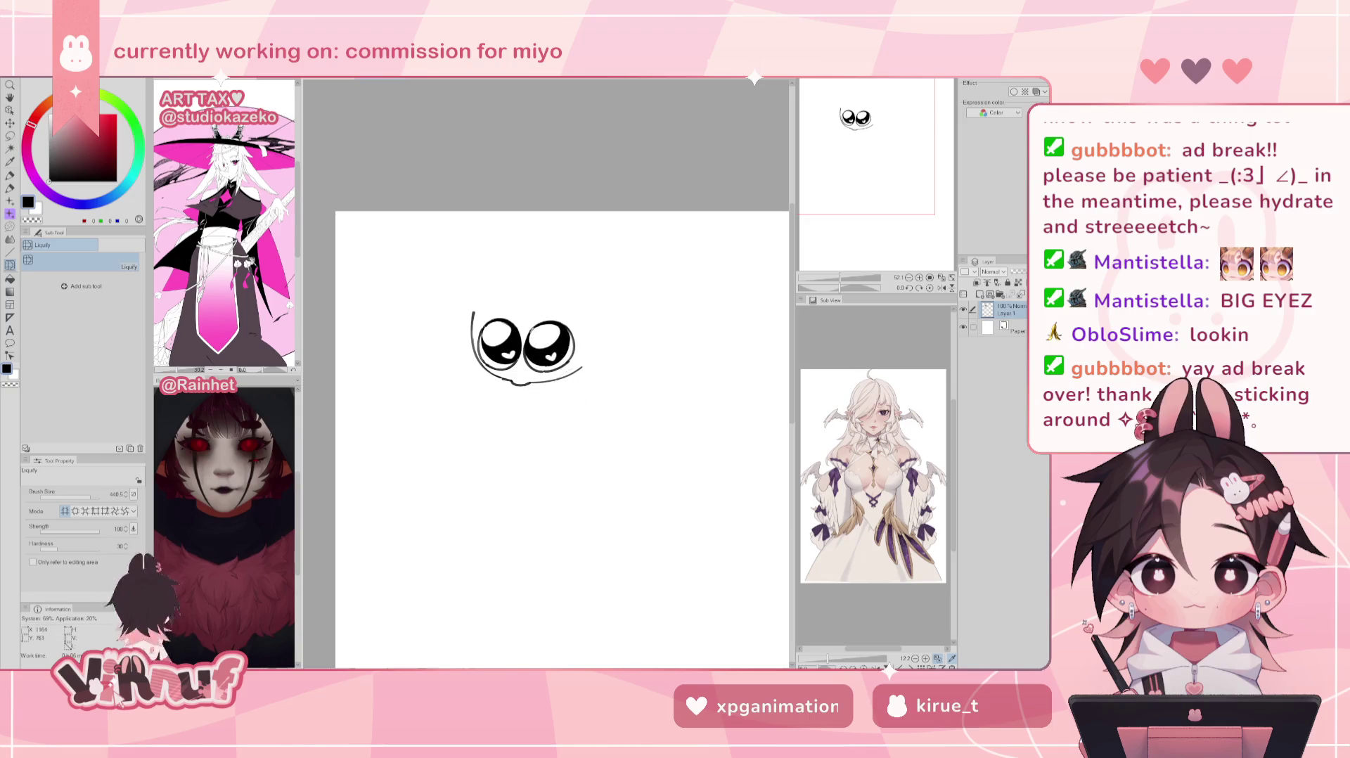
Step: Try a small white highlight in the left eye, then undo it
key(p)
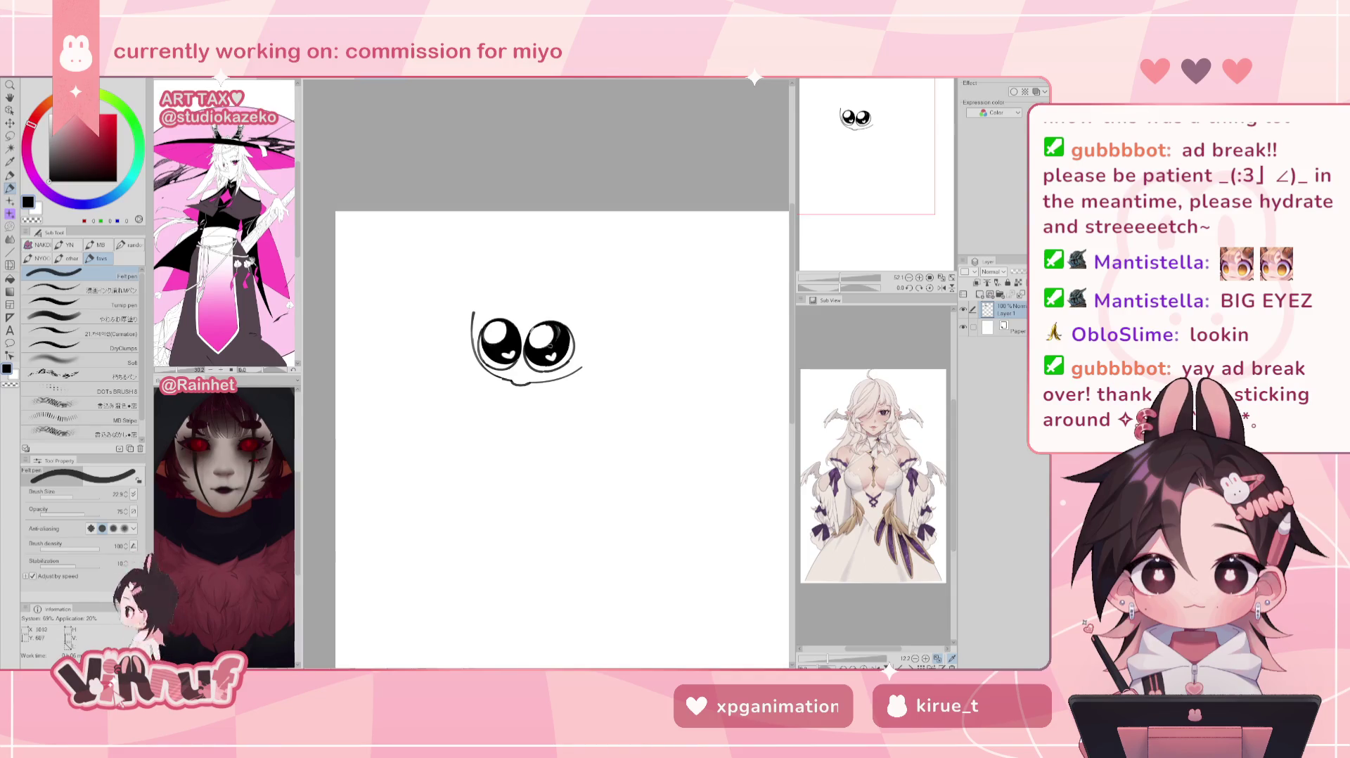
key(e)
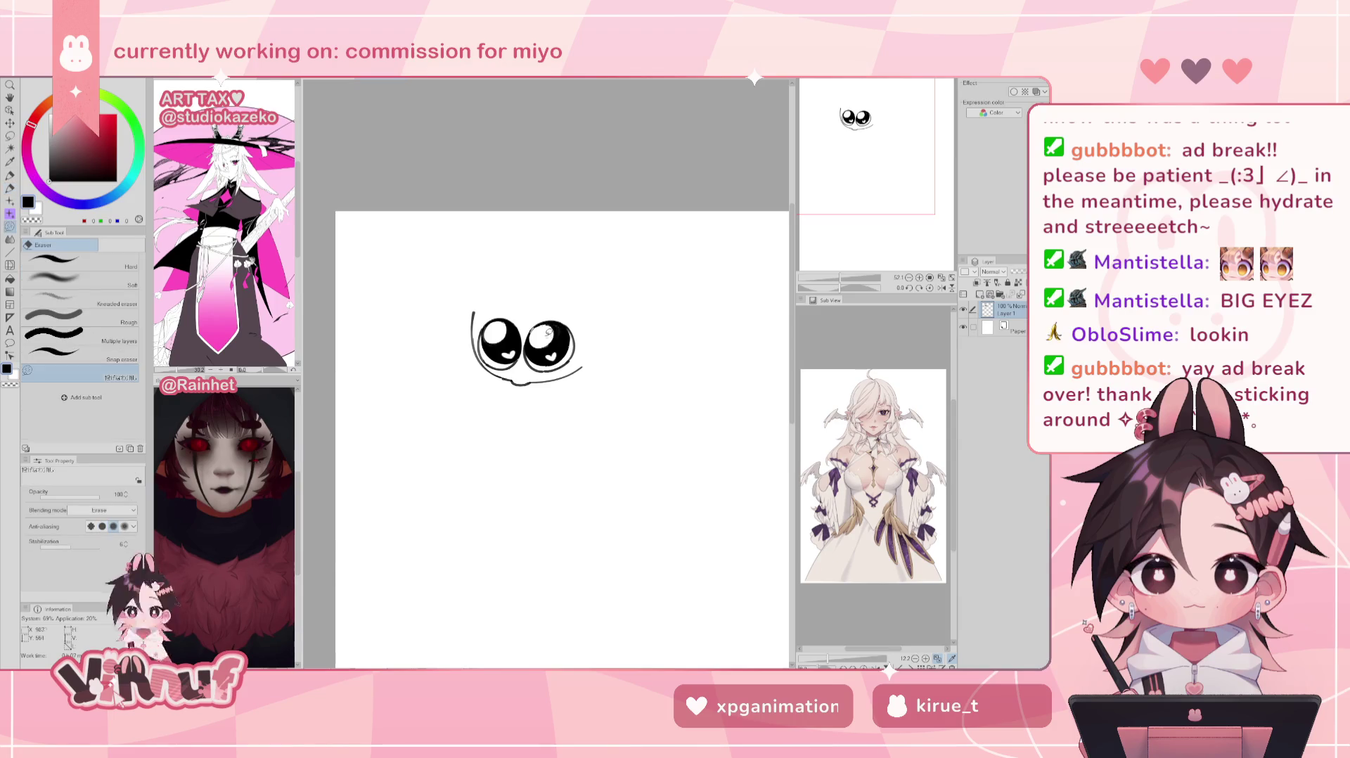
key(p)
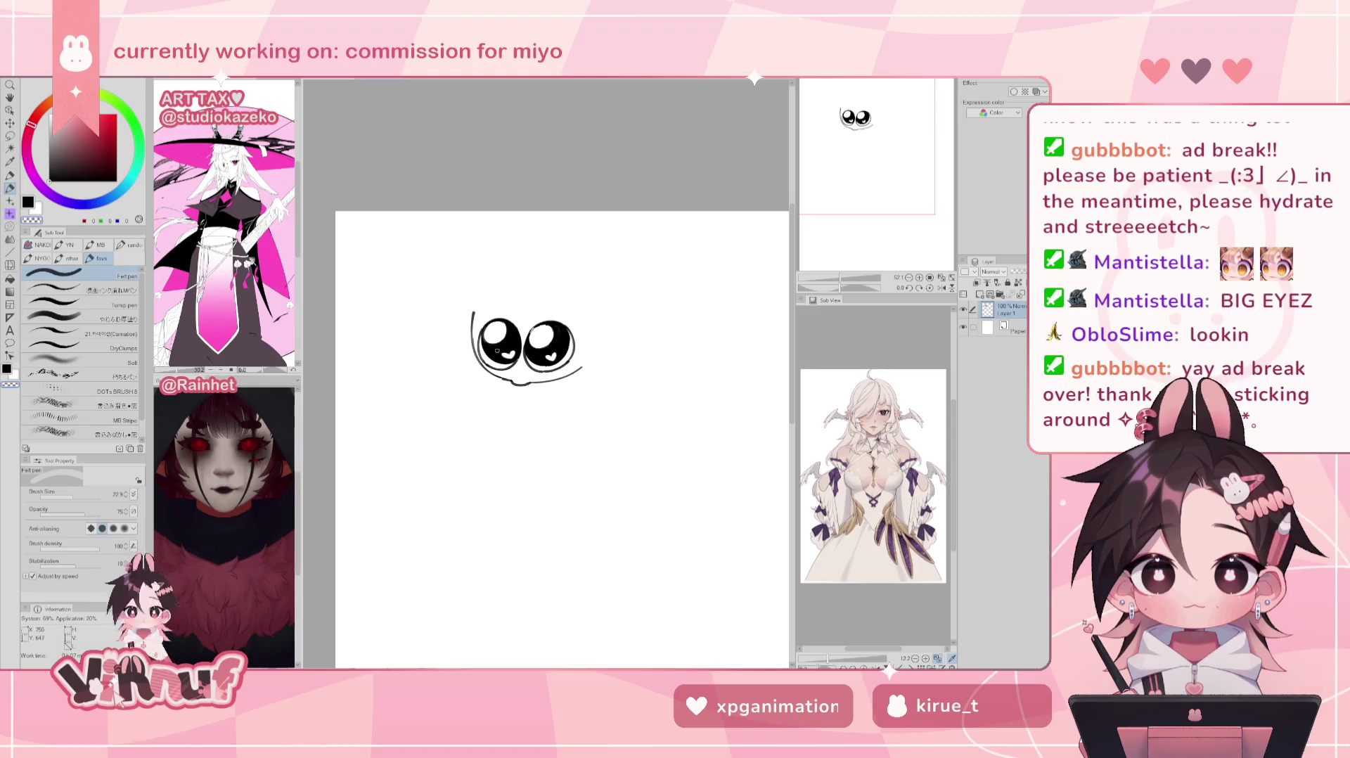
drag(495, 346, 501, 349)
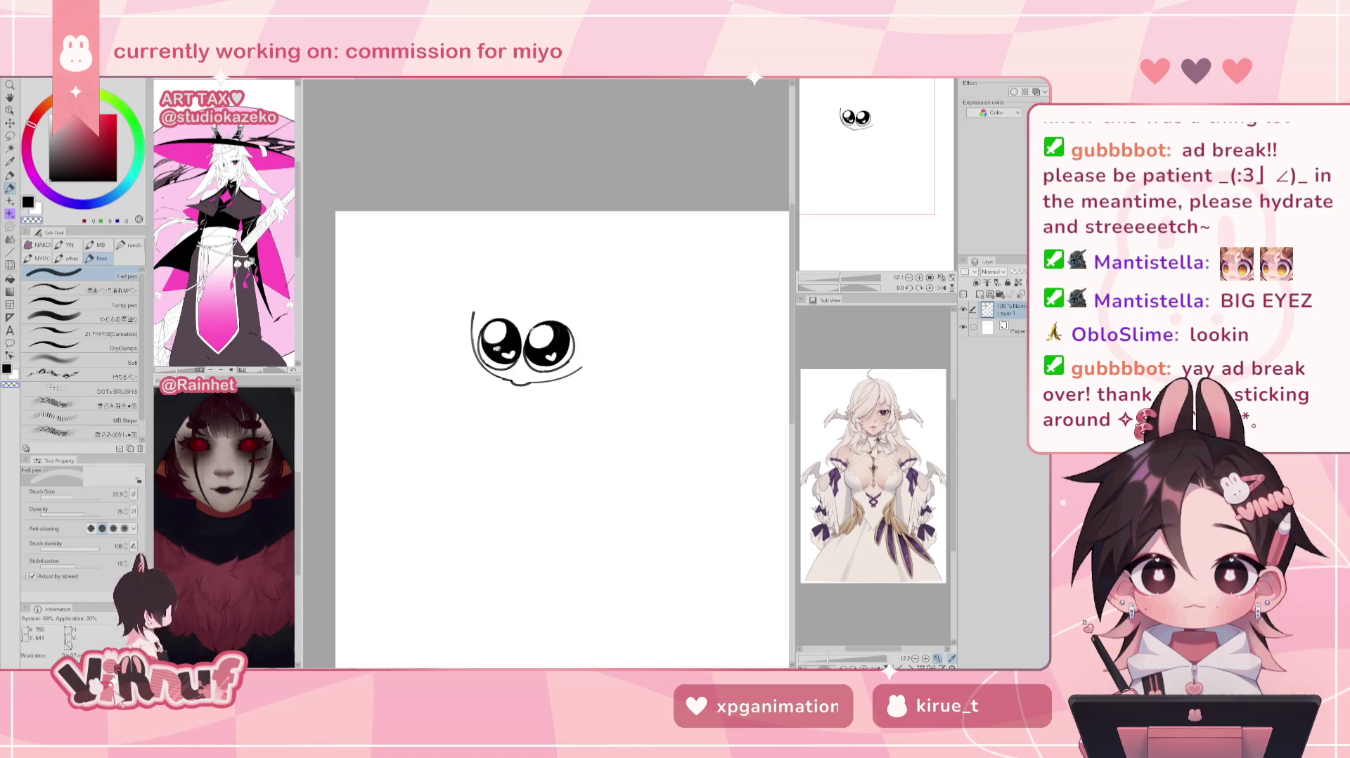
key(ctrl+z)
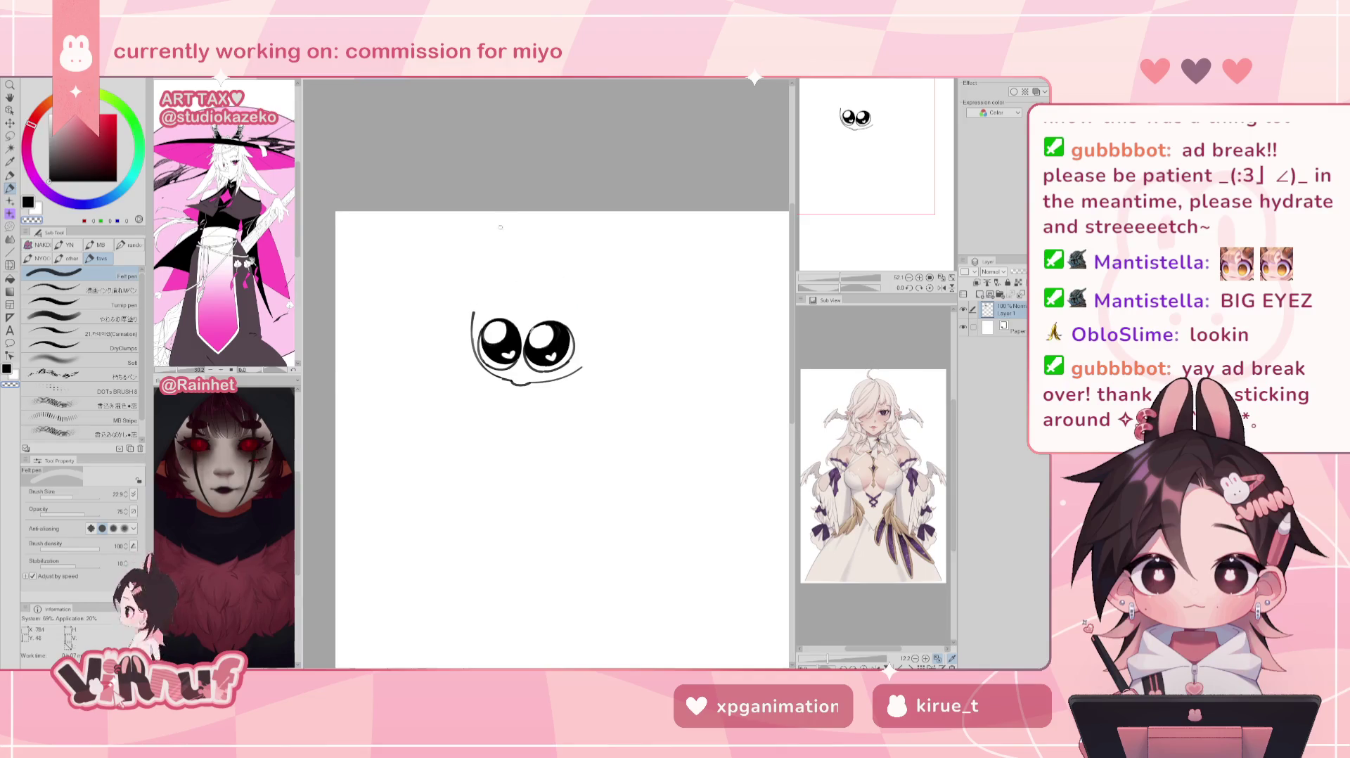
Step: Sketch and undo head arcs above the eyes and a curve down the face's right side
mouse_move(479, 299)
mouse_down()
mouse_move(542, 265)
mouse_move(581, 282)
mouse_up()
key(ctrl+z)
drag(471, 306, 549, 268)
key(ctrl+z)
drag(461, 329, 472, 346)
key(ctrl+z)
key(ctrl+z)
key(ctrl+z)
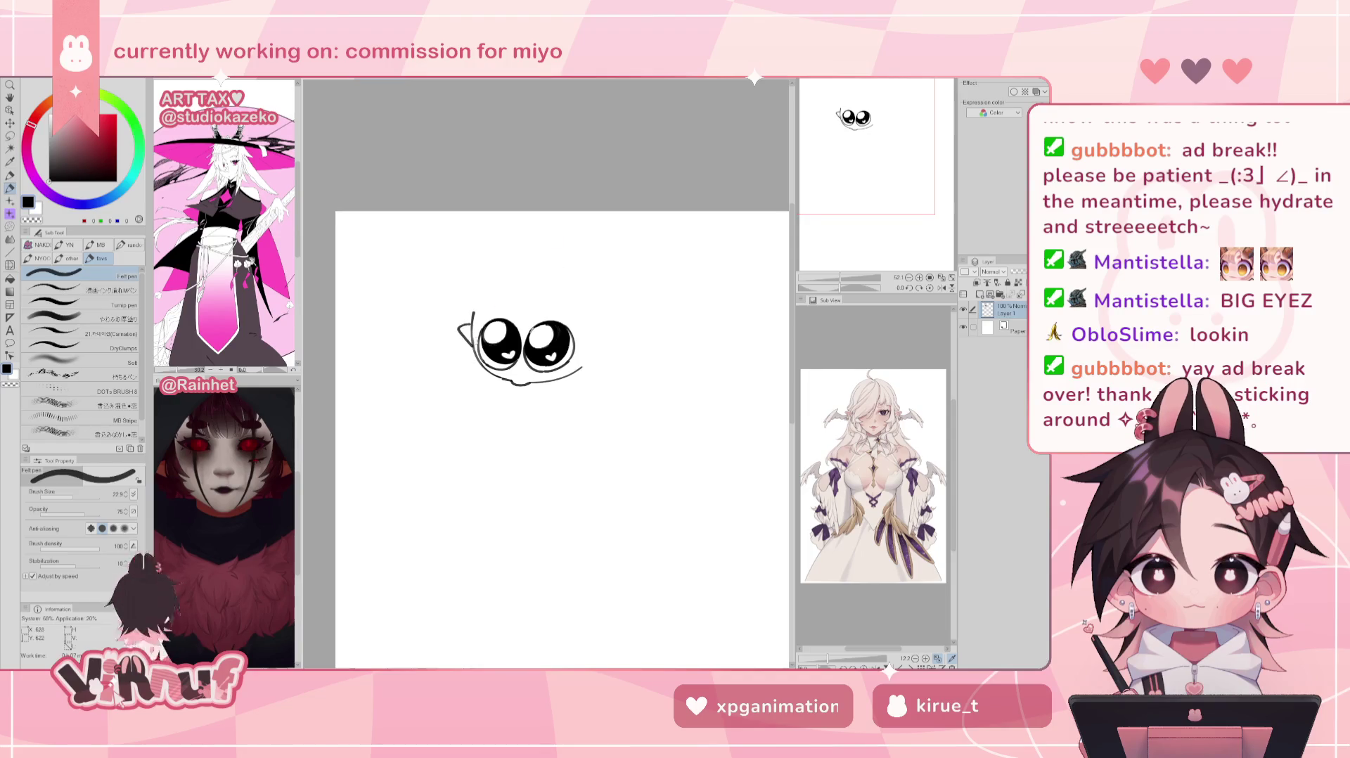
key(ctrl+z)
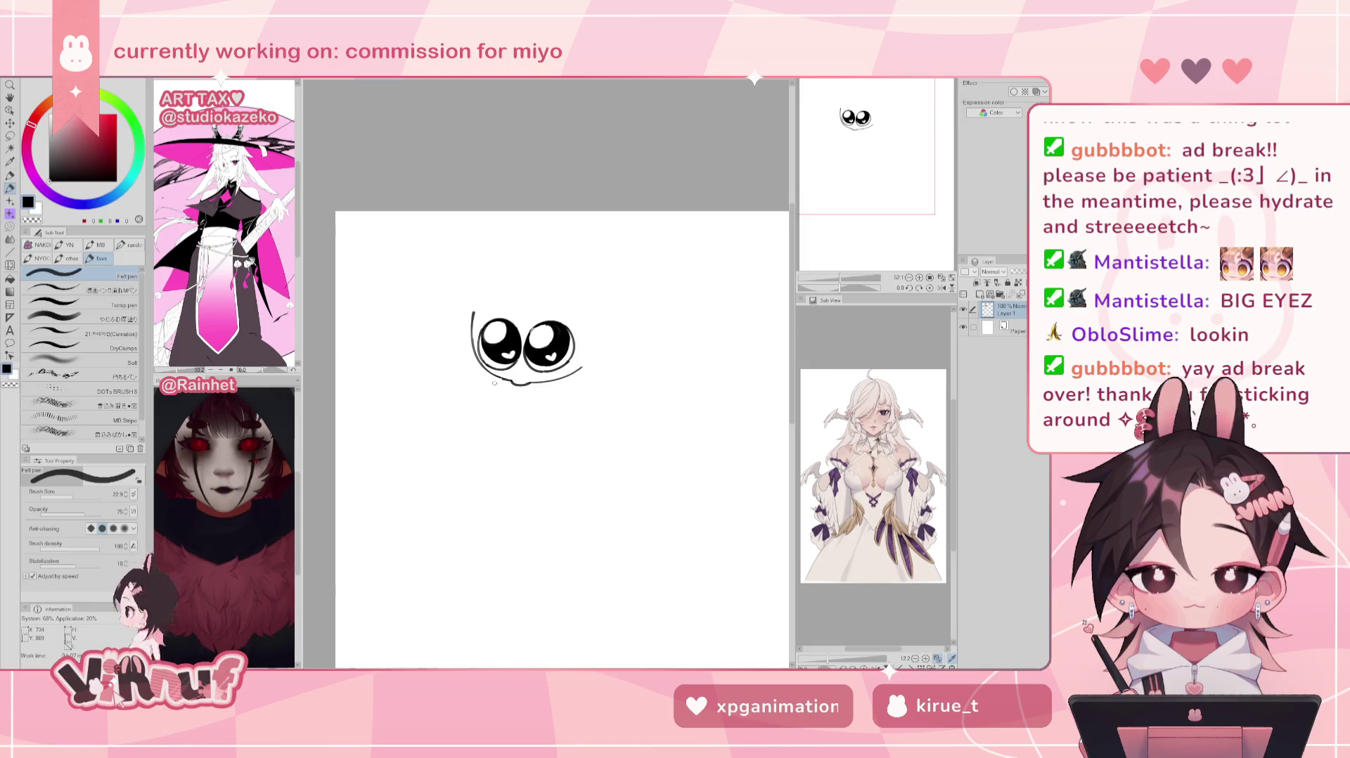
mouse_move(543, 275)
mouse_down()
mouse_move(598, 362)
mouse_move(583, 368)
mouse_up()
key(ctrl+z)
key(ctrl+z)
key(ctrl+z)
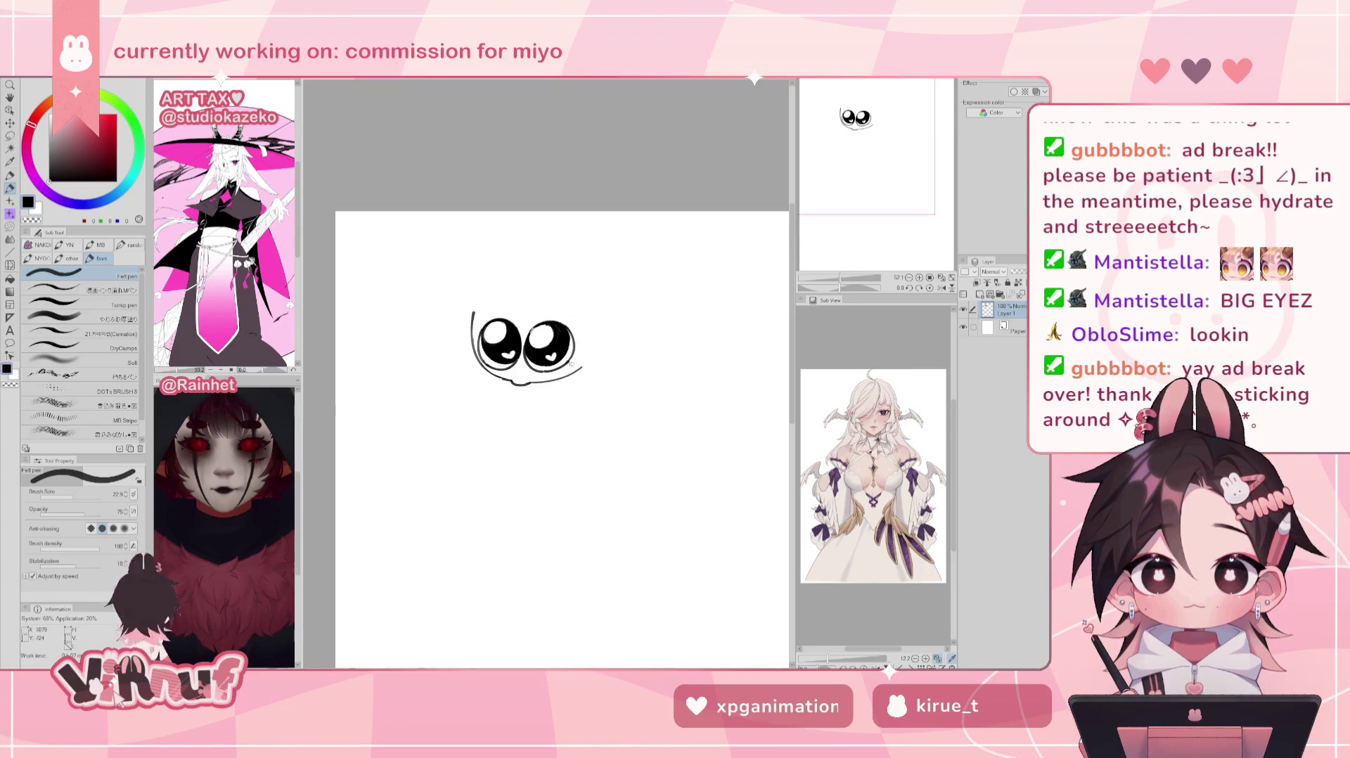
Step: Erase the small mouth stroke under the eyes and sketch outline curves beside the left eye
key(e)
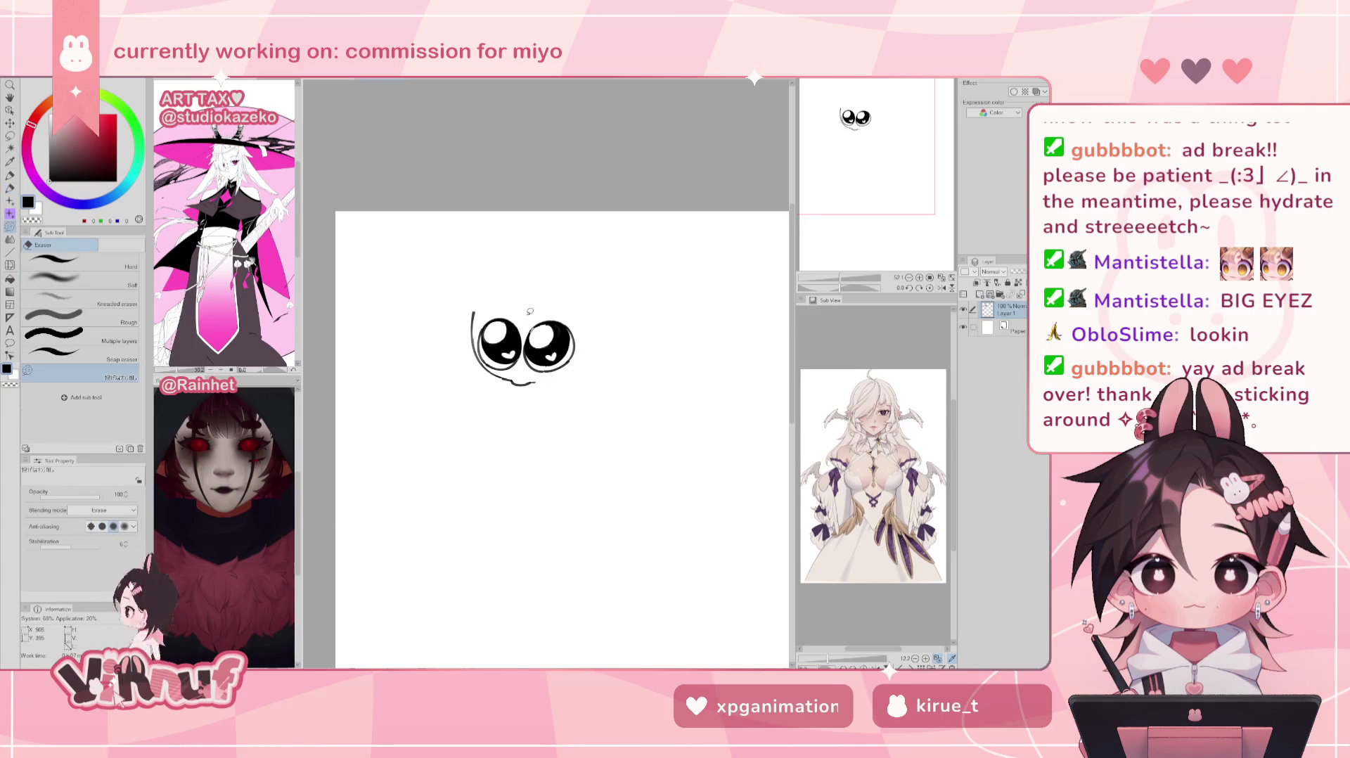
drag(521, 374, 540, 387)
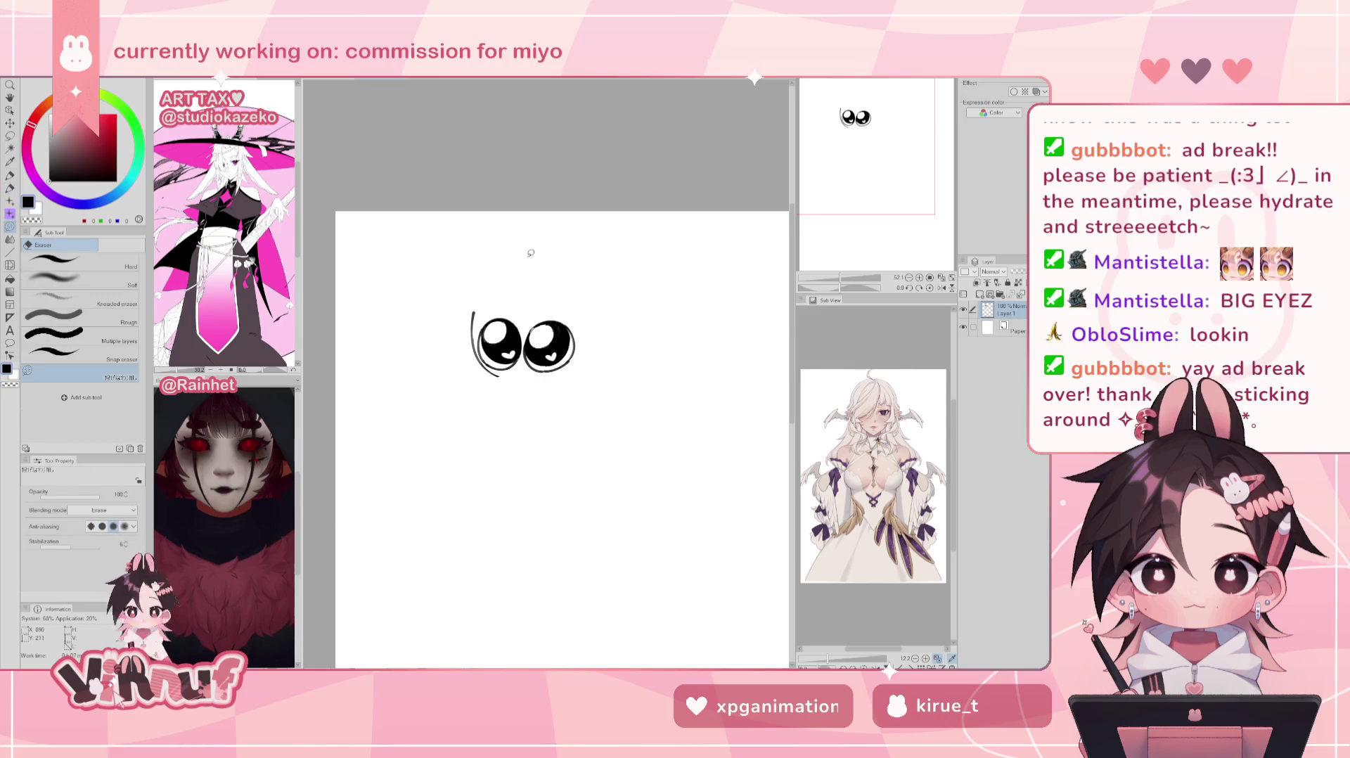
key(h)
key(p)
drag(520, 318, 556, 378)
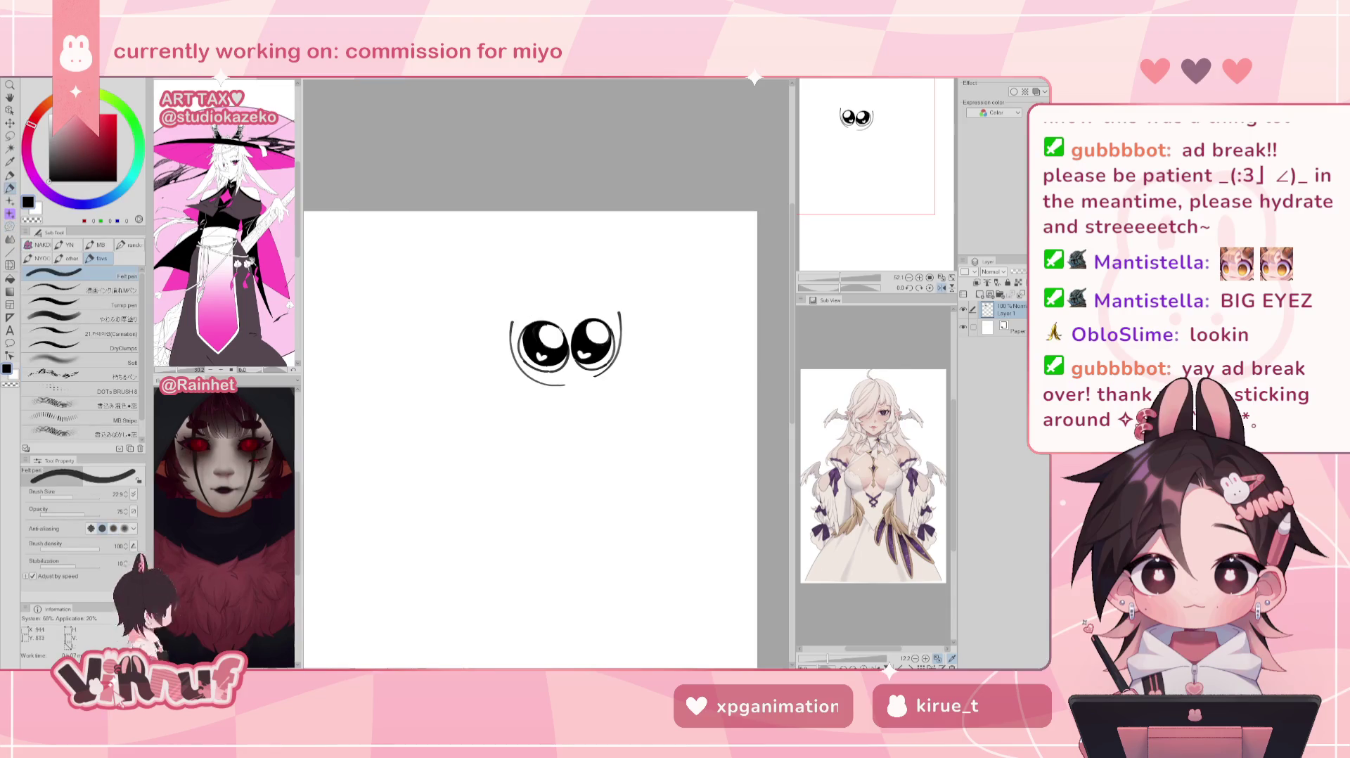
key(ctrl+z)
drag(519, 317, 557, 379)
key(ctrl+z)
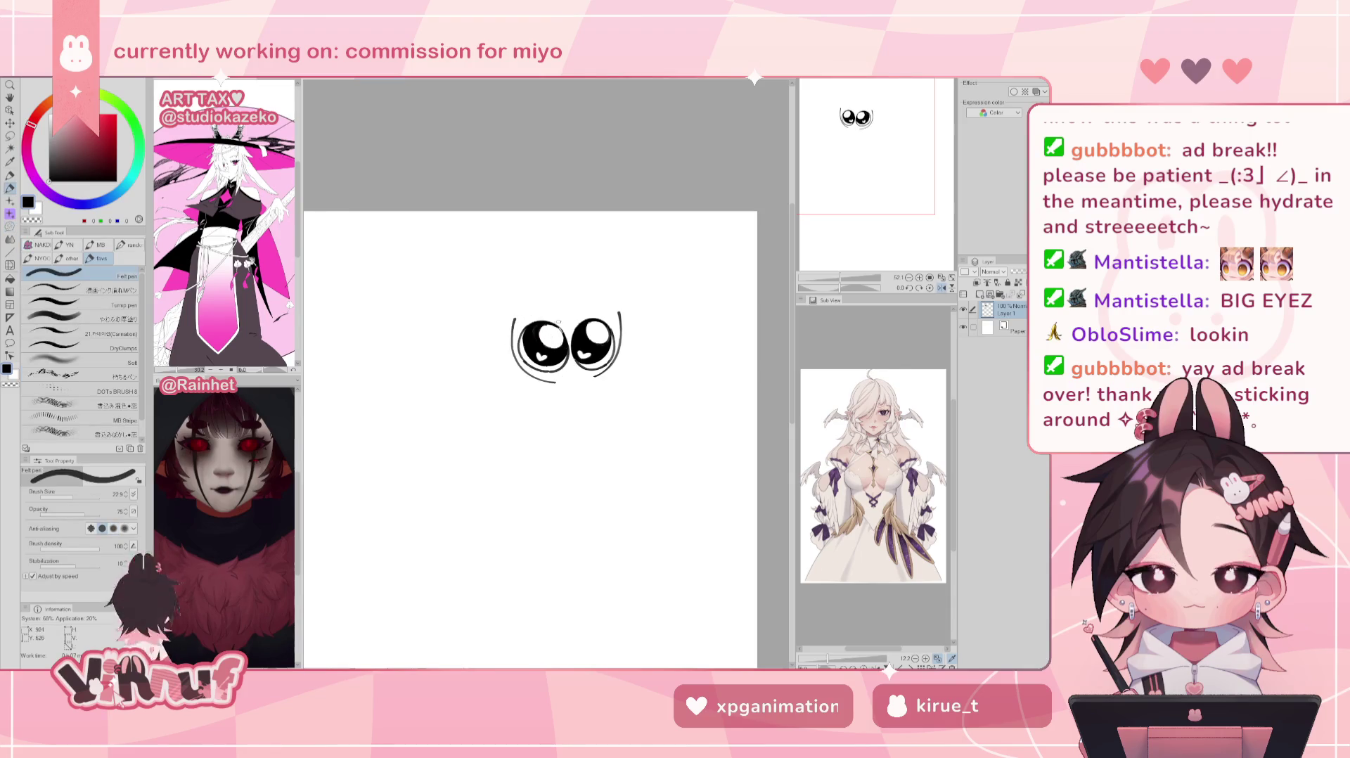
Step: Draw a wider curve outside the left eye, then Liquify with an enlarged brush to push the eyes right
drag(509, 317, 563, 374)
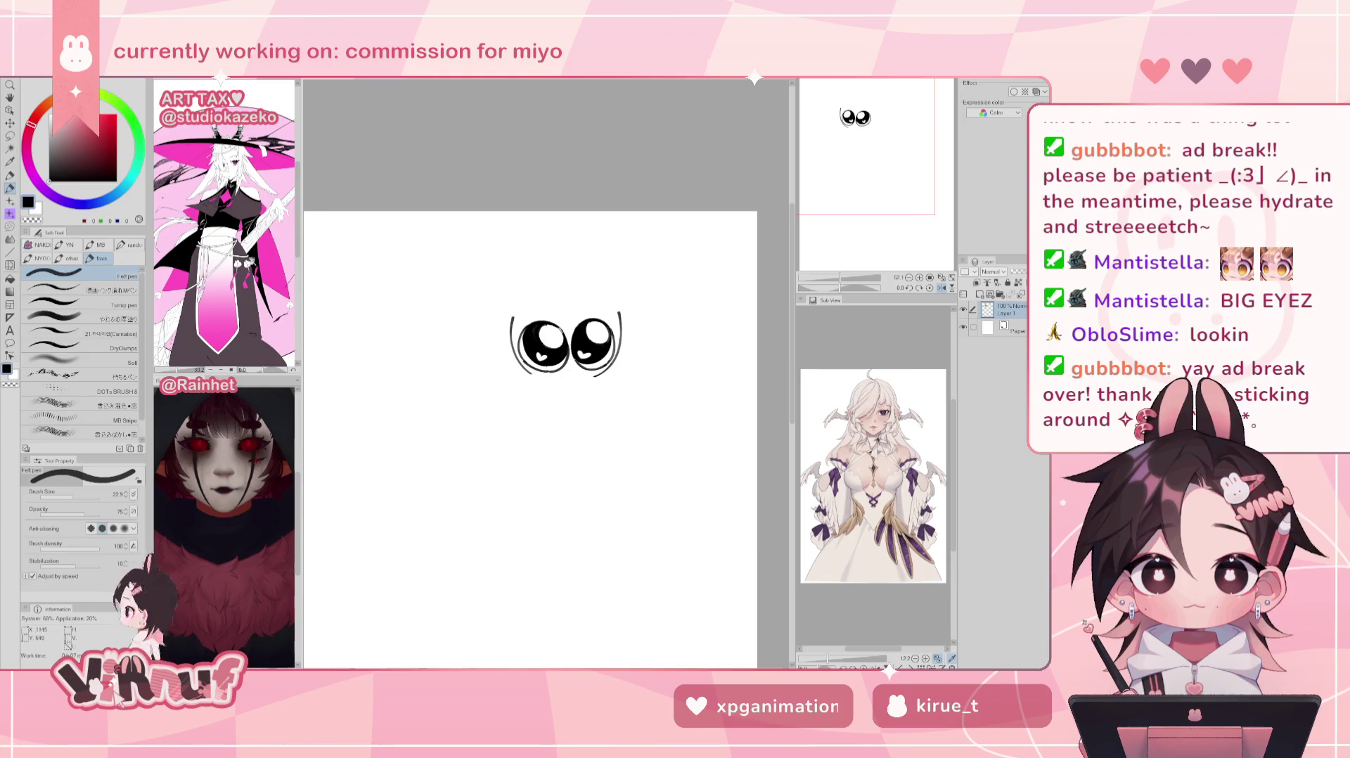
key(h)
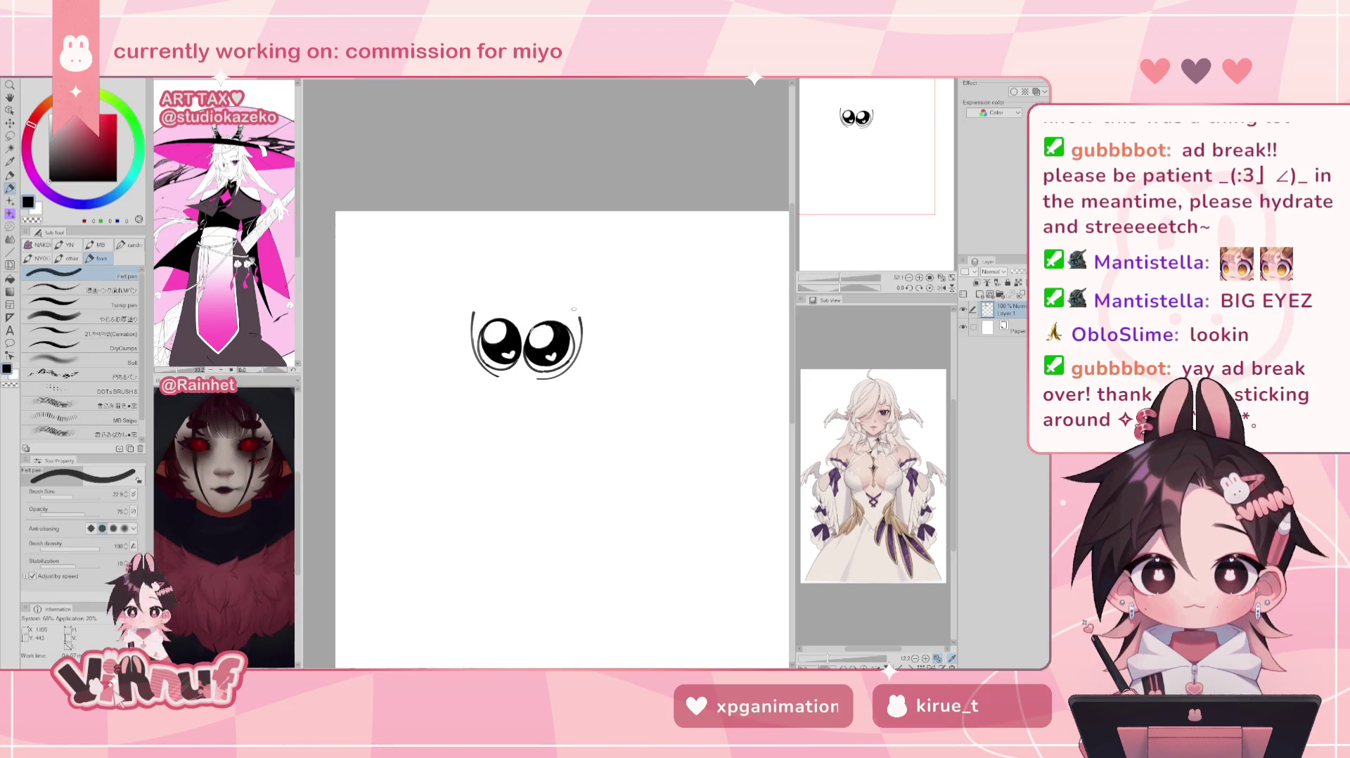
click(10, 264)
drag(42, 496, 99, 496)
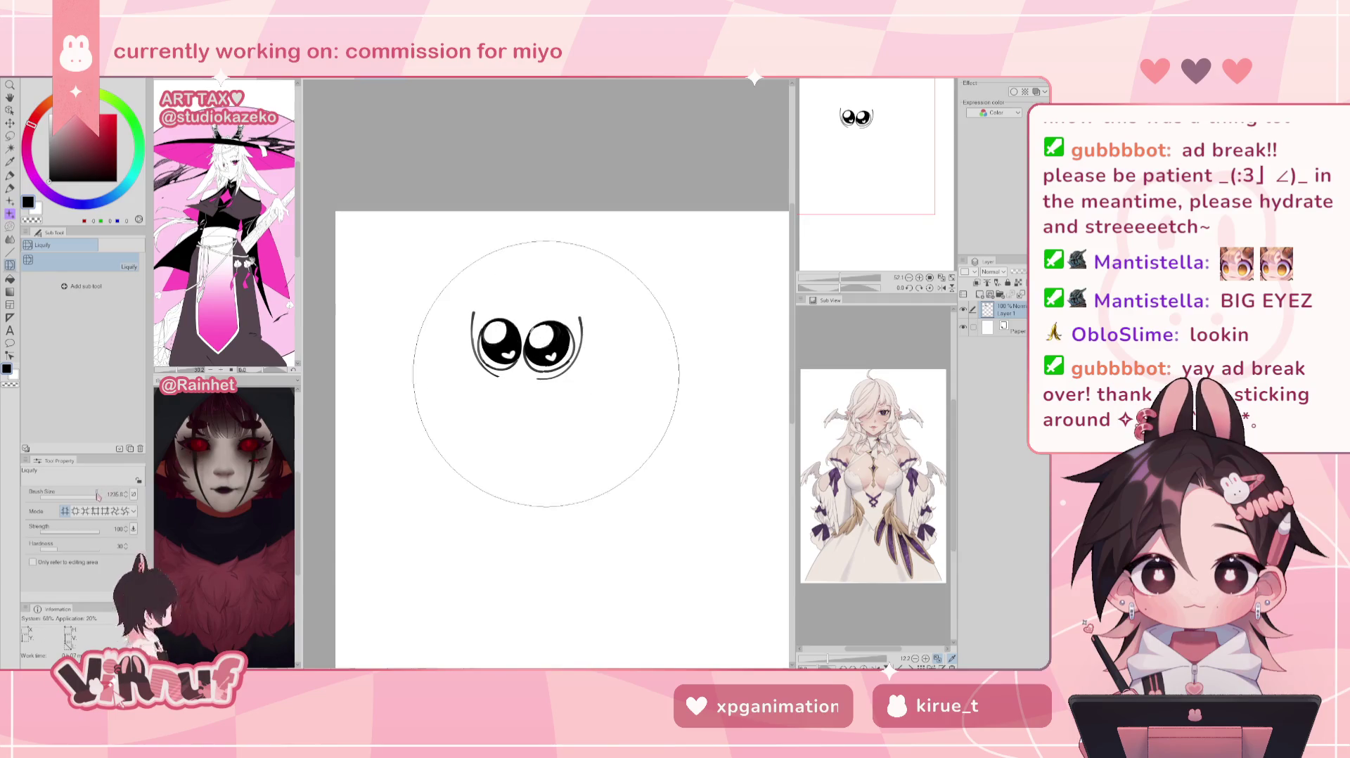
mouse_move(618, 376)
mouse_down()
mouse_move(652, 391)
mouse_move(686, 371)
mouse_up()
Step: Draw a small mouth under the eyes, undo it, and add a curl at their lower left
key(e)
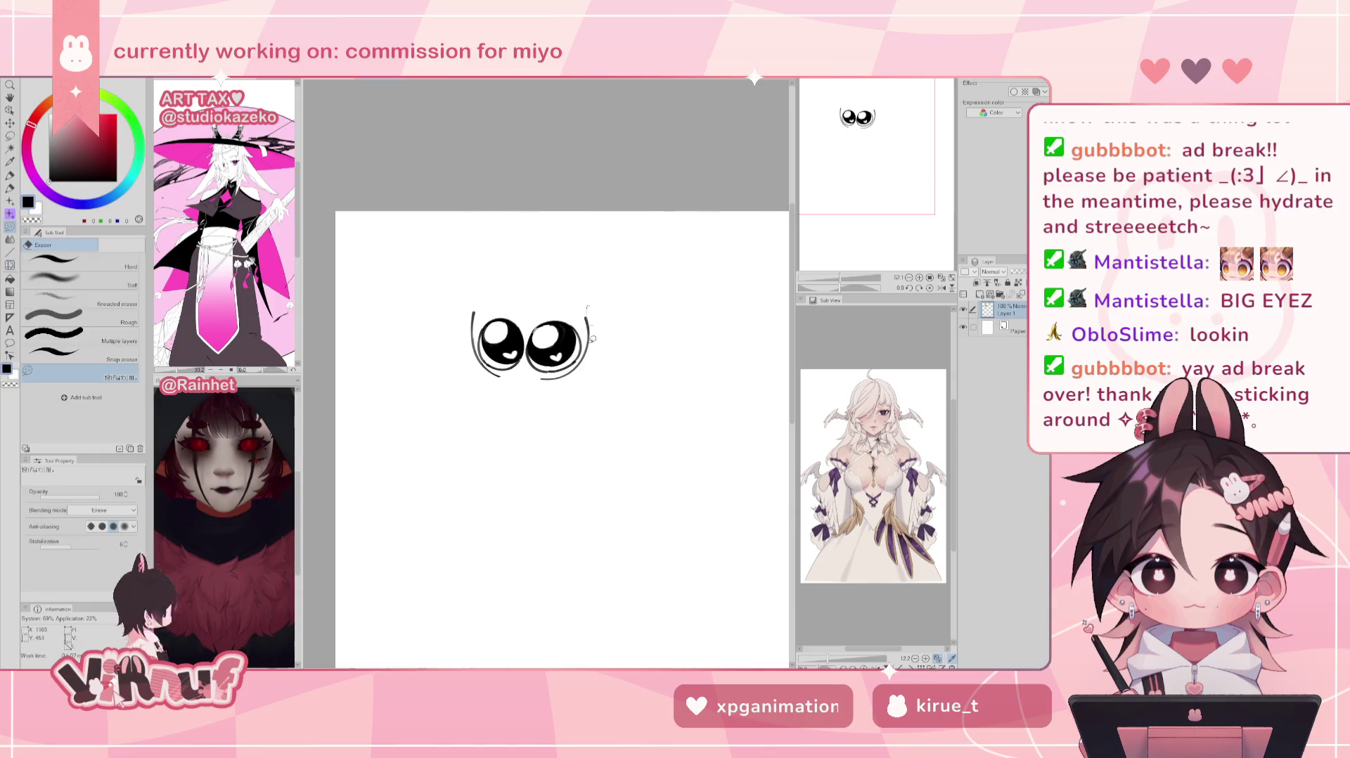
key(p)
drag(503, 379, 538, 381)
key(ctrl+z)
key(ctrl+z)
key(ctrl+z)
key(ctrl+z)
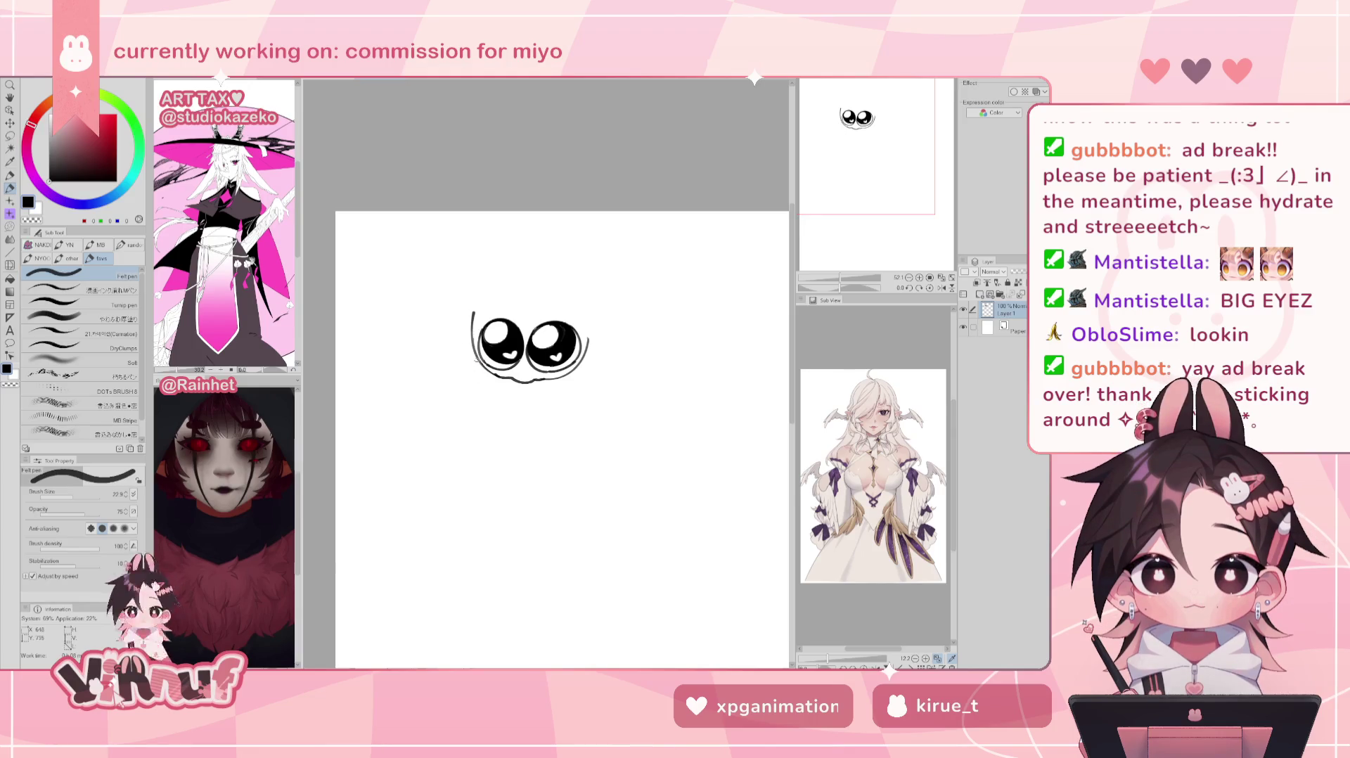
drag(471, 362, 472, 388)
Step: Redraw the curl below the eyes, retrying its hooked tip until it ends flatter
key(ctrl+z)
key(ctrl+z)
key(ctrl+z)
drag(464, 379, 490, 391)
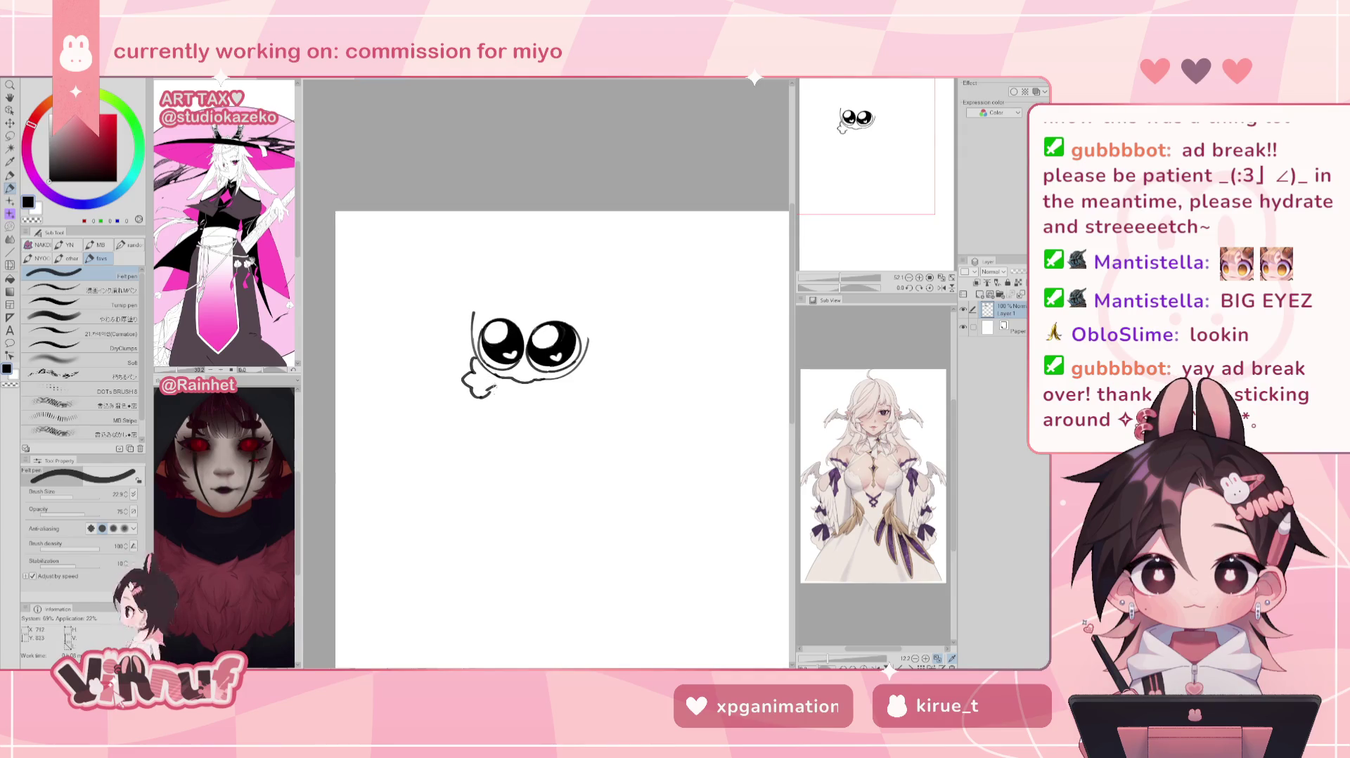
key(ctrl+z)
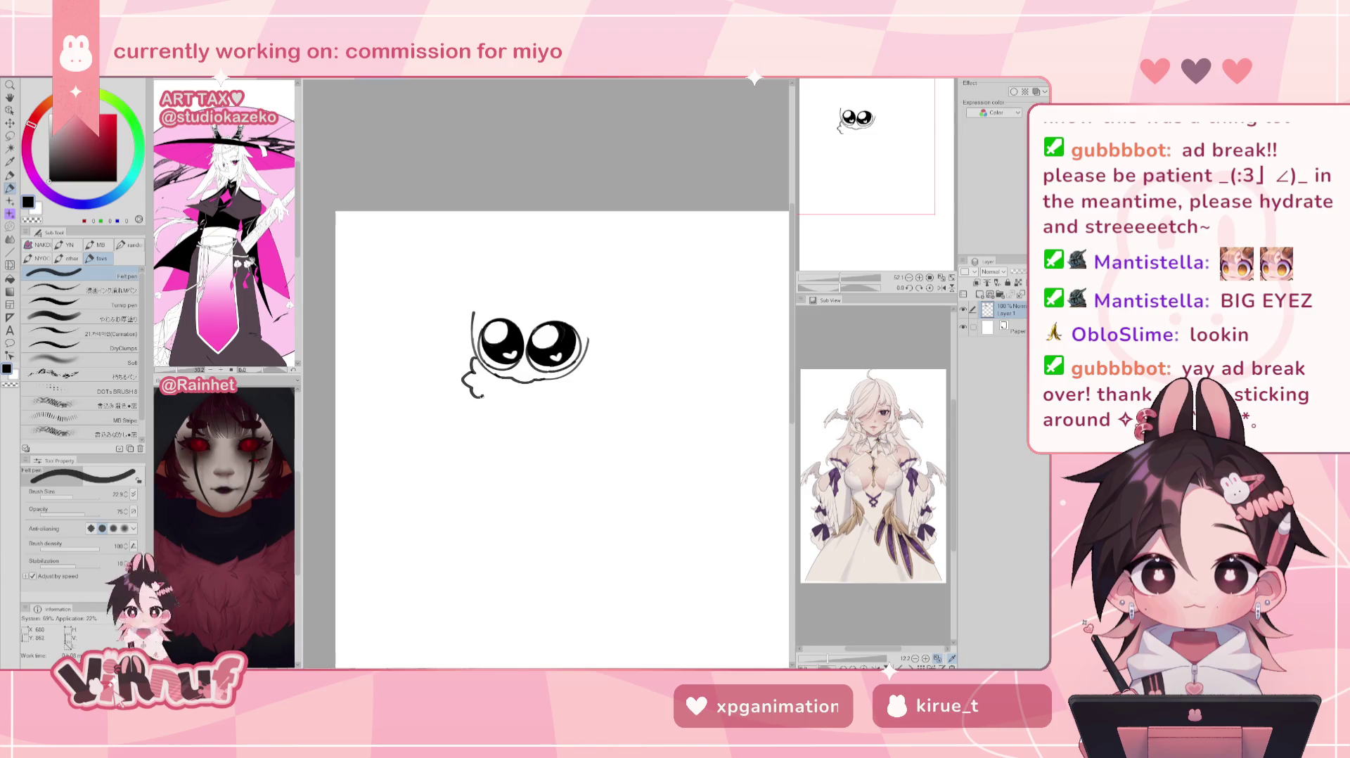
drag(478, 395, 498, 386)
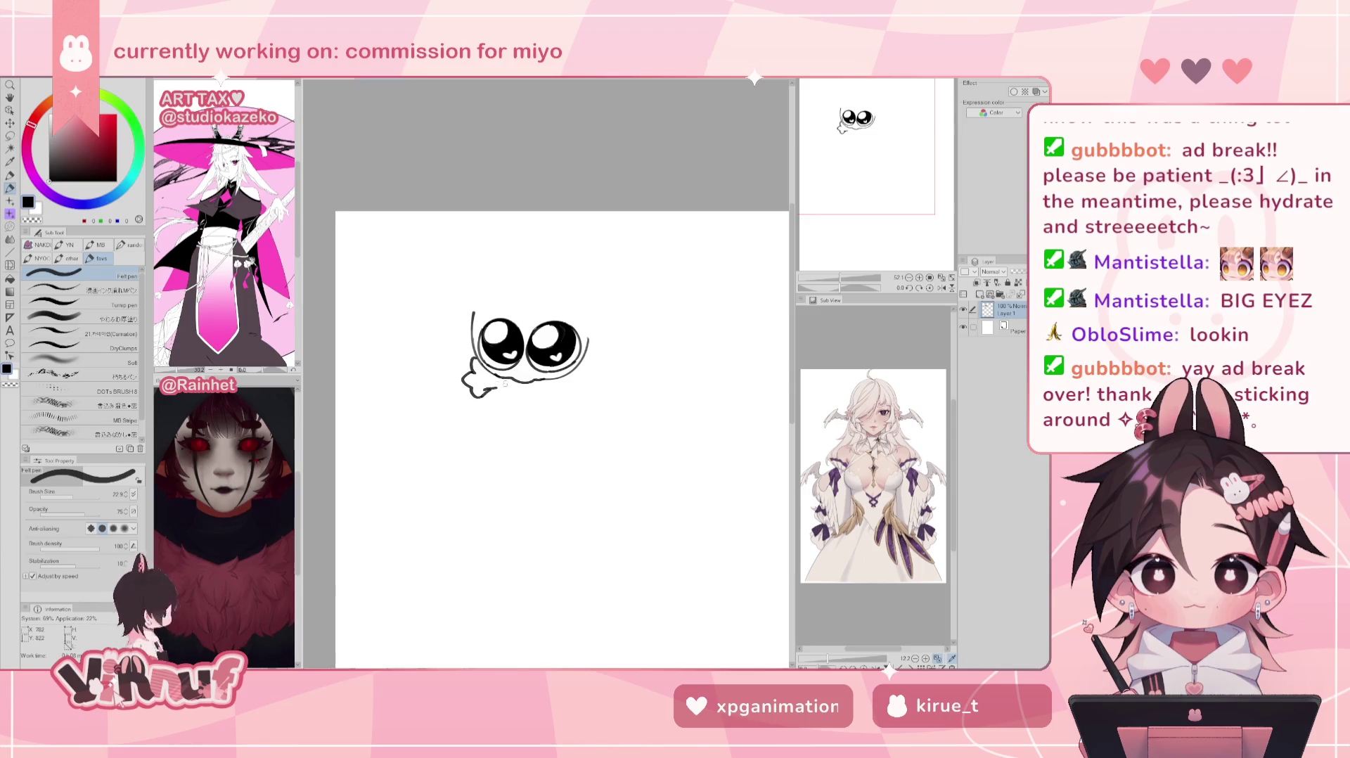
drag(482, 391, 493, 403)
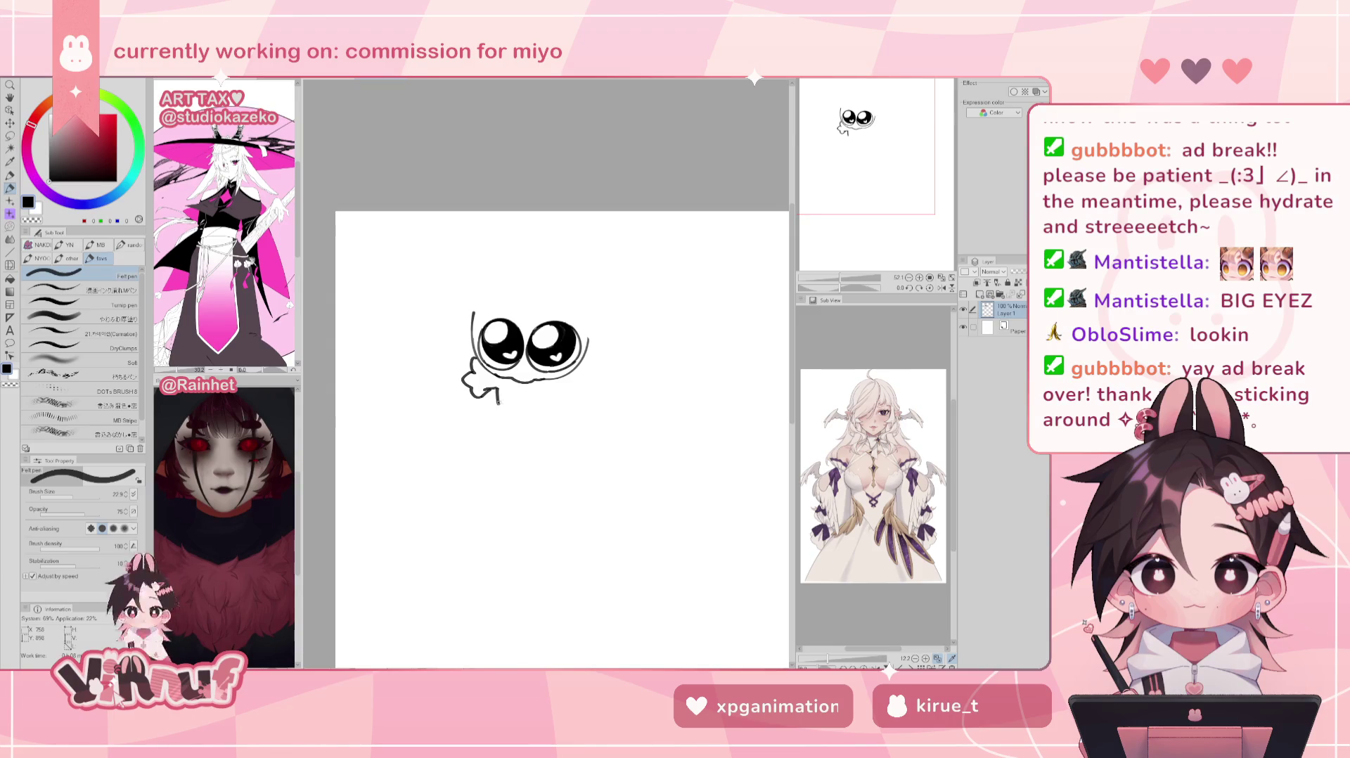
key(ctrl+z)
drag(474, 395, 502, 389)
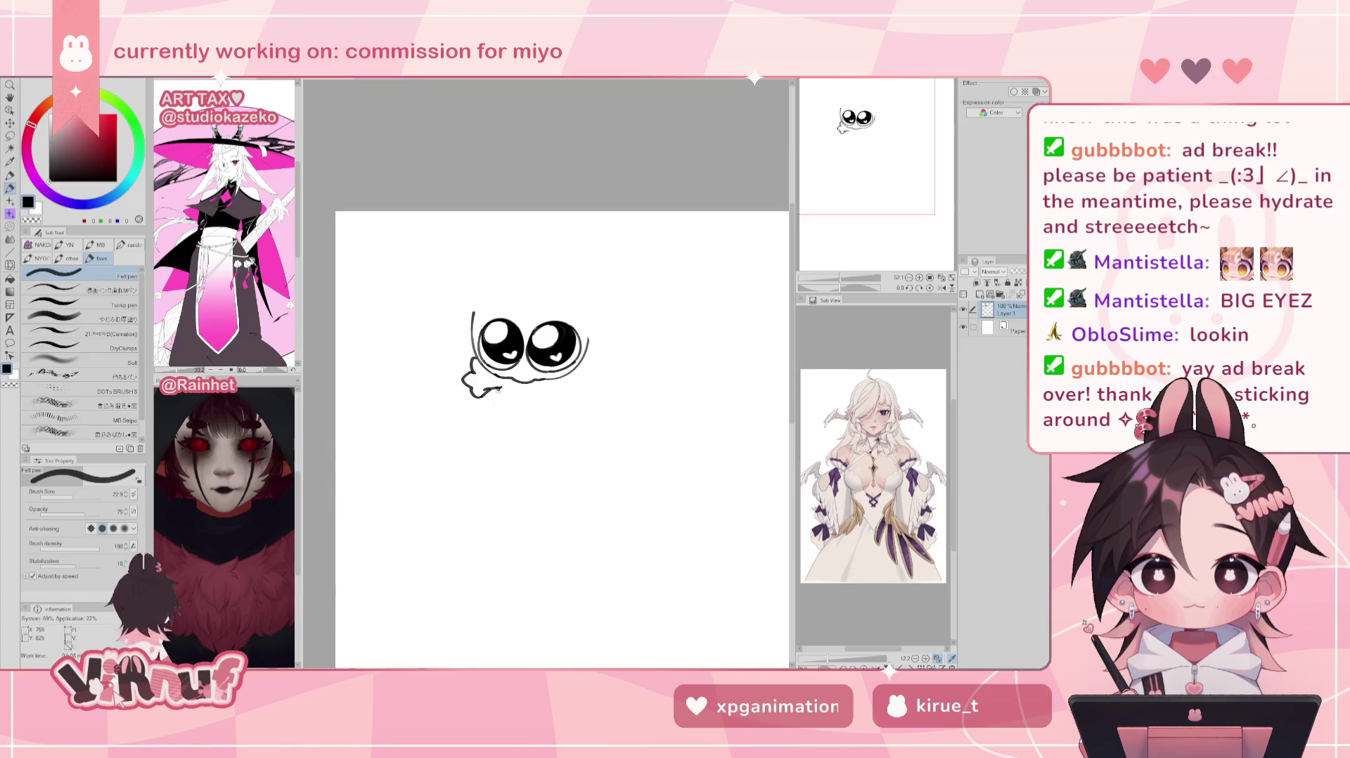
key(ctrl+z)
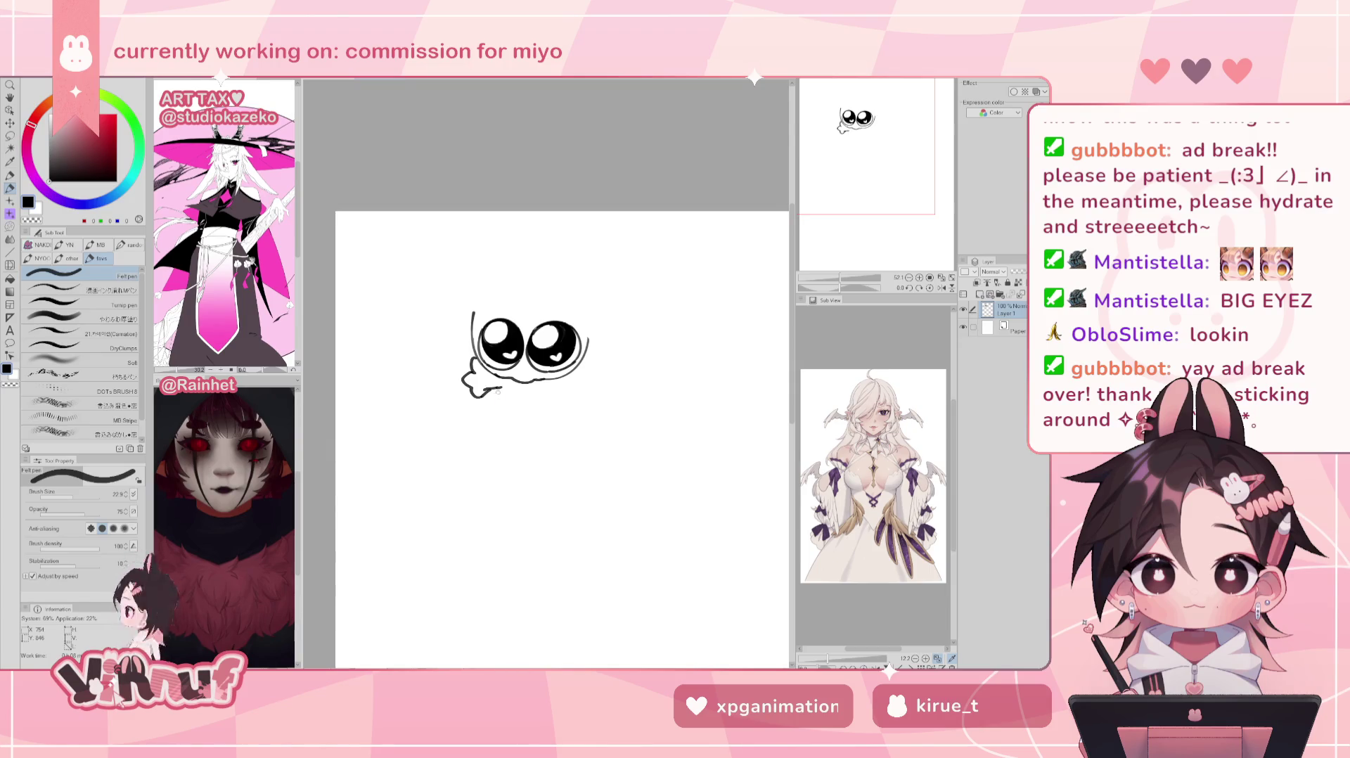
Step: Extend the lower body outline down and to the right, and add a short line on the body's right
drag(500, 389, 491, 416)
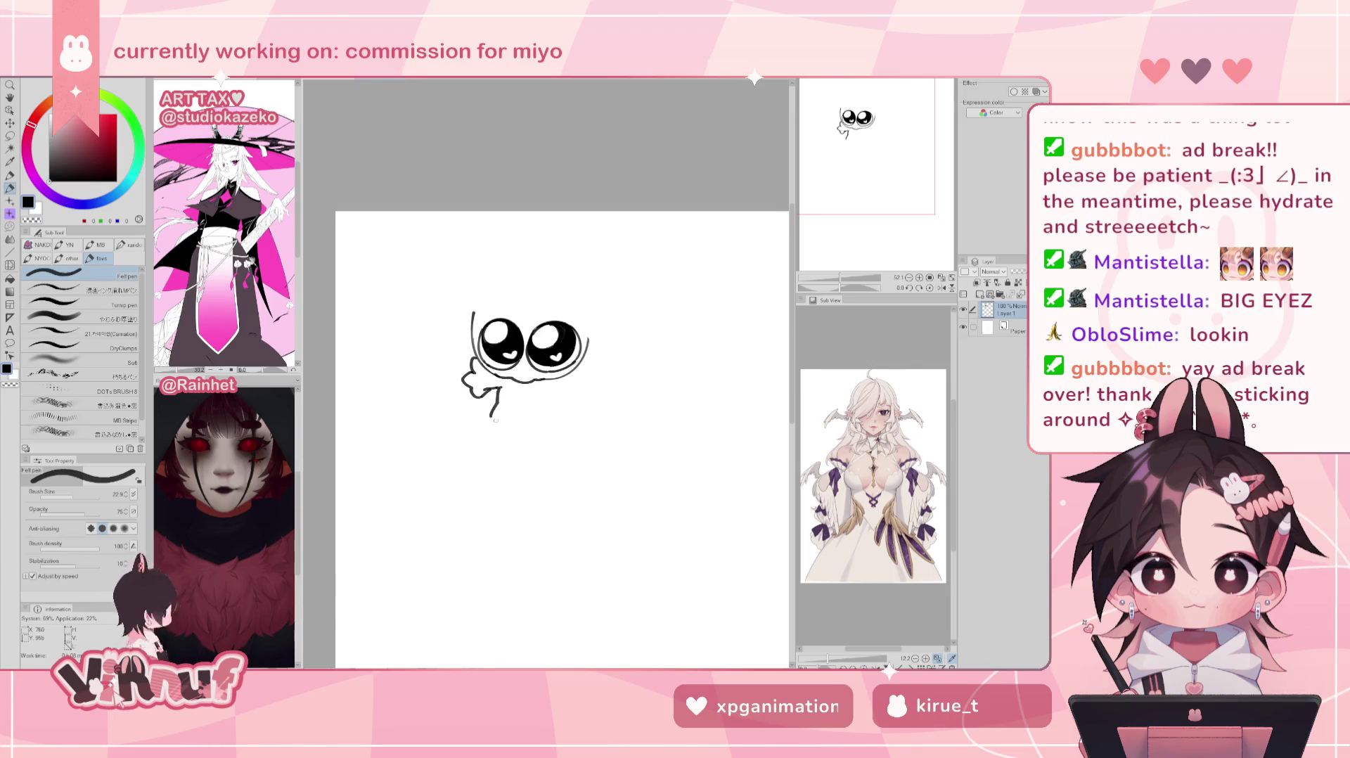
mouse_move(493, 401)
mouse_down()
mouse_move(499, 424)
mouse_move(518, 418)
mouse_up()
key(ctrl+z)
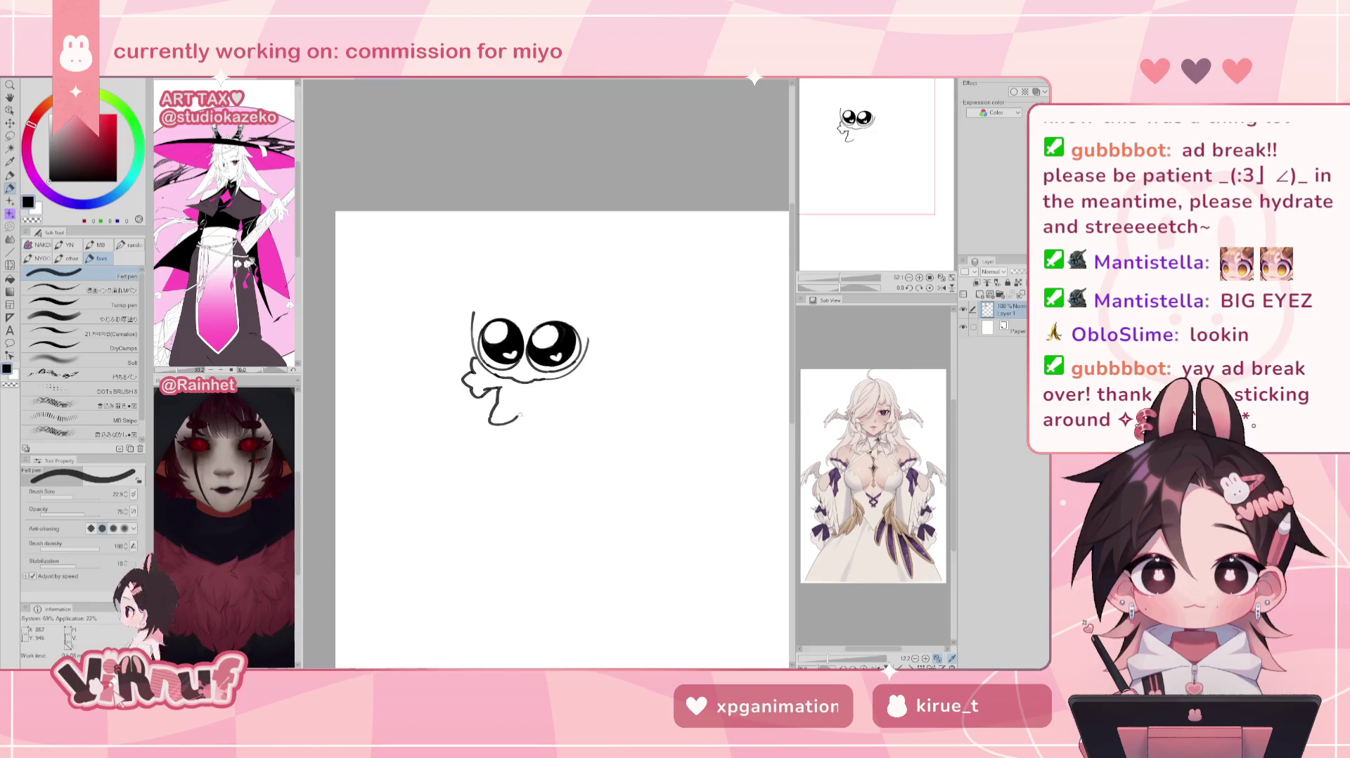
drag(515, 416, 538, 413)
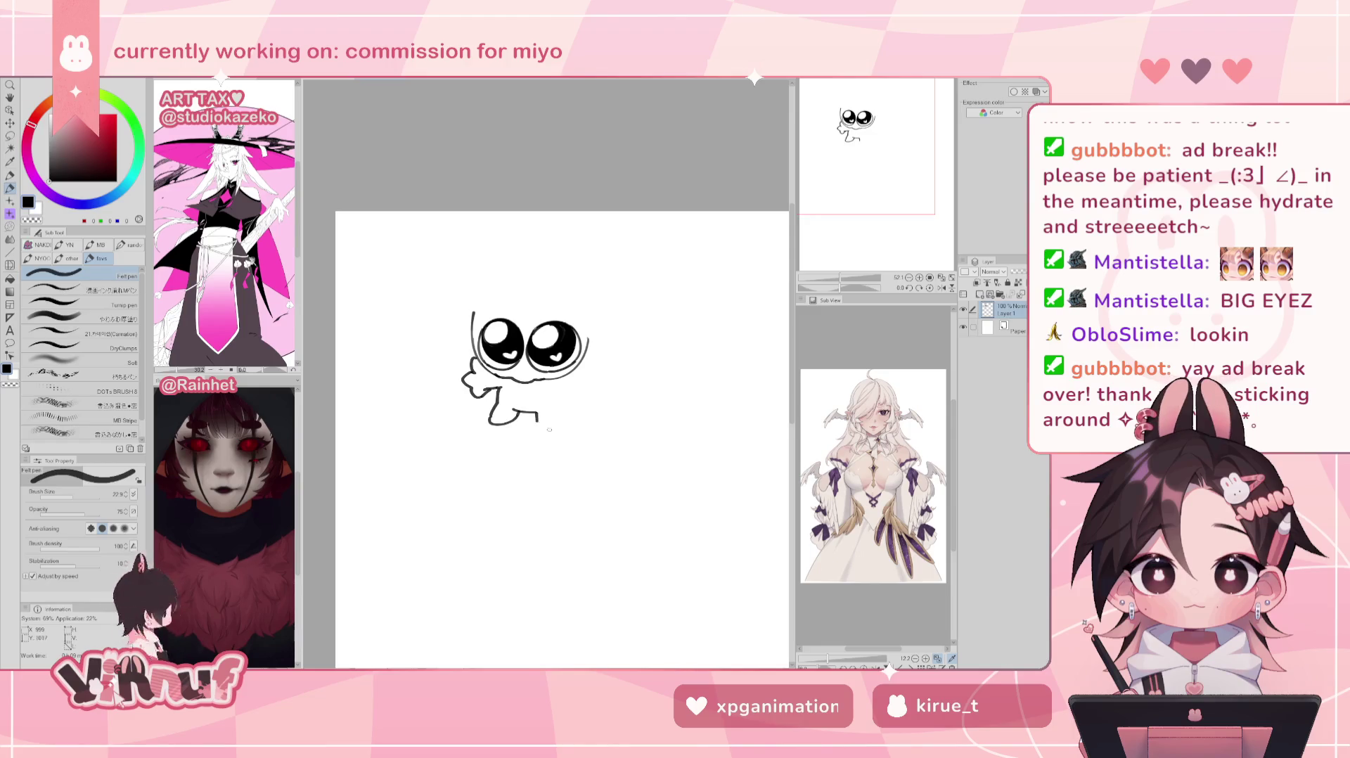
key(ctrl+z)
mouse_move(534, 414)
mouse_down()
mouse_move(562, 413)
mouse_move(552, 431)
mouse_up()
key(ctrl+z)
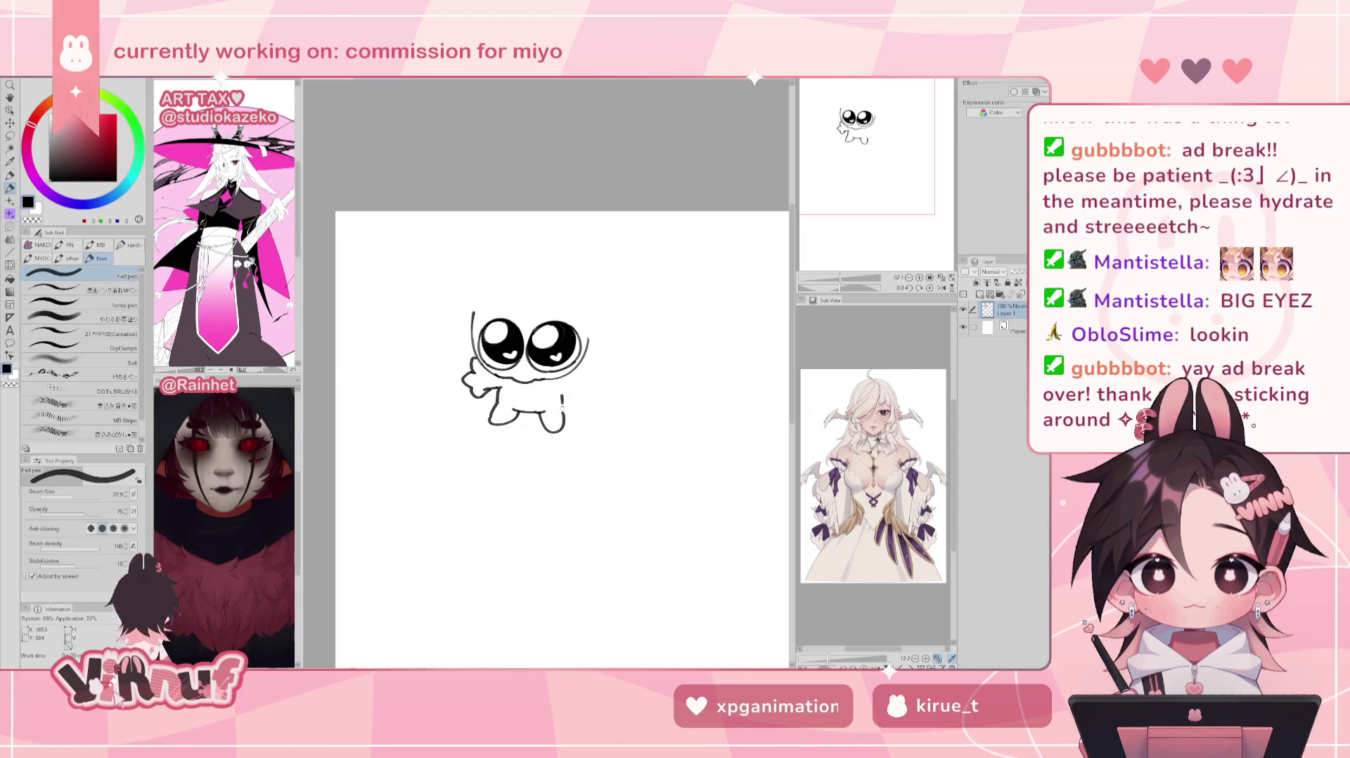
mouse_move(564, 389)
mouse_down()
mouse_move(563, 411)
mouse_move(571, 389)
mouse_up()
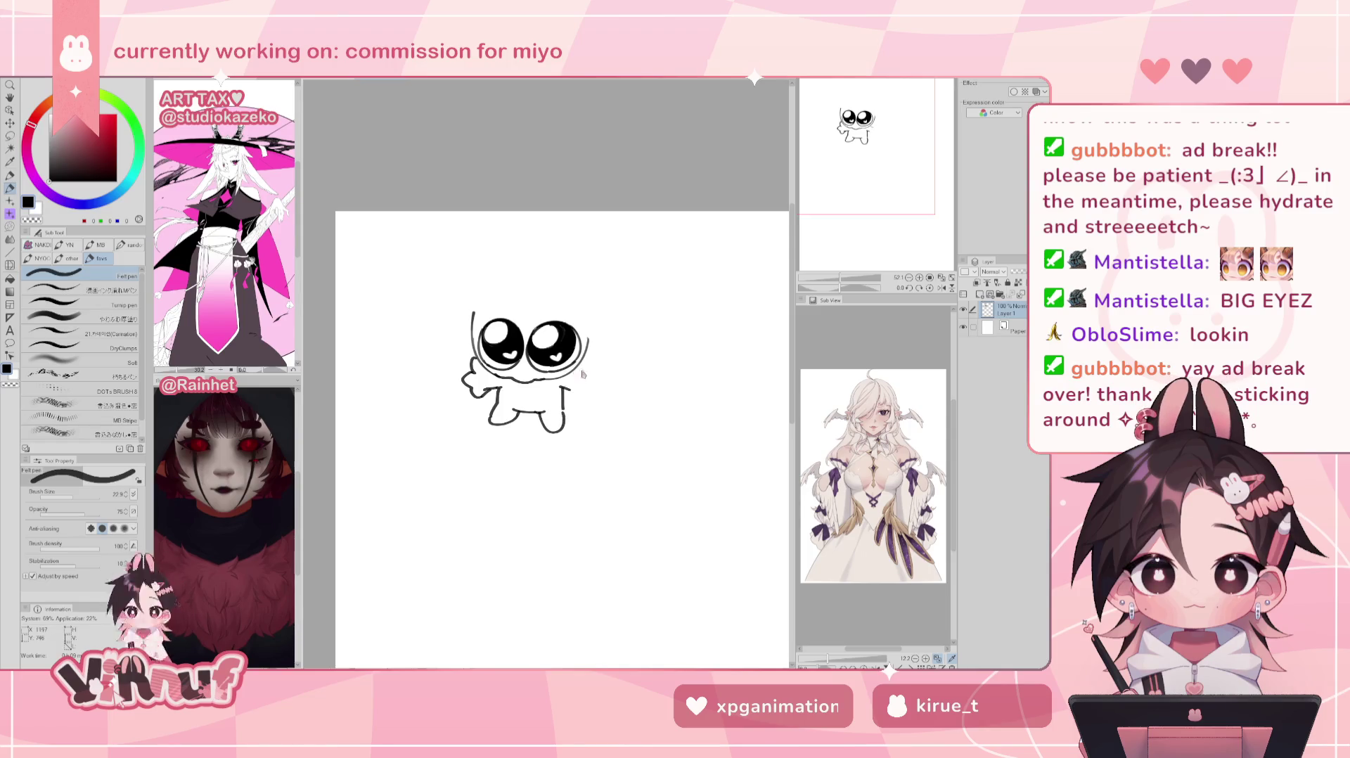
Step: Erase part of the left arm's lower line and draw the small left and right arms
key(e)
mouse_move(496, 387)
mouse_down()
mouse_move(478, 399)
mouse_move(462, 386)
mouse_up()
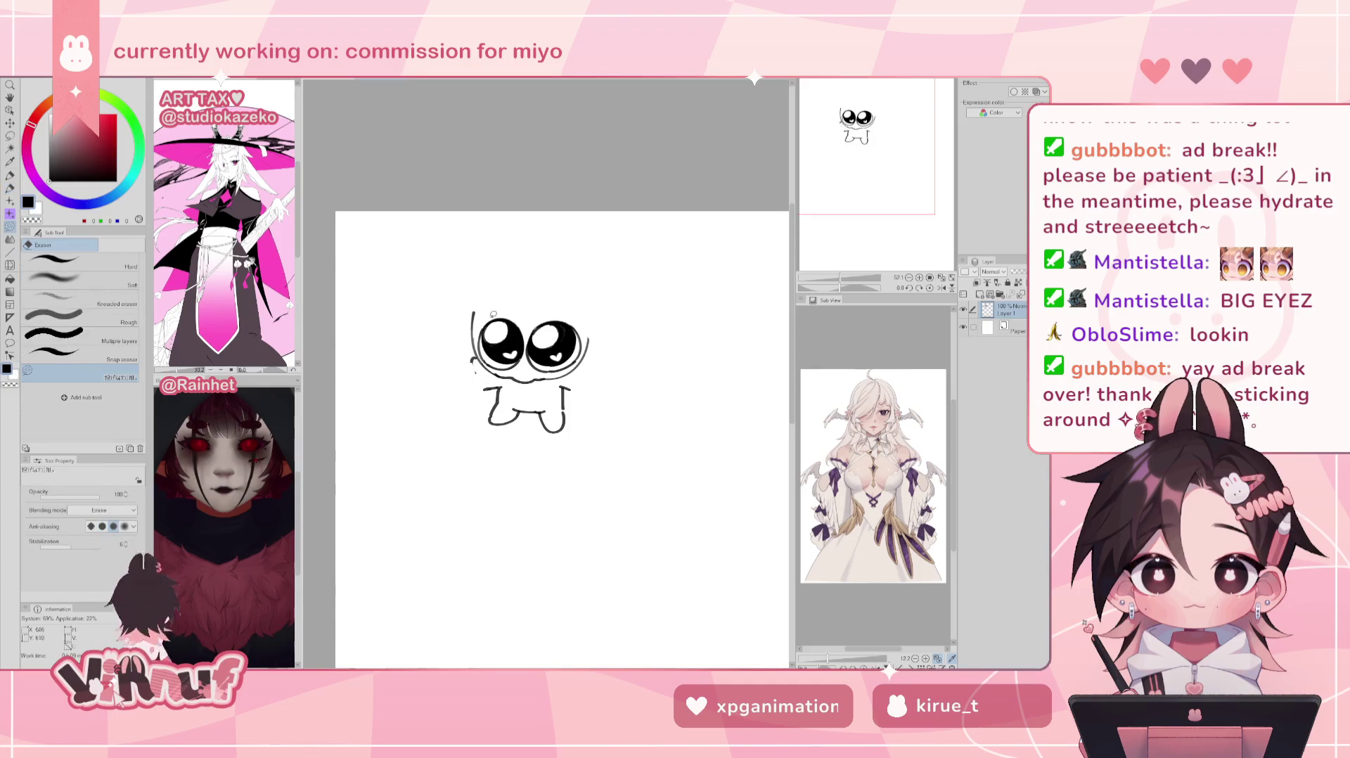
key(p)
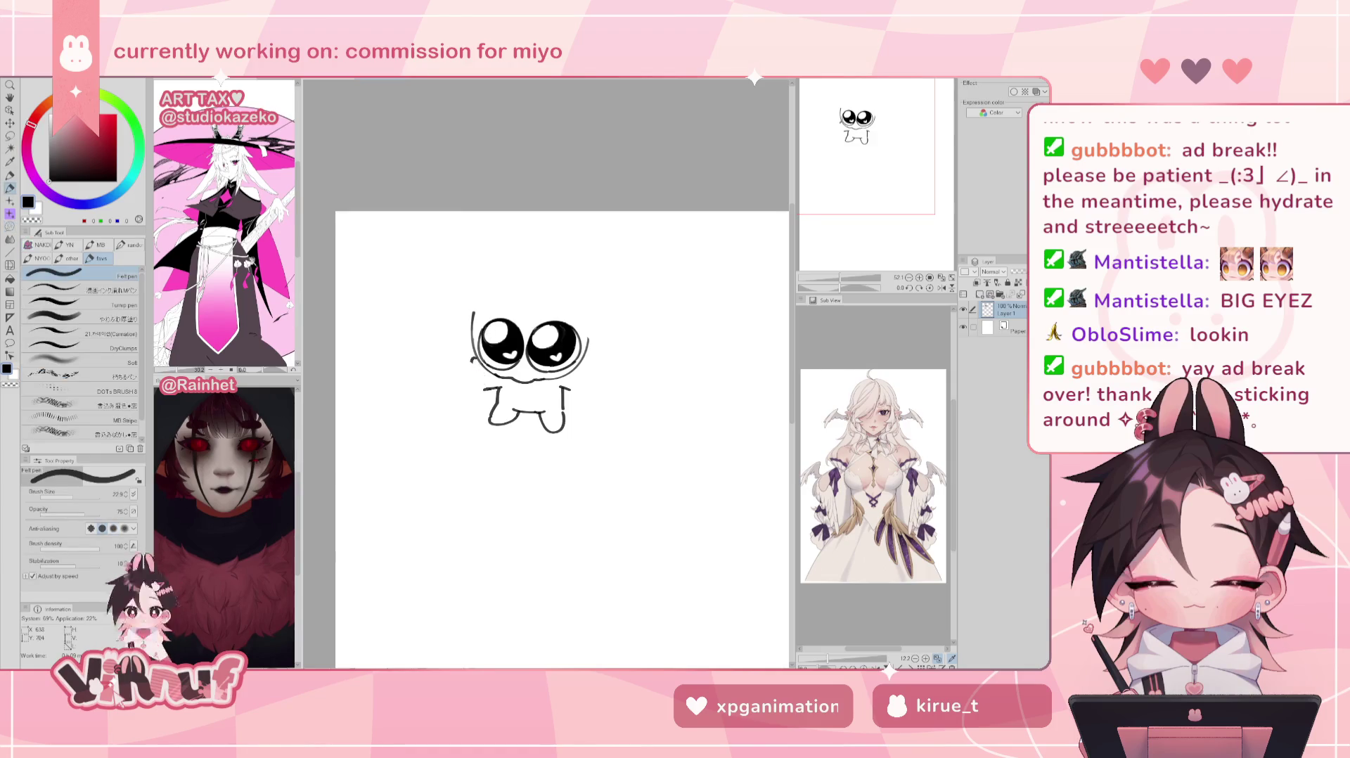
mouse_move(471, 362)
mouse_down()
mouse_move(461, 378)
mouse_move(477, 384)
mouse_up()
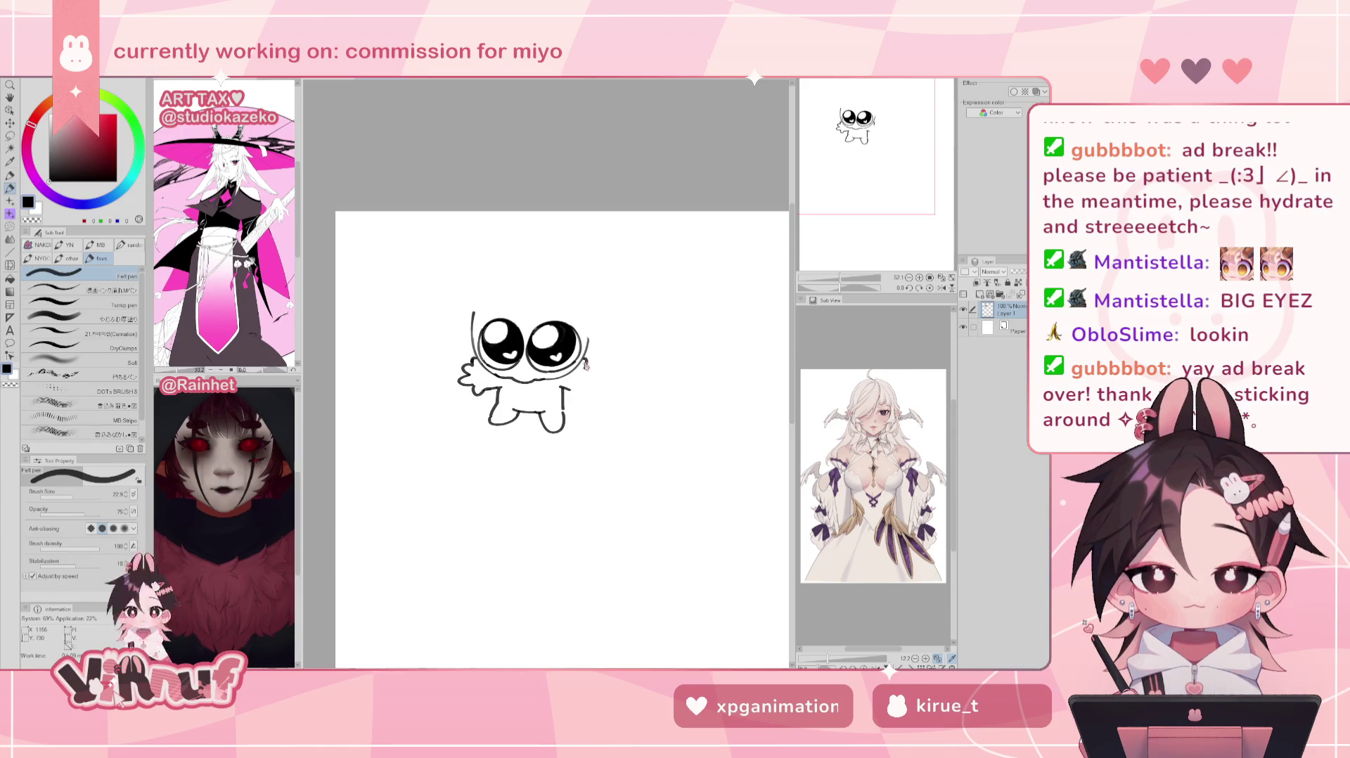
drag(590, 360, 584, 393)
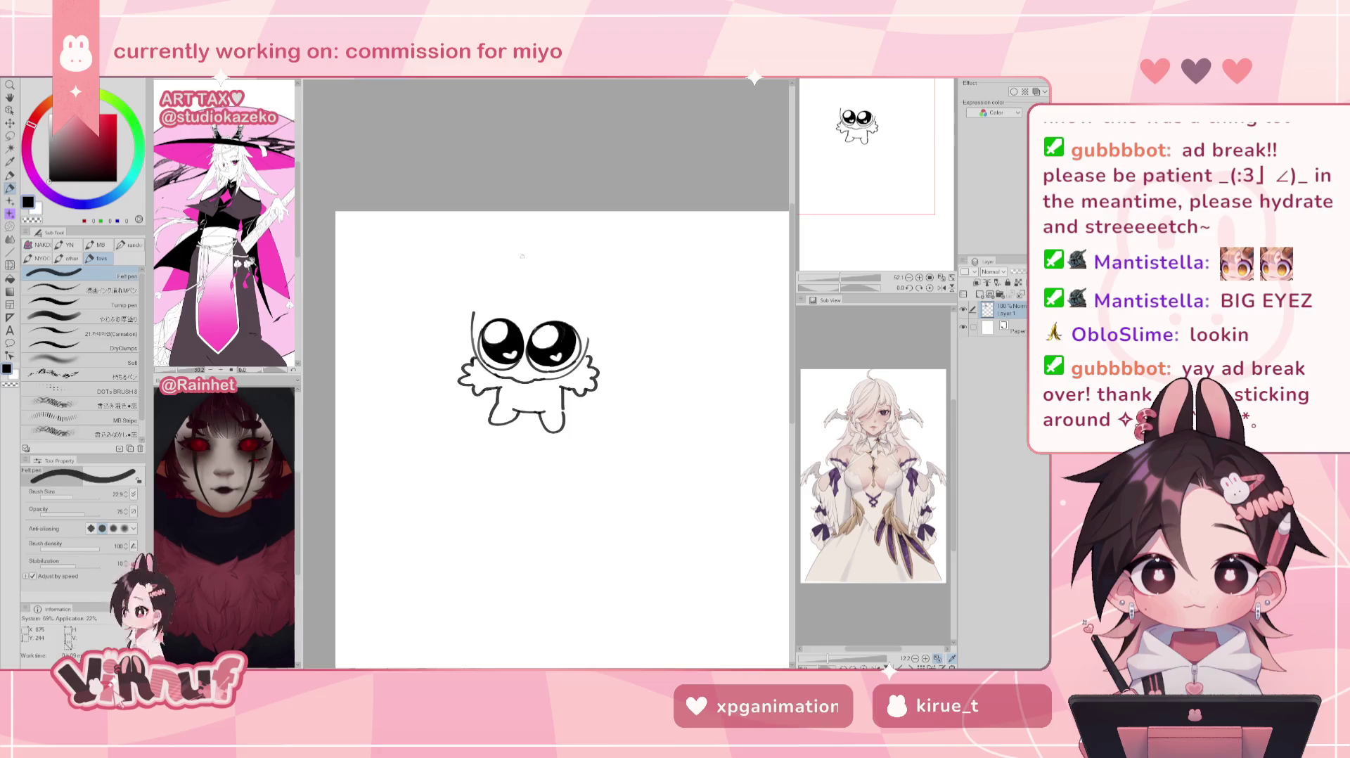
Step: Adjust lines with Liquify and try a chest stroke for the bow, then undo it
key(j)
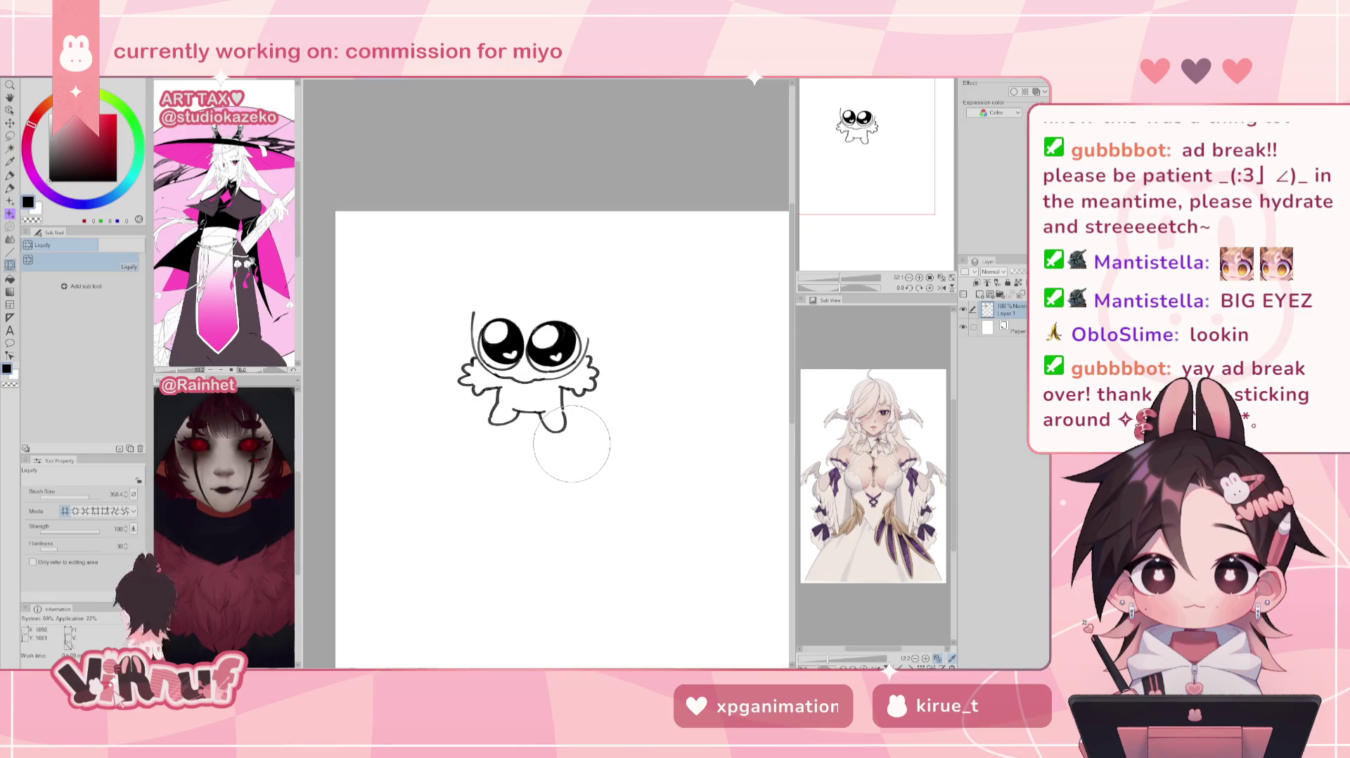
key(p)
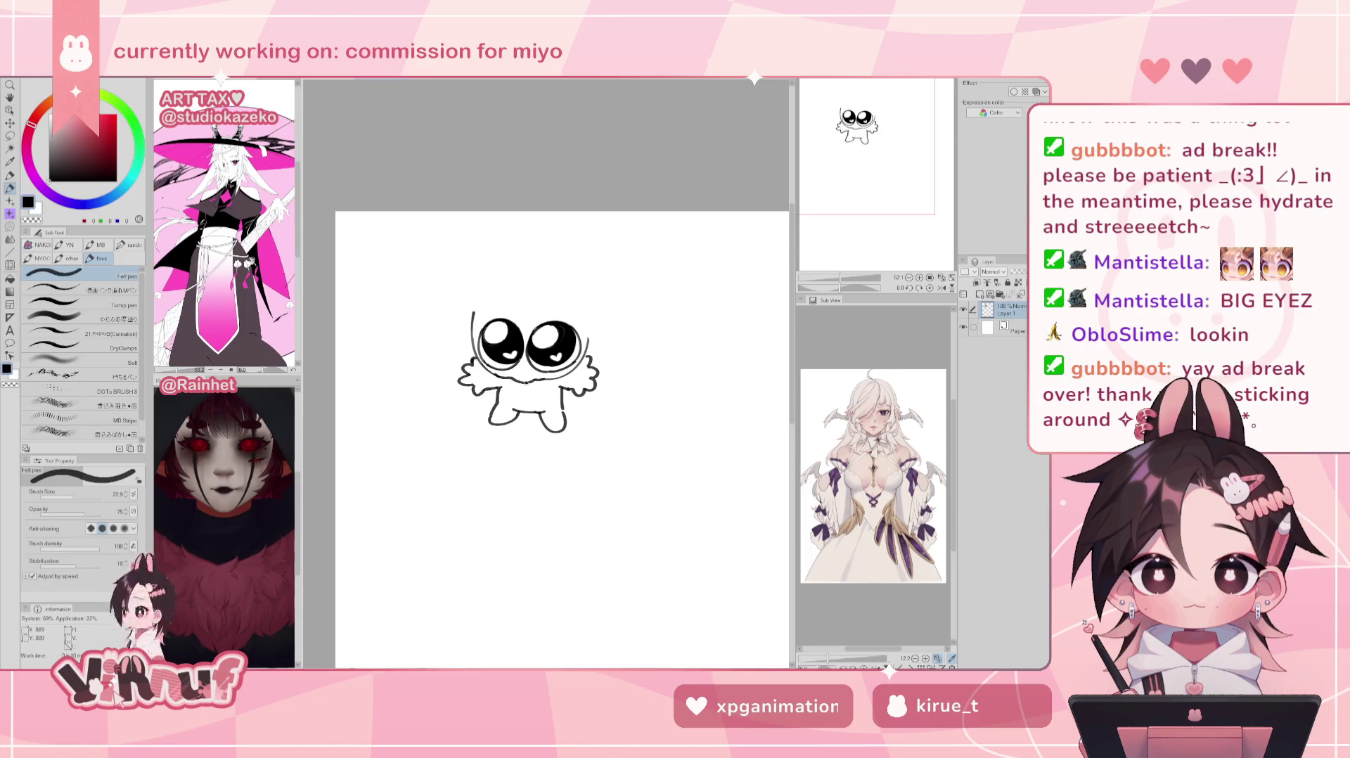
mouse_move(540, 384)
mouse_down()
mouse_move(539, 402)
mouse_move(557, 401)
mouse_up()
key(ctrl+z)
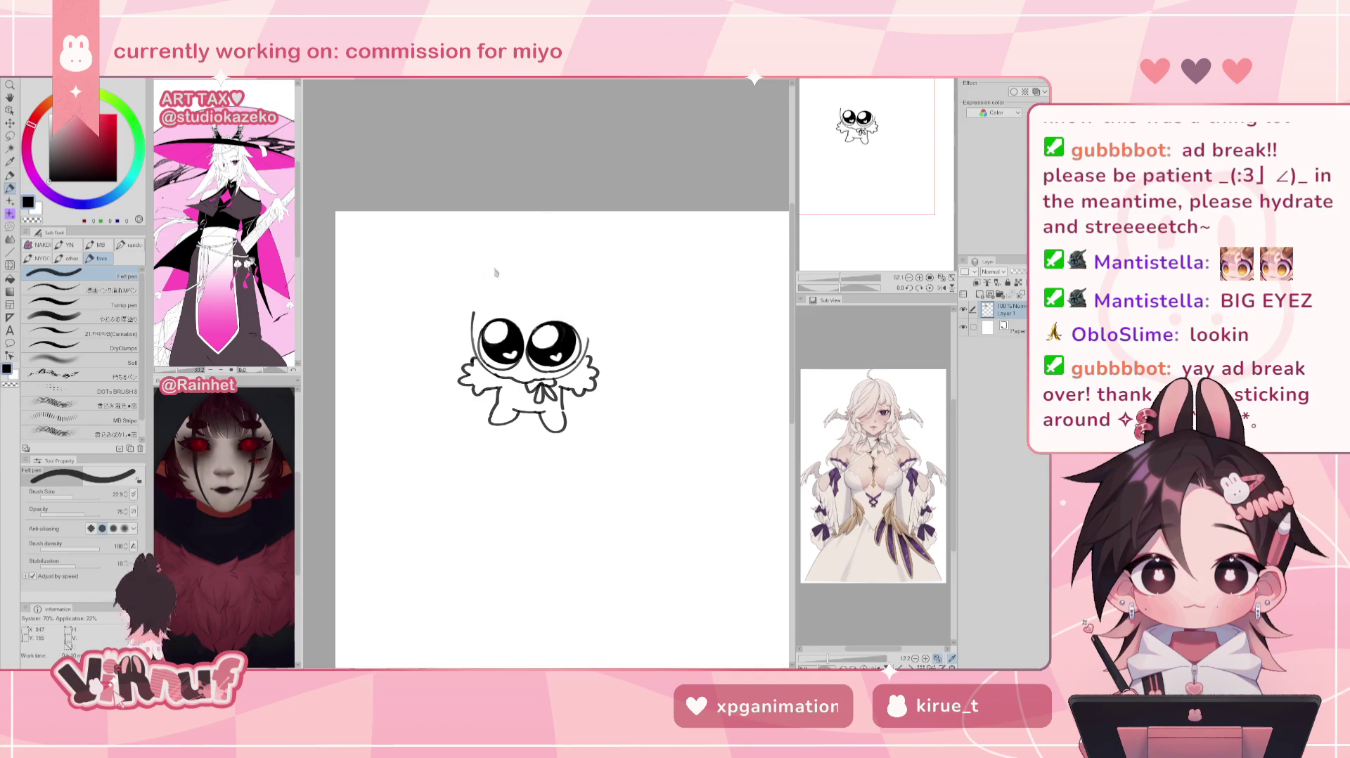
Step: Add a new raster layer and draw the round head outline on Layer 1, retrying the arc
click(979, 293)
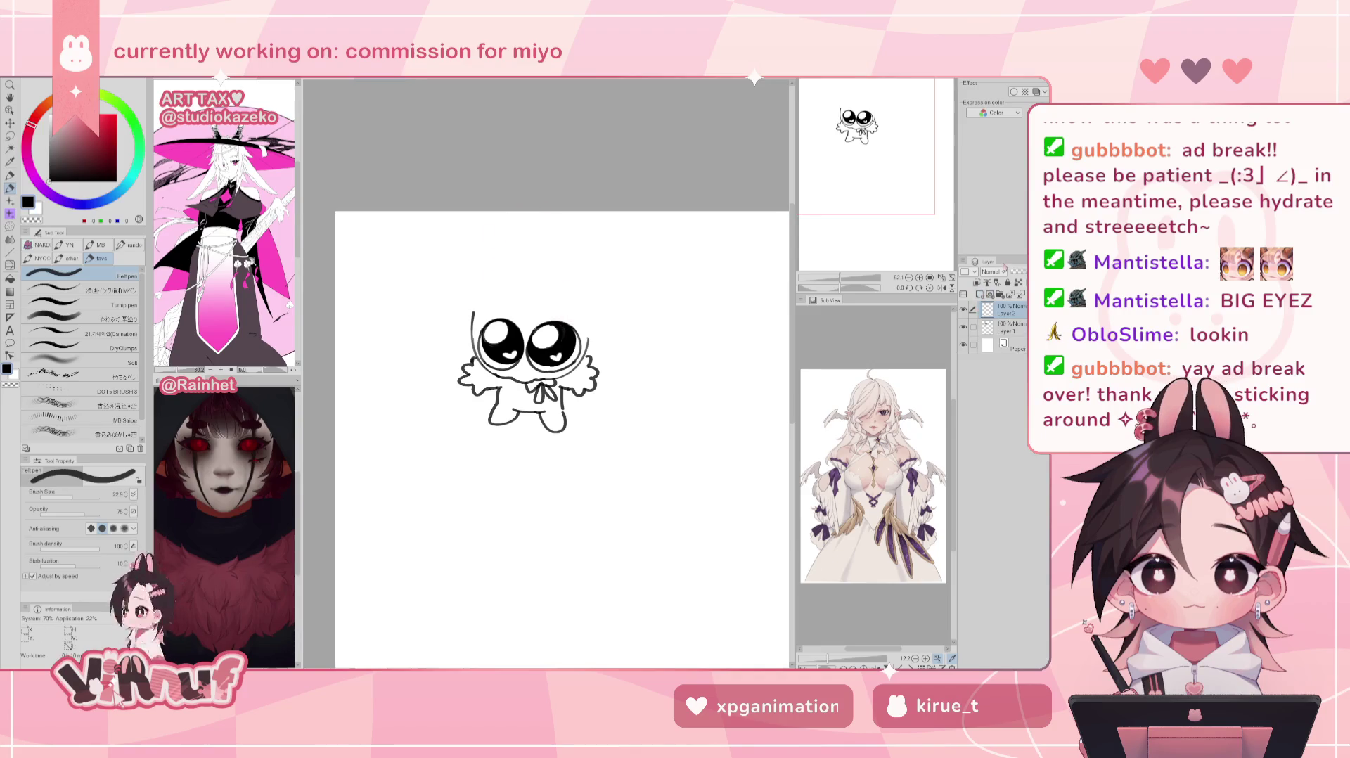
click(1013, 328)
drag(588, 309, 478, 290)
key(ctrl+z)
key(ctrl+y)
key(ctrl+z)
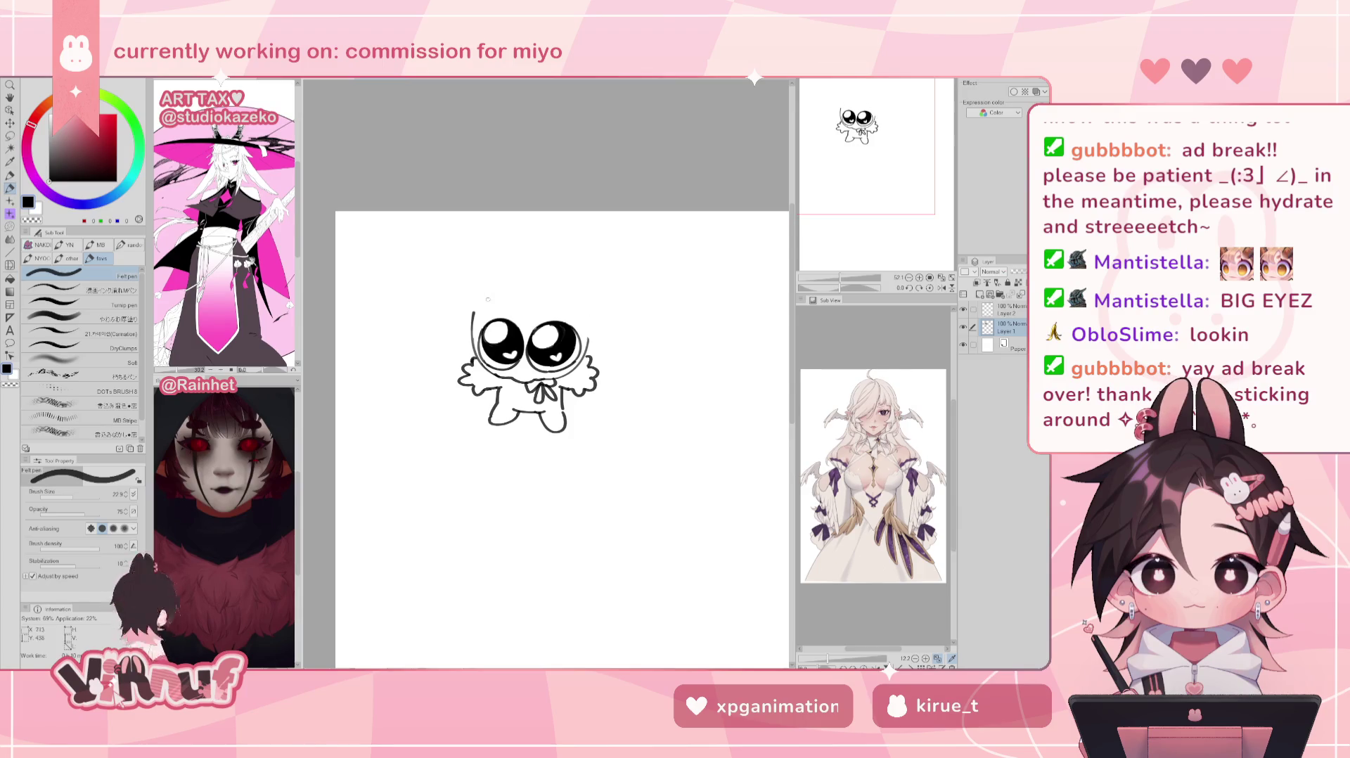
drag(470, 345, 517, 260)
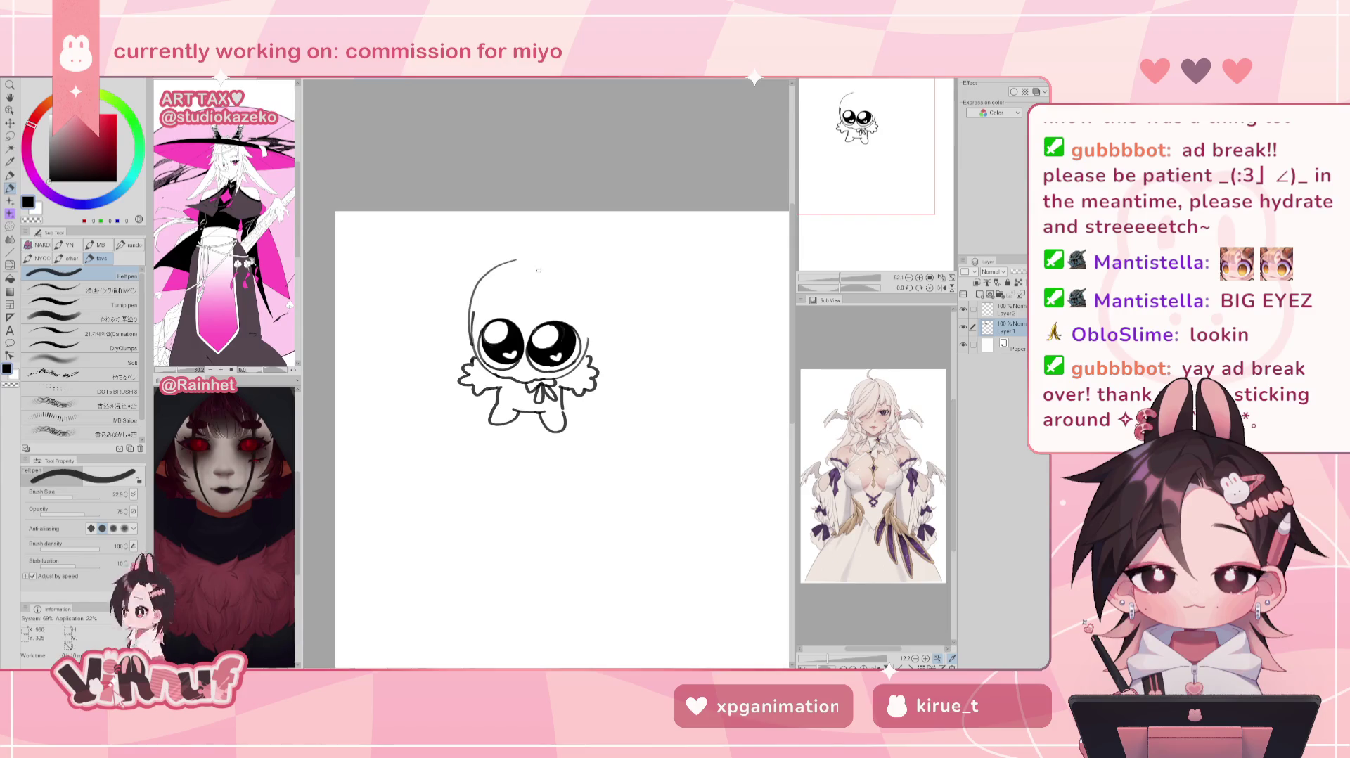
key(ctrl+z)
drag(476, 310, 585, 318)
key(ctrl+z)
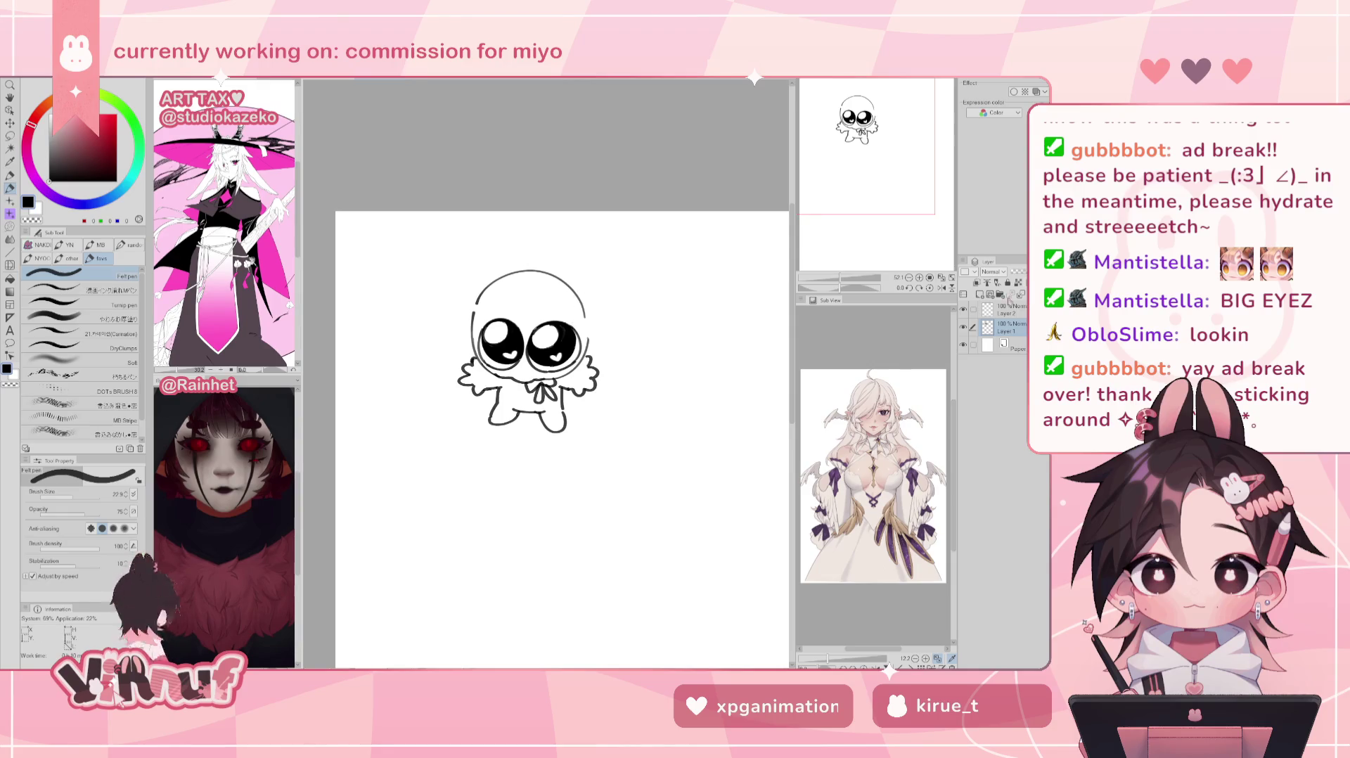
Step: On Layer 2, draw the curled ahoge tuft and try strokes beside the head and across the forehead
click(1005, 310)
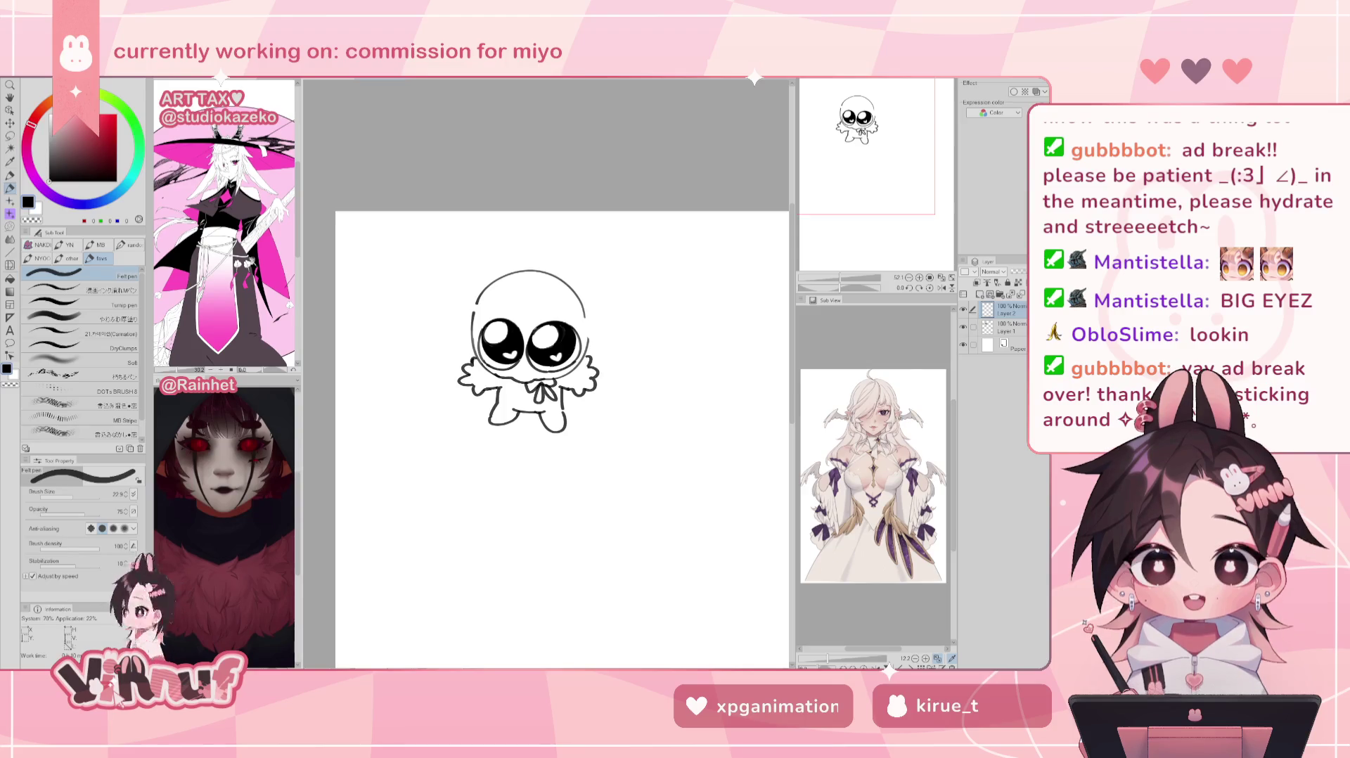
mouse_move(523, 272)
mouse_down()
mouse_move(511, 252)
mouse_move(528, 270)
mouse_up()
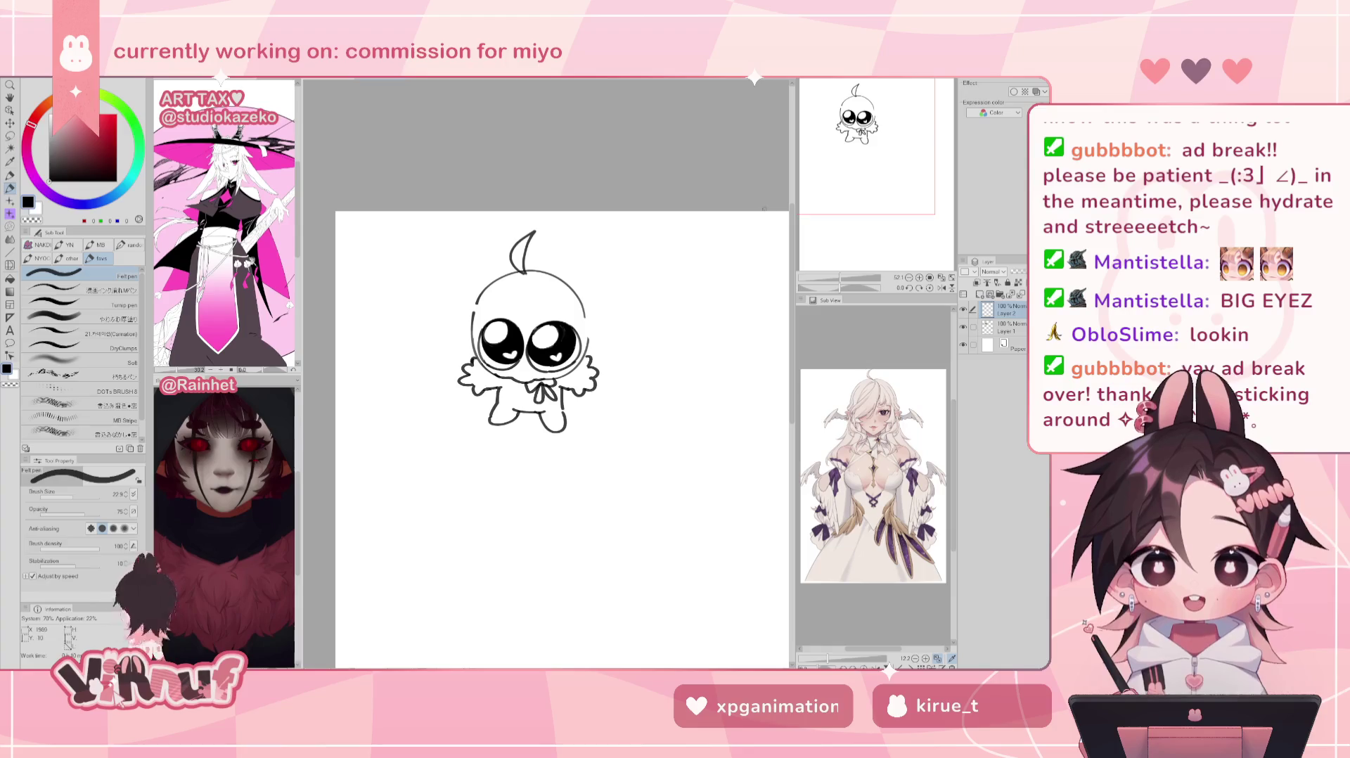
key(ctrl+z)
mouse_move(463, 288)
mouse_down()
mouse_move(426, 311)
mouse_move(459, 328)
mouse_up()
key(ctrl+z)
key(ctrl+z)
key(ctrl+z)
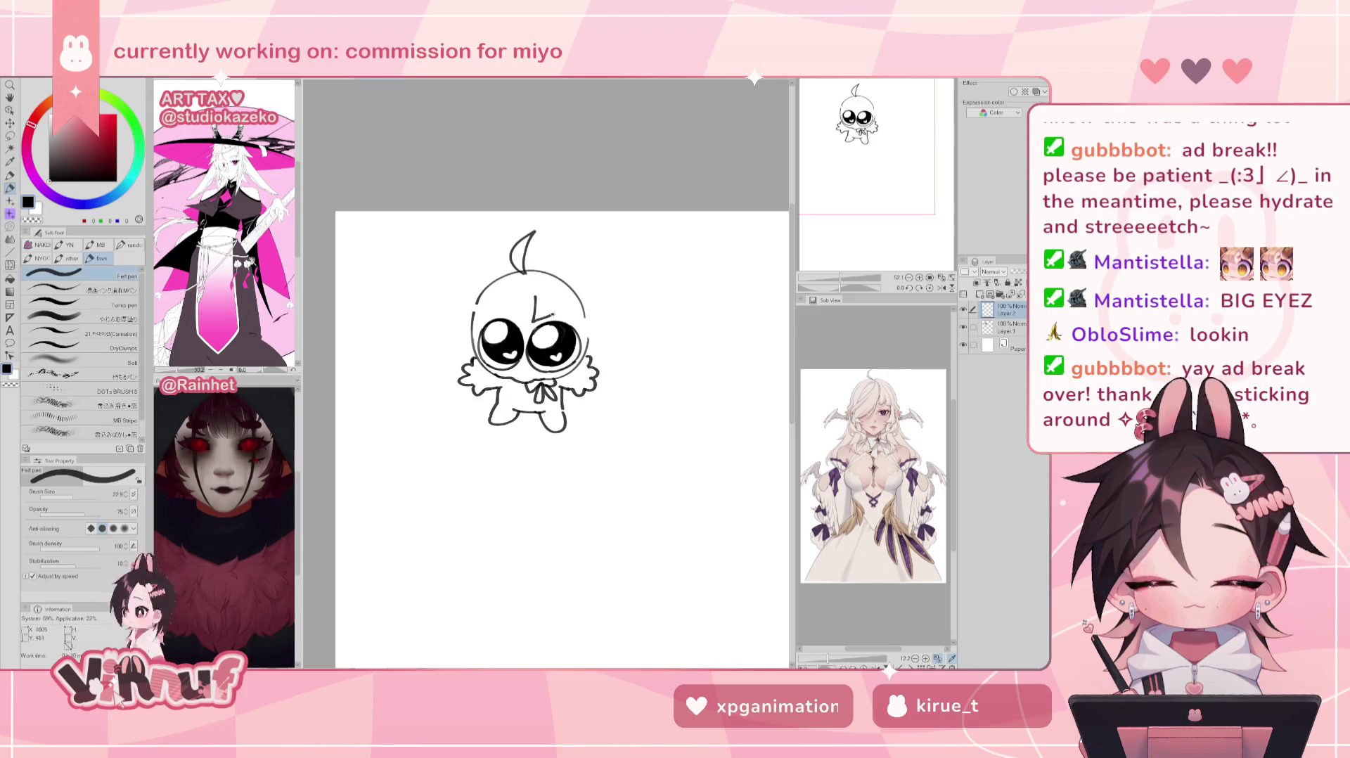
drag(533, 306, 569, 304)
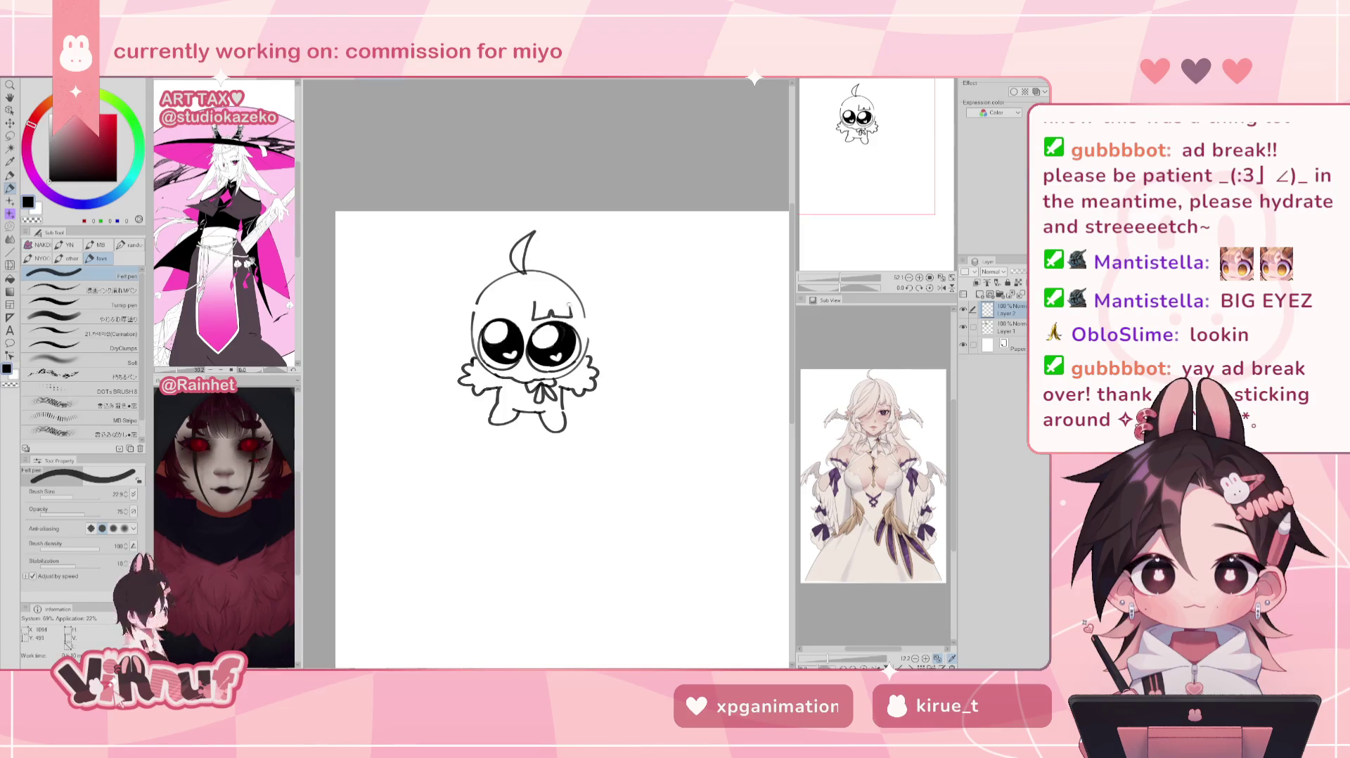
key(ctrl+z)
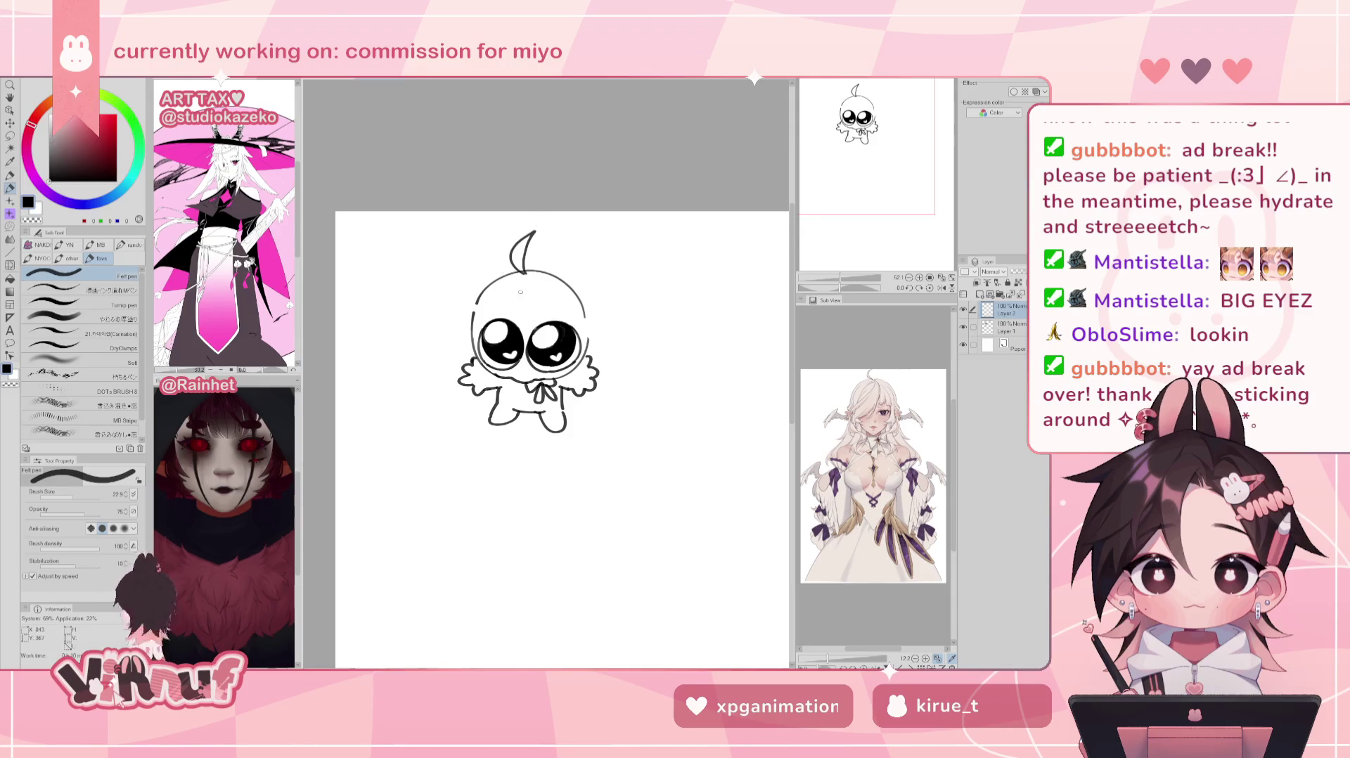
Step: Draw hair curves from the forehead down the head's left side past the left eye
drag(530, 280, 529, 296)
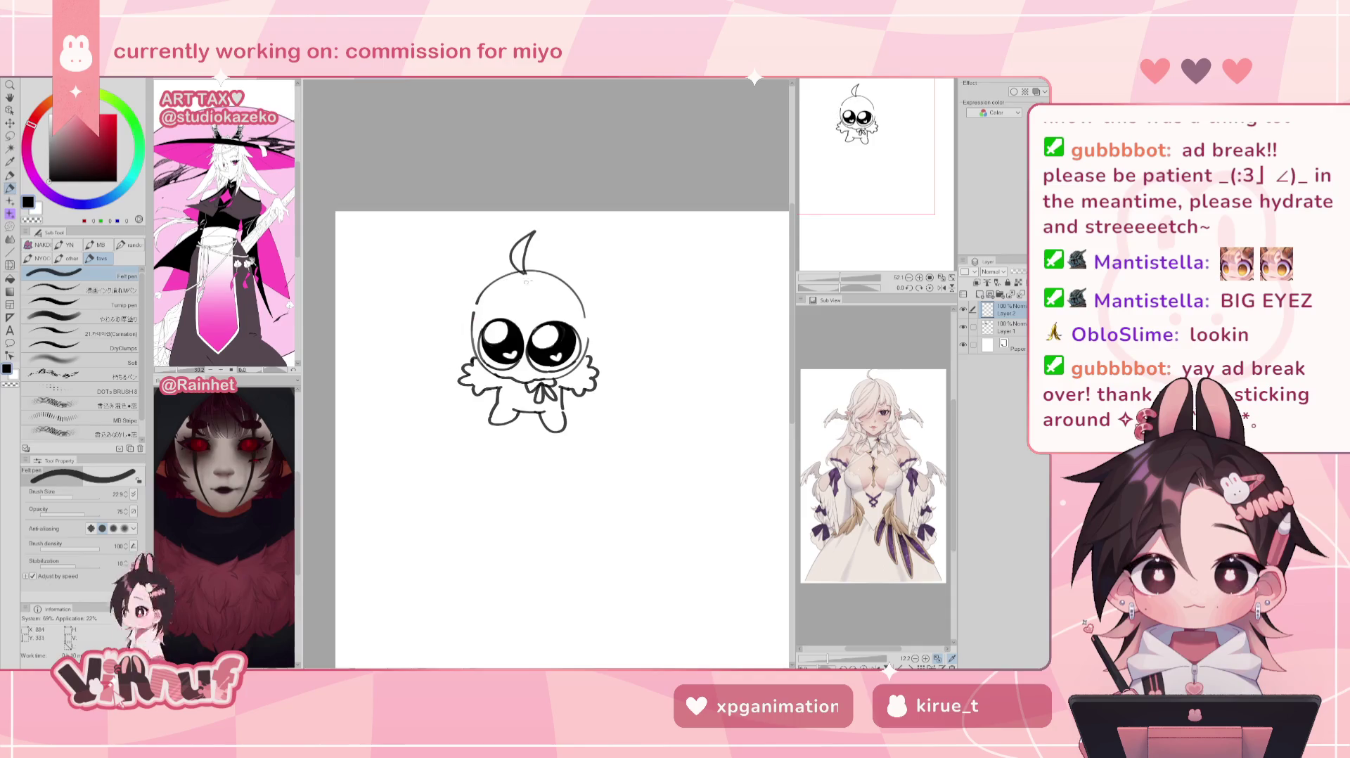
key(ctrl+z)
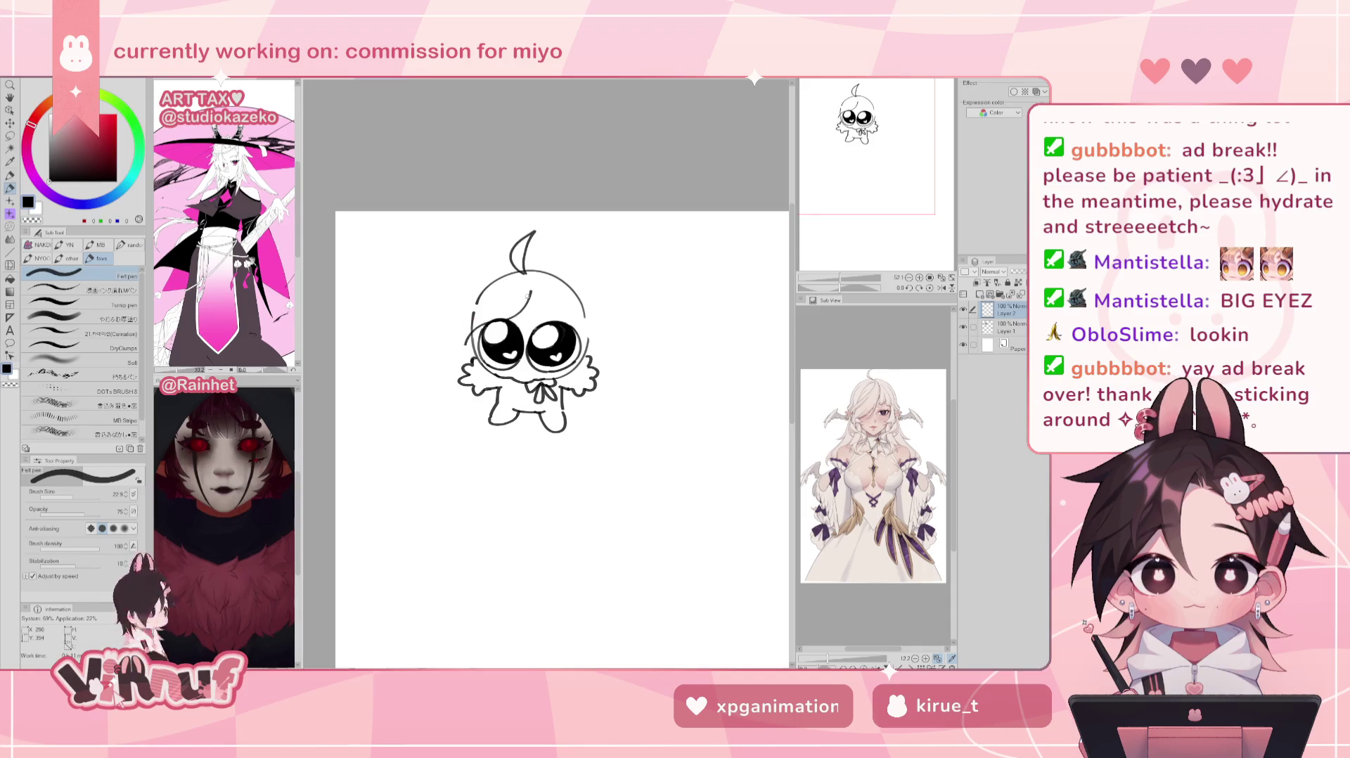
drag(532, 288, 460, 345)
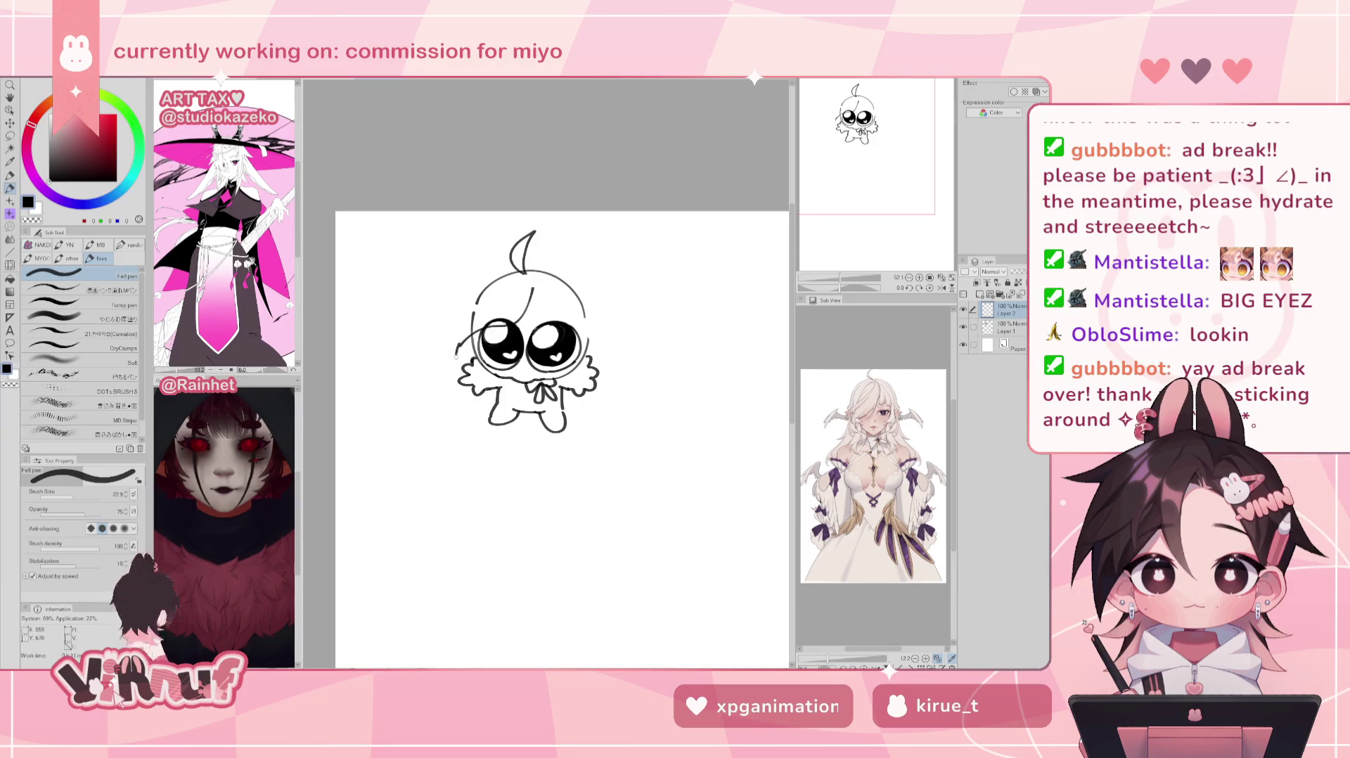
key(ctrl+z)
key(ctrl+y)
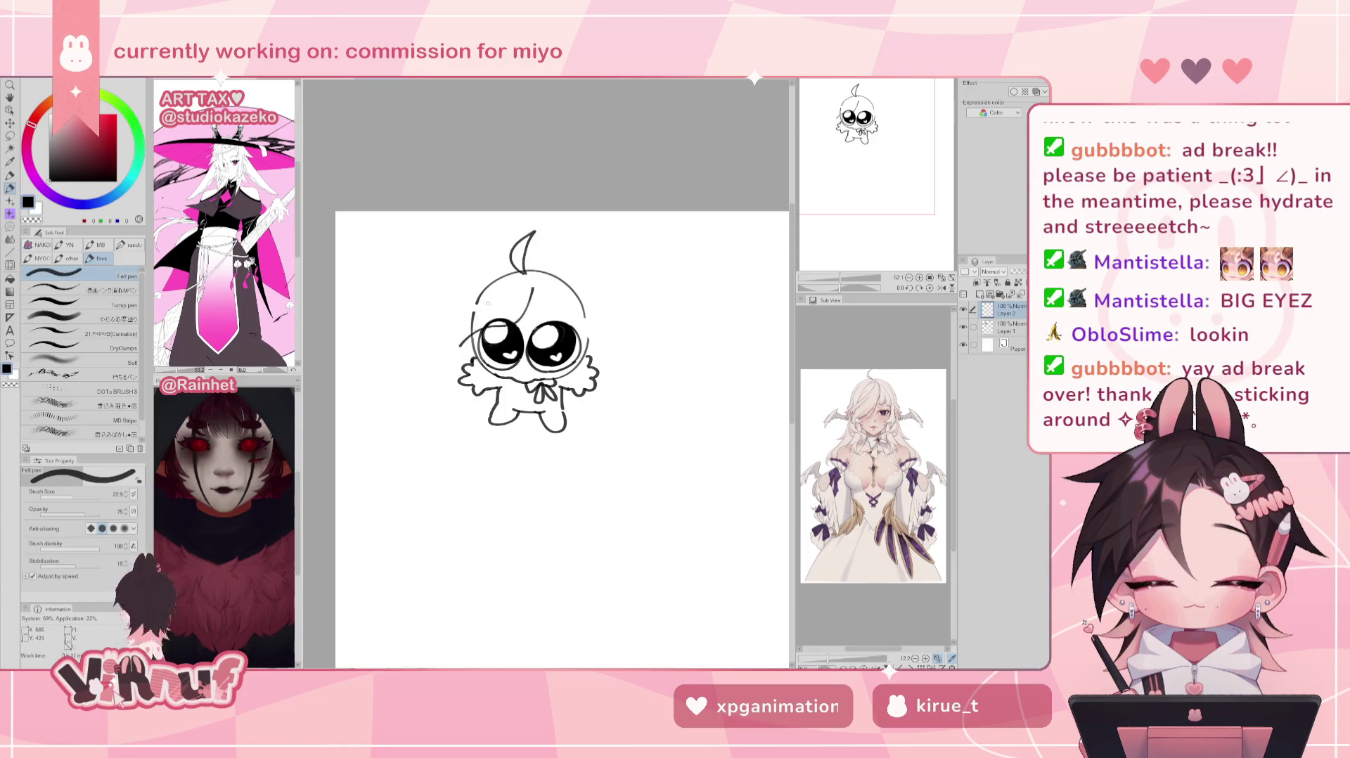
drag(472, 311, 454, 350)
key(ctrl+z)
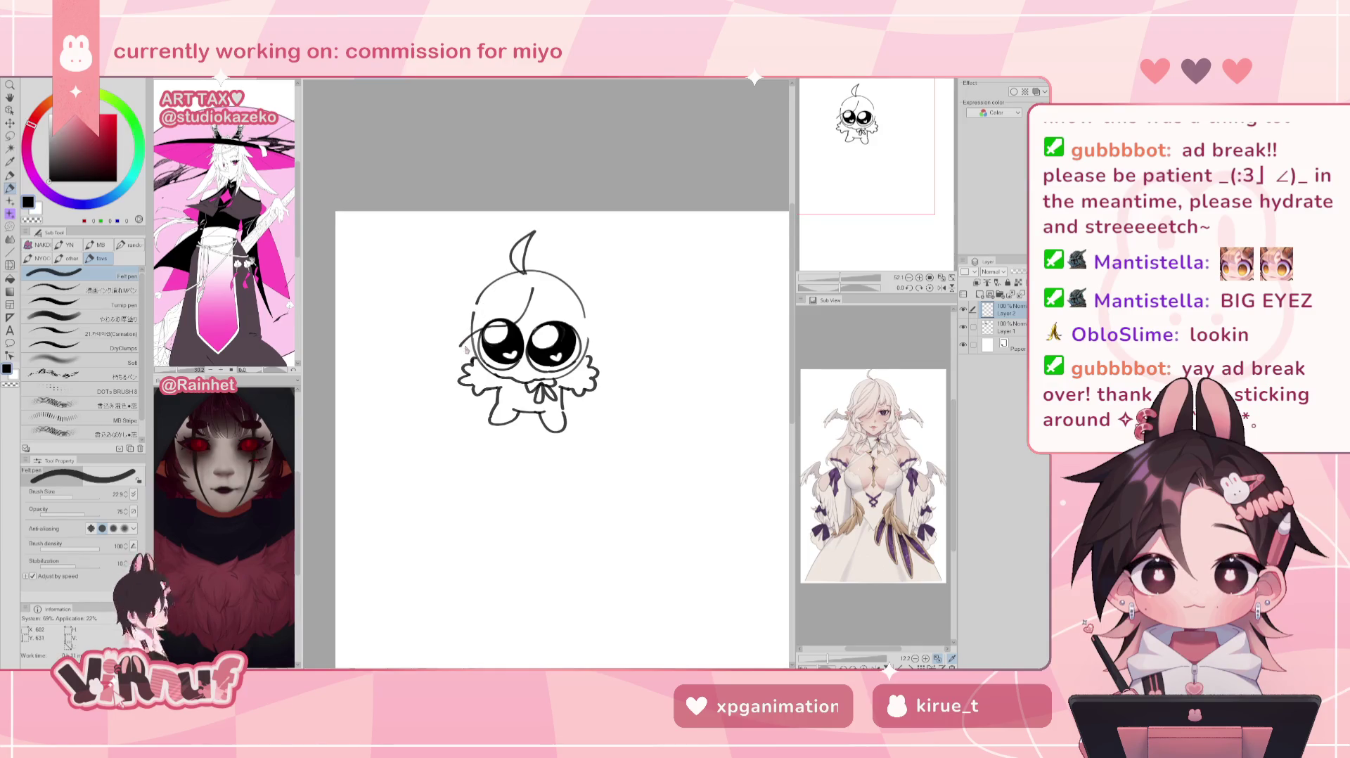
drag(485, 294, 456, 351)
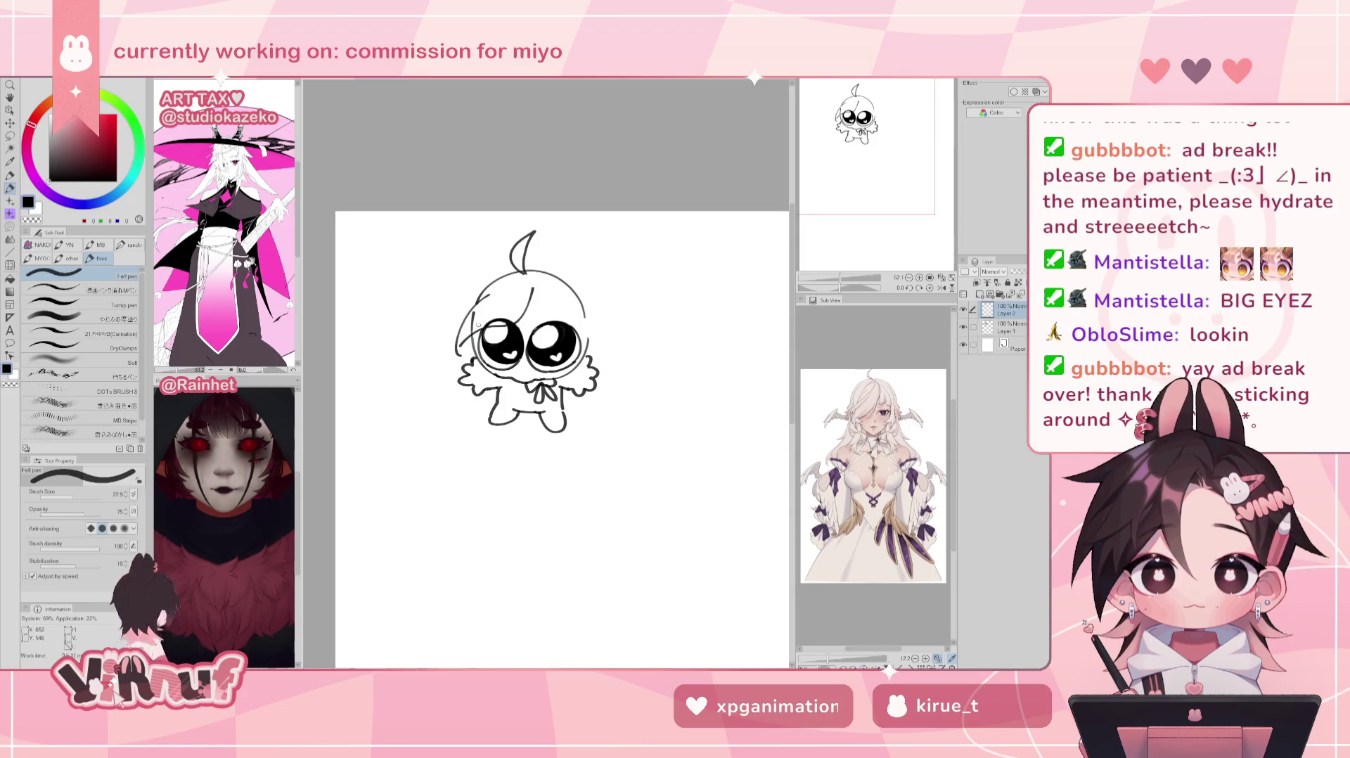
Step: Try fringe and upper-left hair strokes, then add a stroke inside the curled lock on the left
mouse_move(532, 294)
mouse_down()
mouse_move(531, 324)
mouse_move(556, 305)
mouse_up()
key(ctrl+z)
key(ctrl+z)
drag(500, 272, 470, 305)
key(ctrl+z)
key(ctrl+z)
mouse_move(527, 266)
mouse_down()
mouse_move(552, 267)
mouse_move(598, 311)
mouse_up()
key(ctrl+z)
key(ctrl+z)
key(ctrl+z)
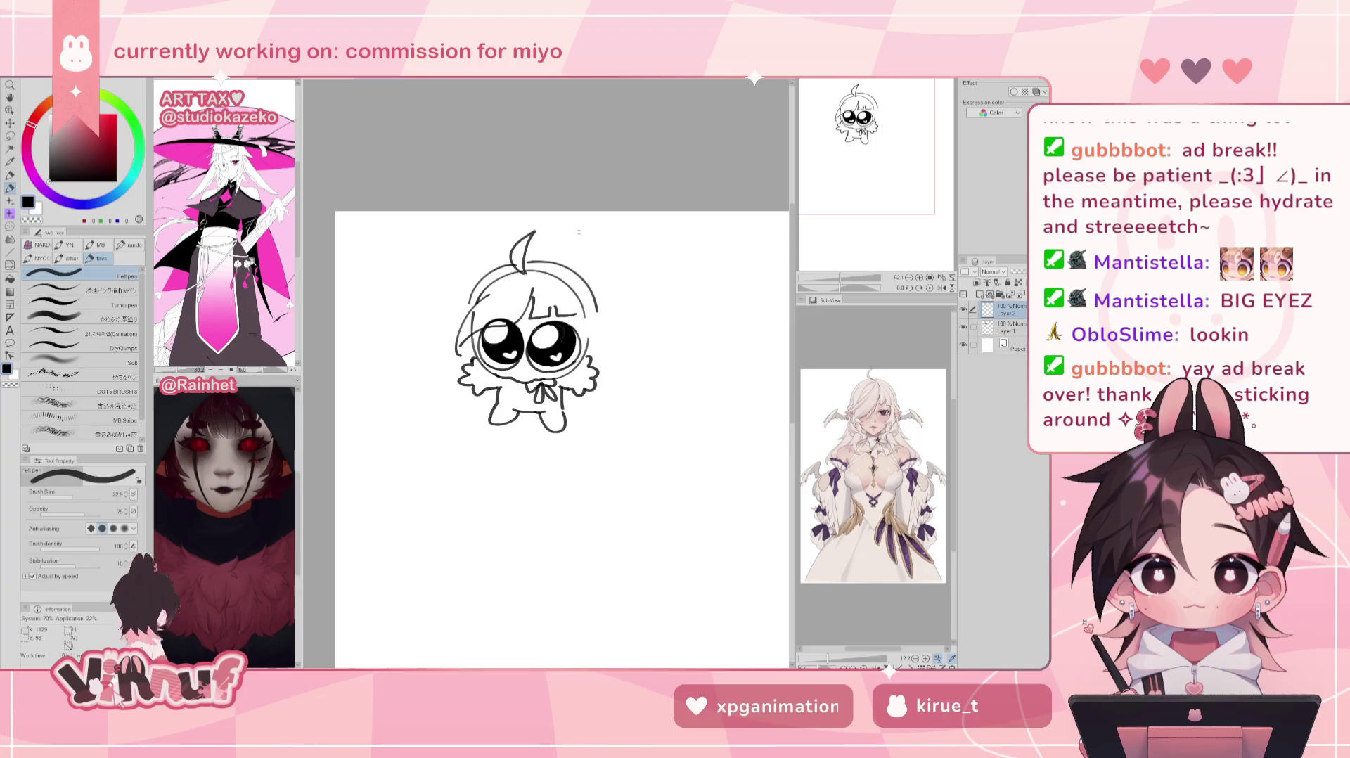
mouse_move(473, 294)
mouse_down()
mouse_move(450, 317)
mouse_move(422, 309)
mouse_up()
key(ctrl+z)
key(ctrl+z)
key(ctrl+z)
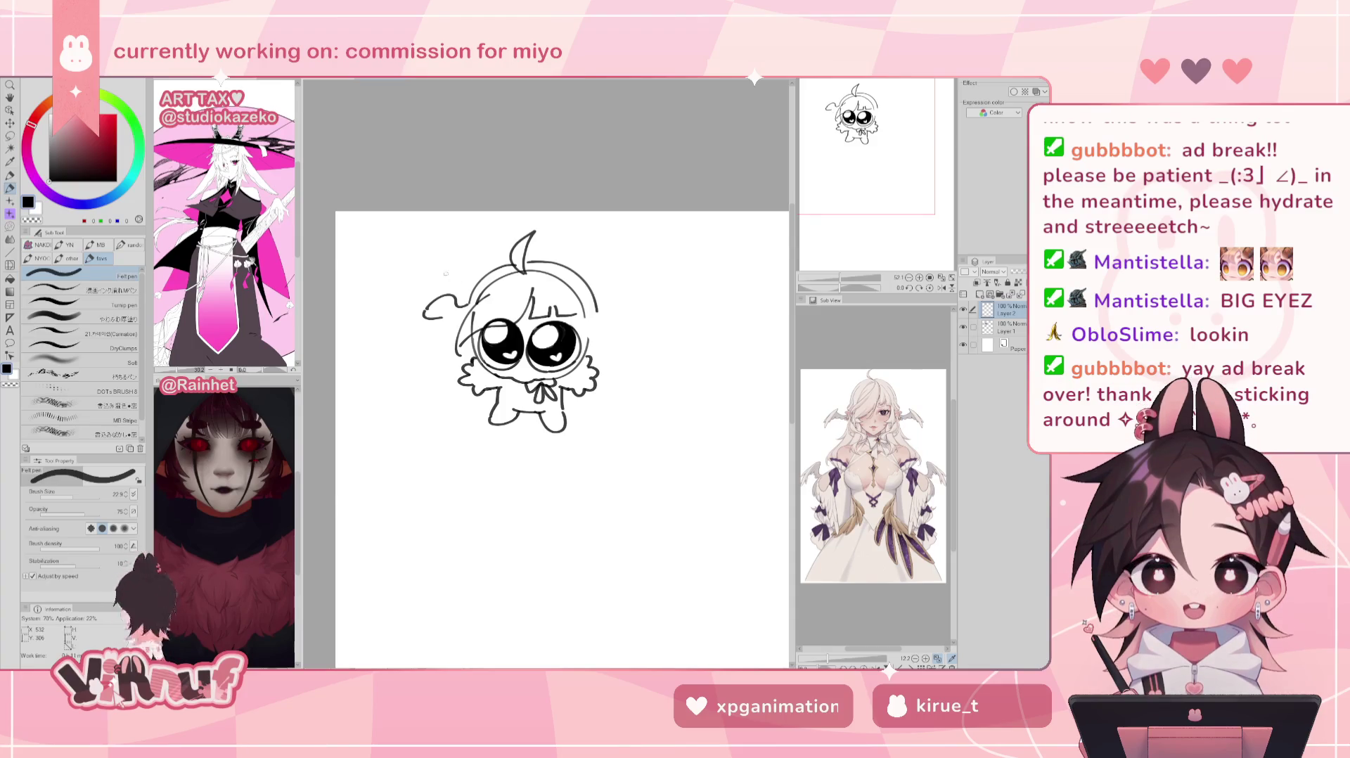
drag(440, 318, 458, 327)
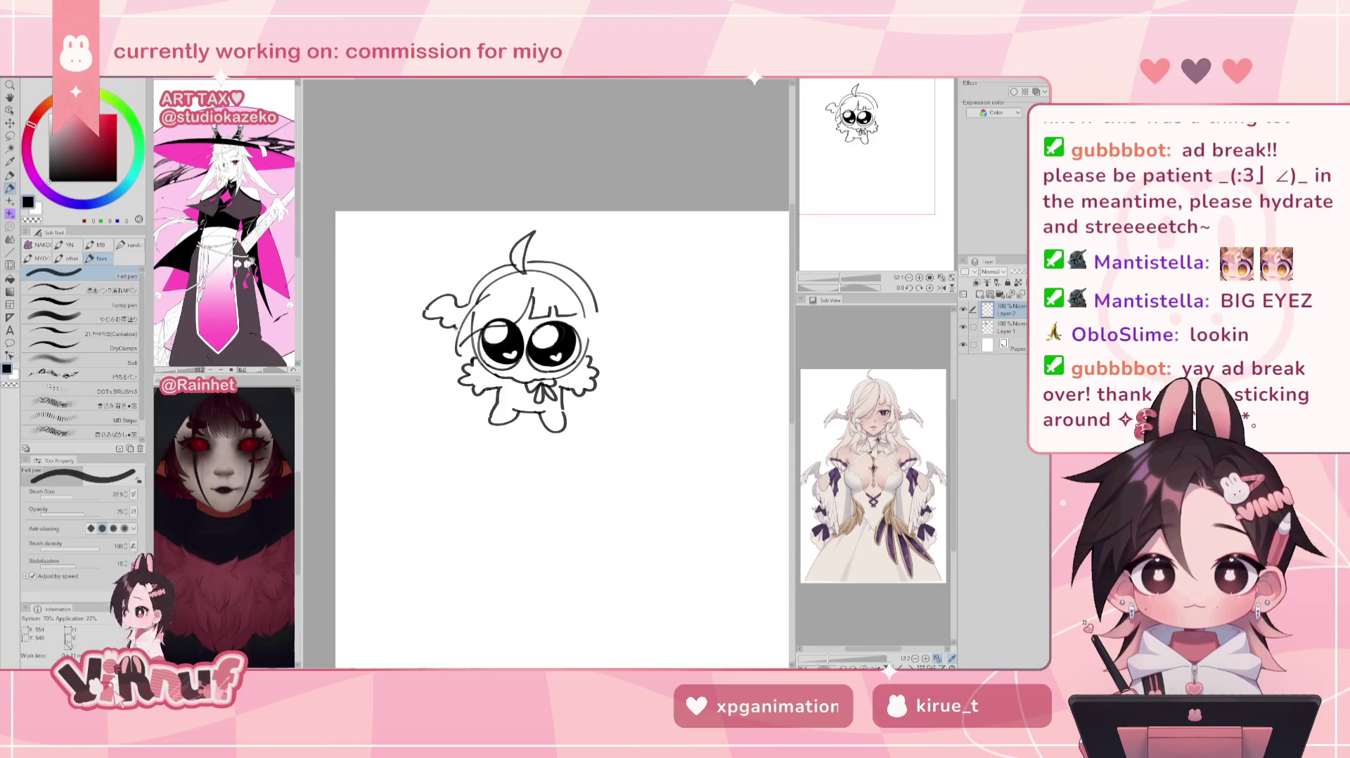
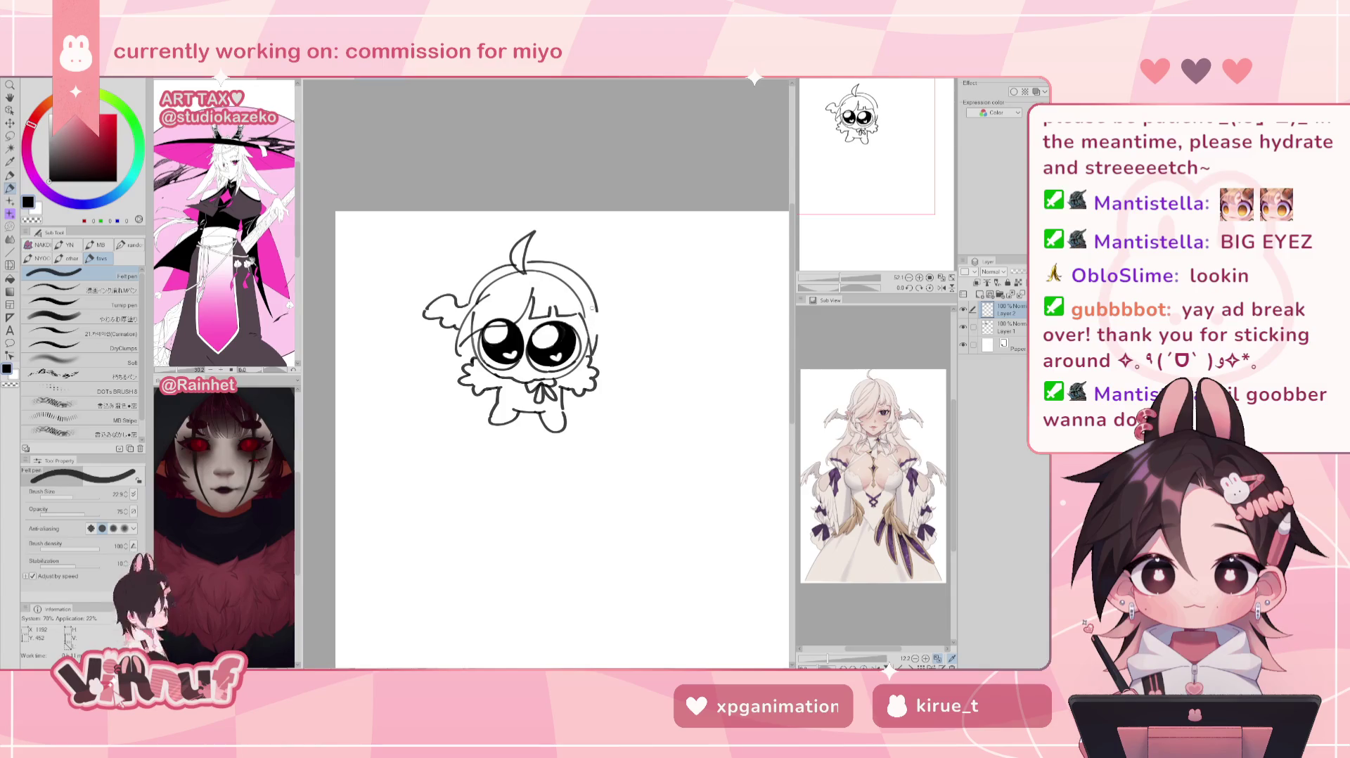
Step: Redraw short strokes on the left edge of the chibi's head and body, undoing the body stroke
key(h)
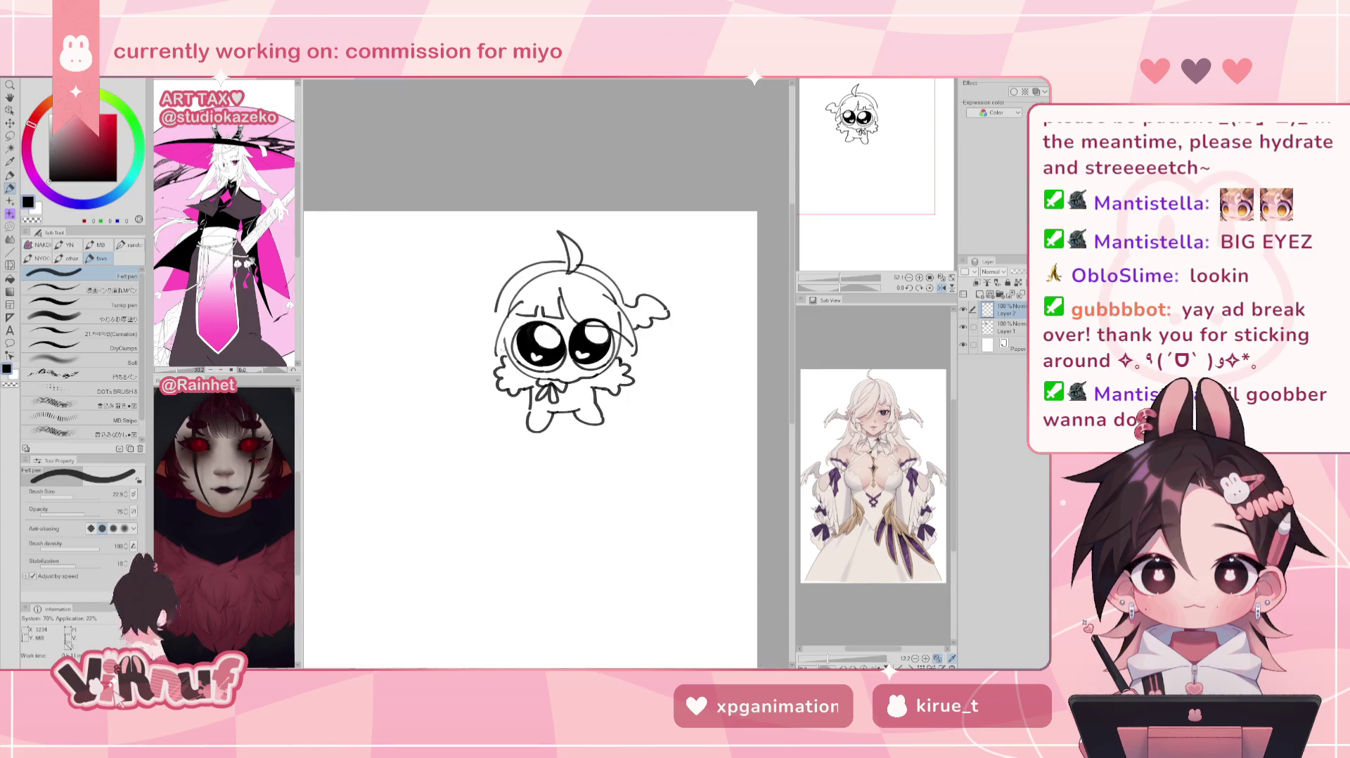
drag(494, 327, 492, 357)
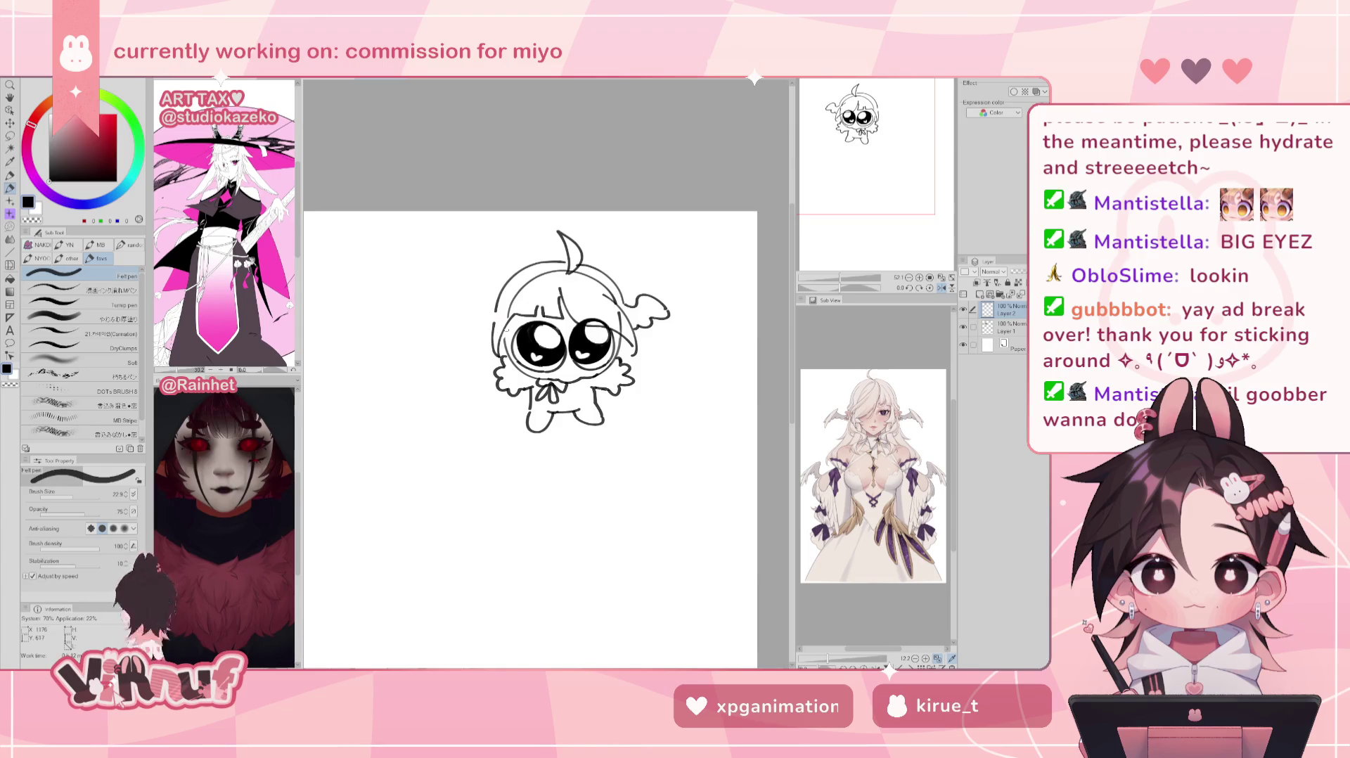
key(h)
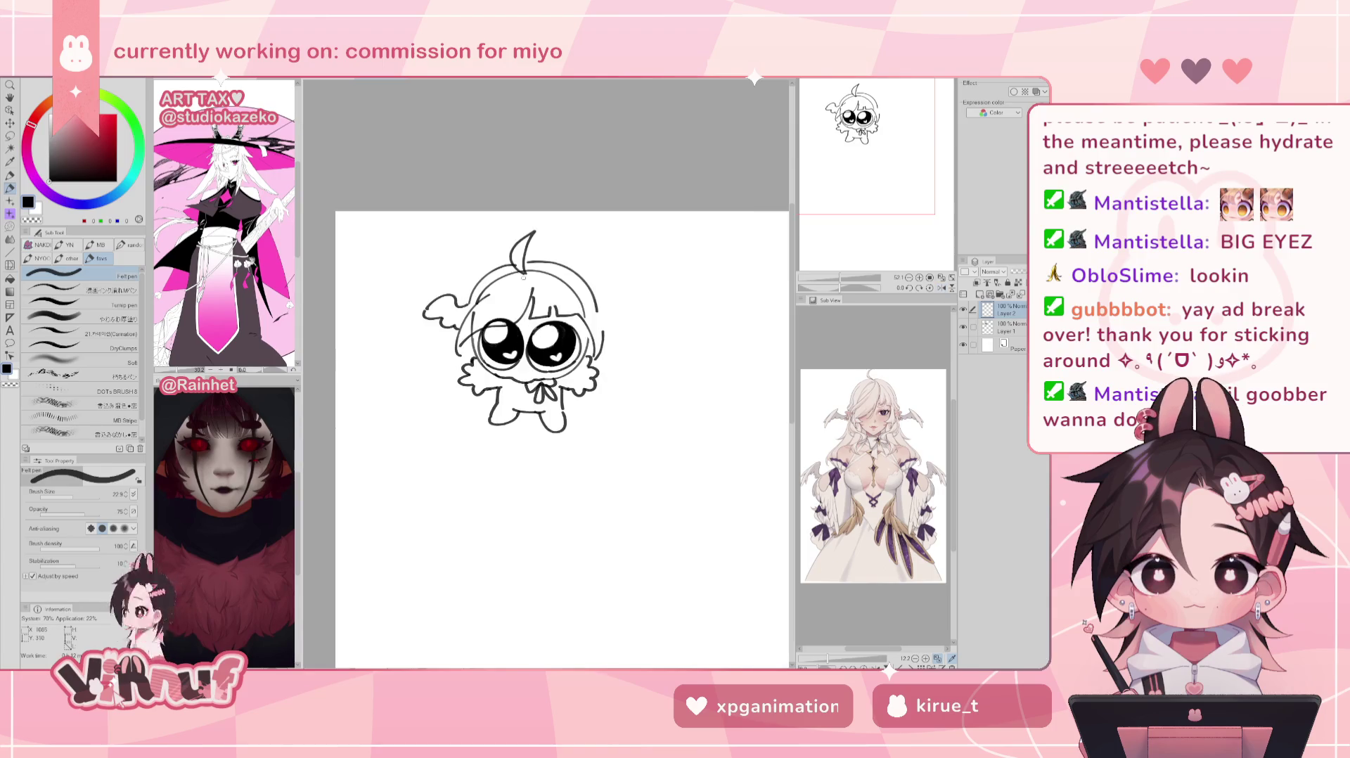
mouse_move(457, 352)
mouse_down()
mouse_move(439, 364)
mouse_move(445, 389)
mouse_up()
drag(456, 383, 476, 411)
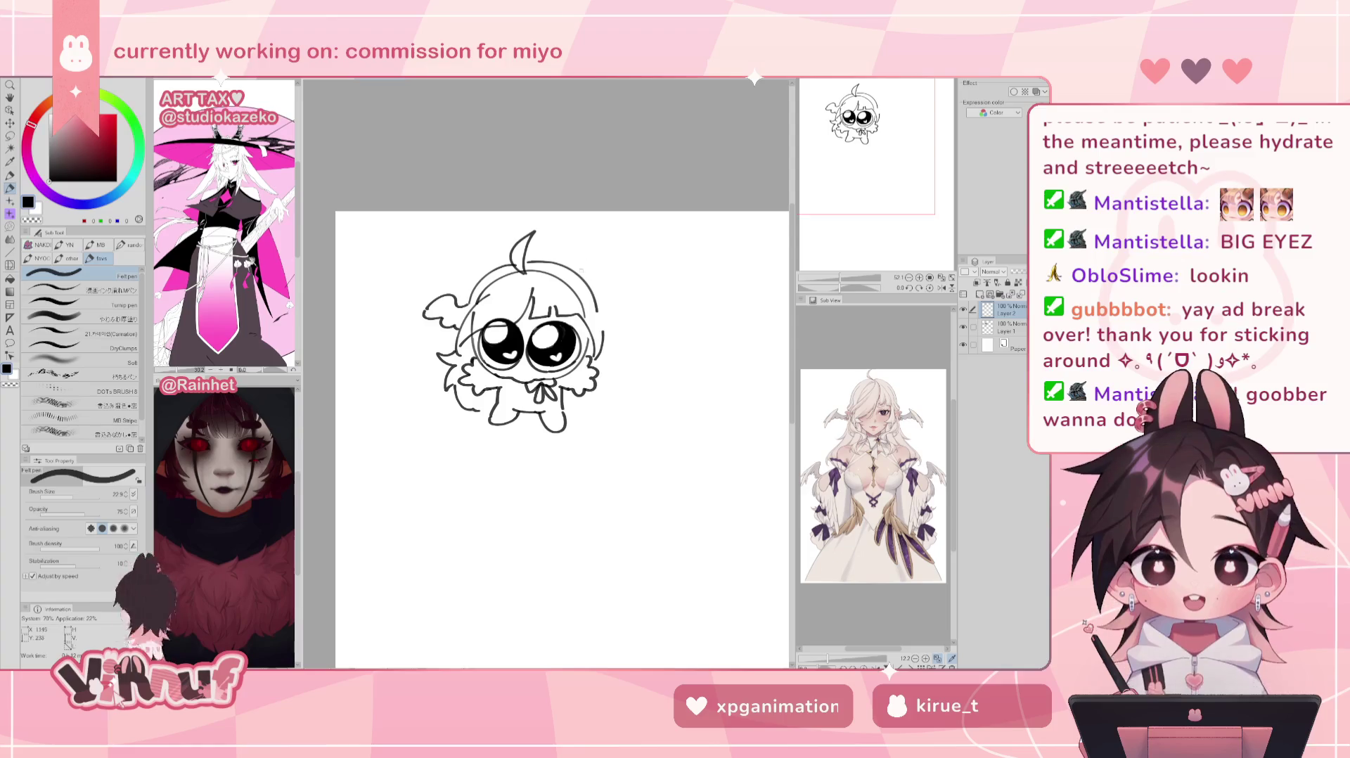
key(ctrl+z)
key(ctrl+z)
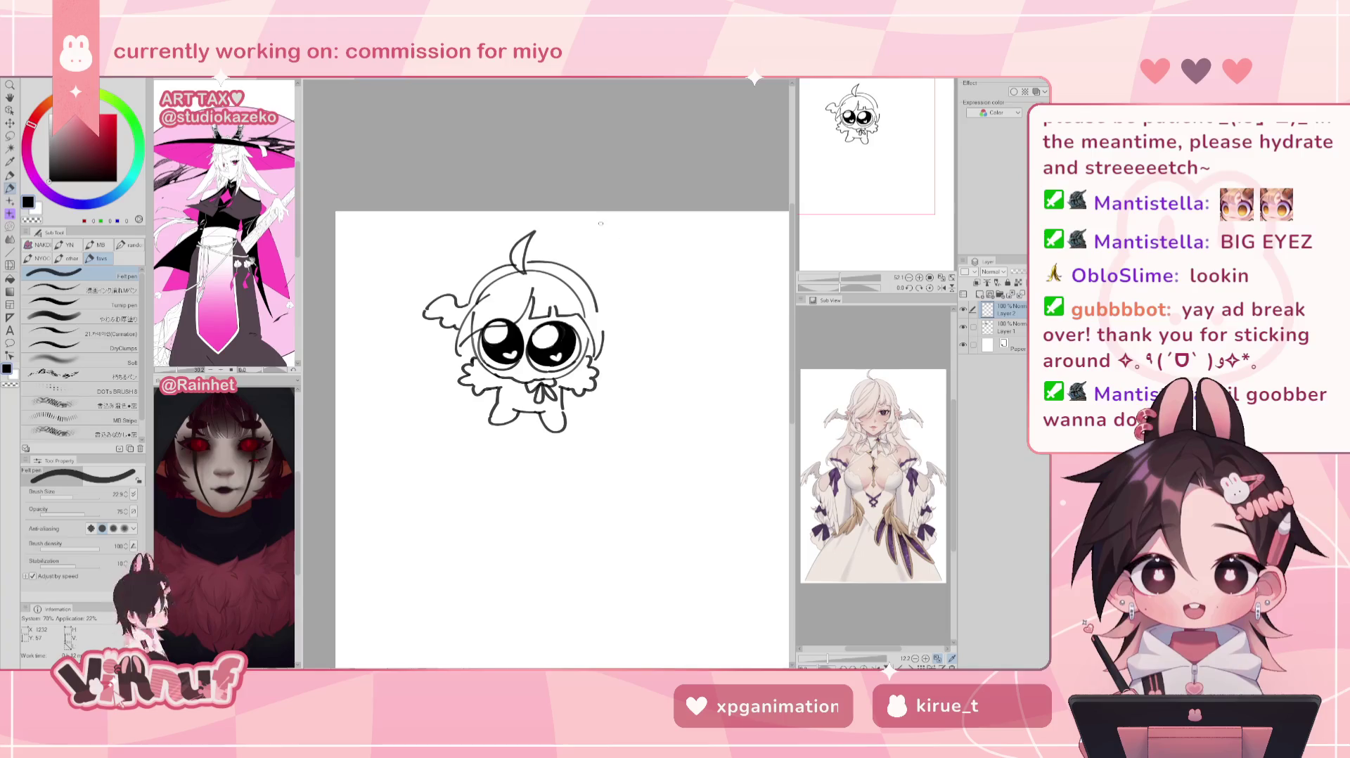
Step: Toggle Layer 1's visibility off and back on to compare the strokes
click(1006, 327)
click(964, 309)
click(964, 310)
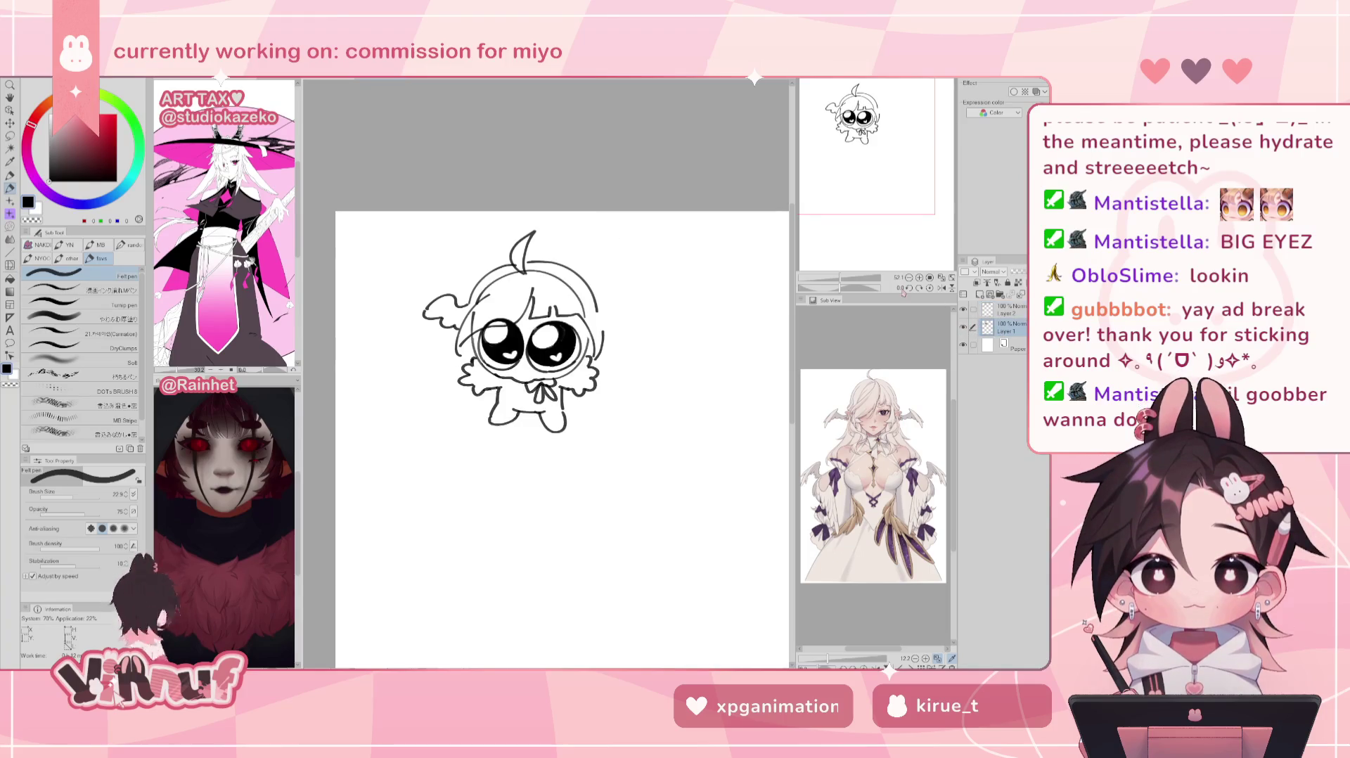
key(e)
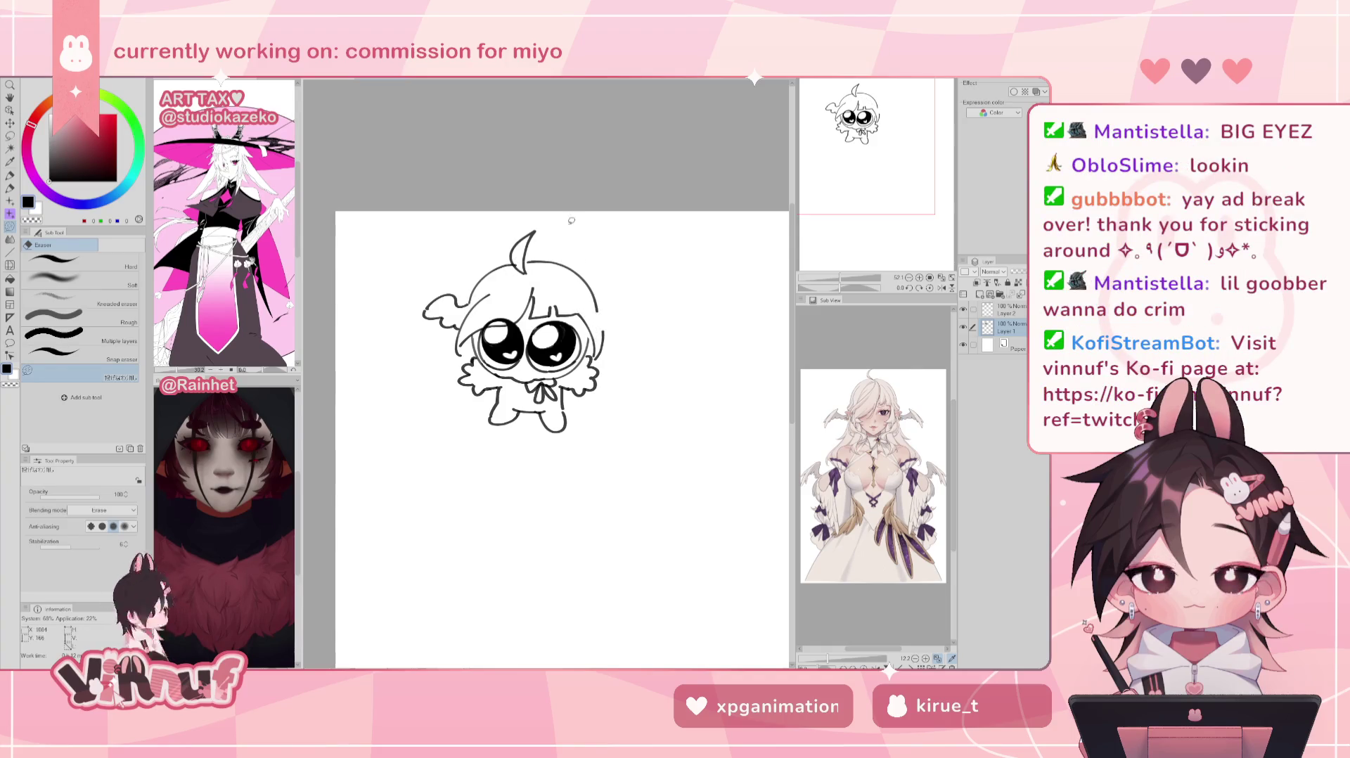
Step: On Layer 2, erase the wing stroke beside the chibi's head
key(p)
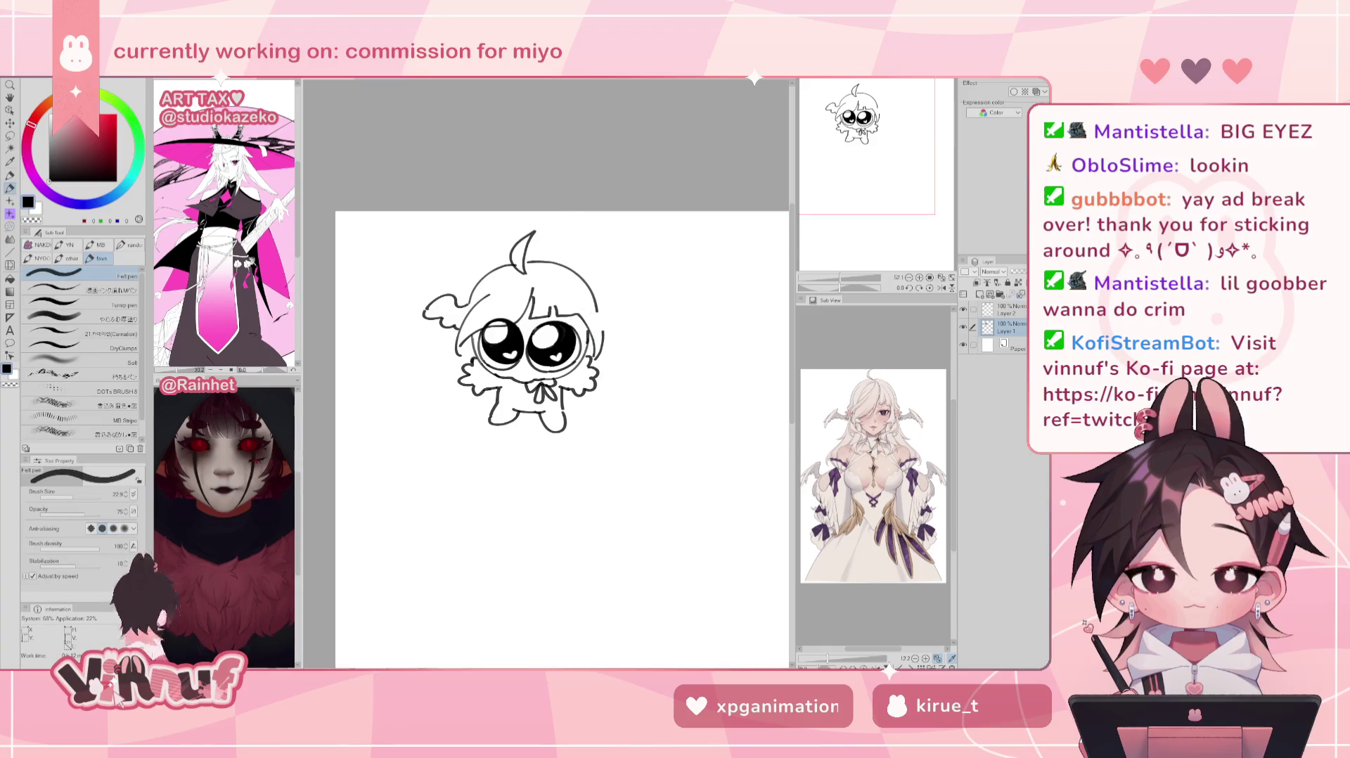
click(1006, 310)
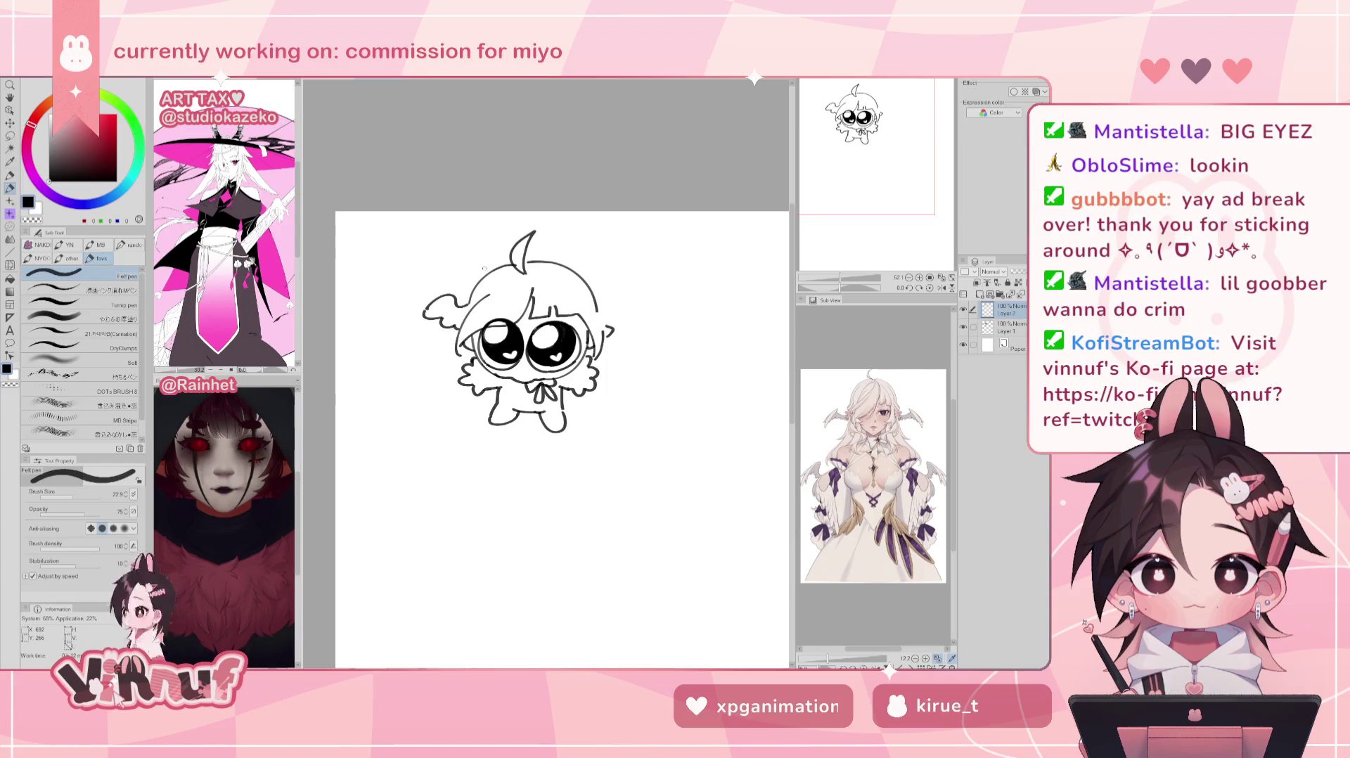
key(e)
mouse_move(425, 331)
mouse_down()
mouse_move(450, 295)
mouse_move(464, 306)
mouse_up()
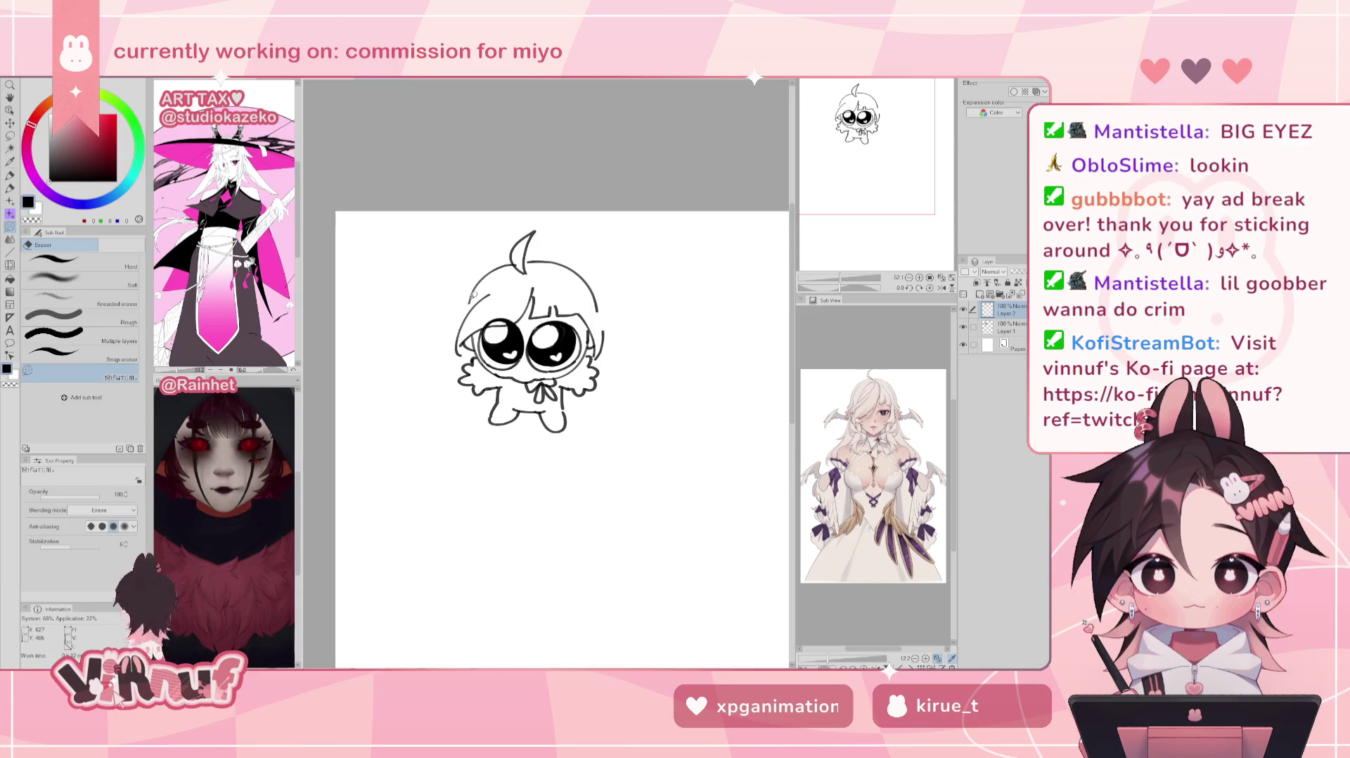
Step: Draw hair strokes along both sides of the head, undoing the curved right-side stroke
key(p)
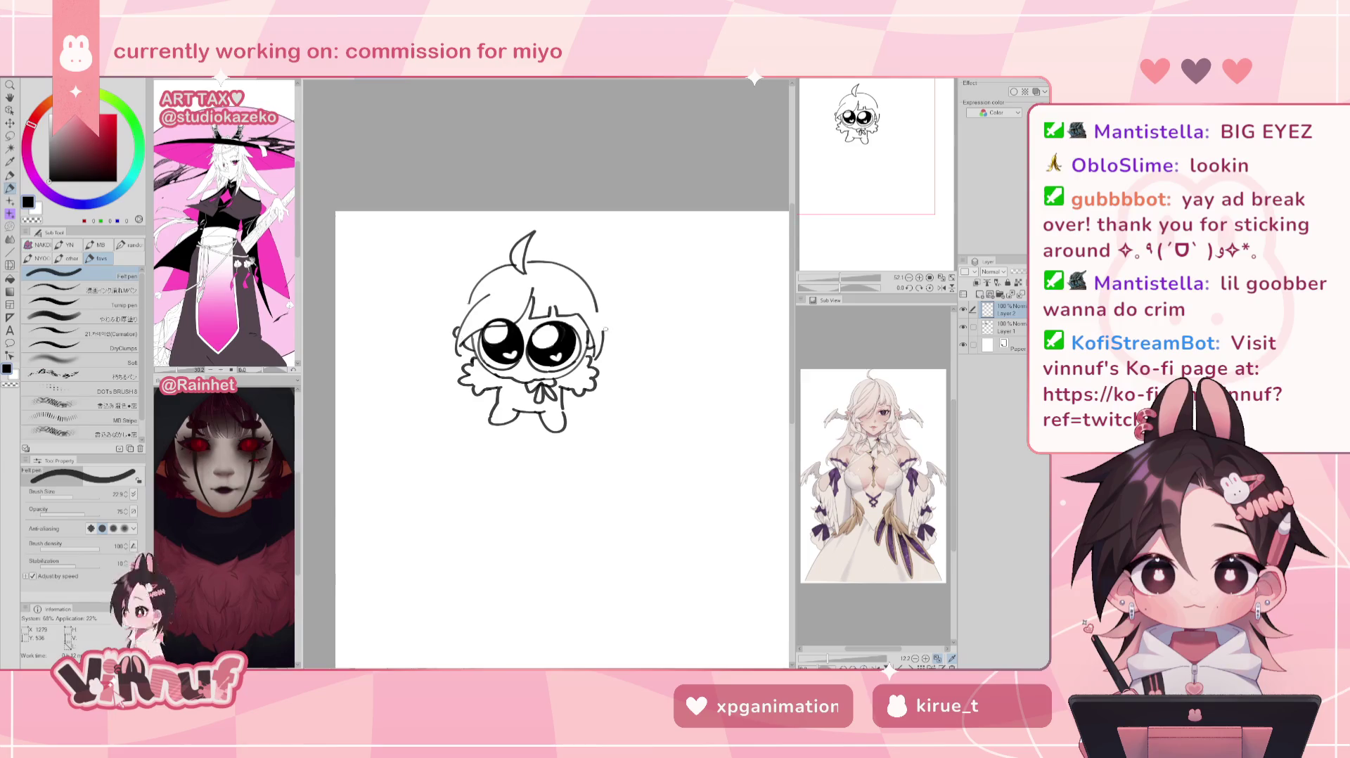
drag(597, 307, 603, 330)
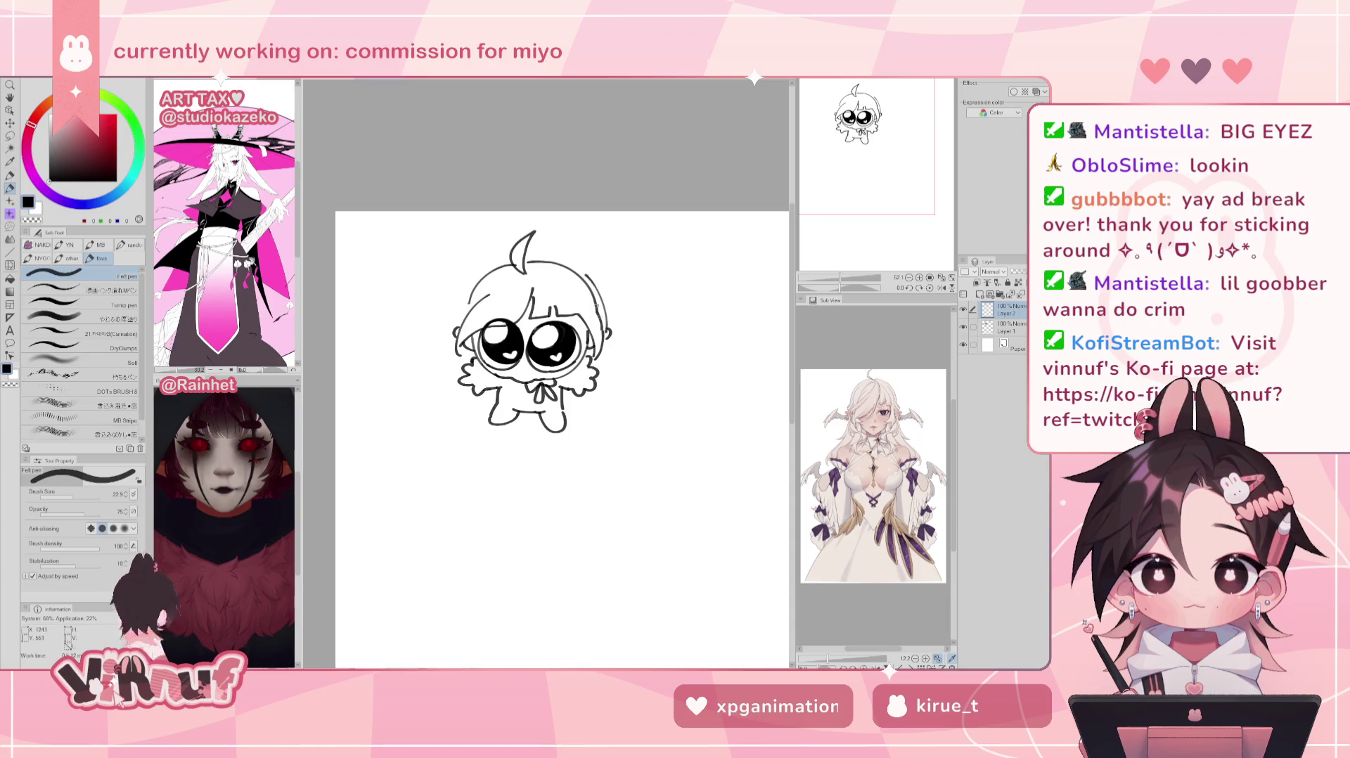
drag(571, 266, 606, 317)
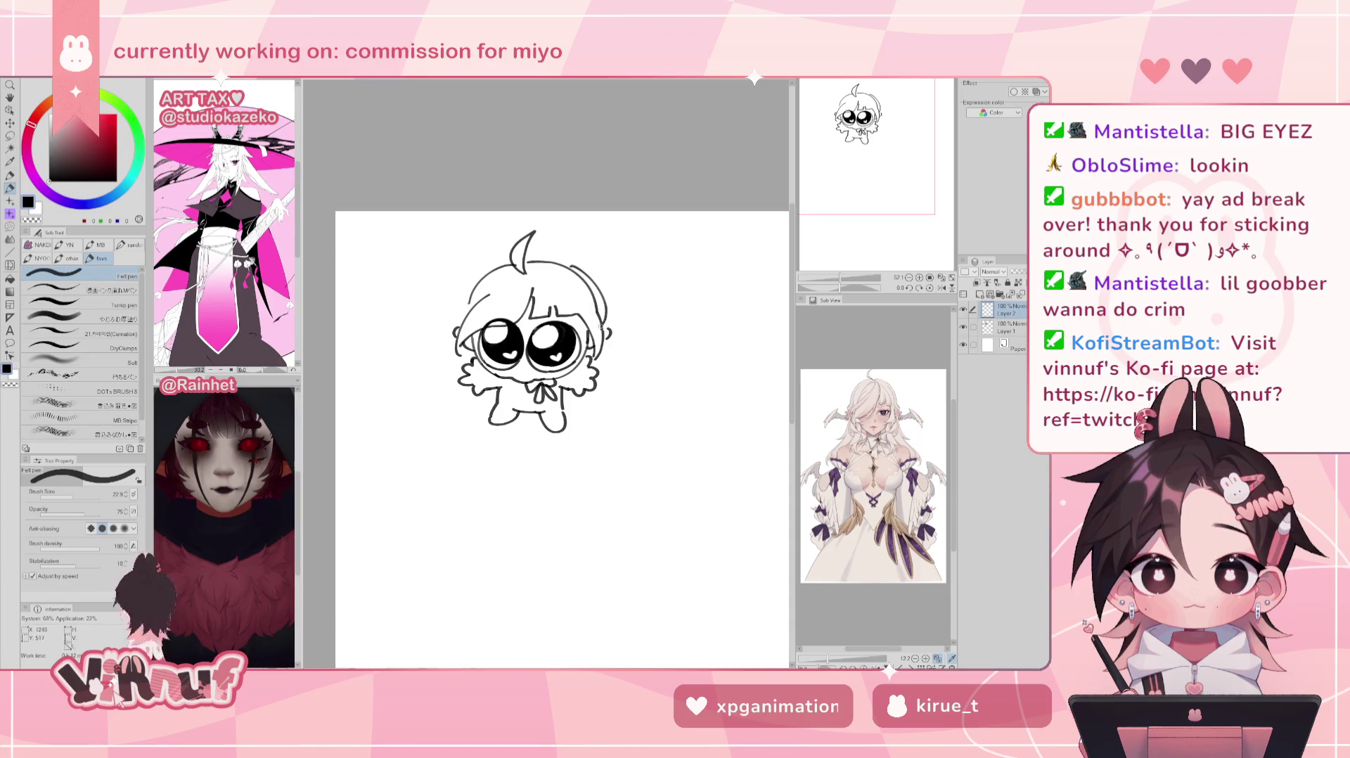
key(ctrl+z)
drag(467, 321, 472, 301)
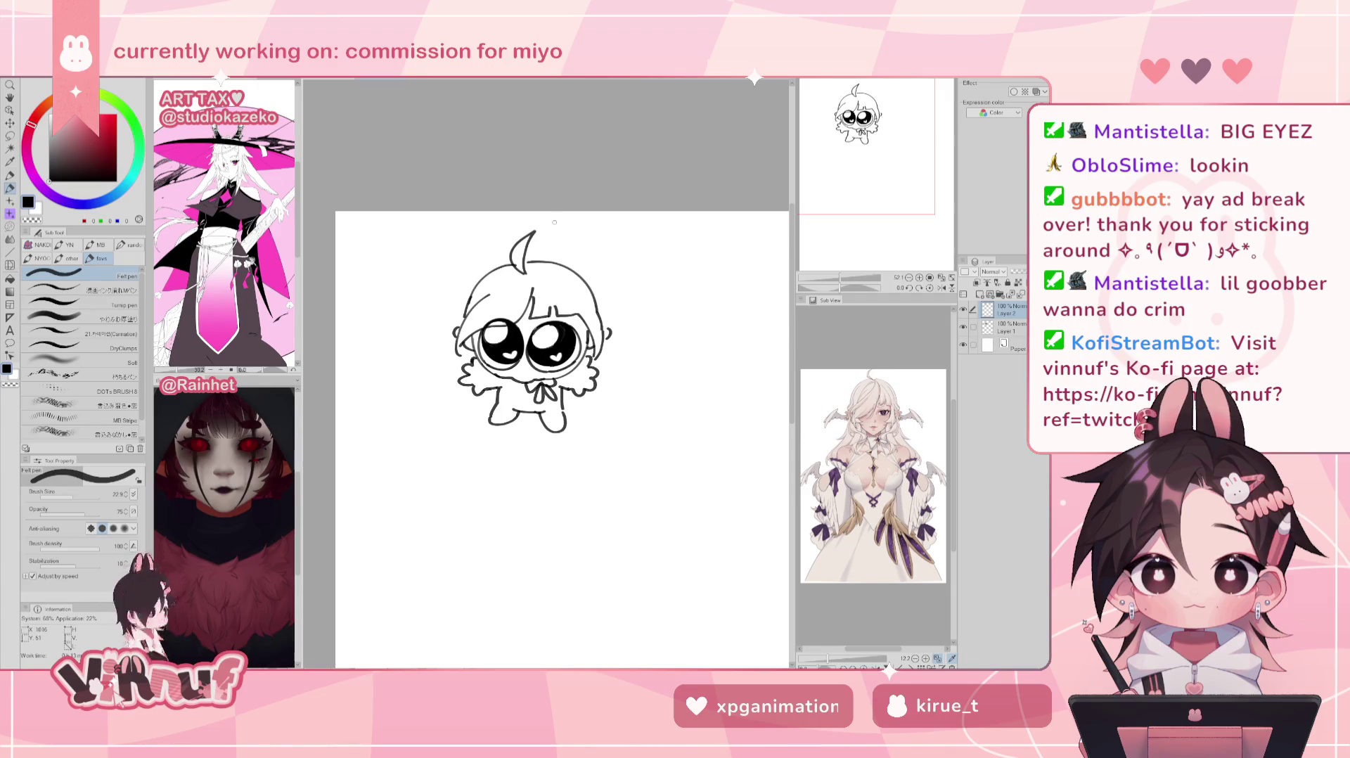
drag(462, 352, 442, 365)
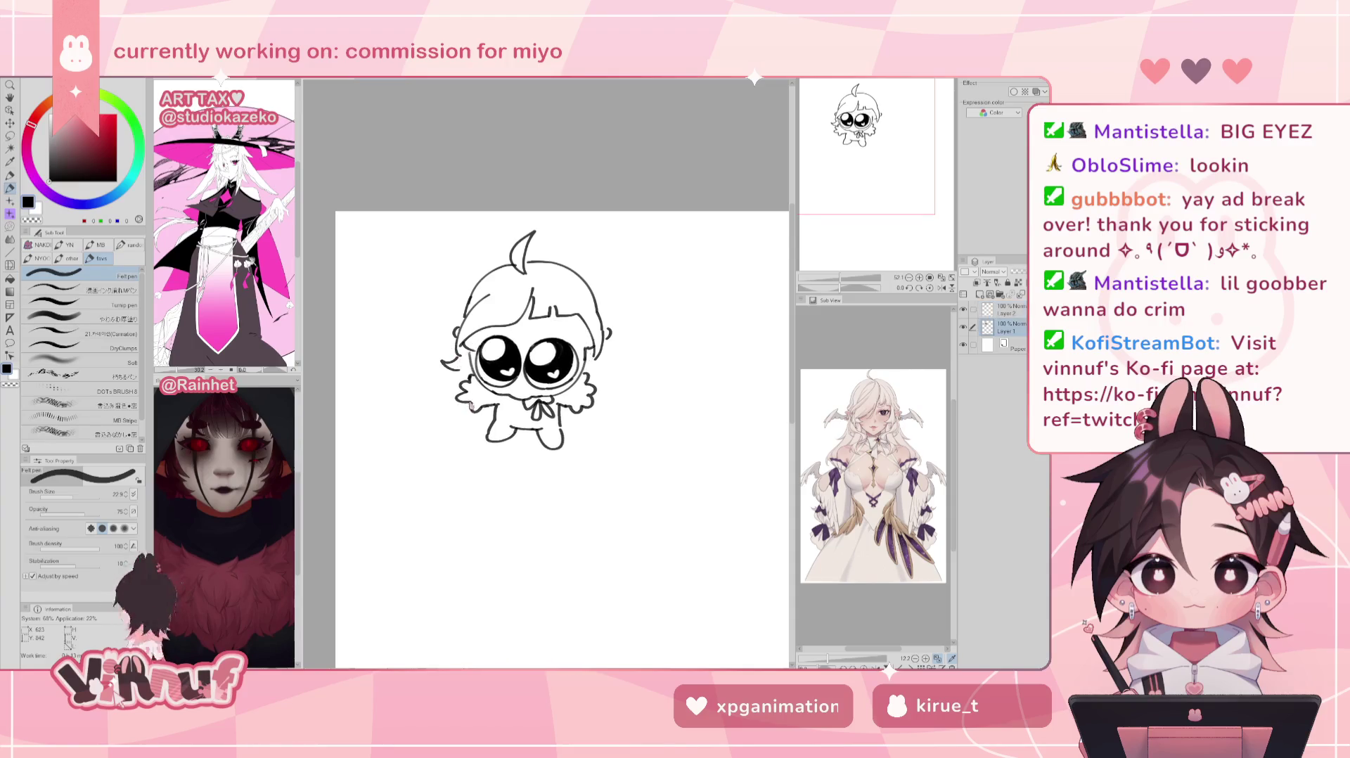
Step: Draw hair strands down the chibi's right side, undoing a stray stroke beside the body
drag(463, 391, 465, 411)
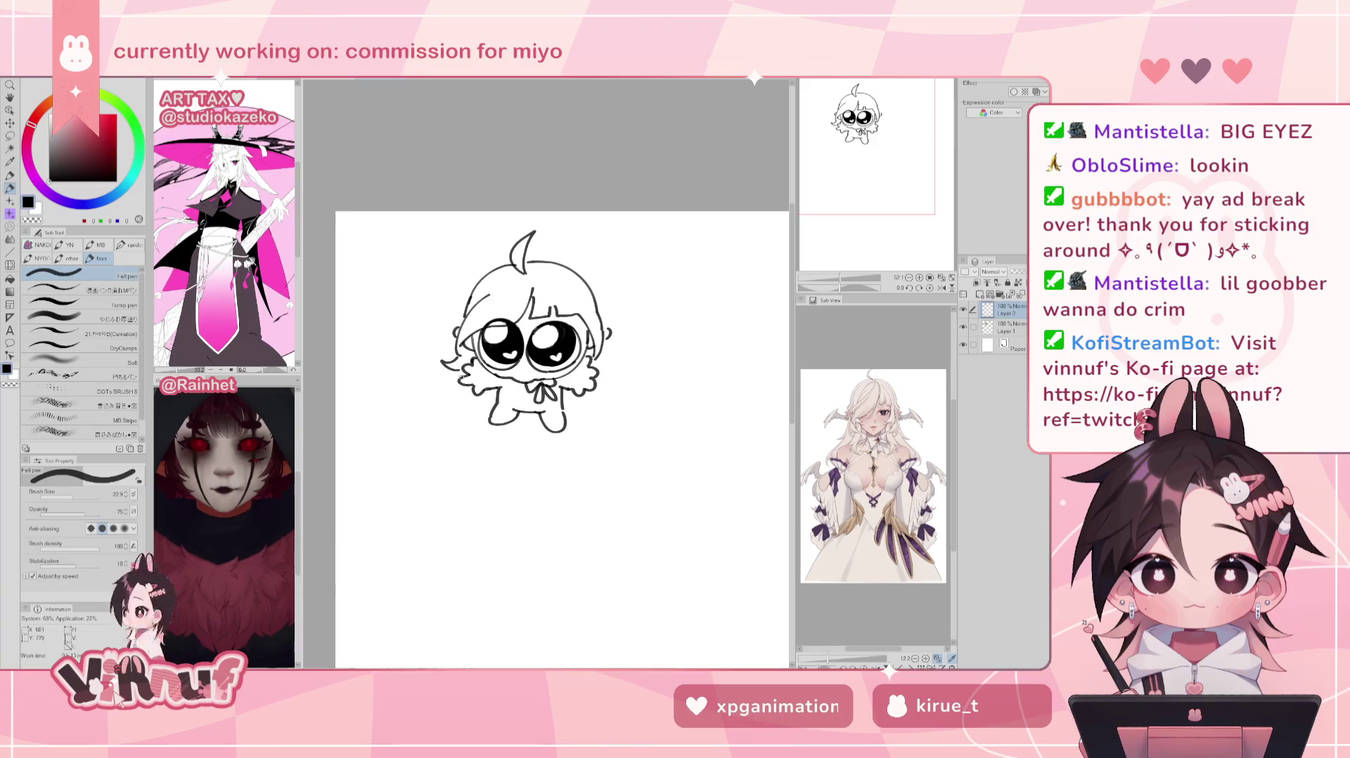
key(ctrl+z)
drag(609, 351, 612, 405)
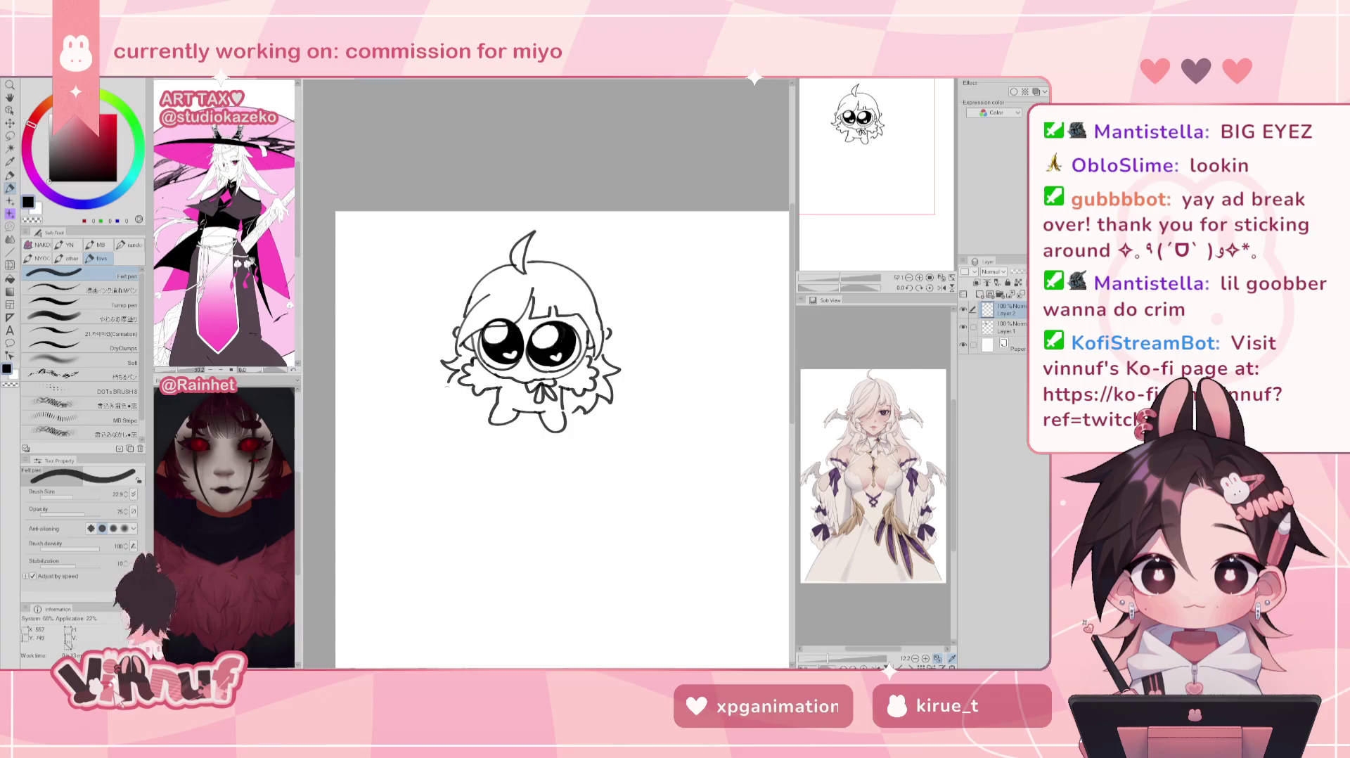
drag(467, 385, 473, 406)
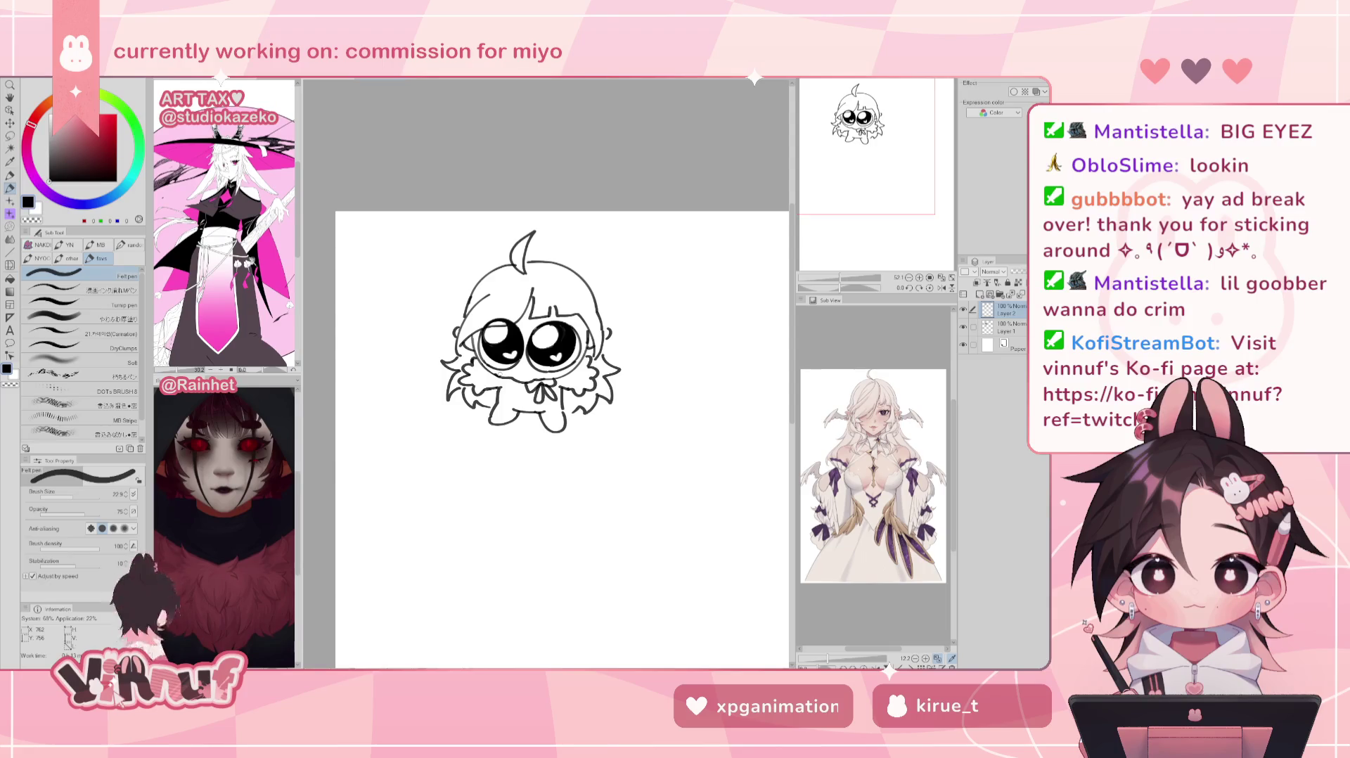
key(ctrl+z)
key(ctrl+y)
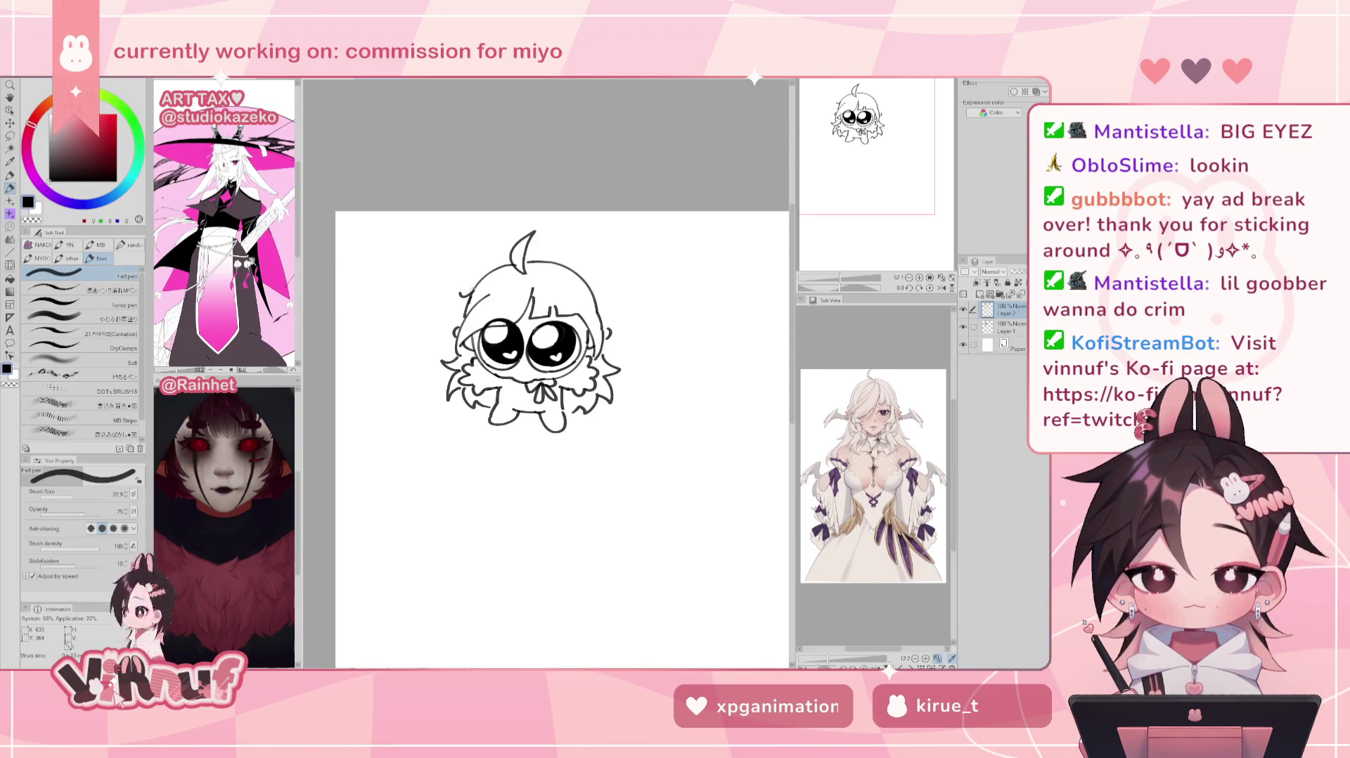
Step: Draw a curled wing strand left of the head and mirror the canvas to check it
drag(471, 288, 428, 299)
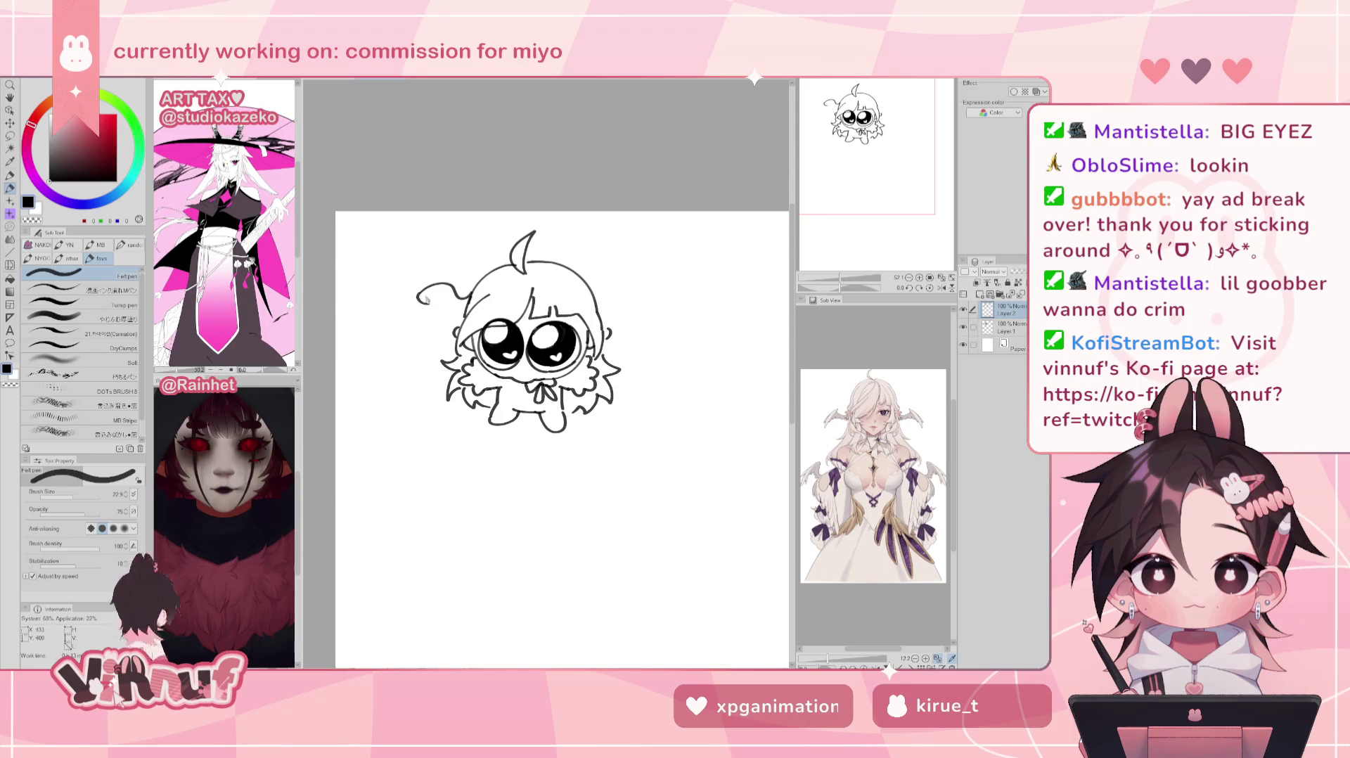
key(ctrl+z)
key(ctrl+z)
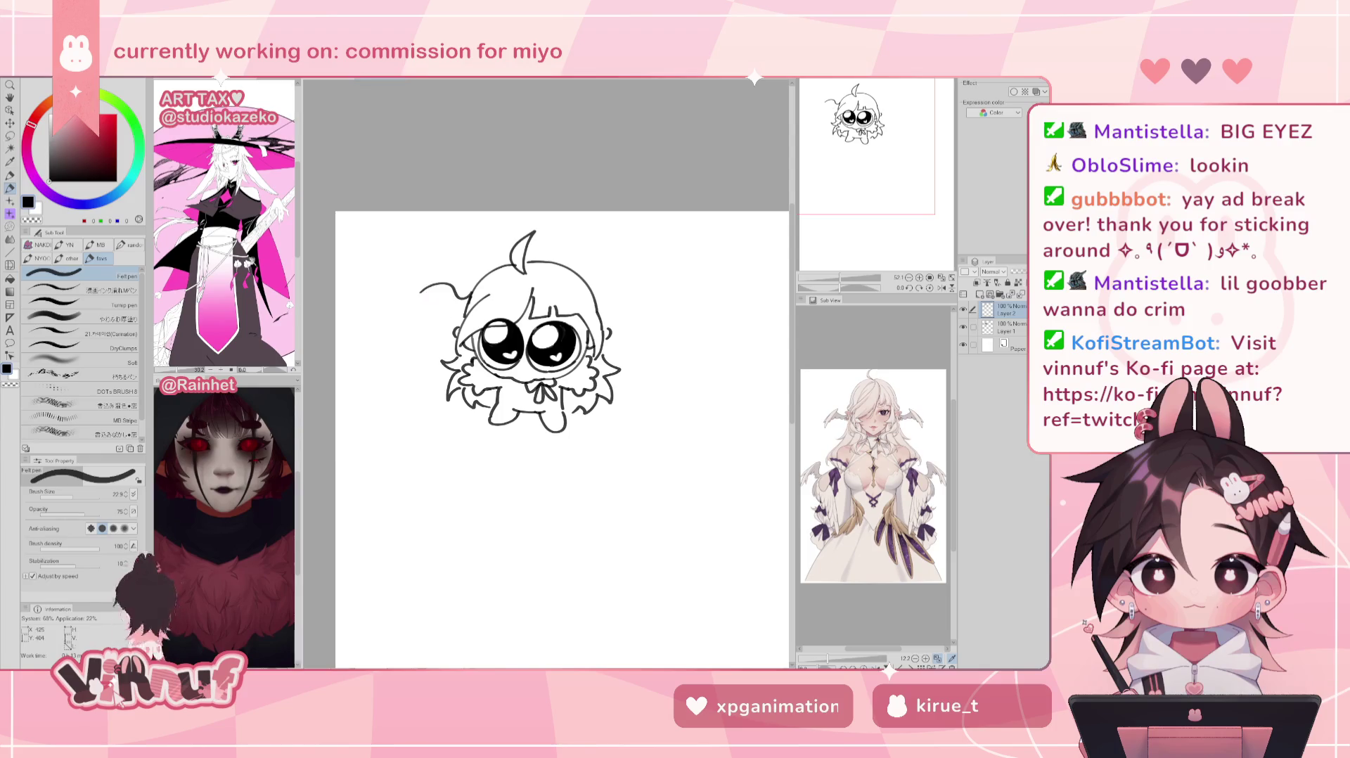
drag(423, 294, 419, 301)
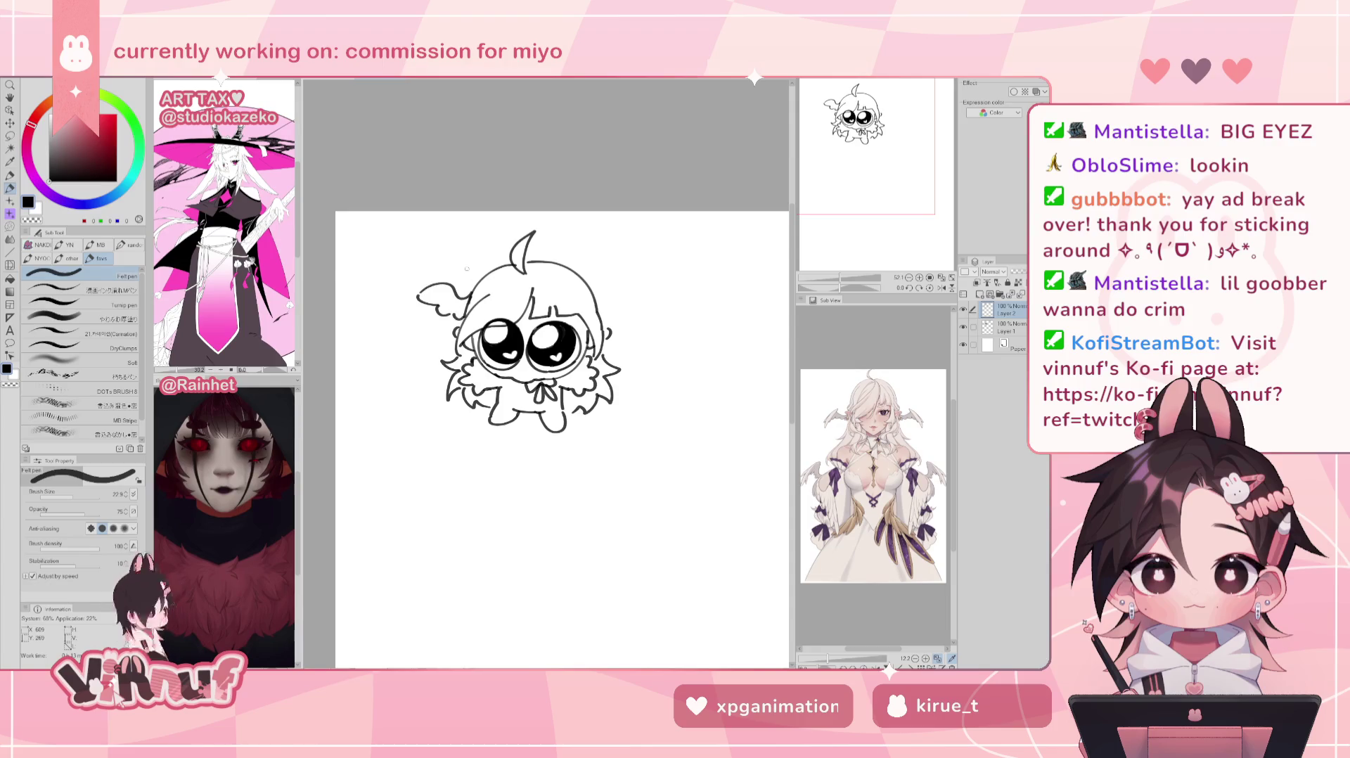
key(e)
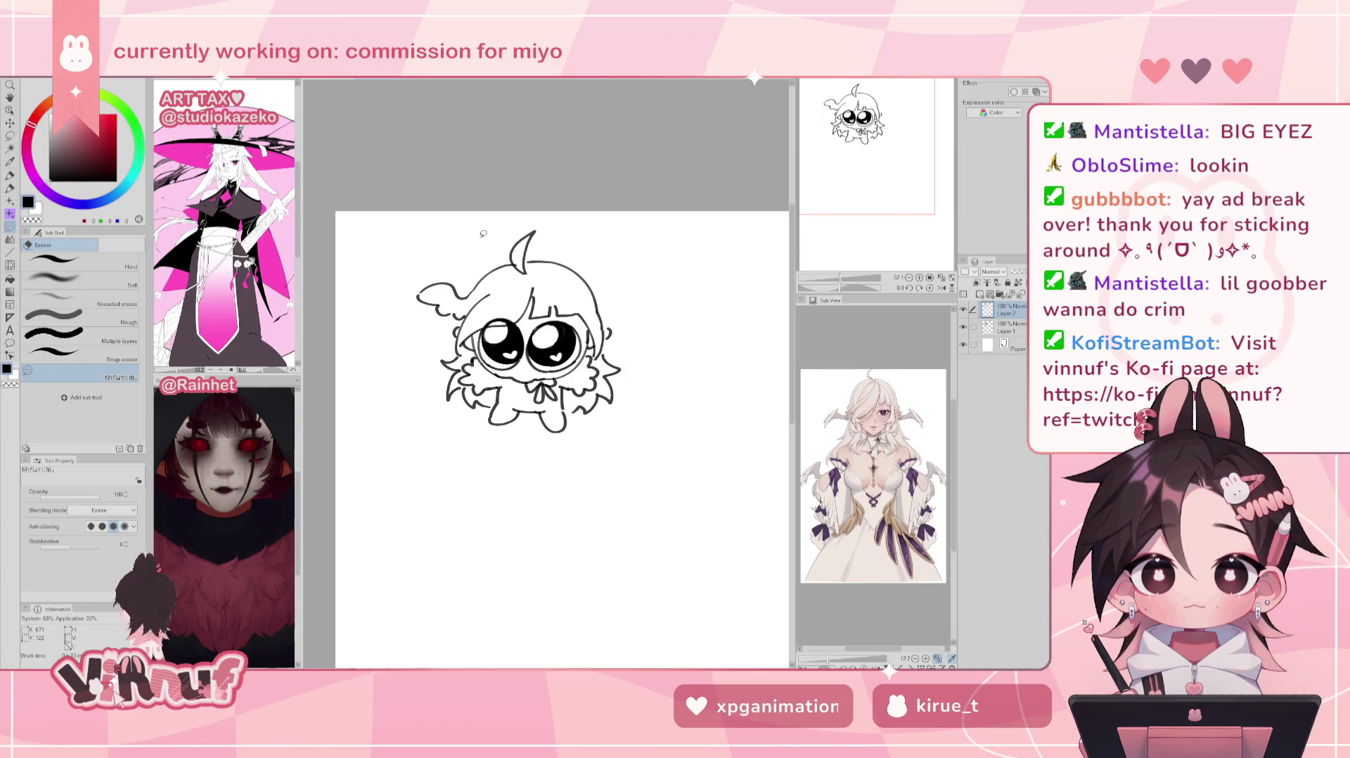
key(p)
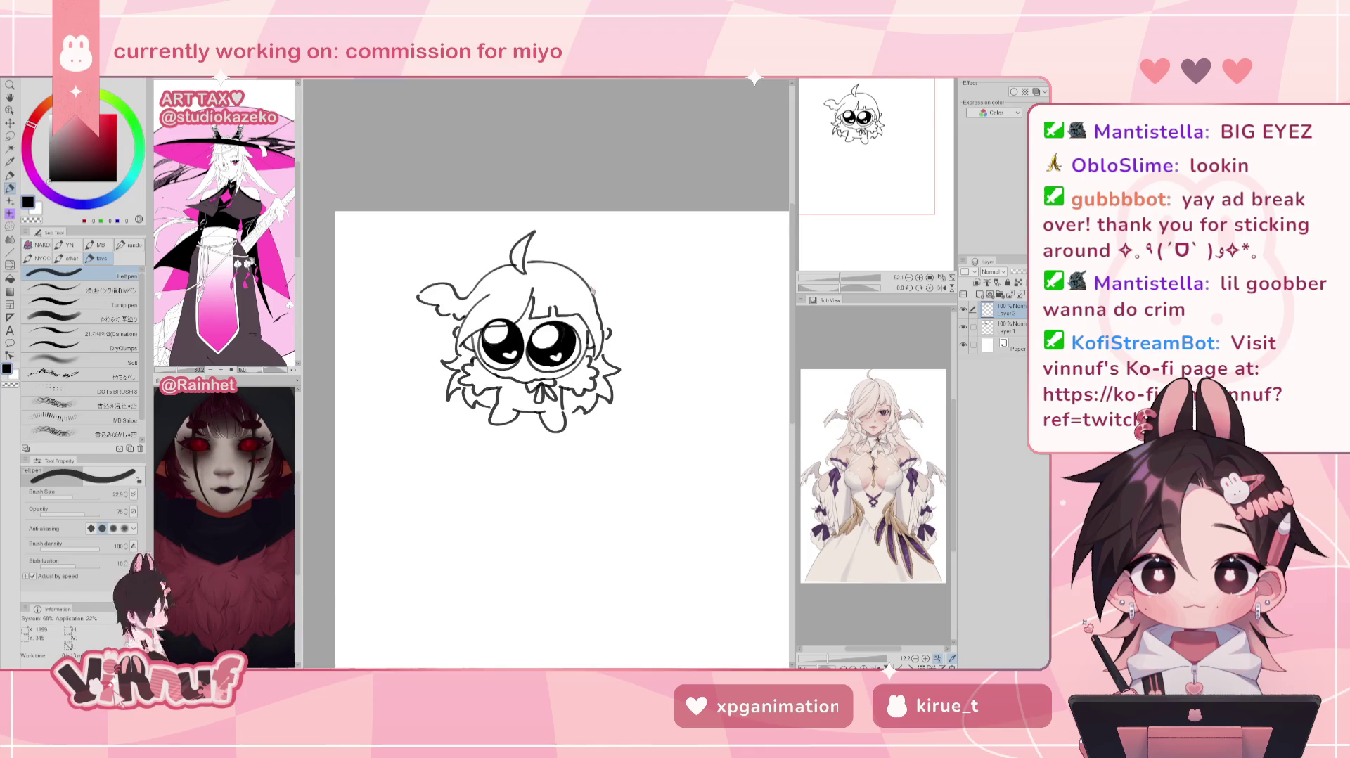
key(h)
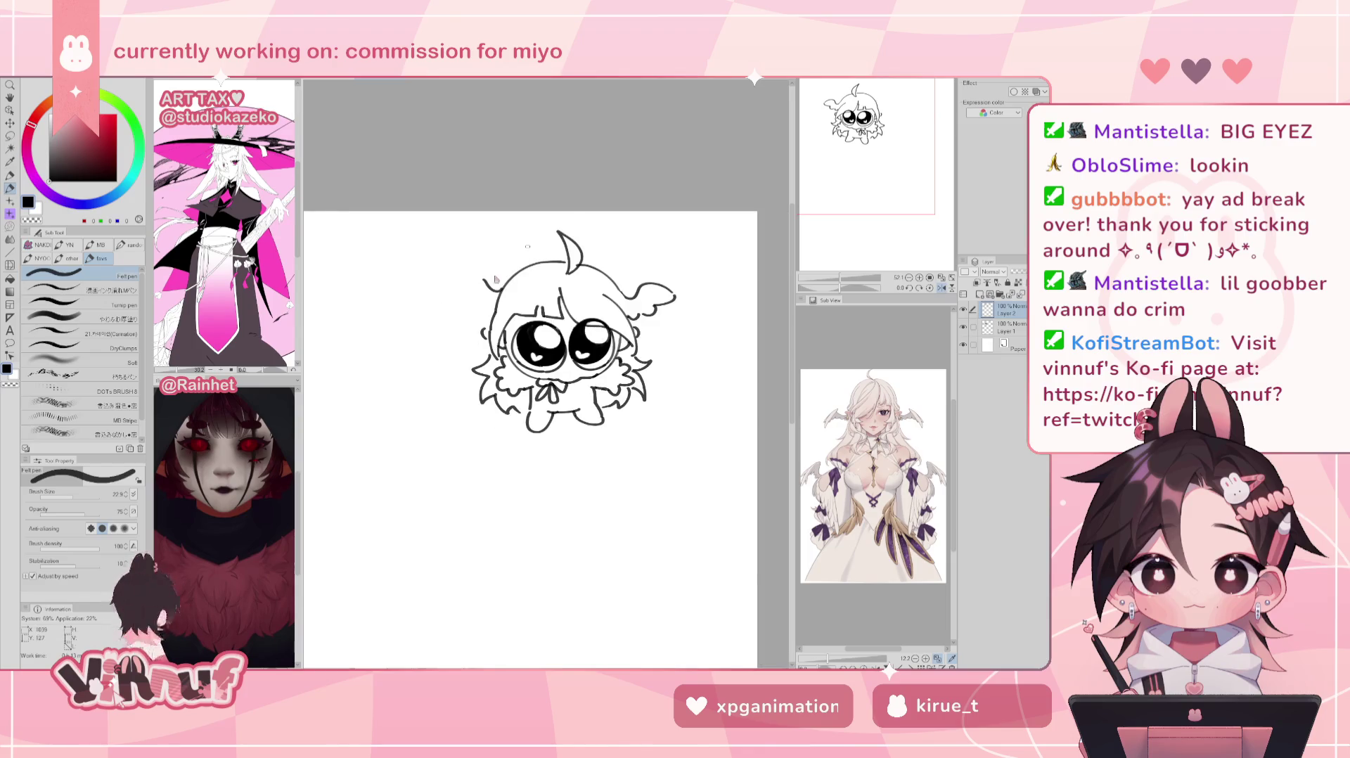
Step: Test a head-outline stroke, flip the view to check, then zoom out from 52% to 36%
drag(500, 286, 462, 286)
key(ctrl+z)
key(h)
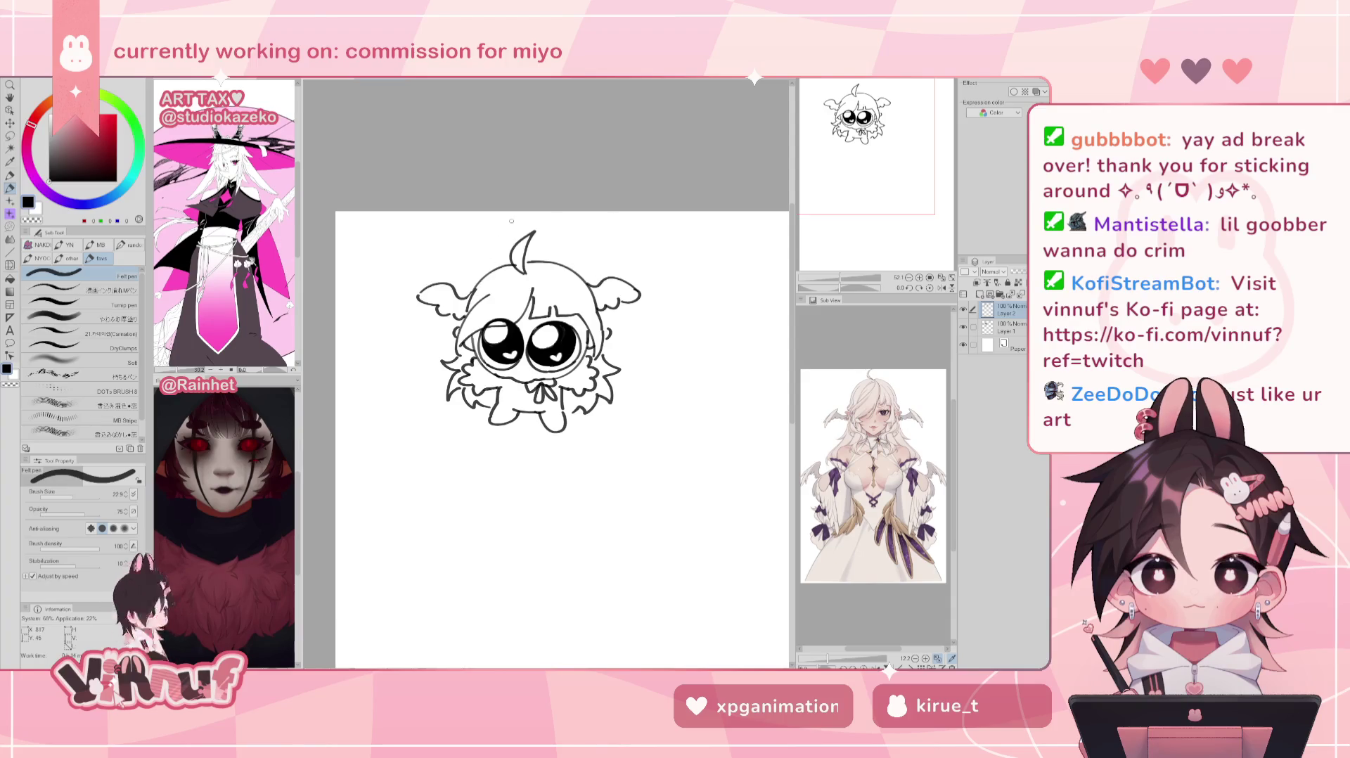
key(e)
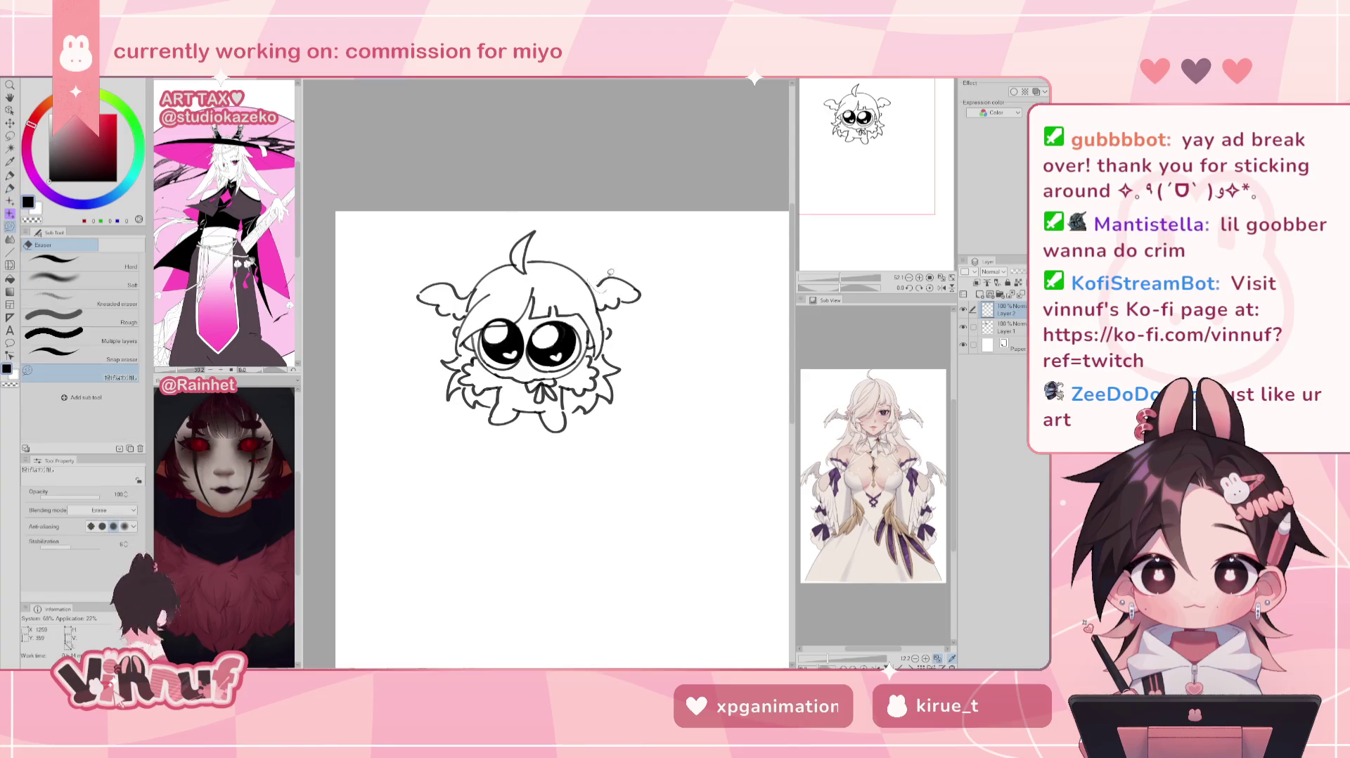
key(h)
key(p)
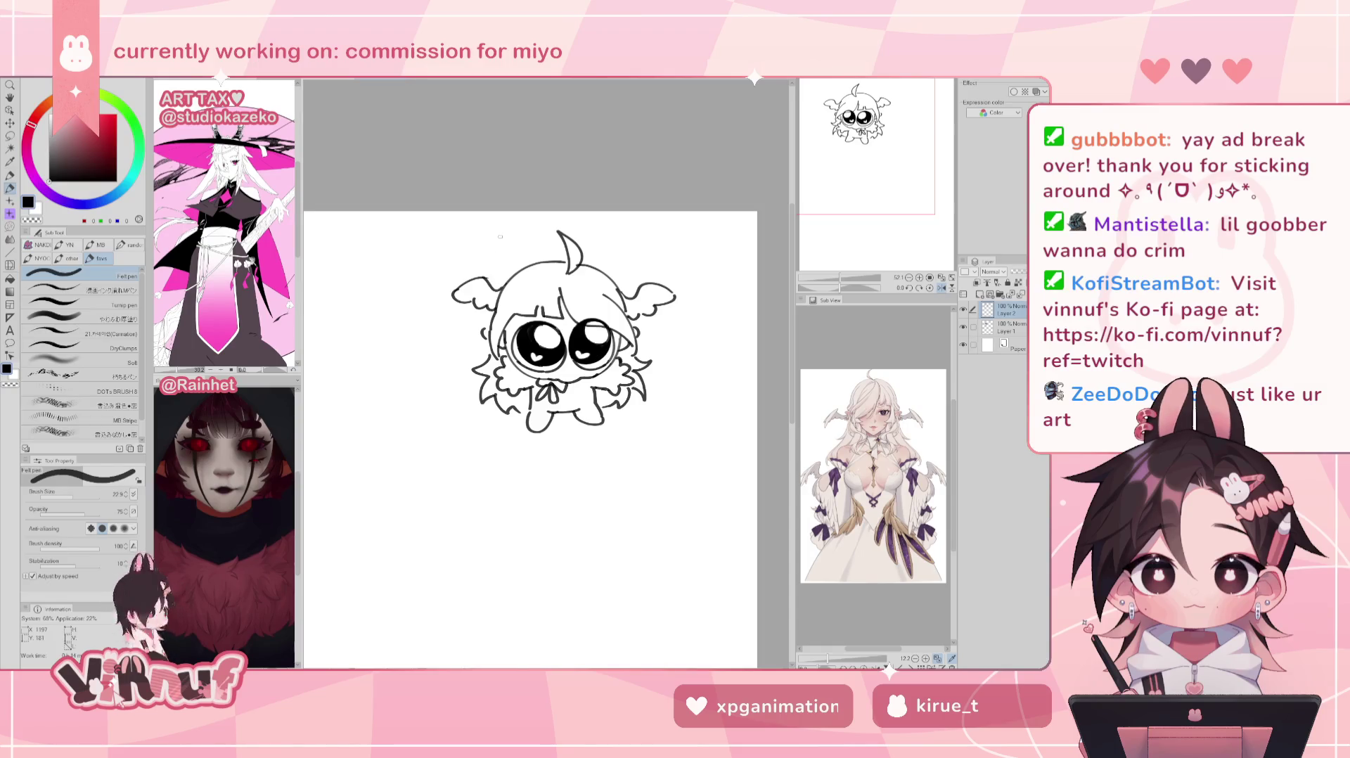
key(e)
key(h)
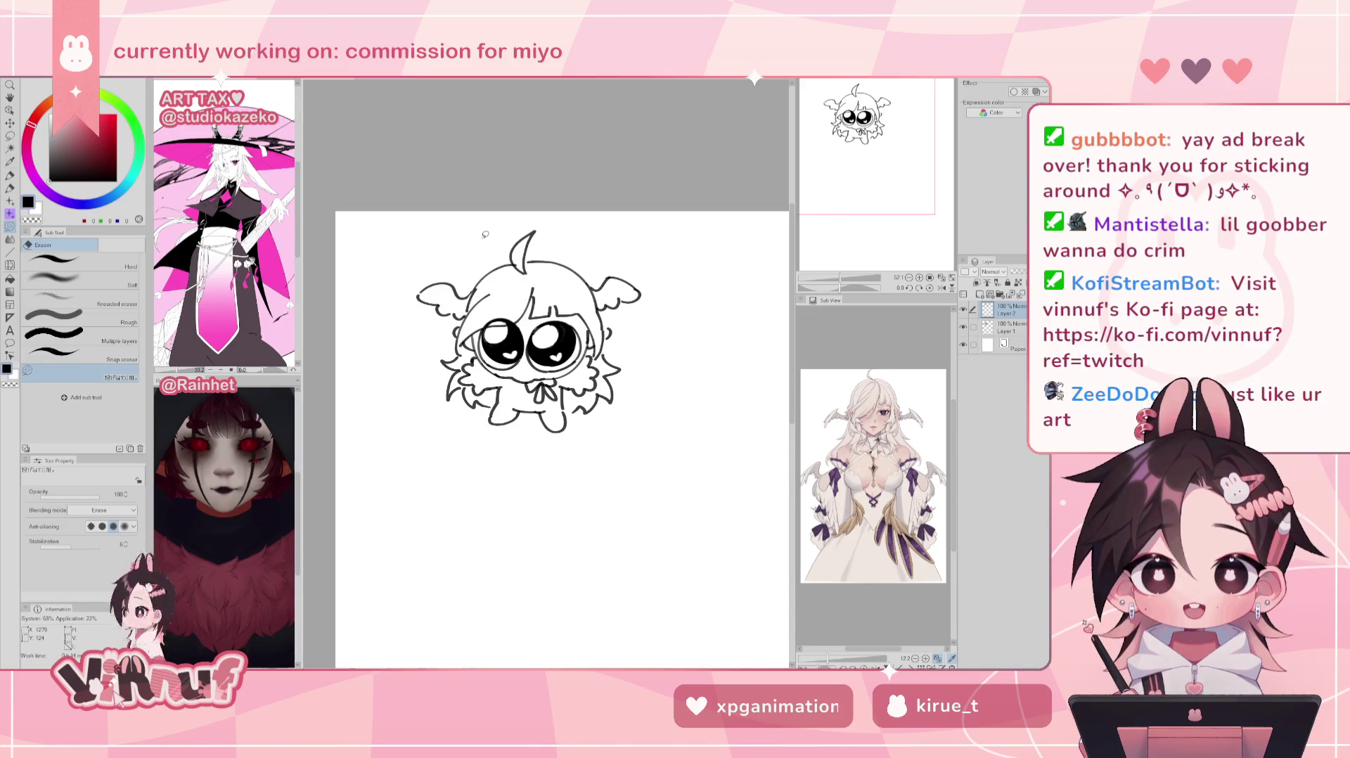
key(ctrl+minus)
key(ctrl+minus)
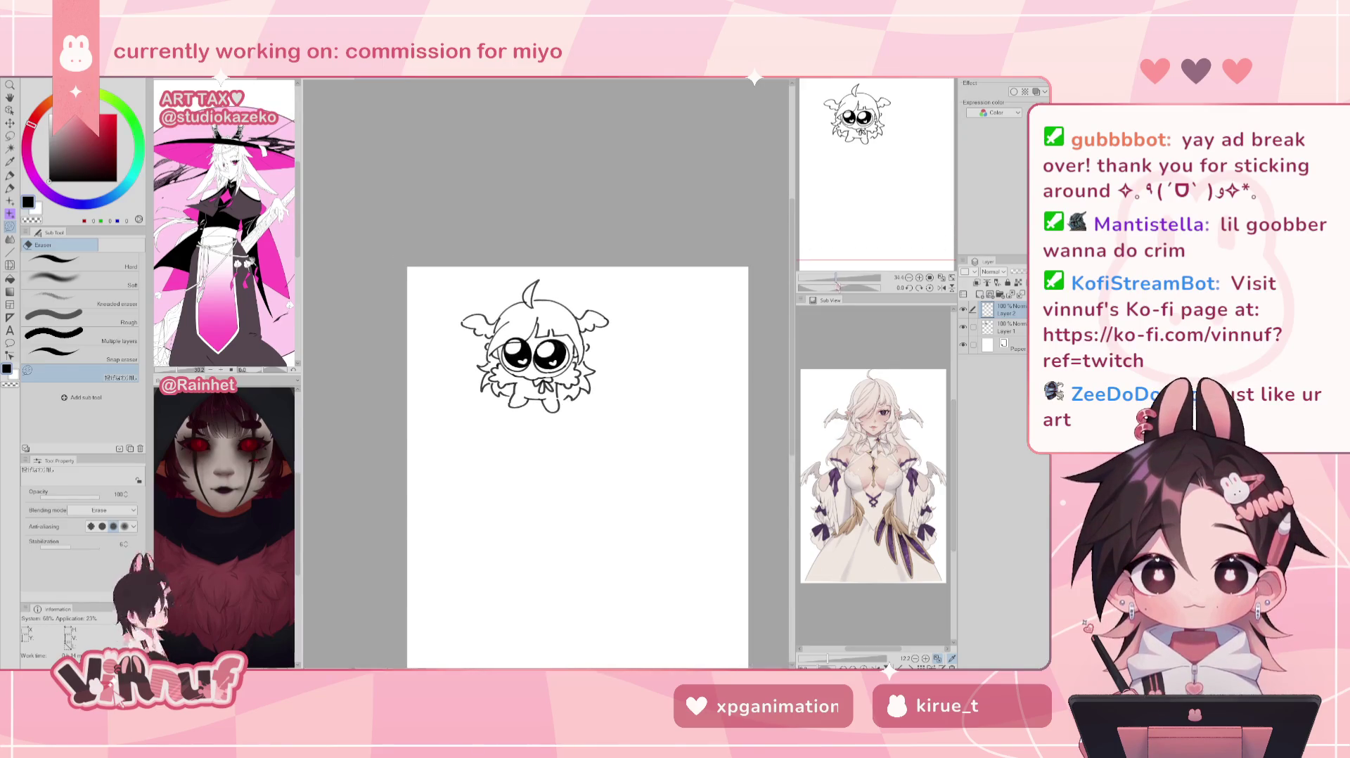
Step: Lasso-select the chibi's big eyes on Layer 1
key(h)
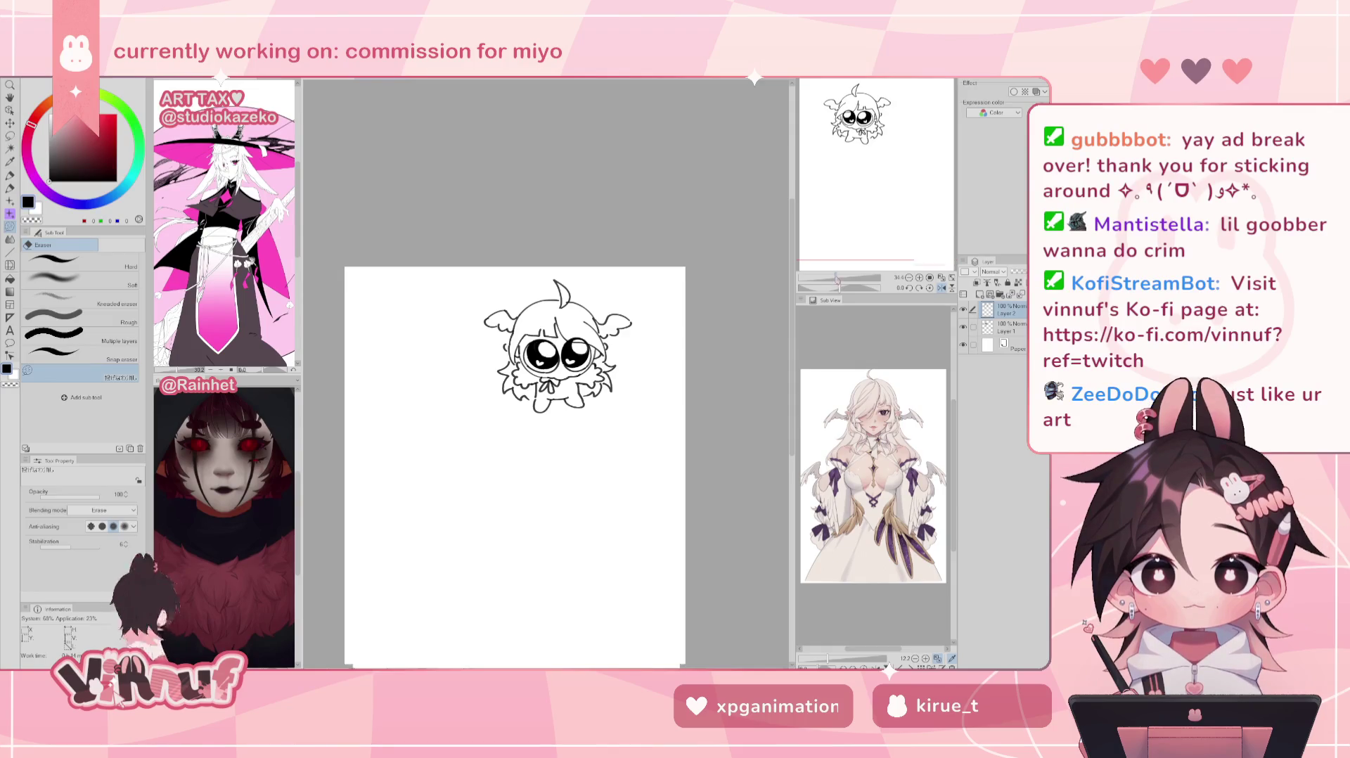
drag(839, 283, 841, 278)
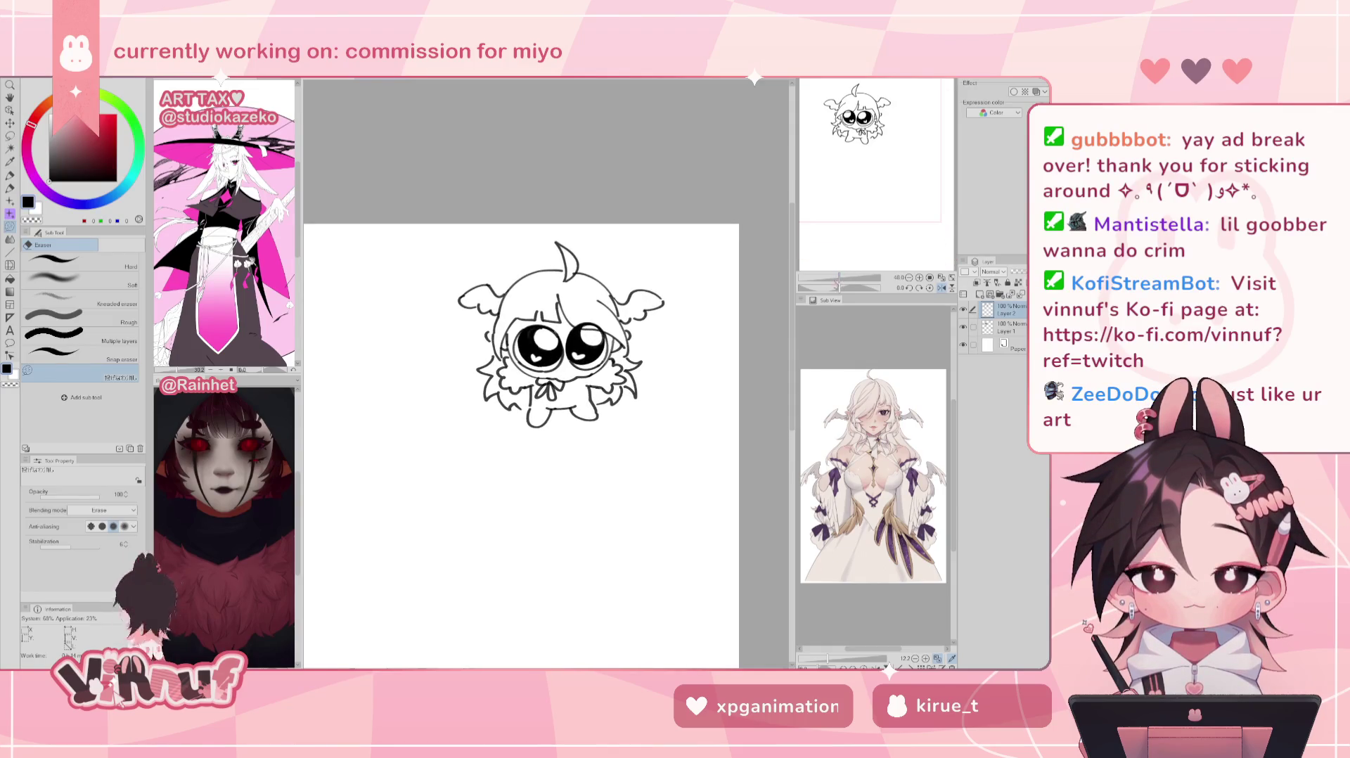
key(m)
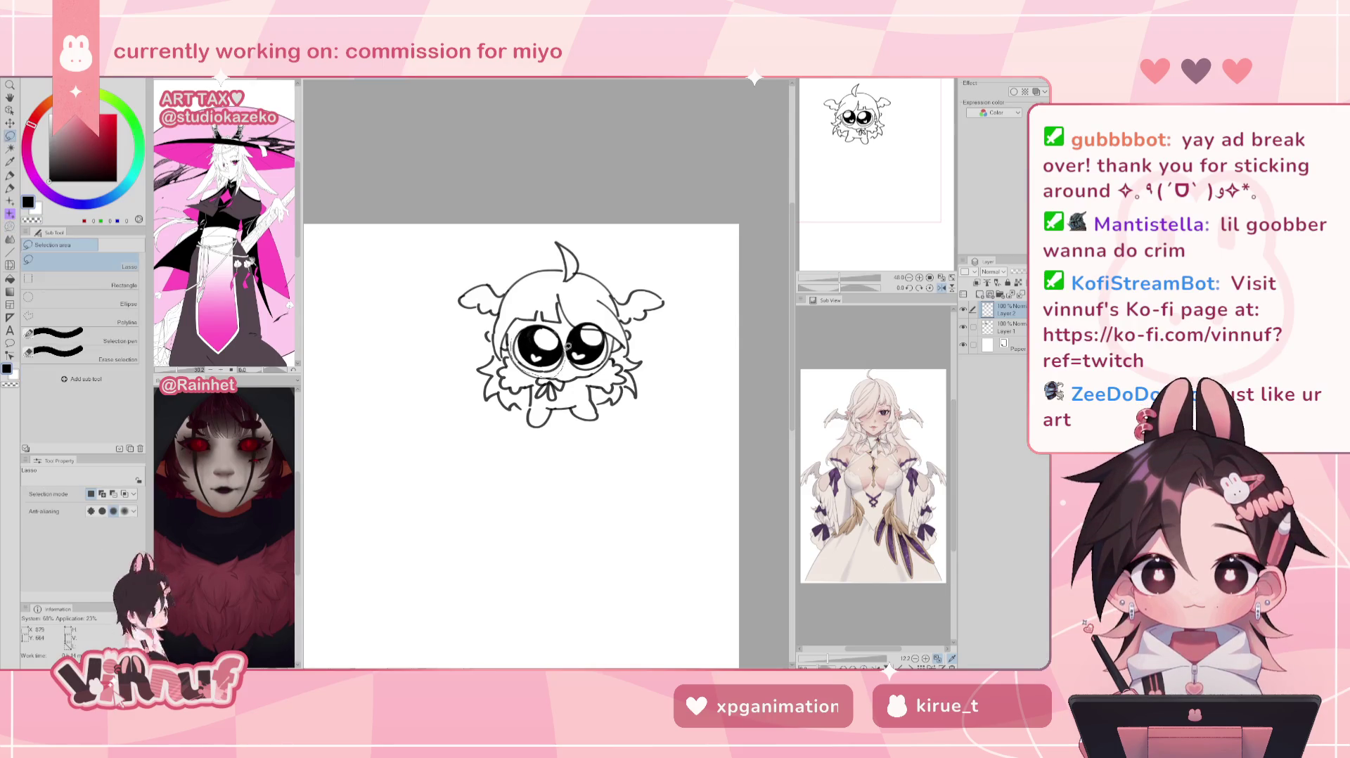
drag(553, 320, 550, 321)
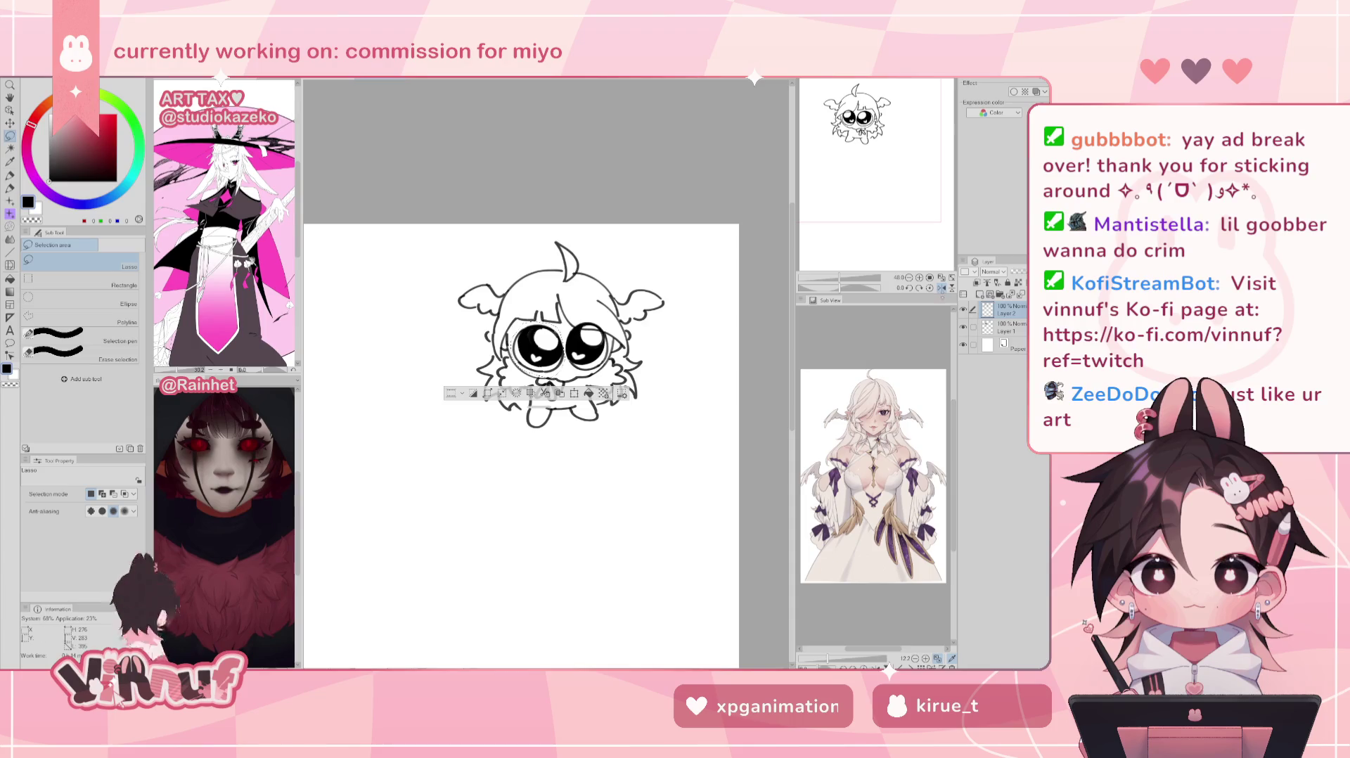
click(1006, 326)
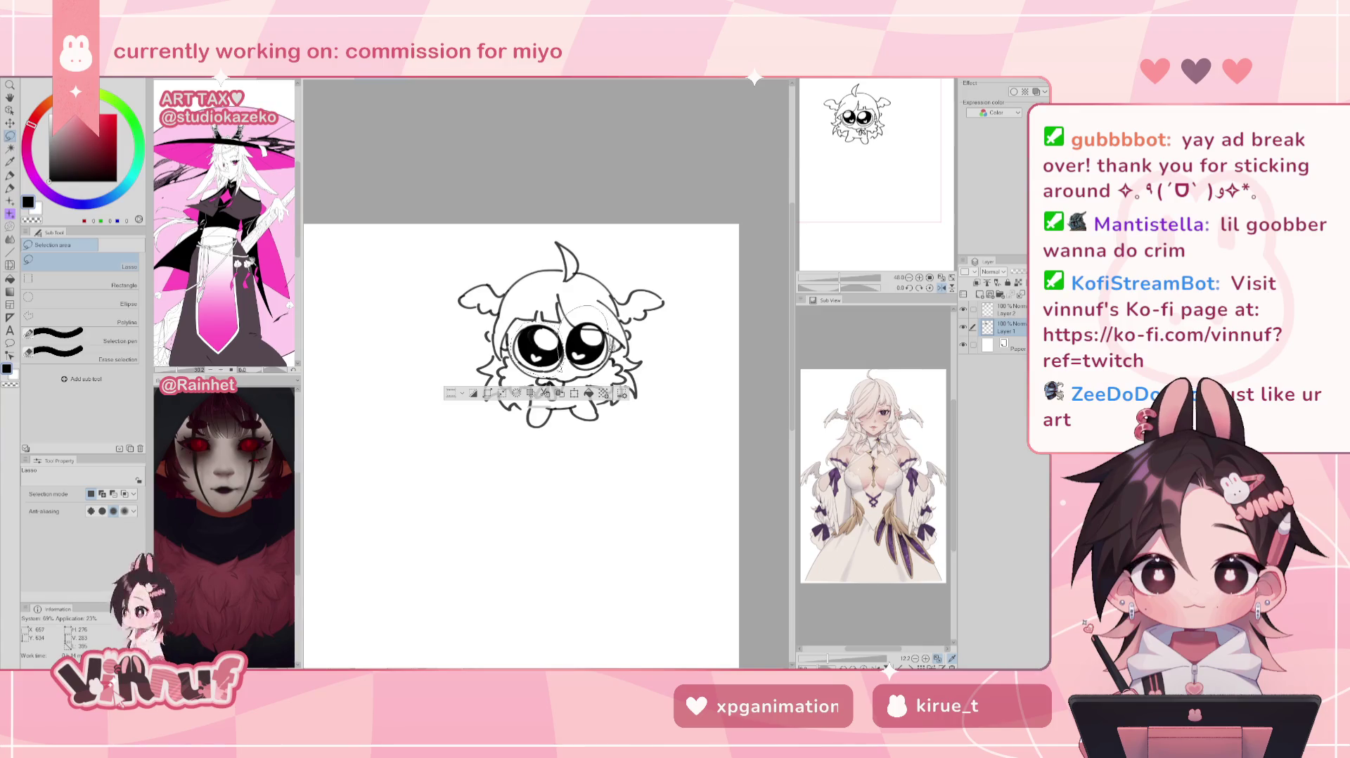
drag(576, 360, 572, 341)
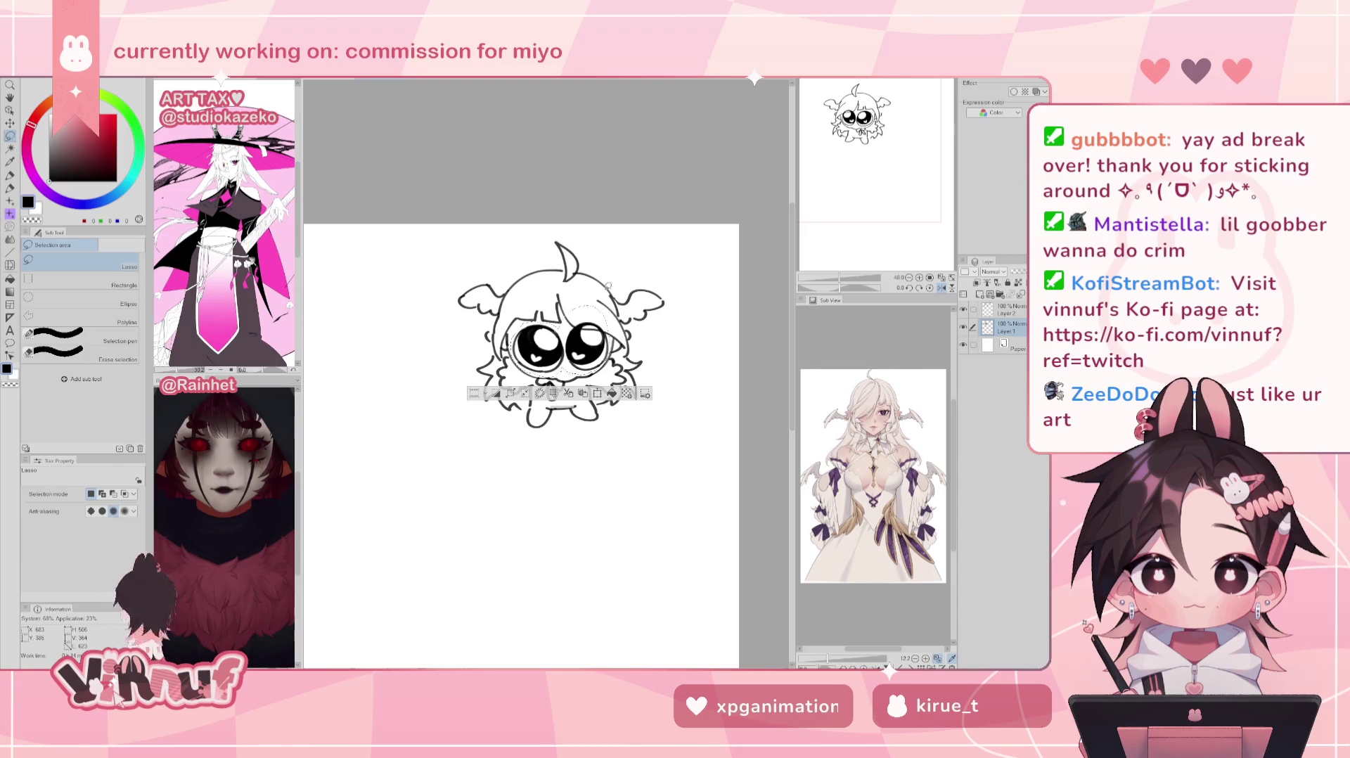
Step: Try warping the eyes with Liquify, undo it, and zoom in close for inking
key(j)
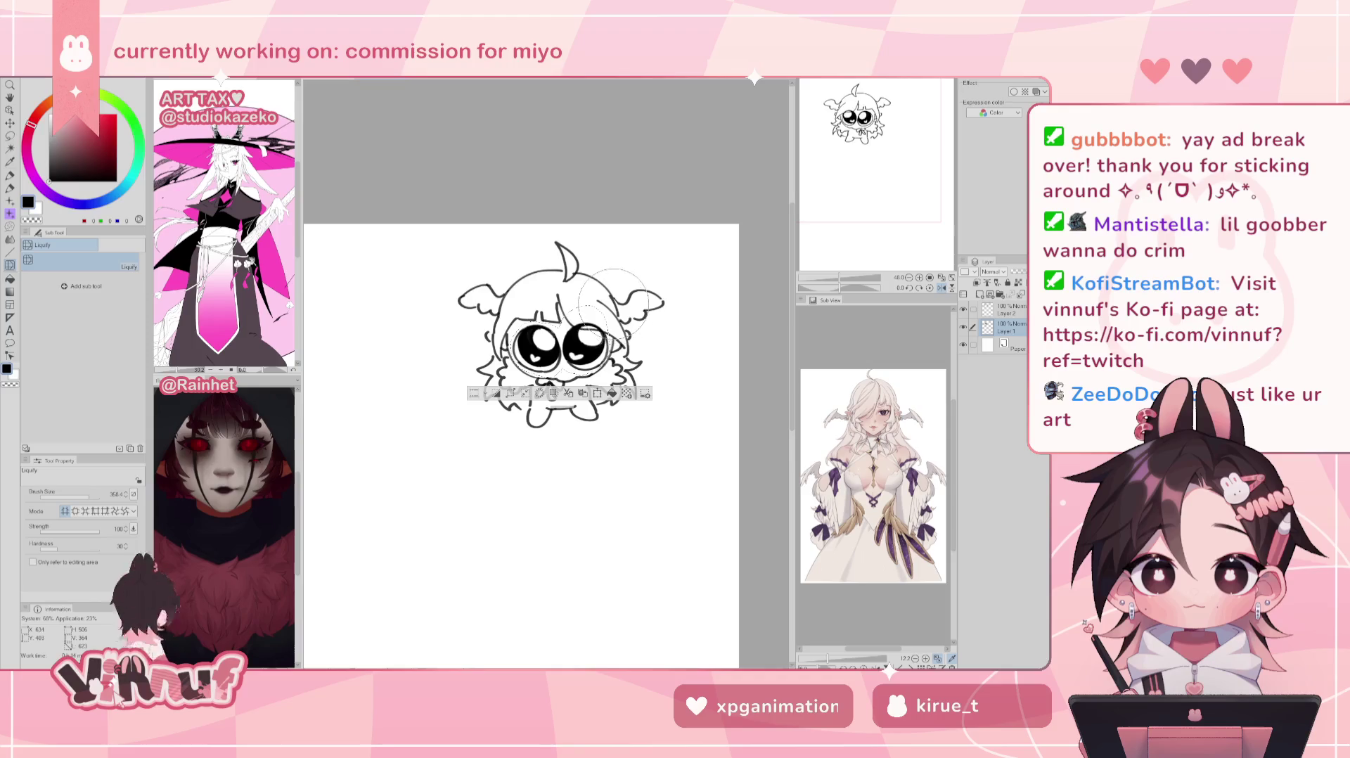
key(ctrl+d)
key(ctrl+z)
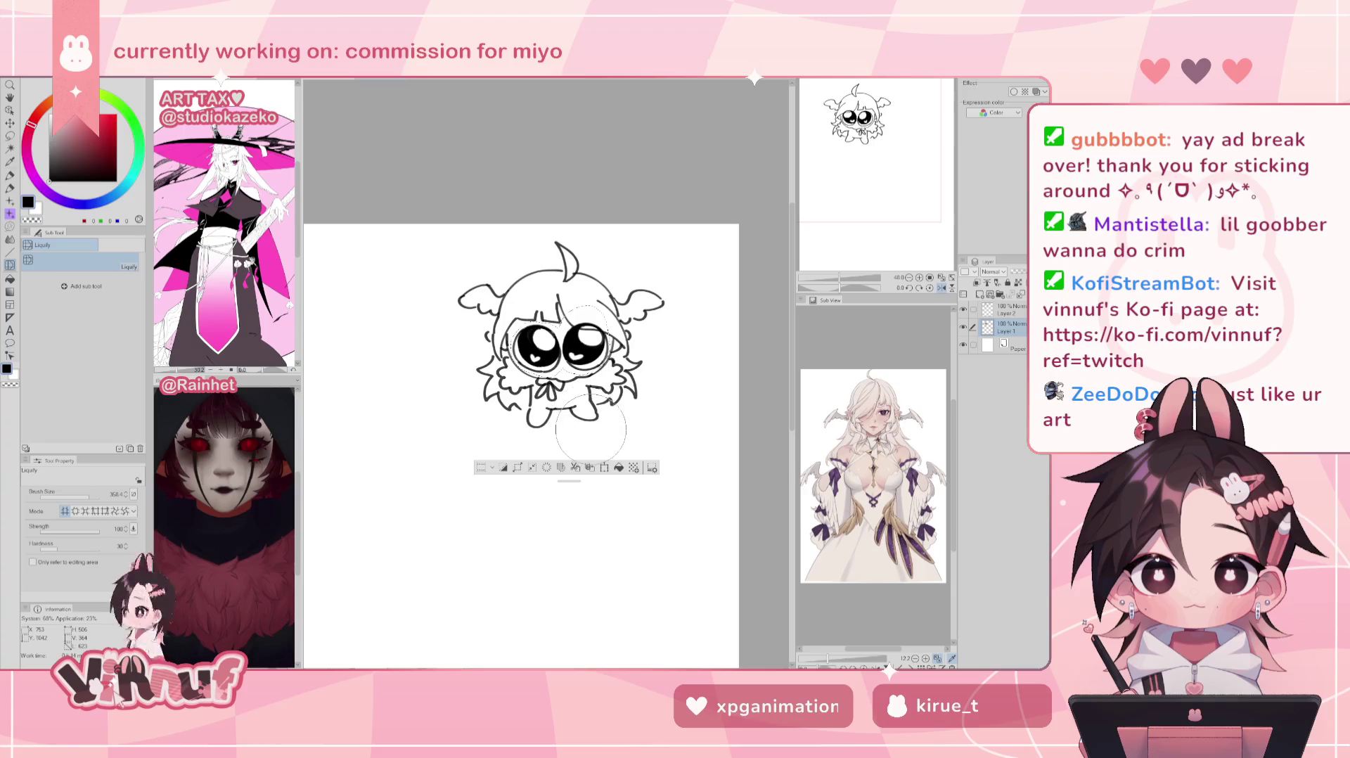
key(ctrl+plus)
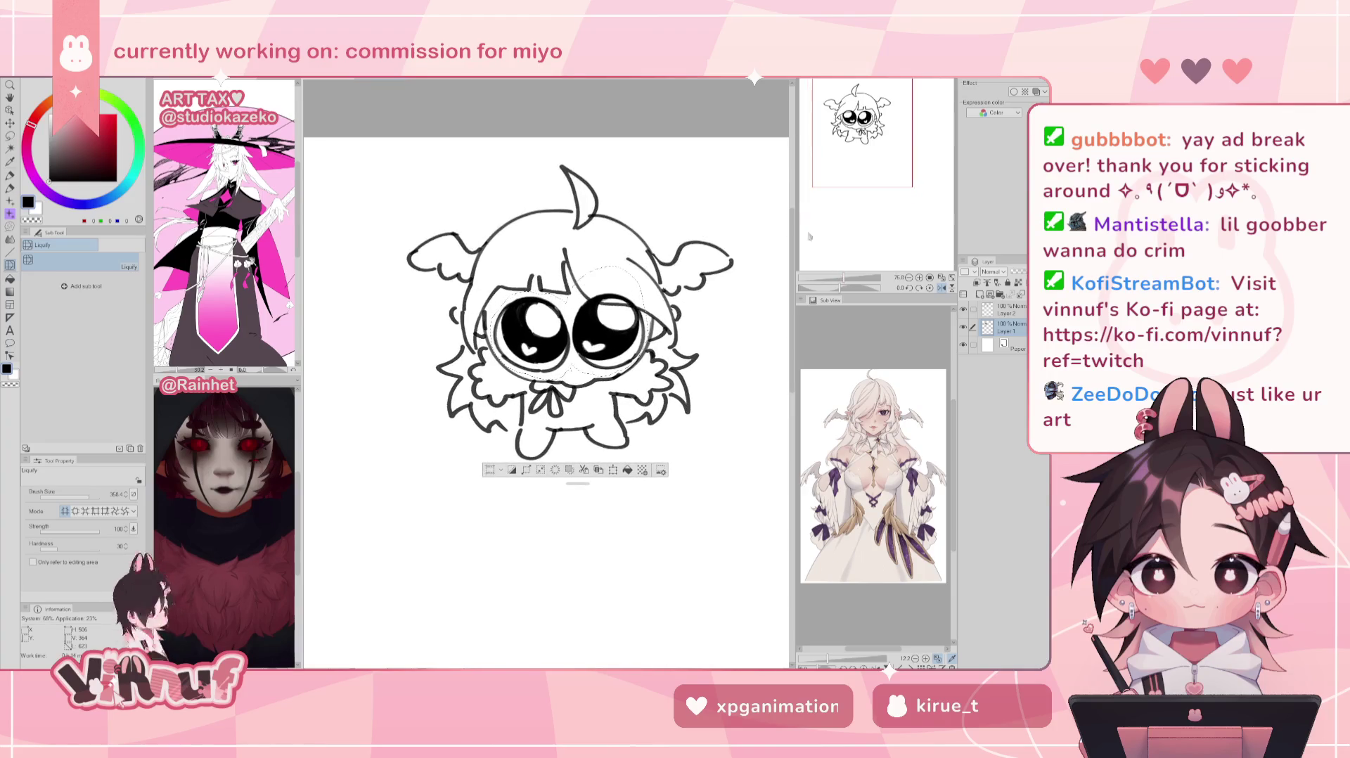
key(ctrl+z)
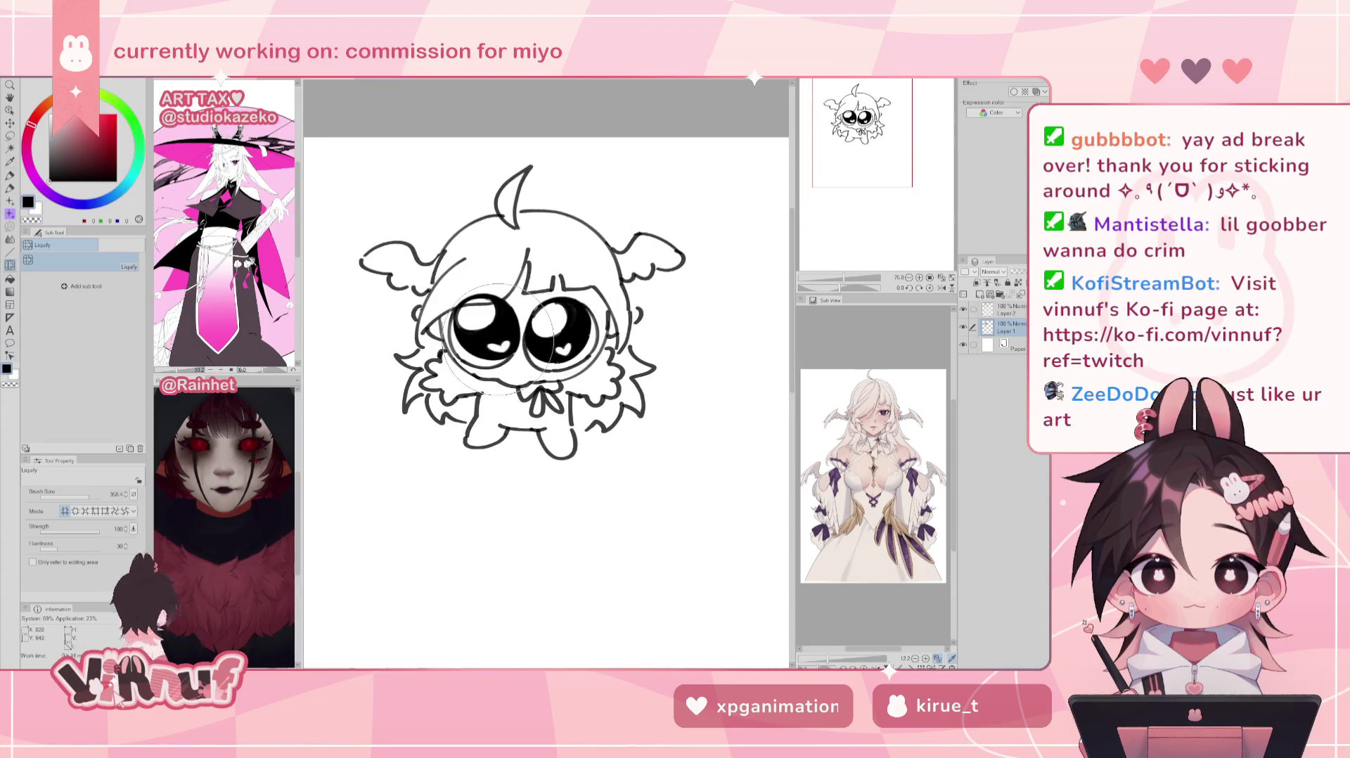
key(p)
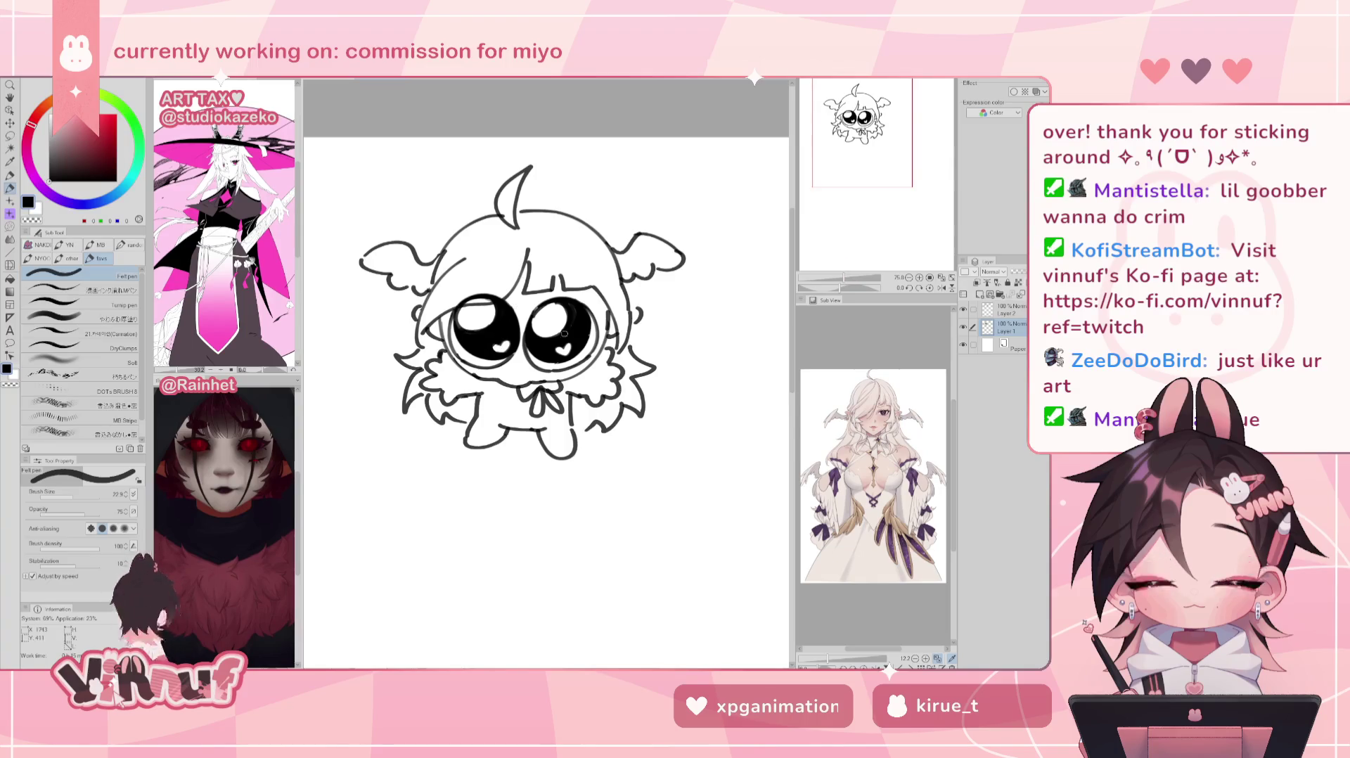
scroll(545, 401, down, 3)
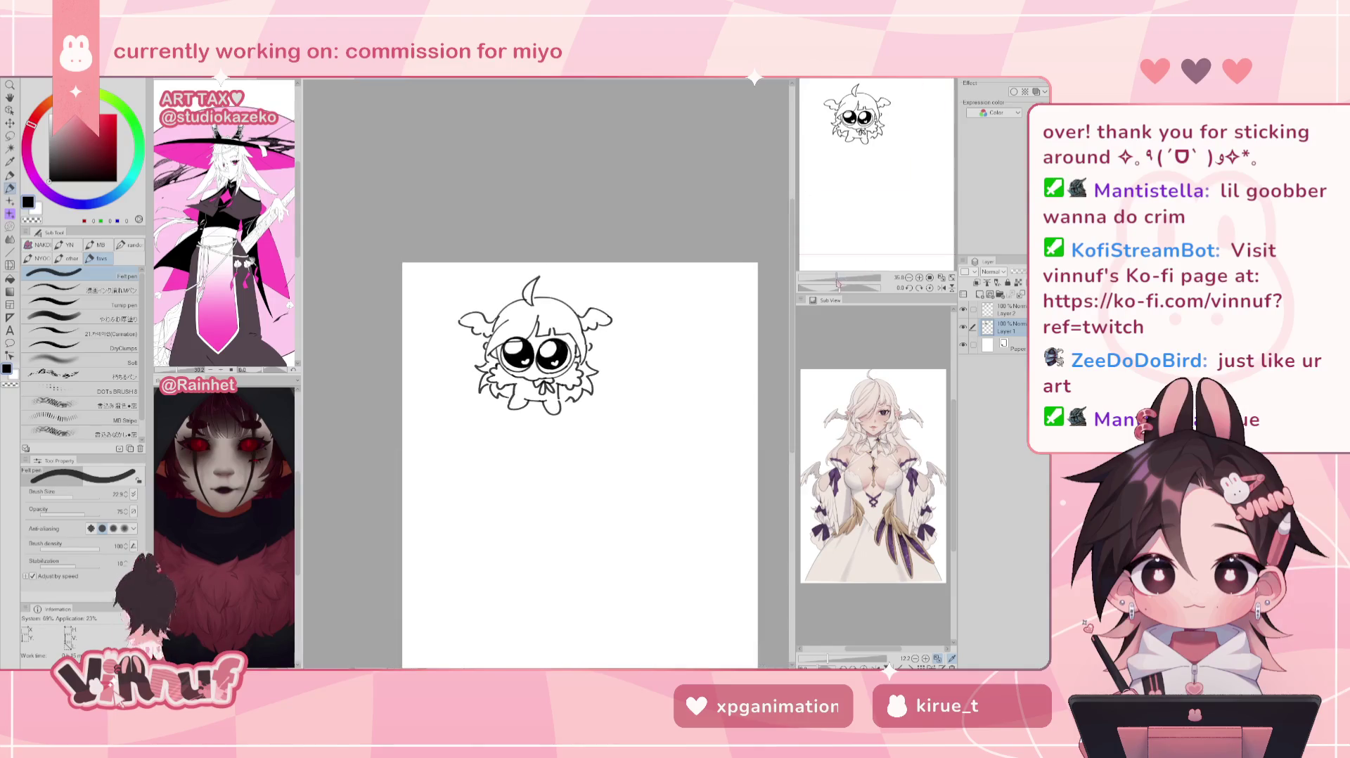
Step: Zoom out and fit the whole page in the window
drag(844, 270, 848, 260)
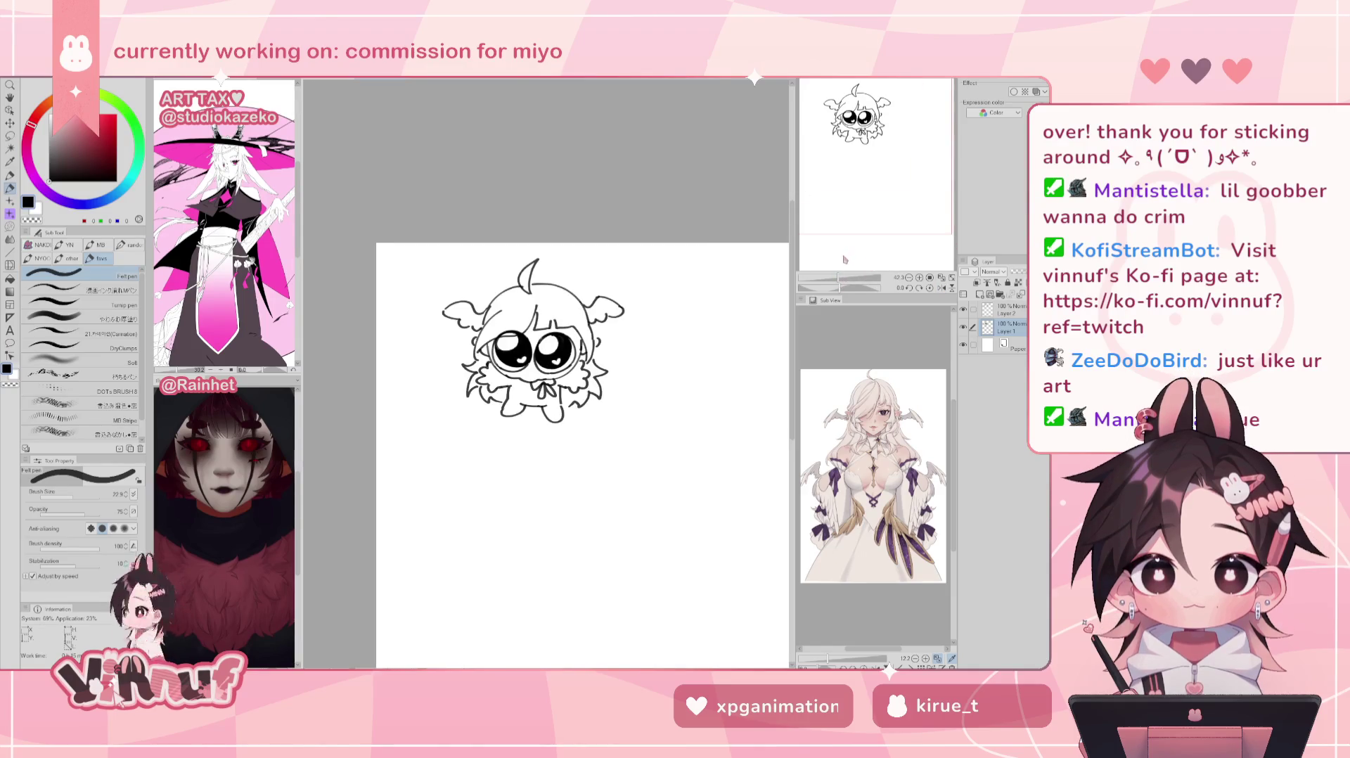
key(h)
key(h)
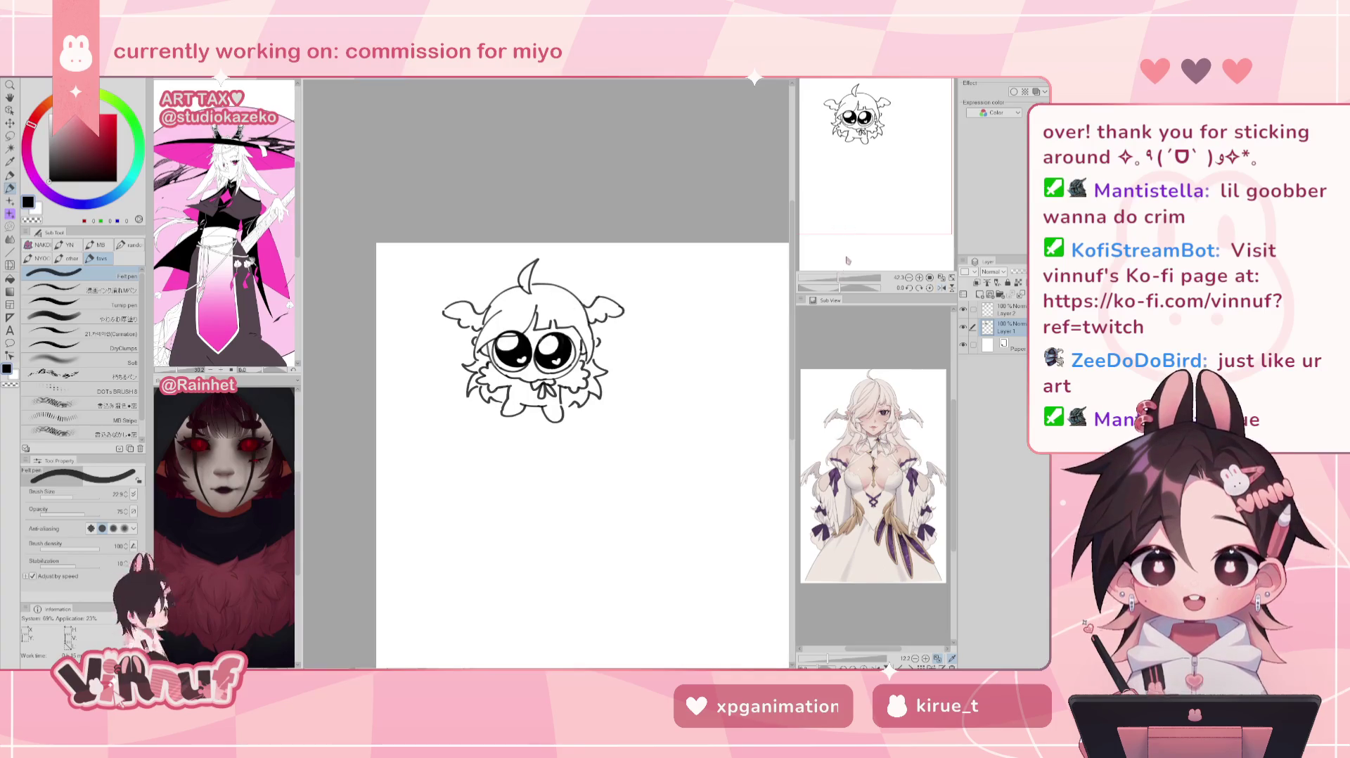
drag(842, 280, 841, 280)
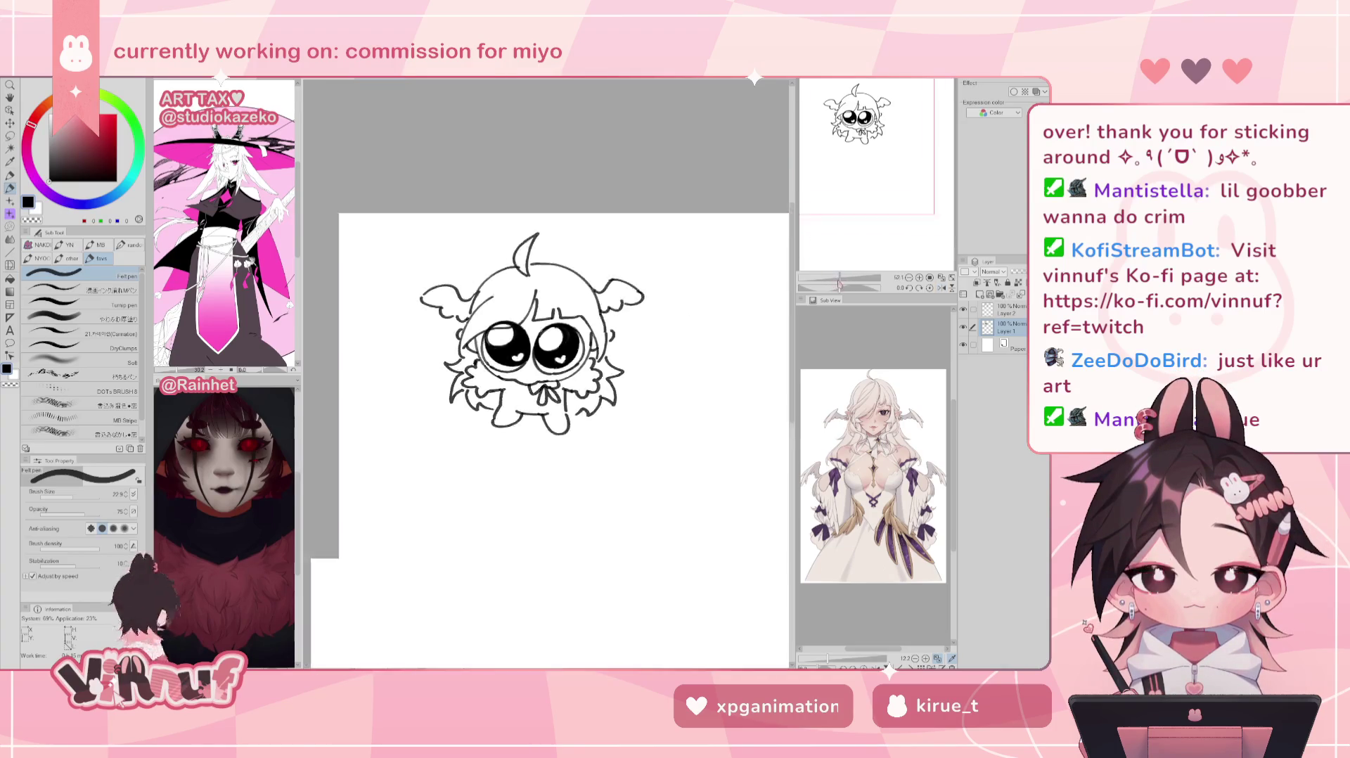
drag(850, 231, 861, 229)
click(941, 278)
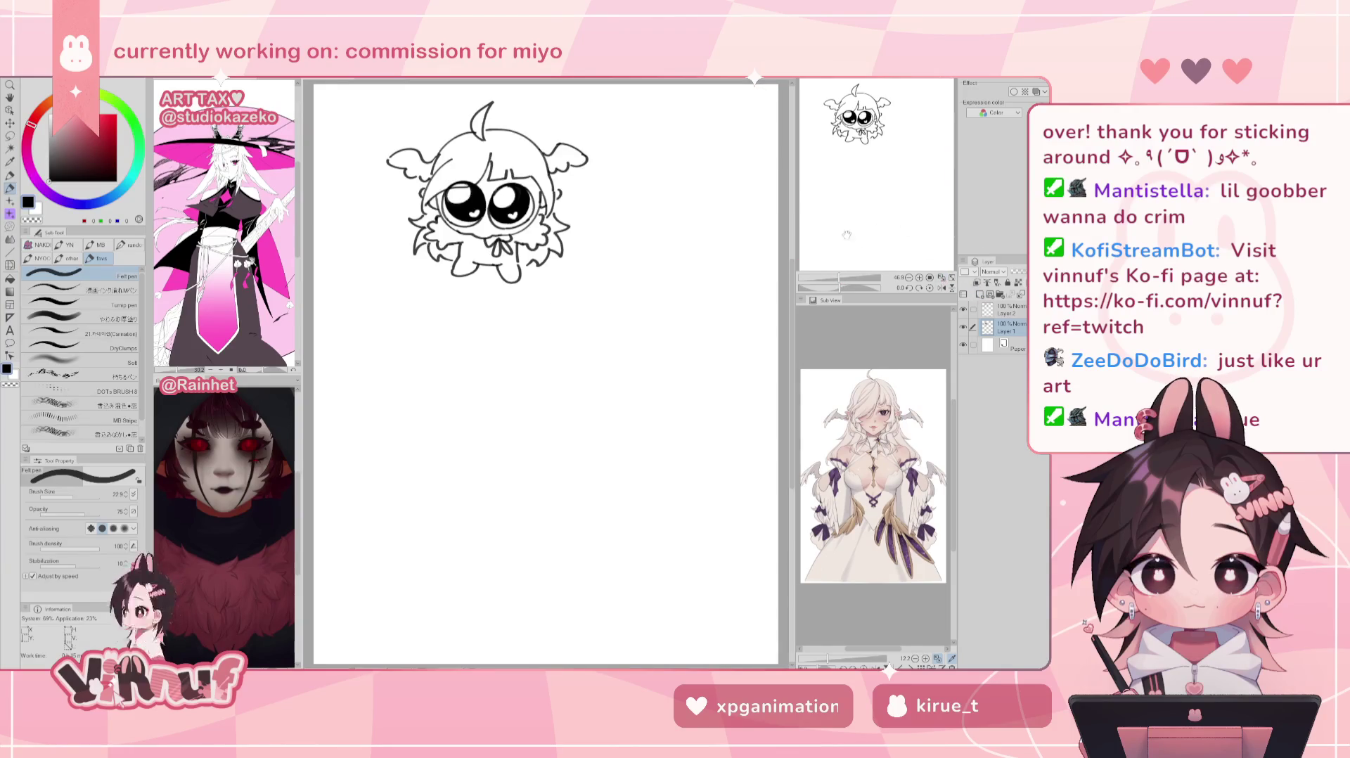
Step: Merge the top layer into Layer 1 and move the chibi drawing to the page centre
key(k)
drag(635, 293, 705, 458)
key(ctrl+z)
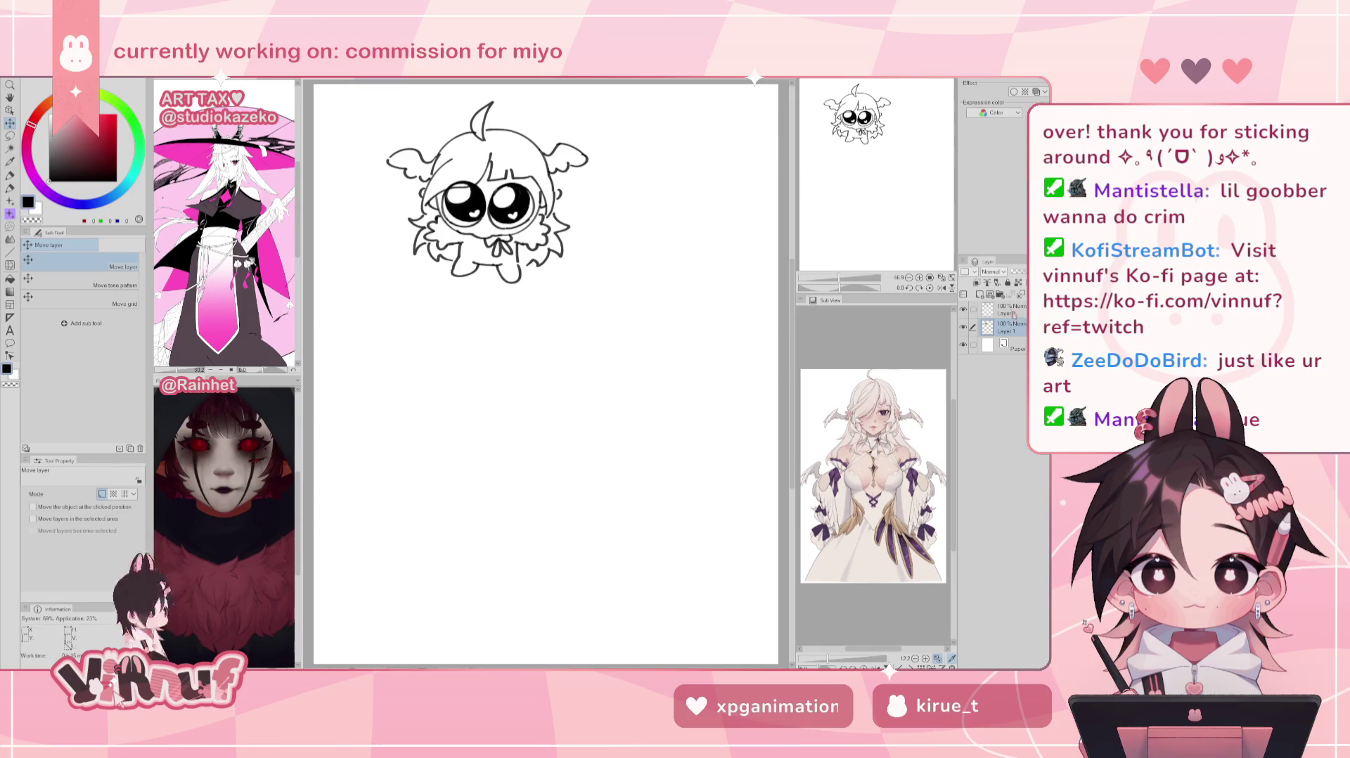
key(ctrl+e)
drag(611, 273, 674, 413)
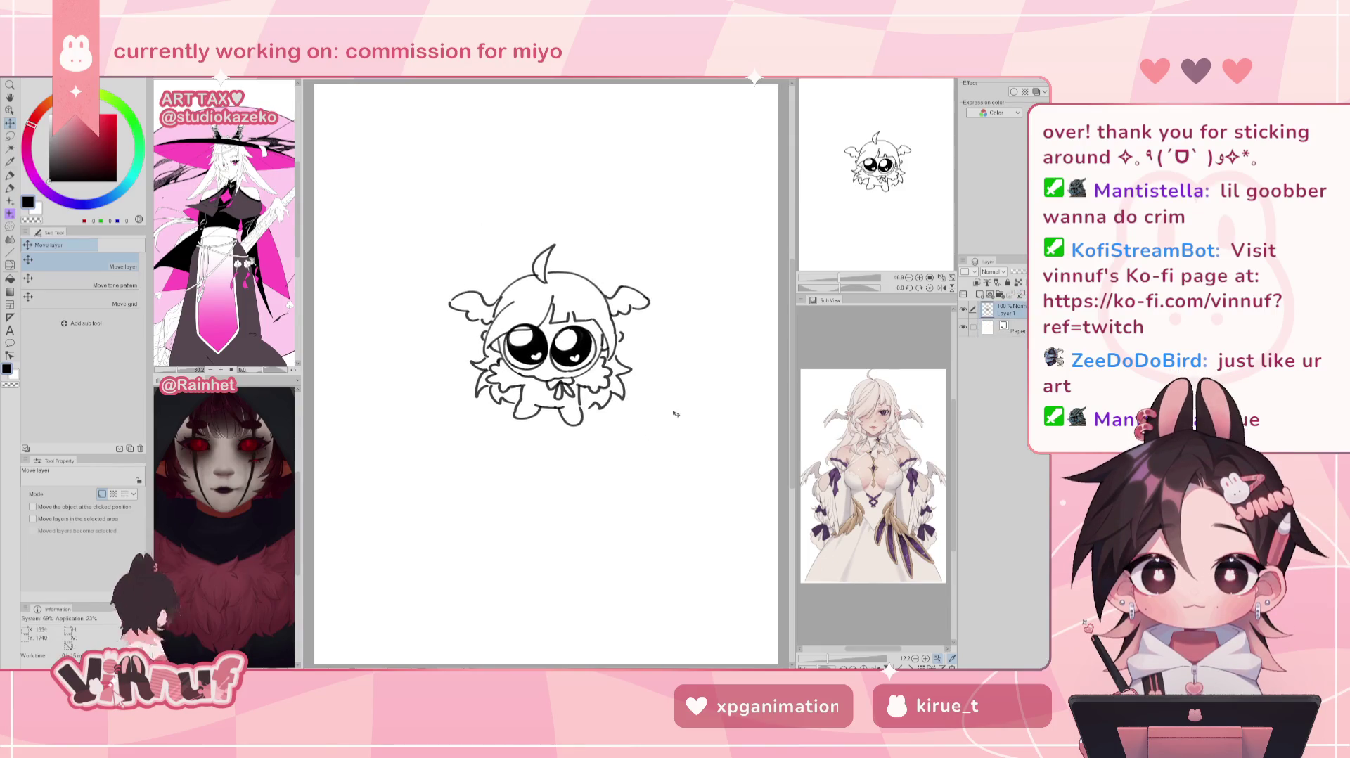
Step: Test a large-brush Liquify push on the head and right wing, then undo it
key(j)
drag(491, 257, 565, 257)
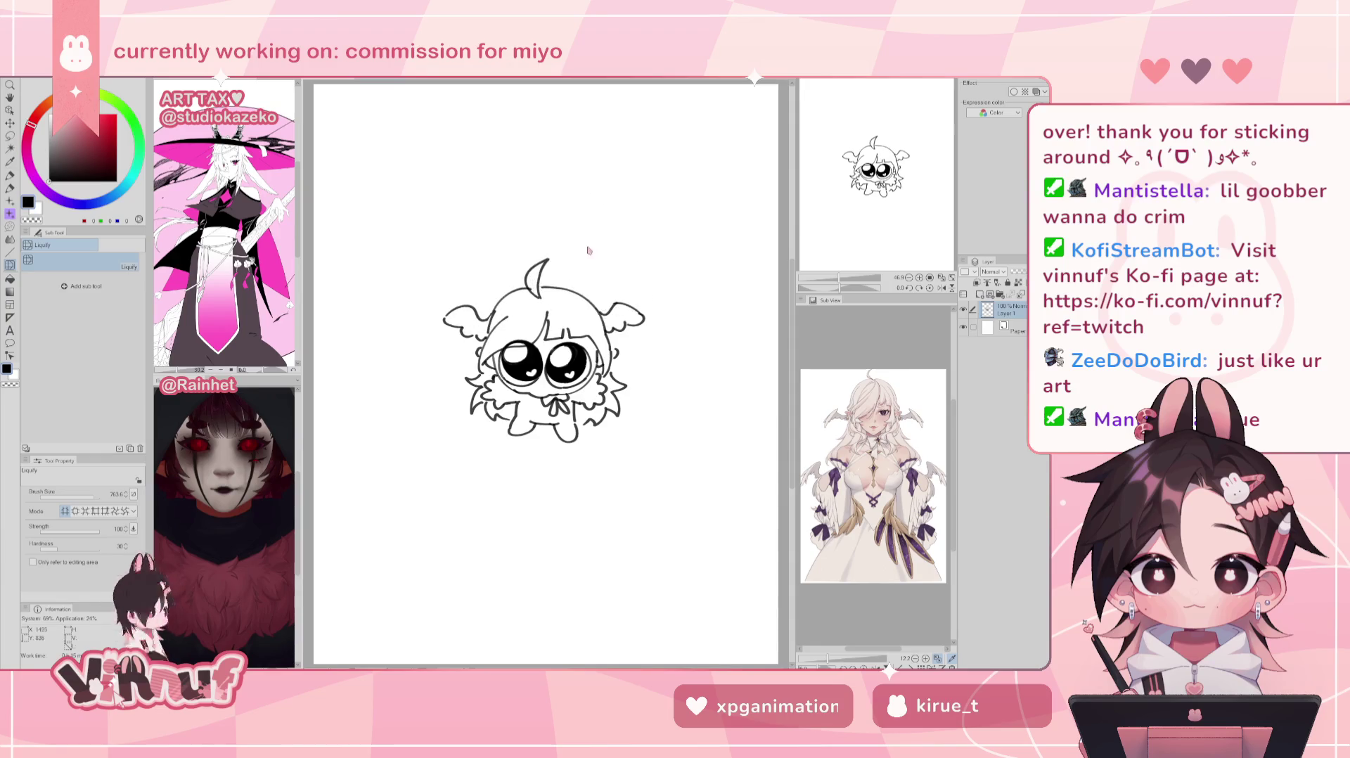
drag(586, 253, 598, 228)
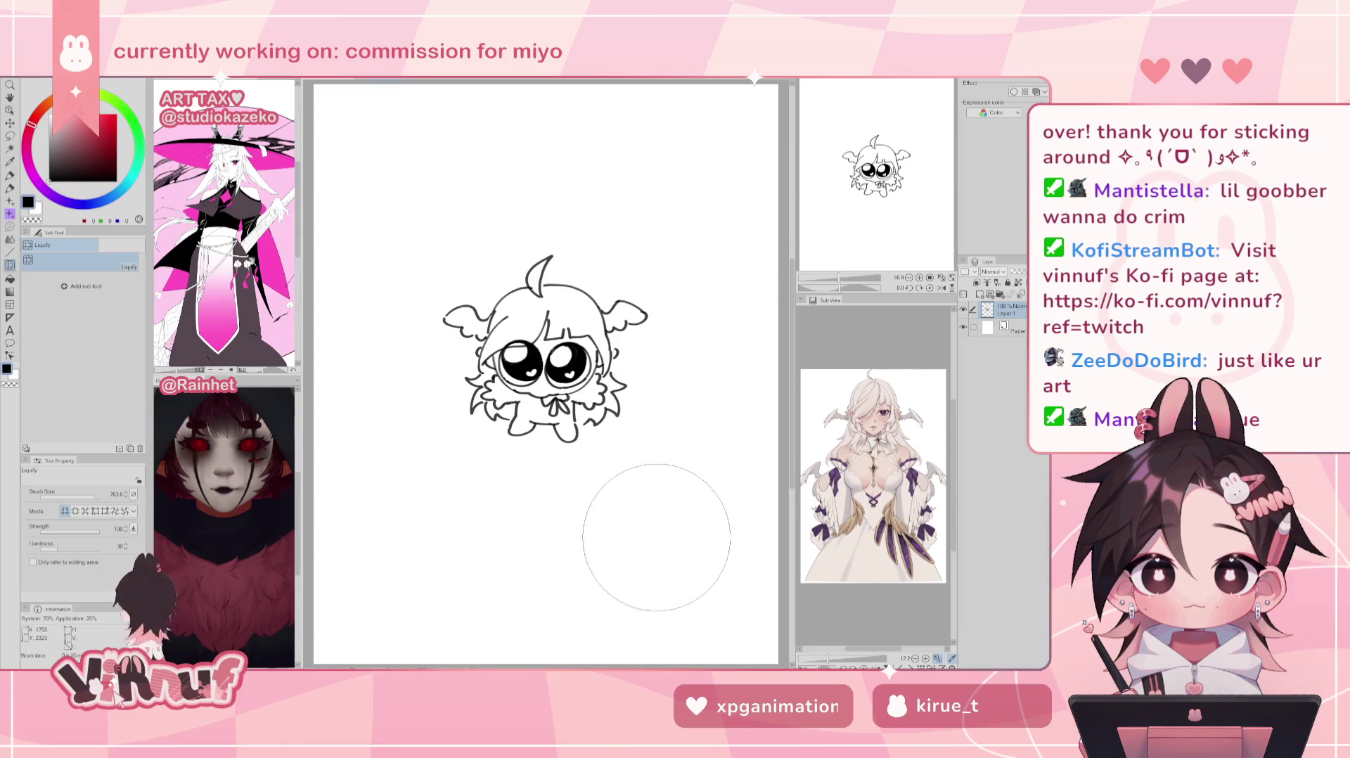
key(ctrl+z)
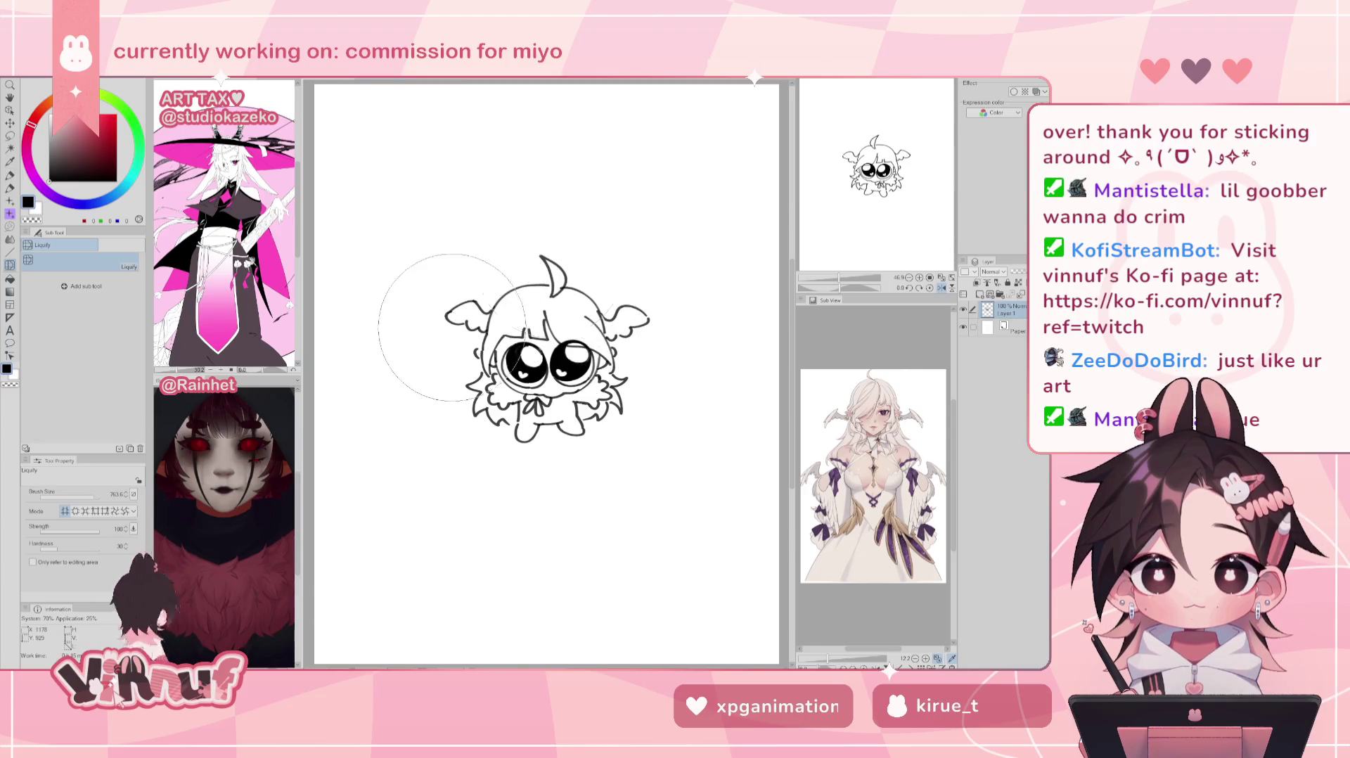
Step: Erase the small left wing beside the head and try redrawing its curve, undoing it
key(e)
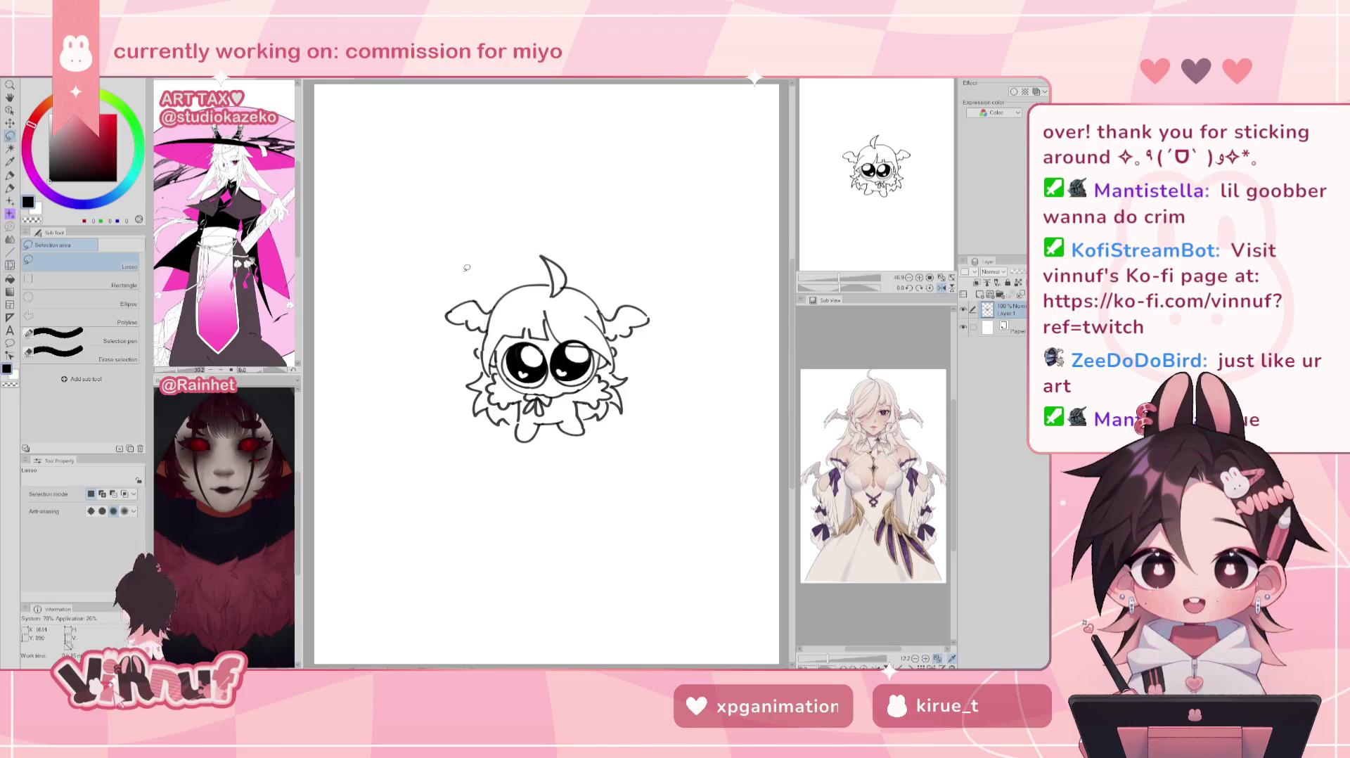
drag(458, 313, 481, 323)
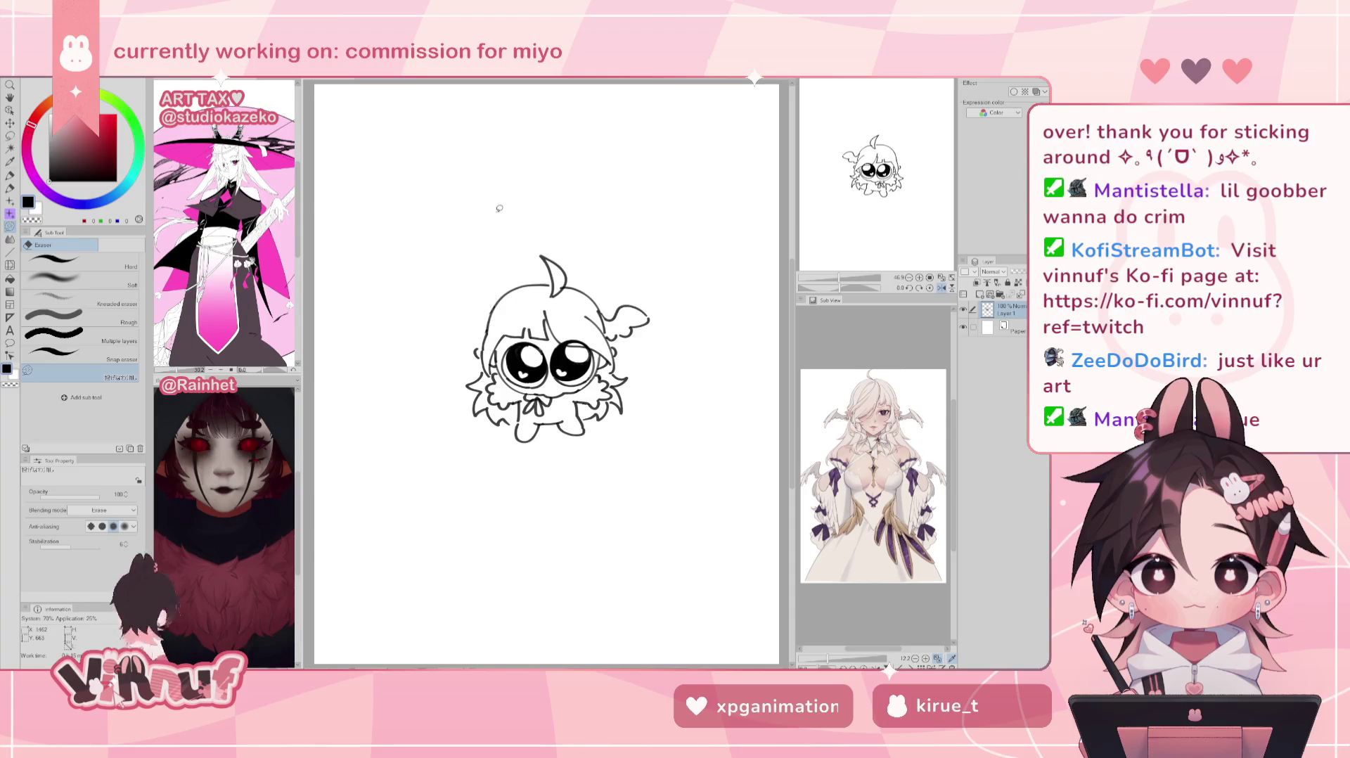
key(p)
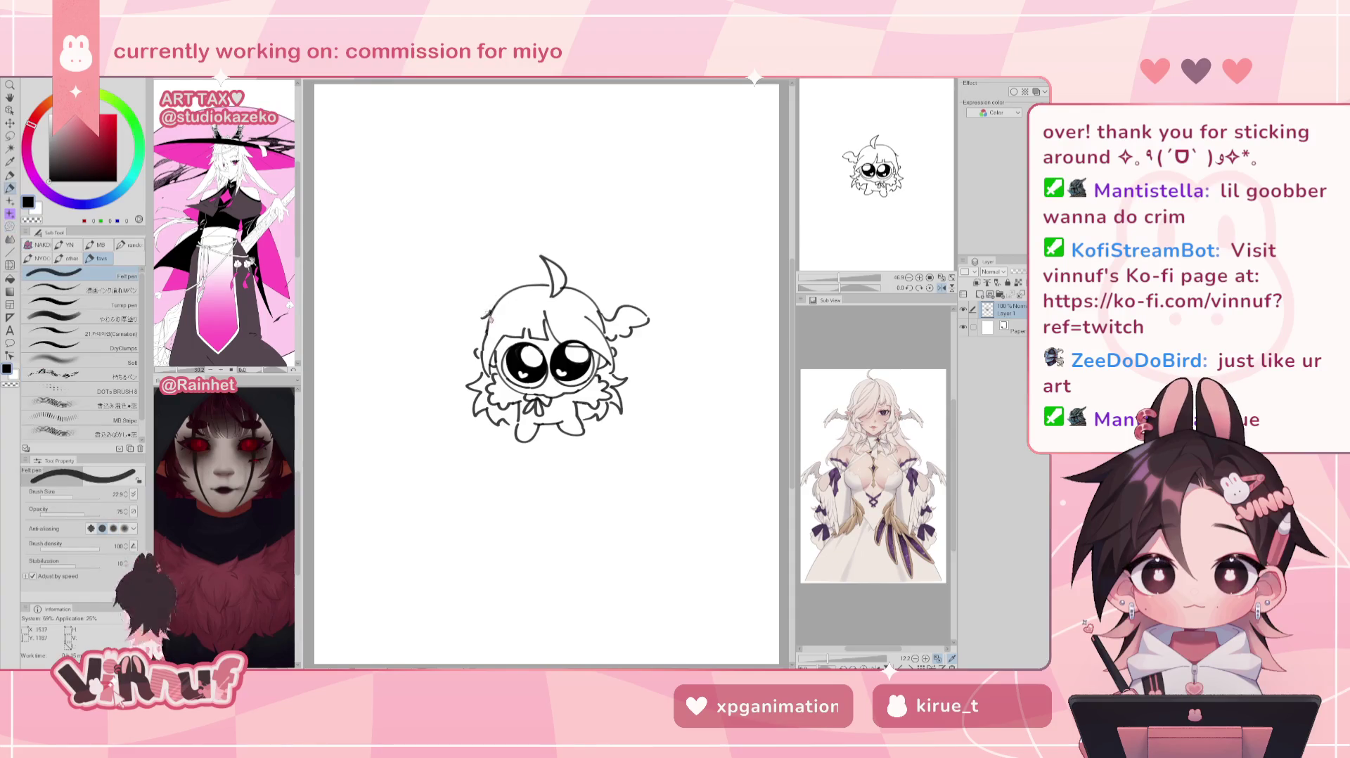
drag(485, 313, 449, 325)
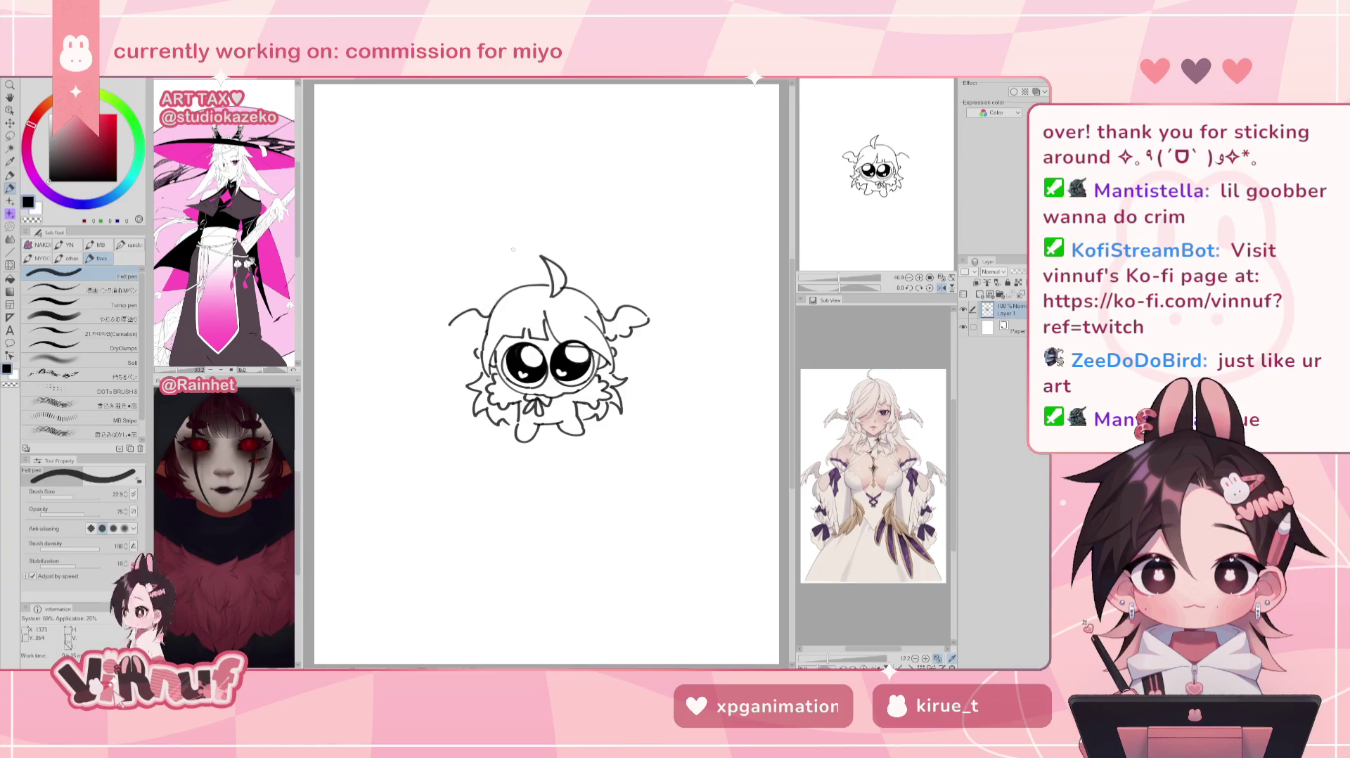
key(h)
key(ctrl+z)
key(ctrl+z)
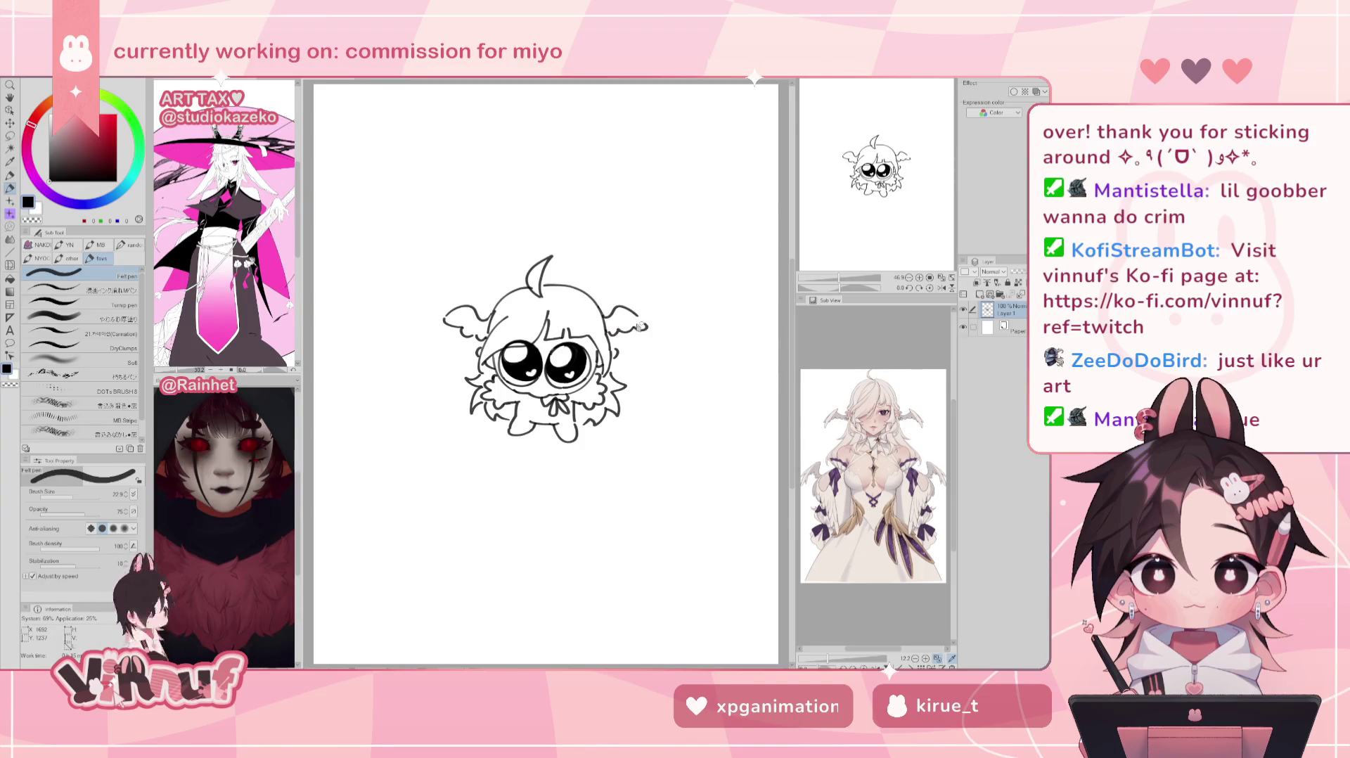
Step: Flip the view to check, then add a new blank raster layer above Layer 1
key(h)
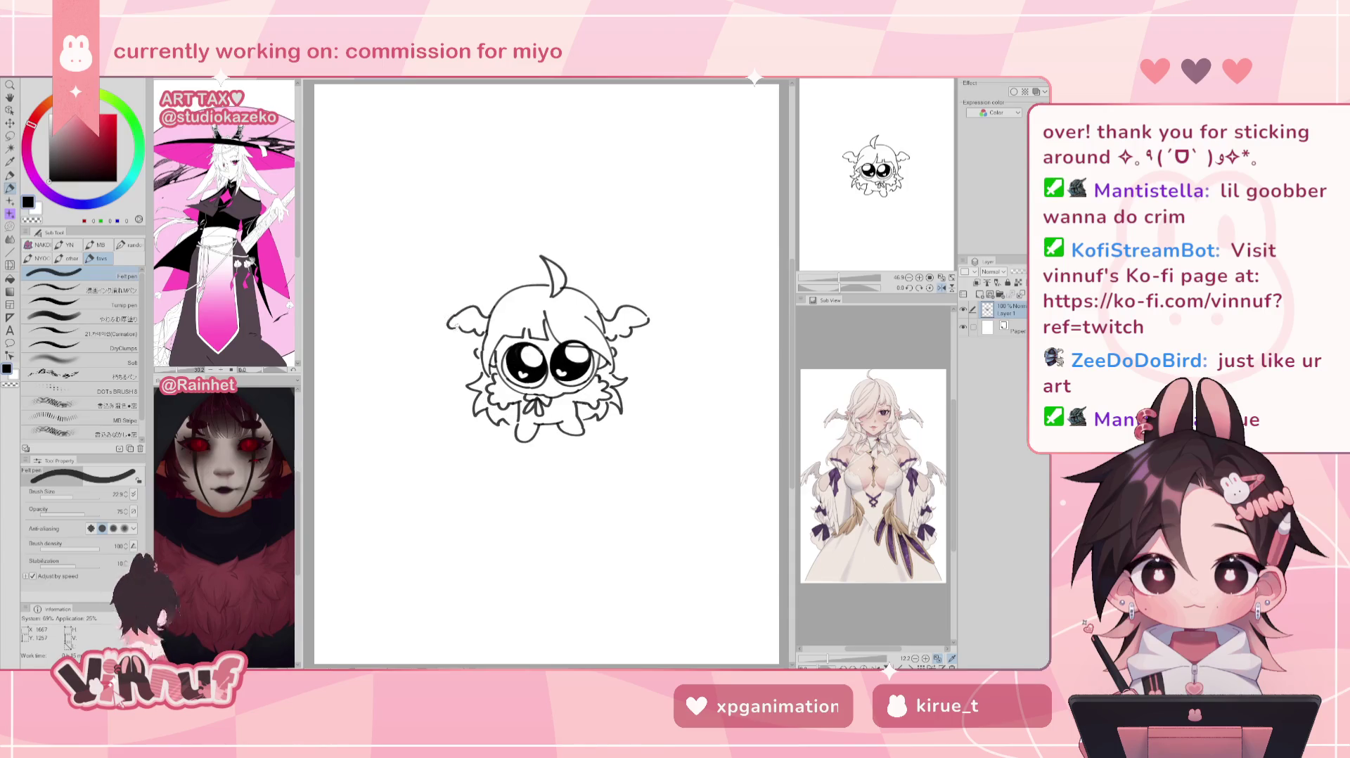
key(h)
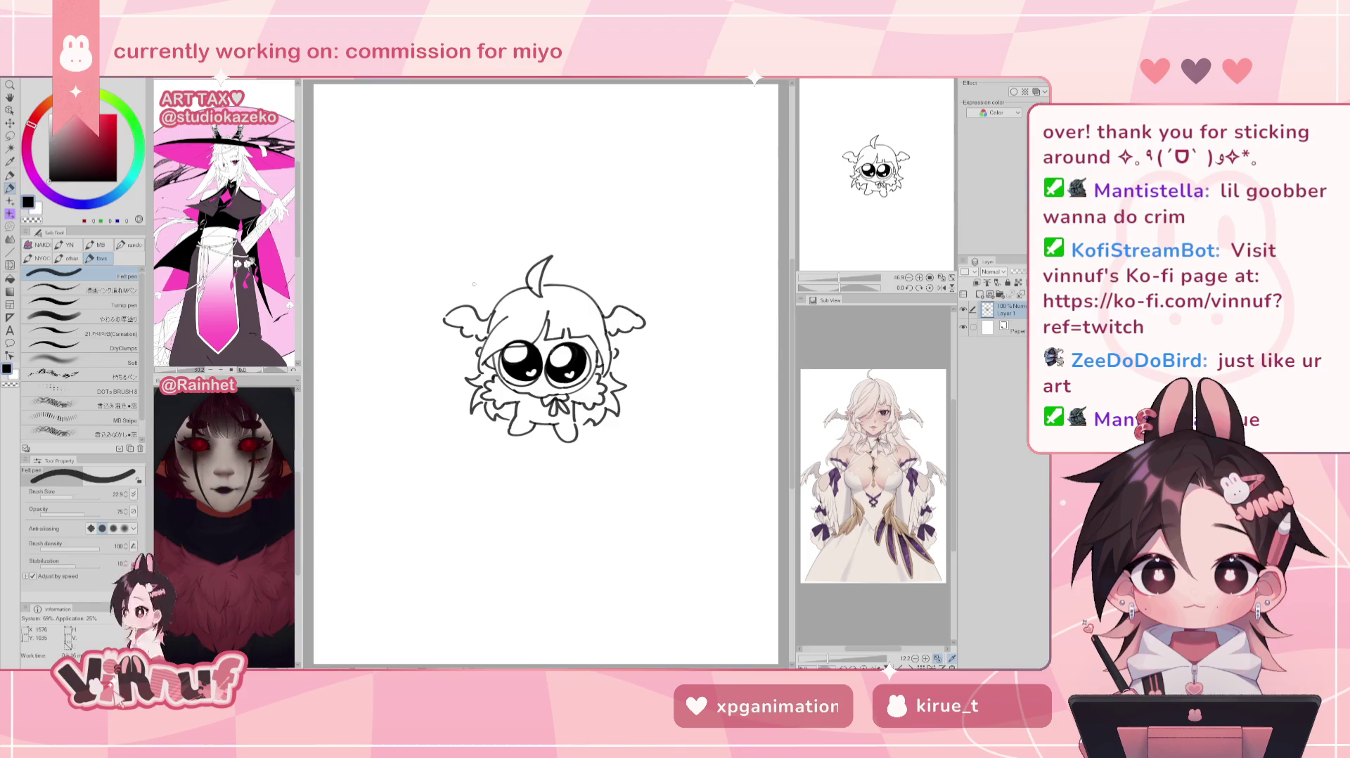
click(981, 295)
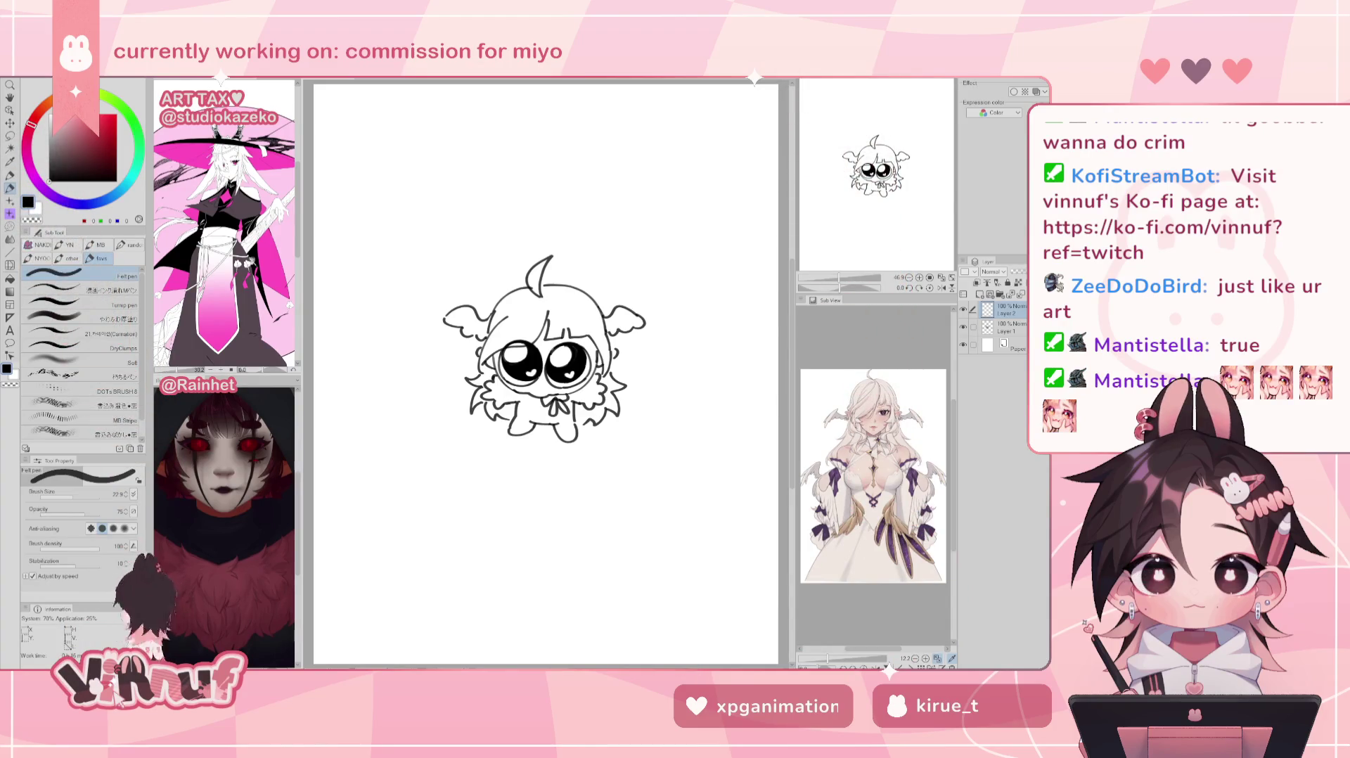
Step: Adjust the view and return to the new empty layer with the Felt pen
drag(545, 352, 518, 365)
mouse_move(701, 438)
mouse_down()
mouse_move(733, 430)
mouse_move(730, 414)
mouse_up()
click(1005, 328)
key(k)
click(1006, 310)
key(p)
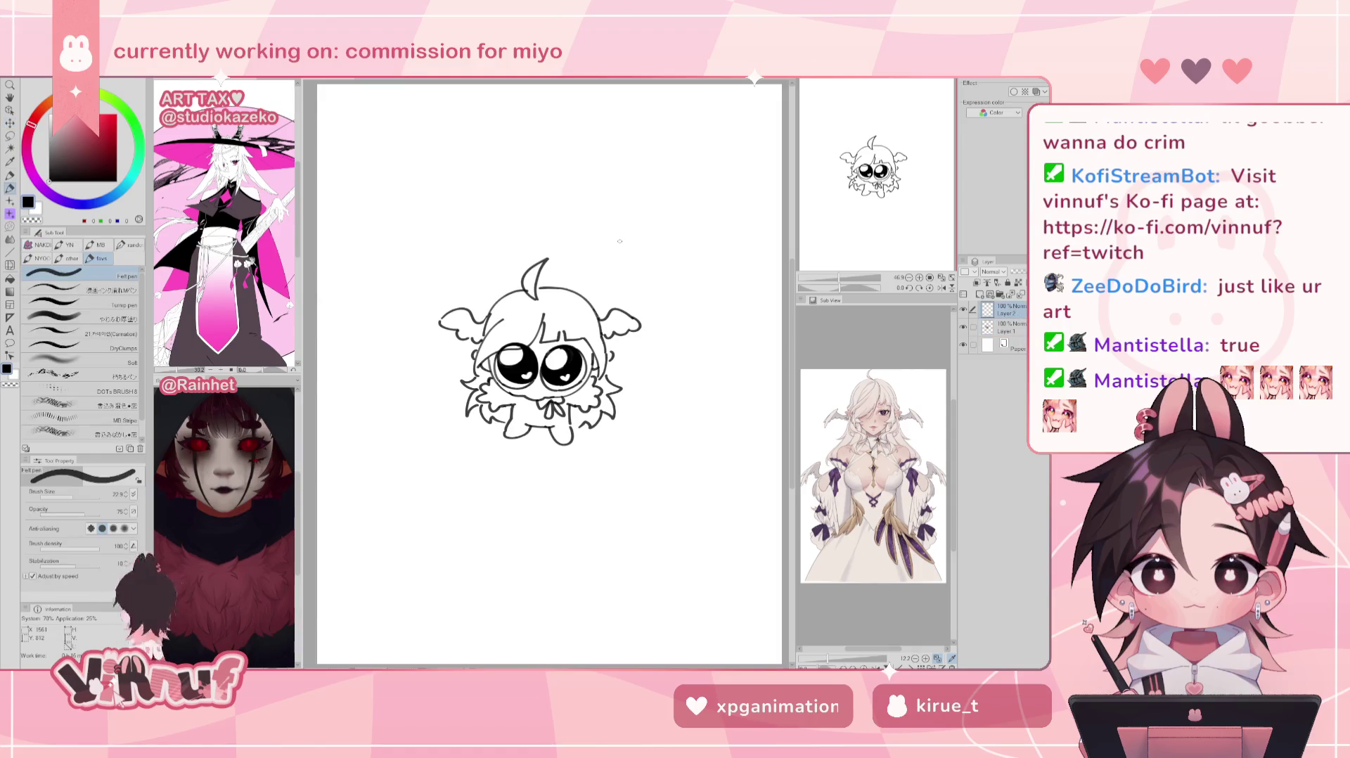
Step: Draw the first round eye above the chibi and fill its pupil black
drag(611, 268, 660, 214)
key(ctrl+z)
drag(612, 271, 630, 204)
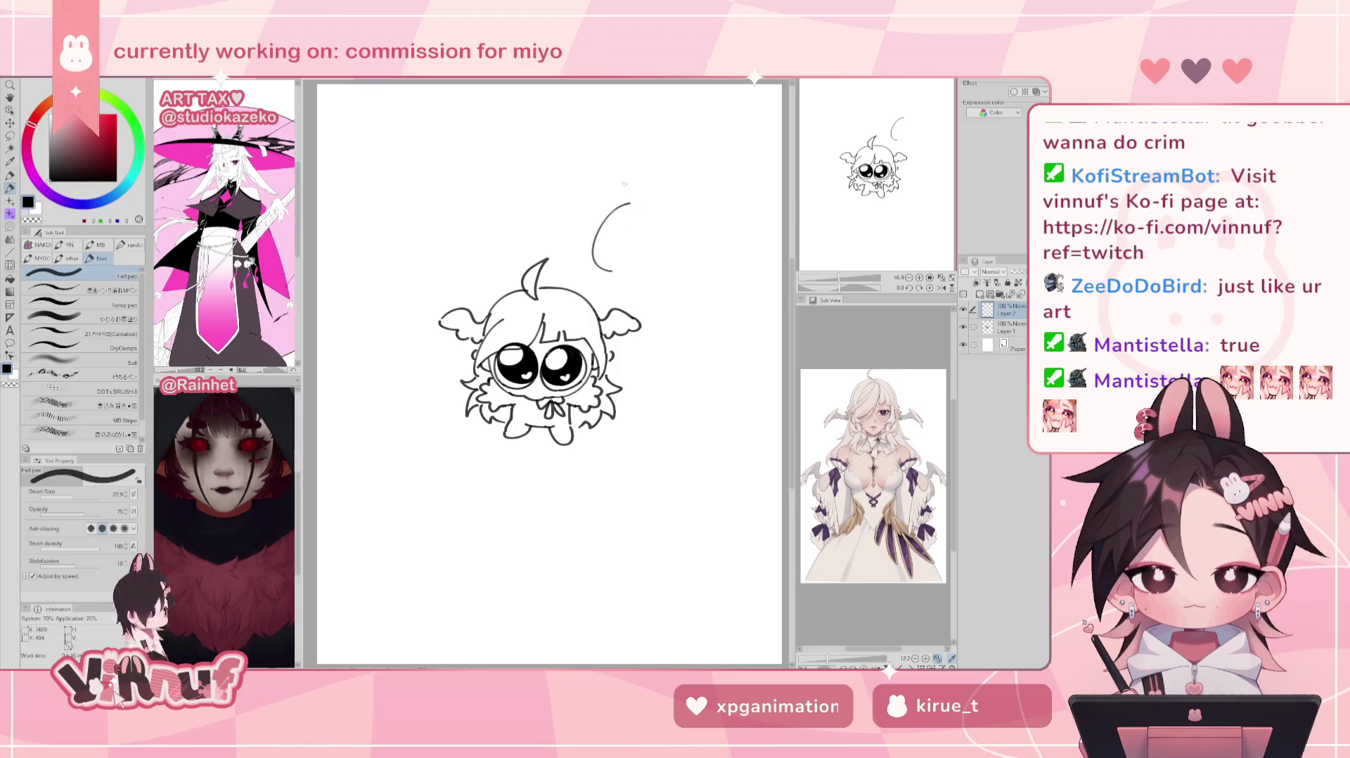
key(ctrl+z)
mouse_move(621, 211)
mouse_down()
mouse_move(633, 239)
mouse_move(619, 242)
mouse_up()
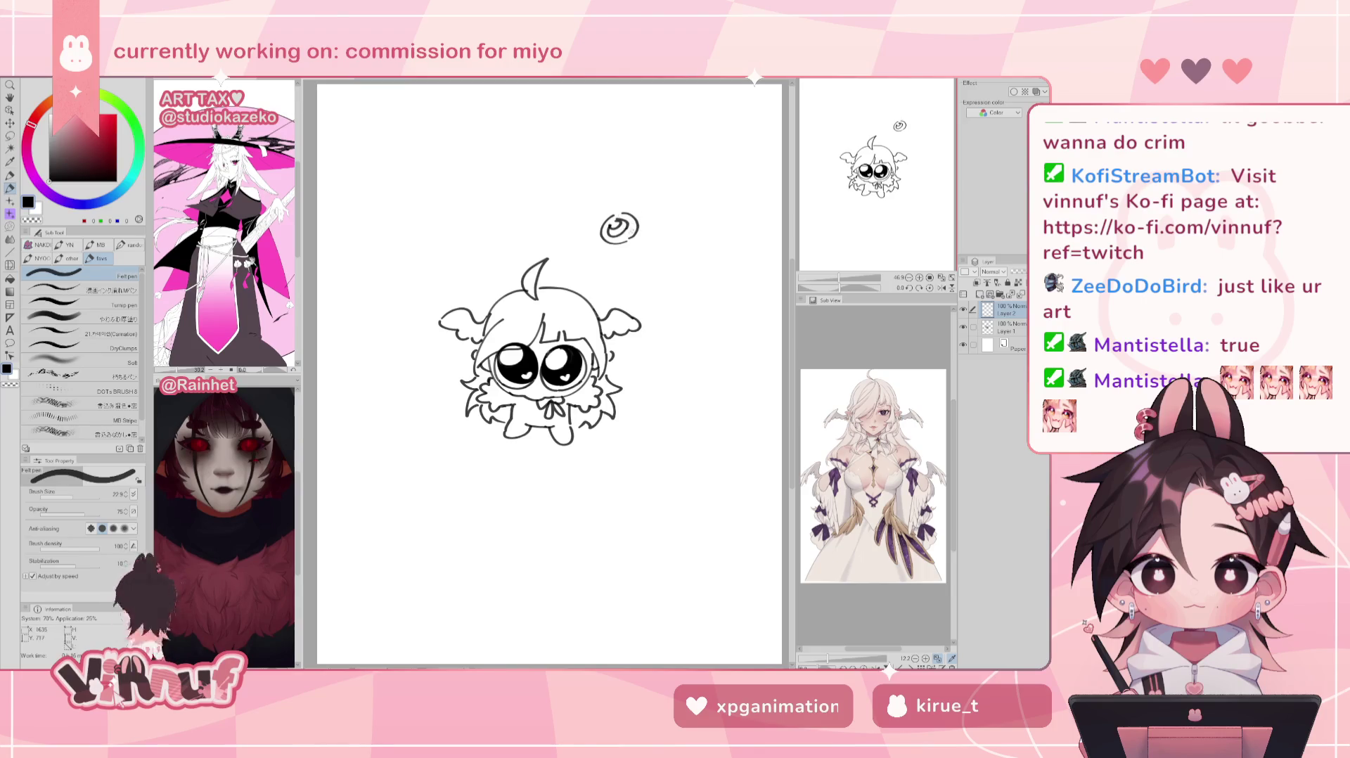
key(g)
click(618, 228)
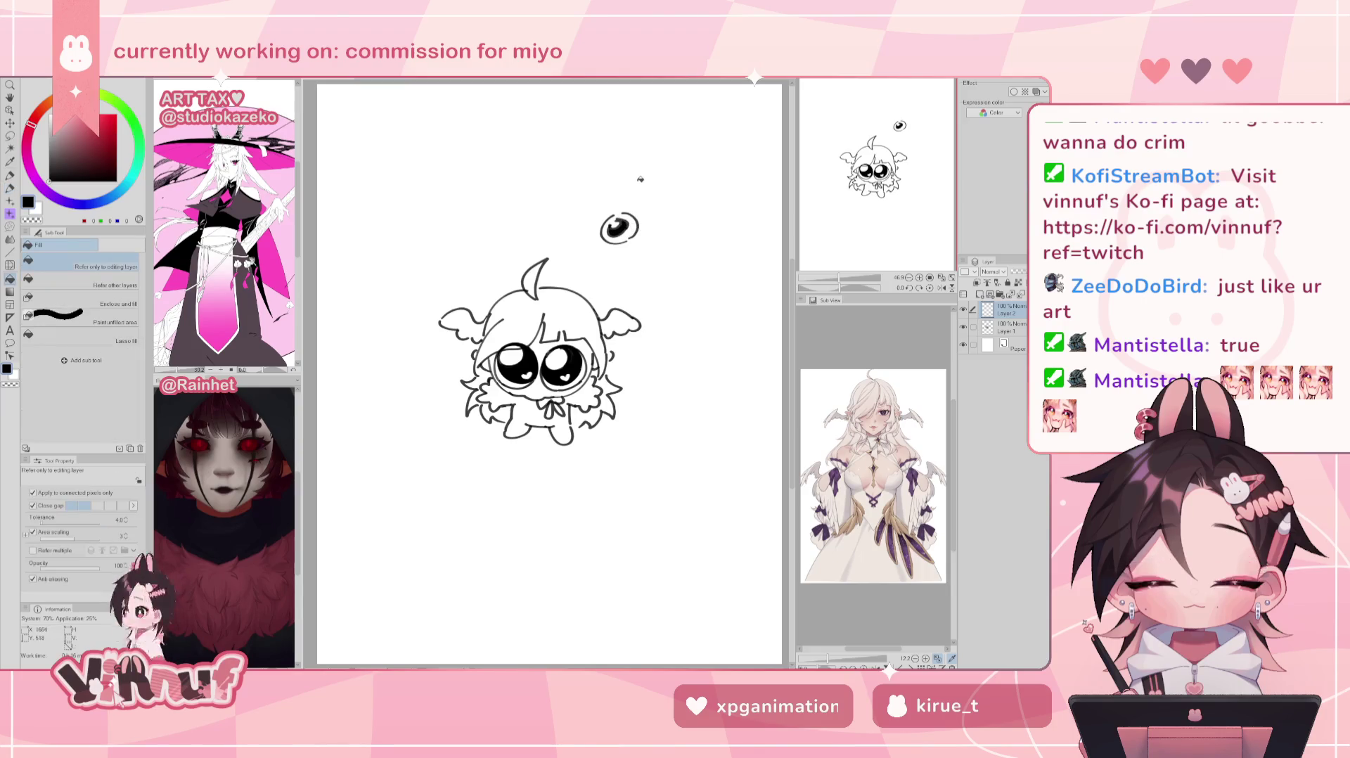
Step: Draw the second eye, fill its pupil black, and sketch a curve left of the eyes
key(p)
mouse_move(645, 238)
mouse_down()
mouse_move(642, 224)
mouse_move(666, 219)
mouse_up()
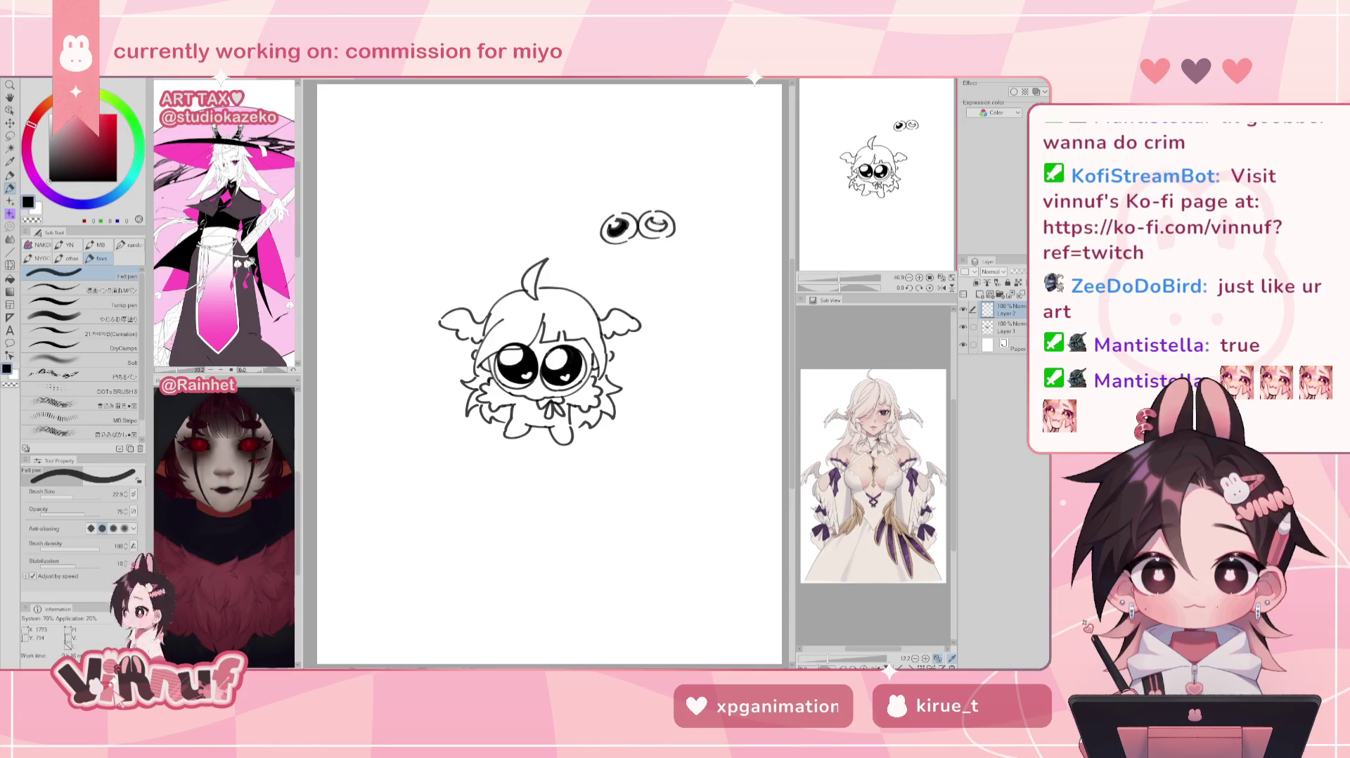
key(g)
click(654, 226)
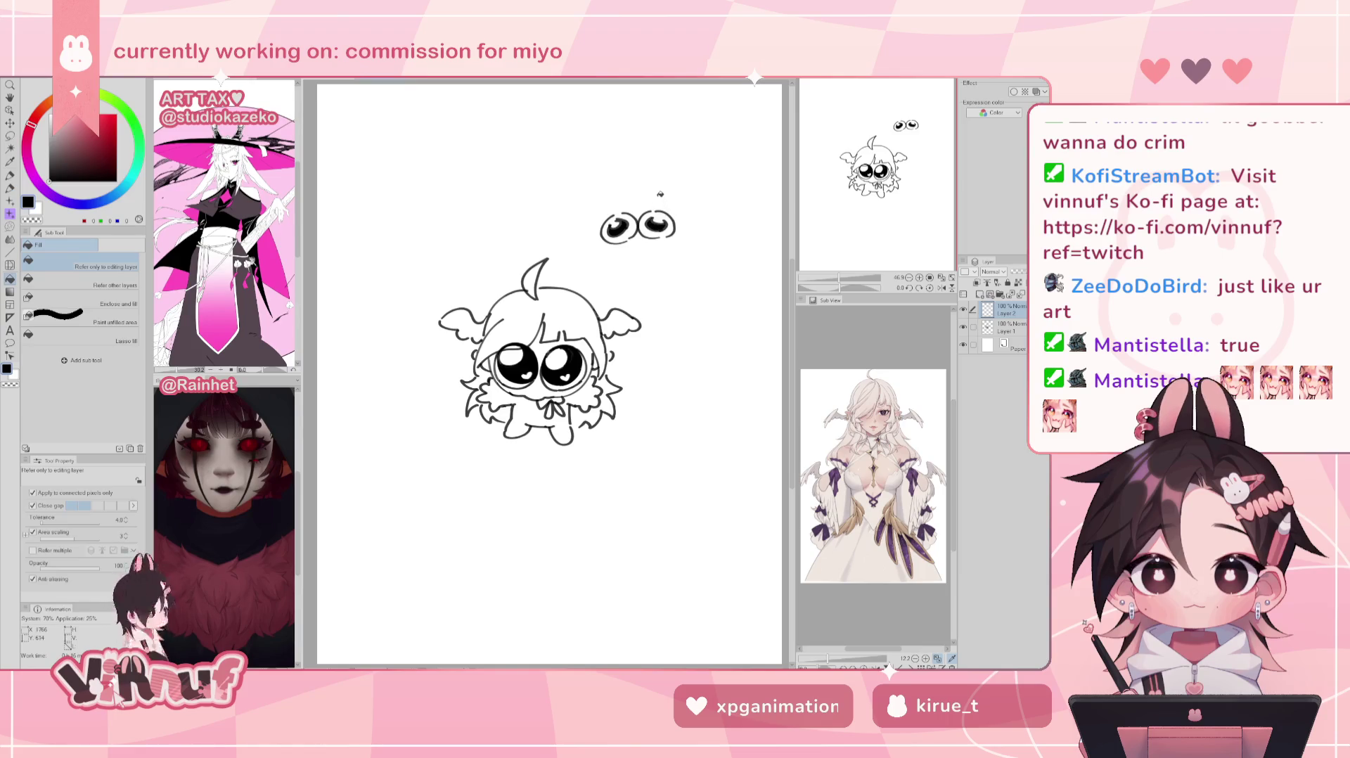
key(p)
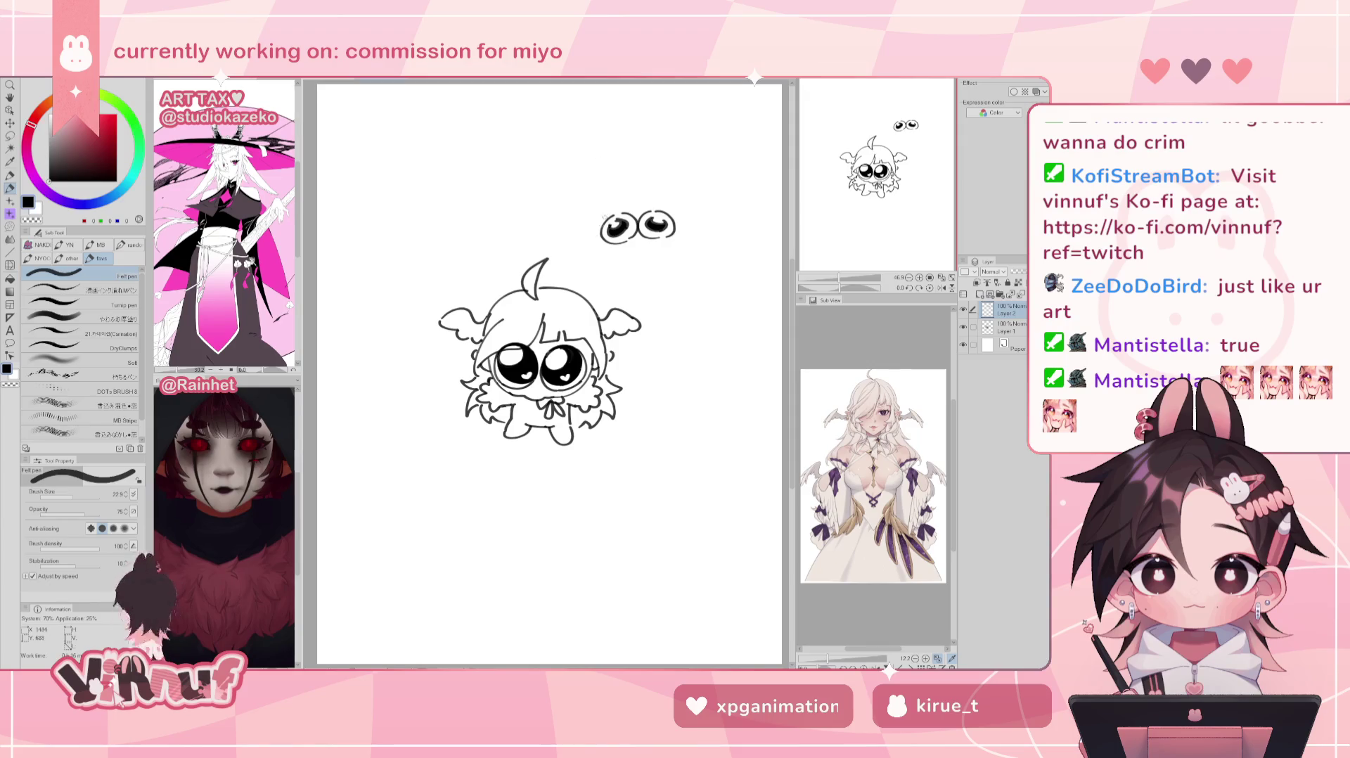
drag(603, 227, 584, 240)
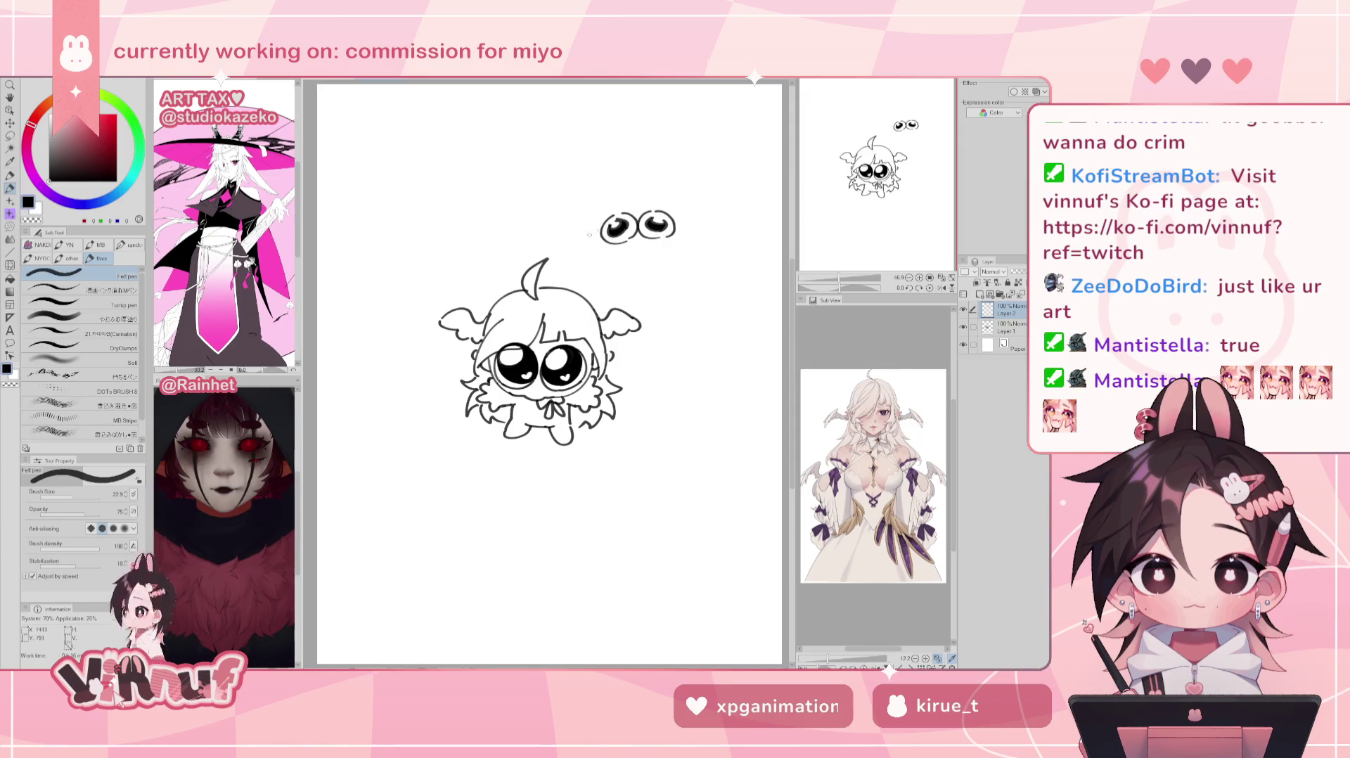
Step: Draw the creature's head arcs, cheek and jaw line around the eyes, undoing misfires
drag(598, 225, 583, 258)
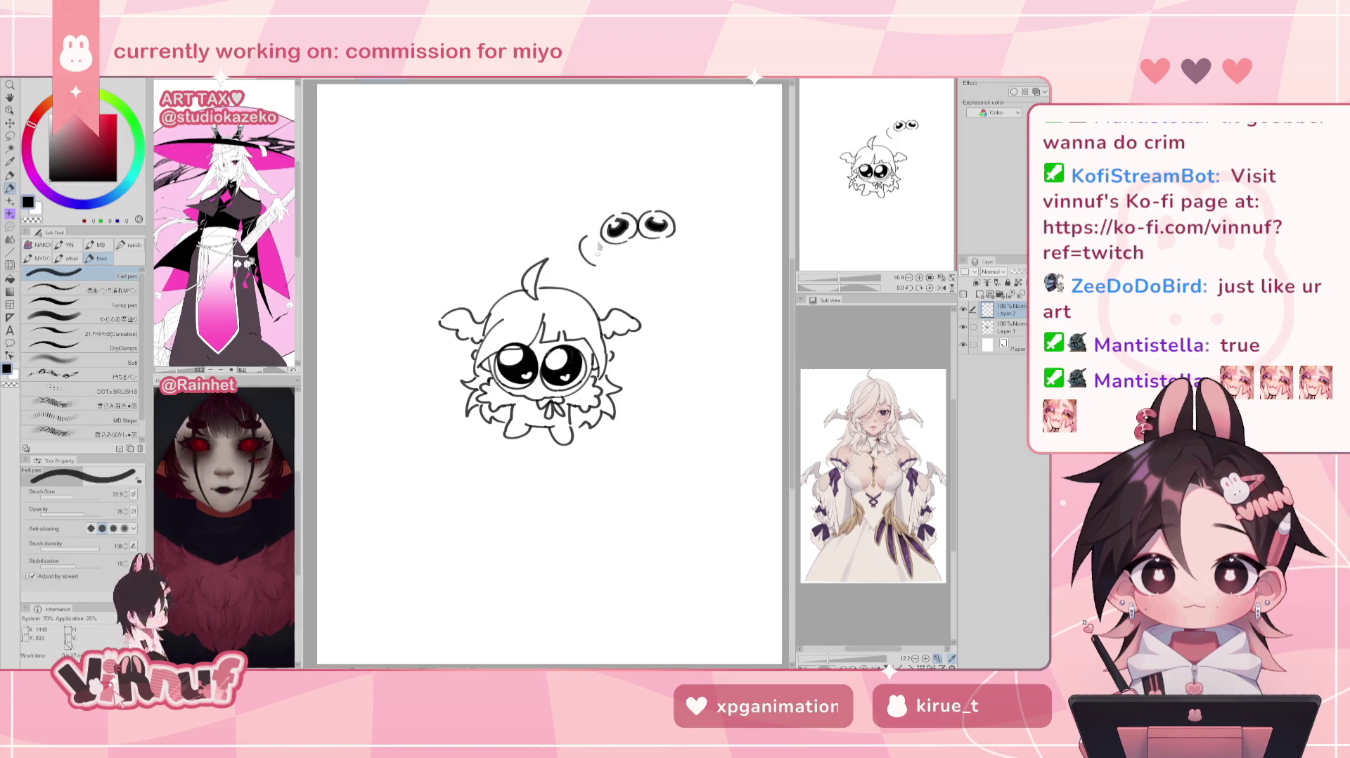
drag(676, 229, 694, 251)
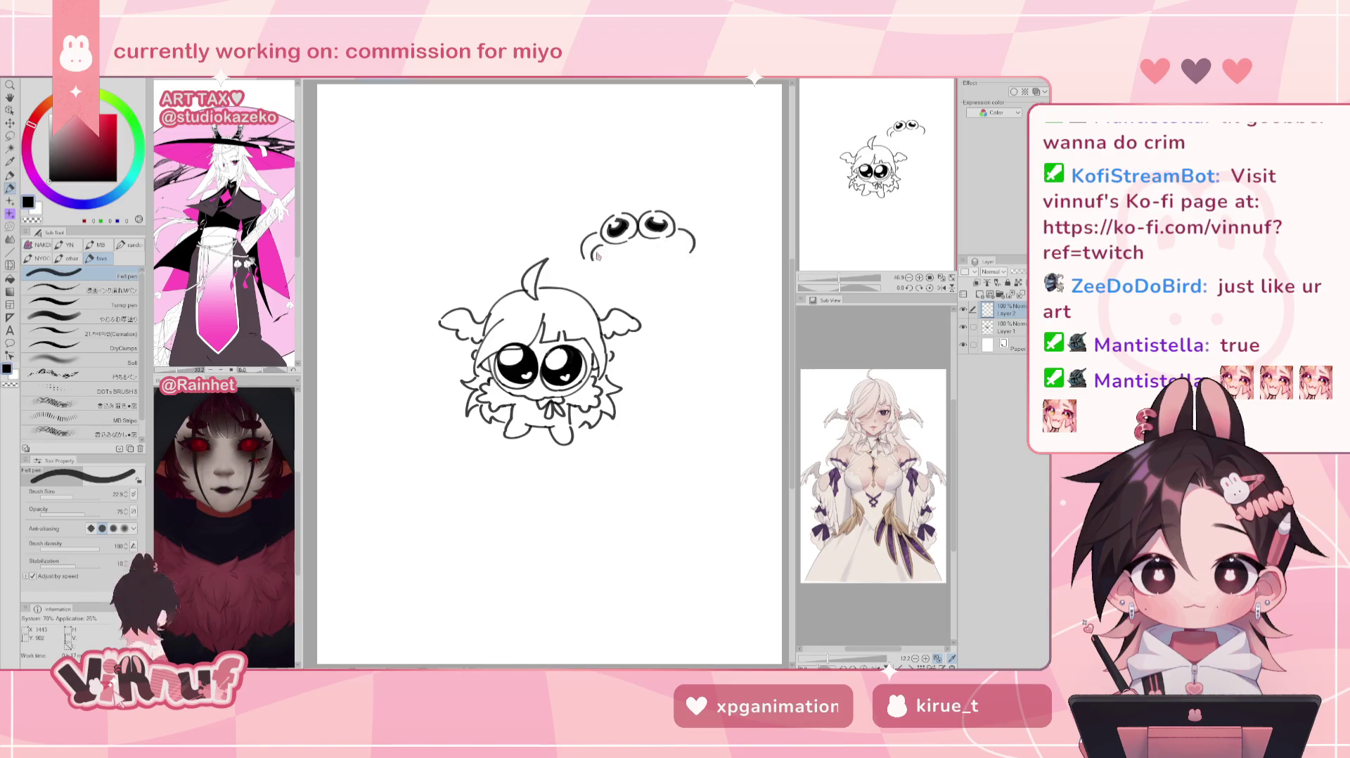
mouse_move(603, 261)
mouse_down()
mouse_move(614, 247)
mouse_move(664, 253)
mouse_up()
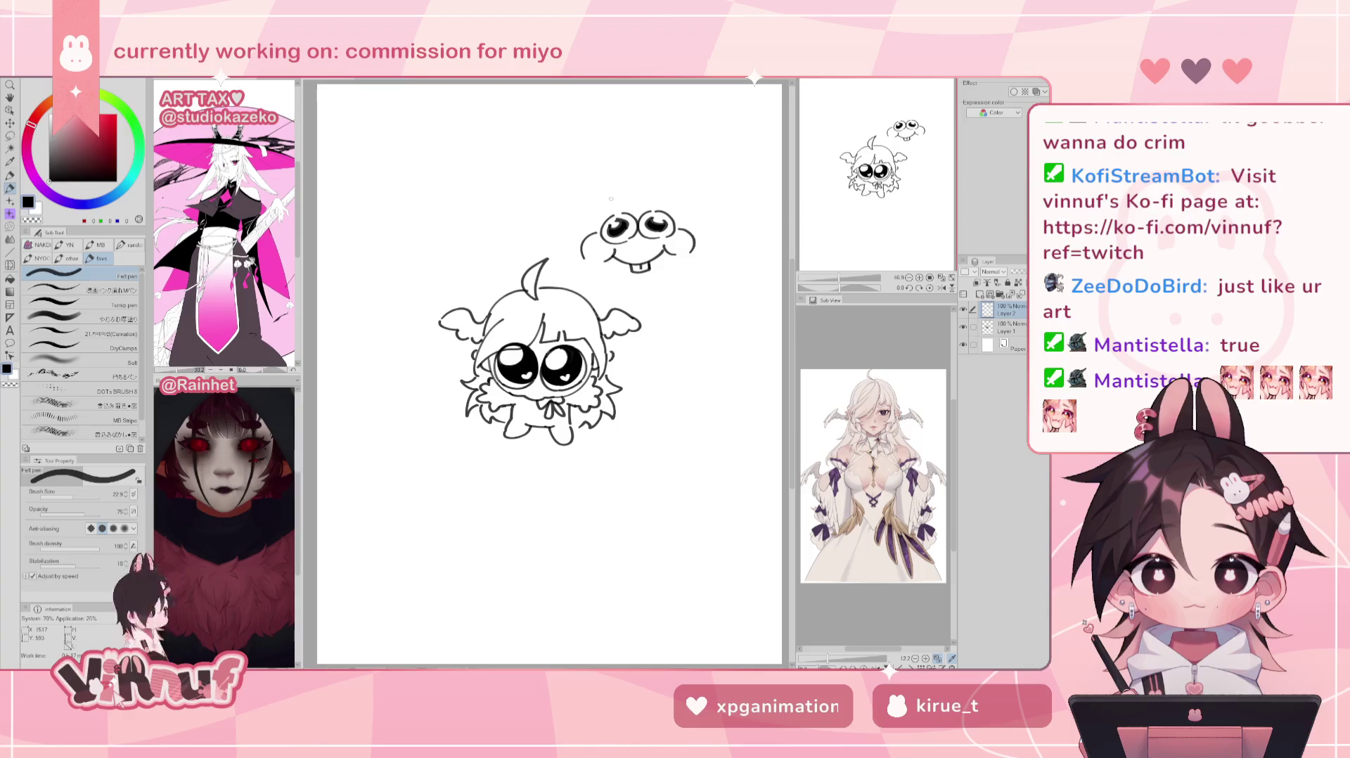
drag(589, 265, 686, 277)
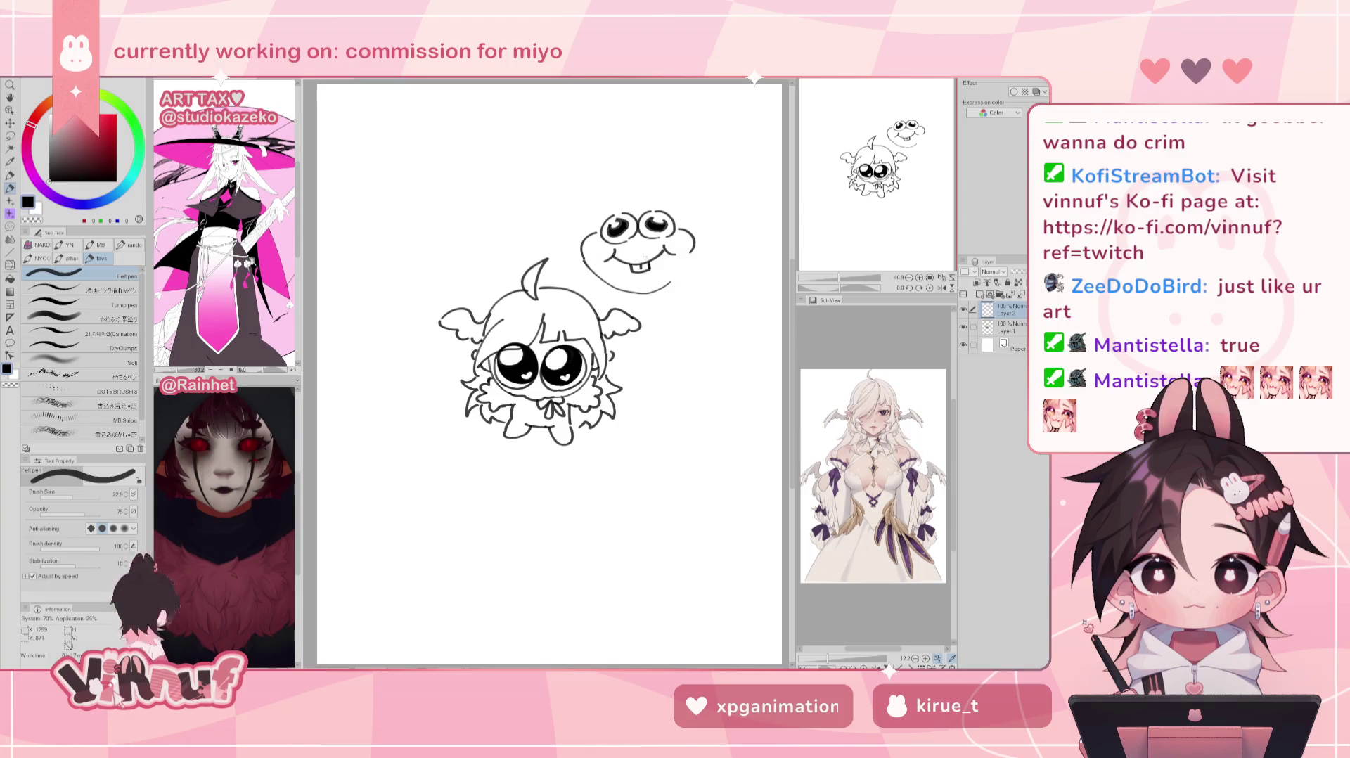
key(ctrl+z)
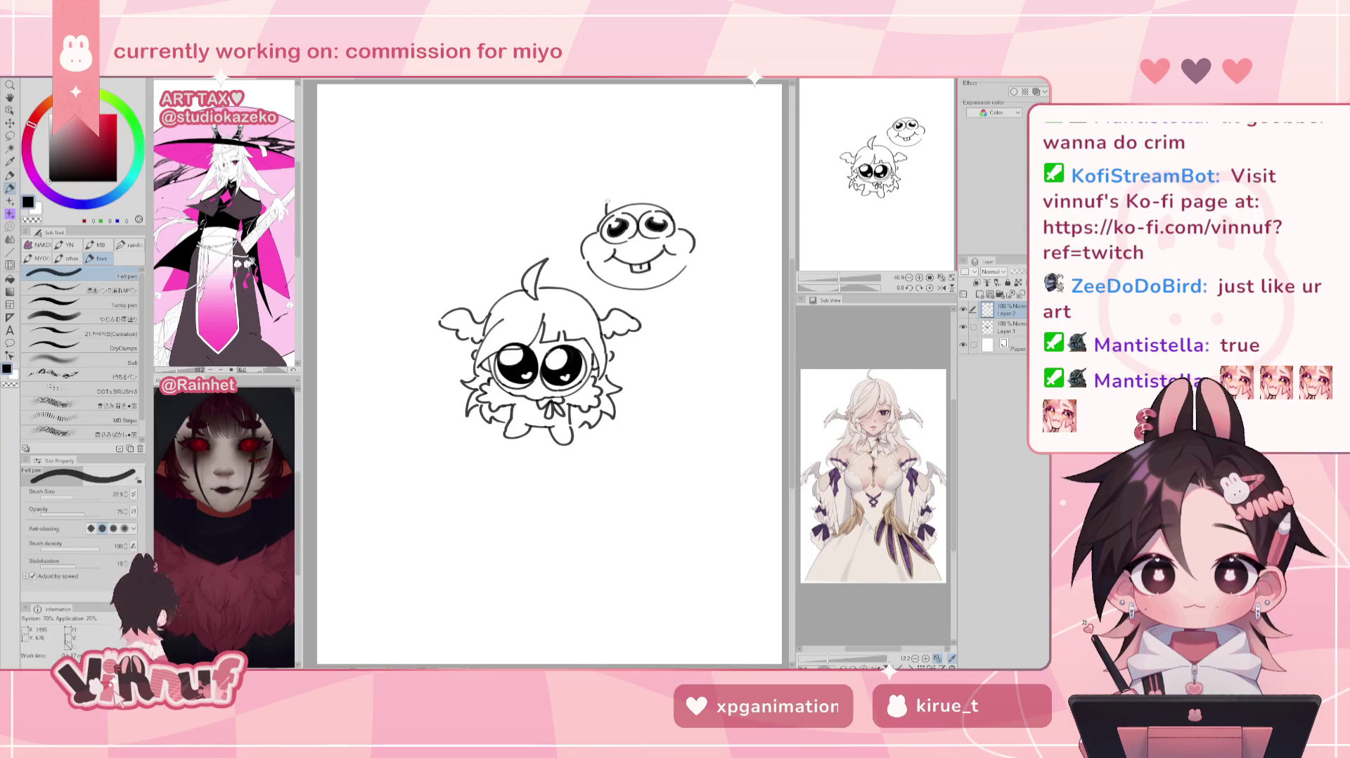
key(ctrl+z)
Step: Redraw the top of the head and add a propeller with two blades
mouse_move(605, 212)
mouse_down()
mouse_move(663, 211)
mouse_move(629, 170)
mouse_up()
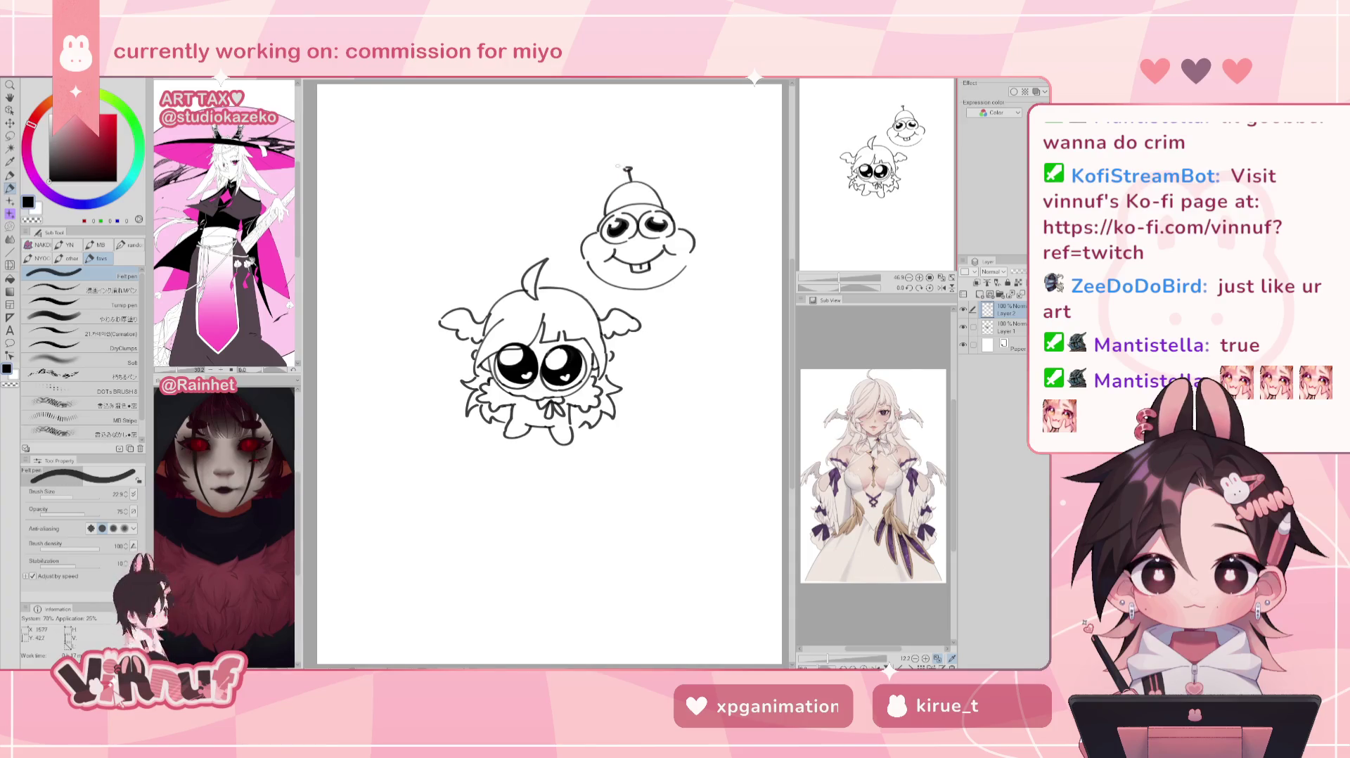
drag(607, 169, 593, 167)
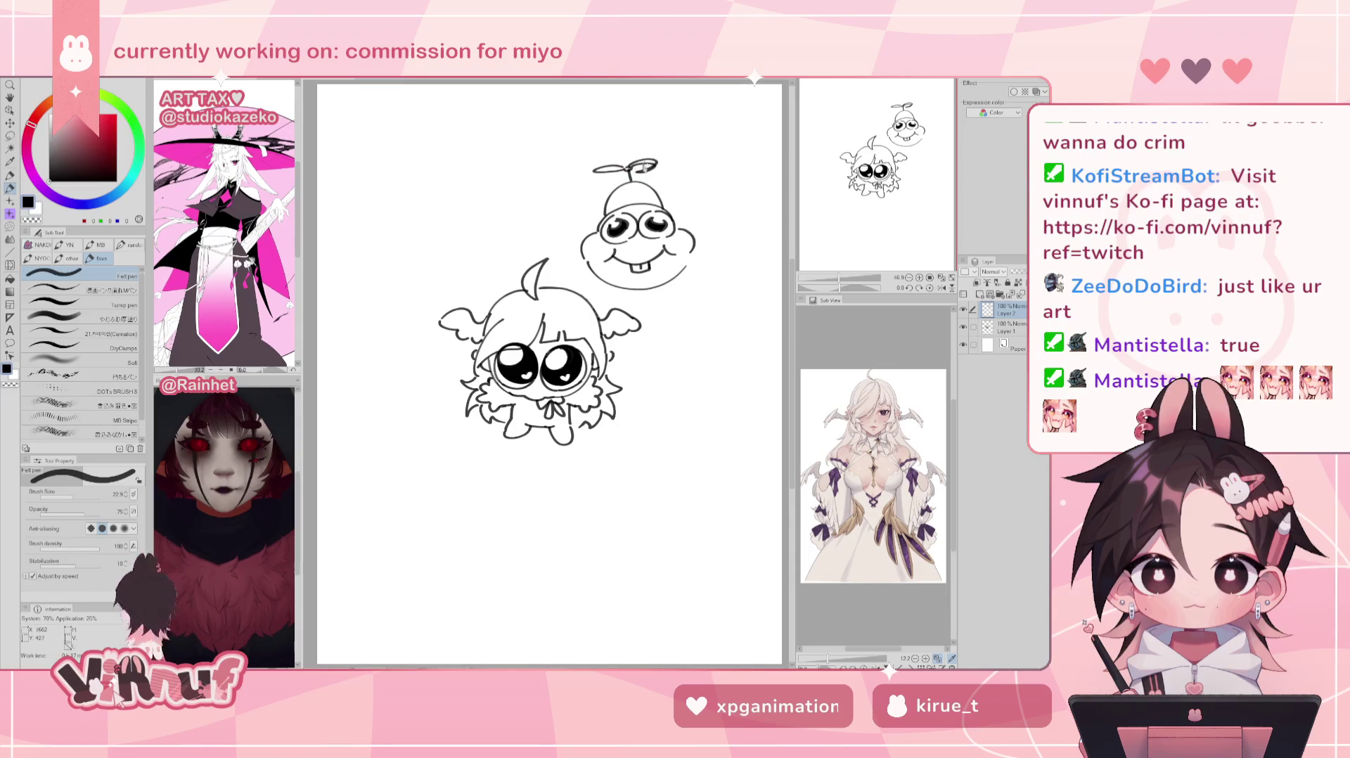
key(ctrl+z)
drag(630, 170, 657, 164)
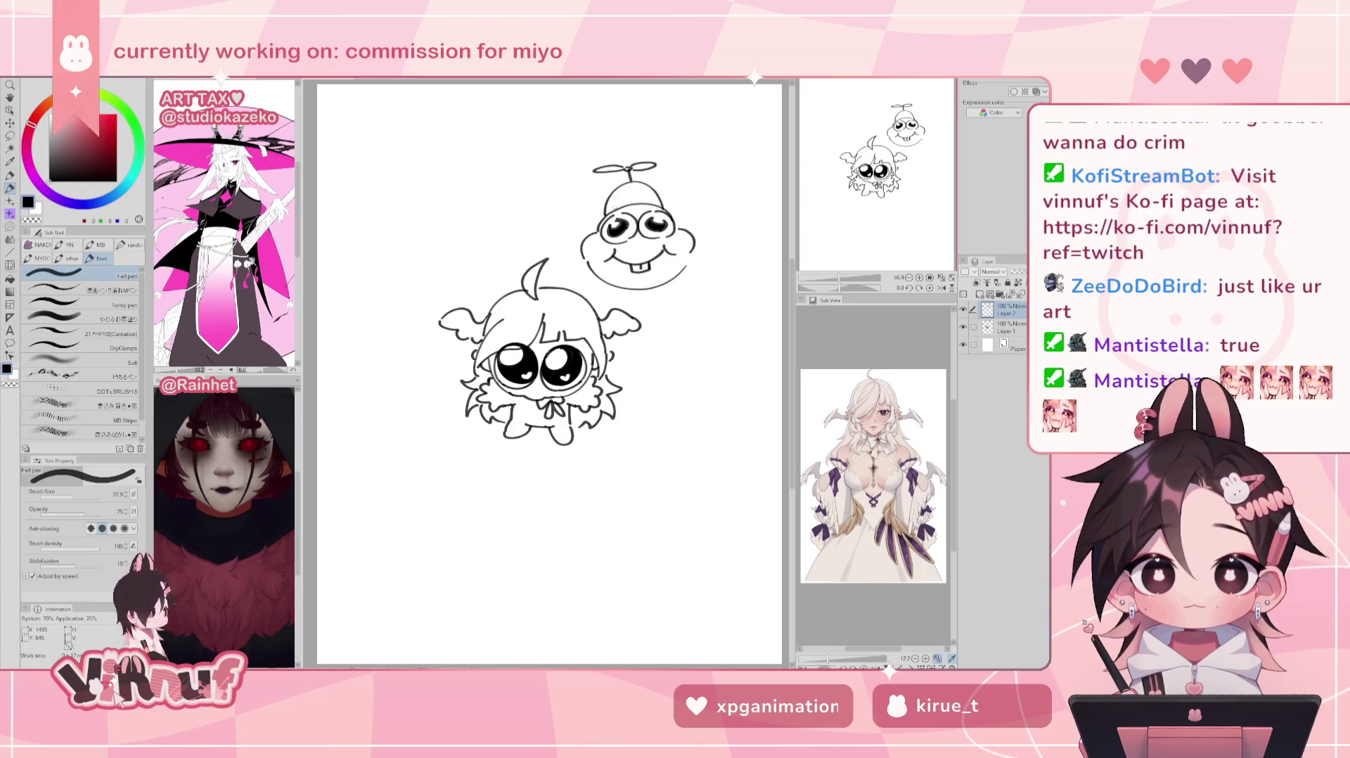
Step: On a new layer, sketch the round face outline and small wings on each side
key(ctrl+shift+n)
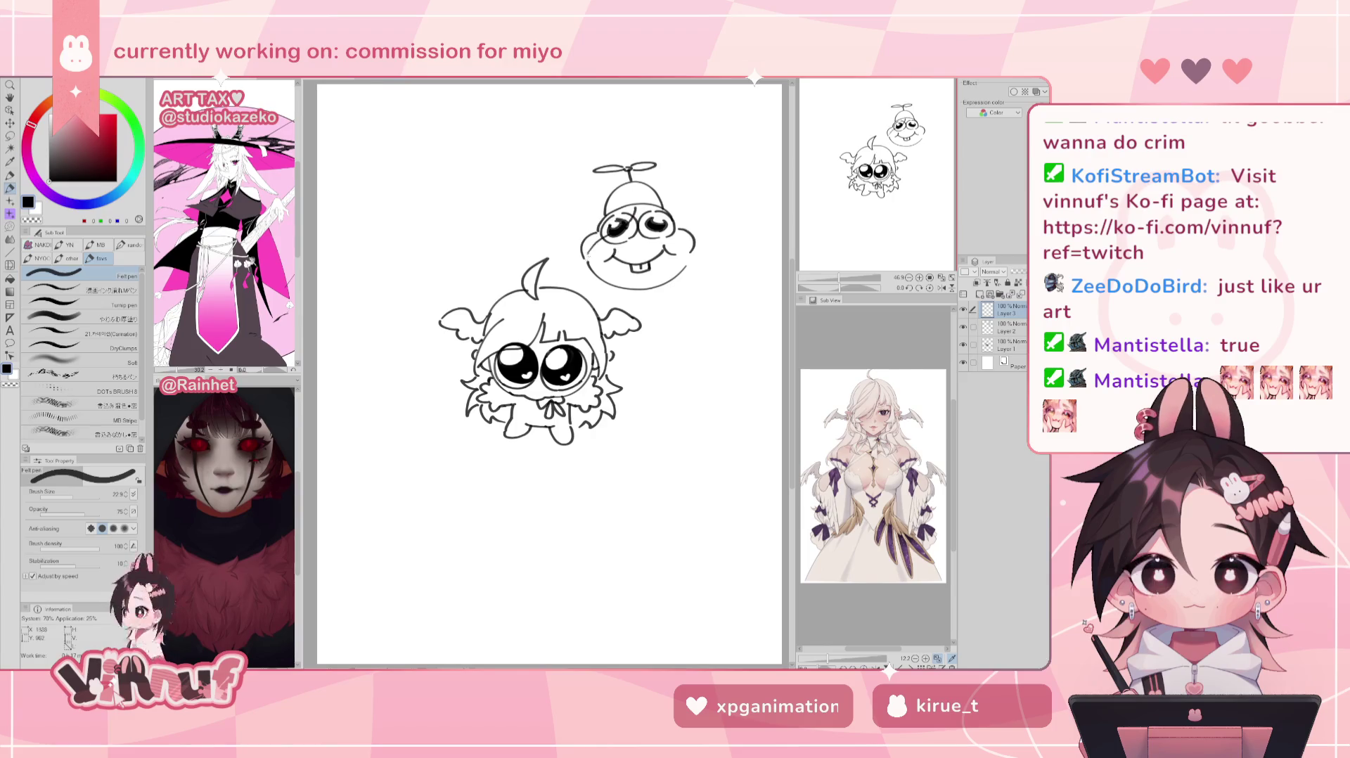
drag(598, 225, 577, 242)
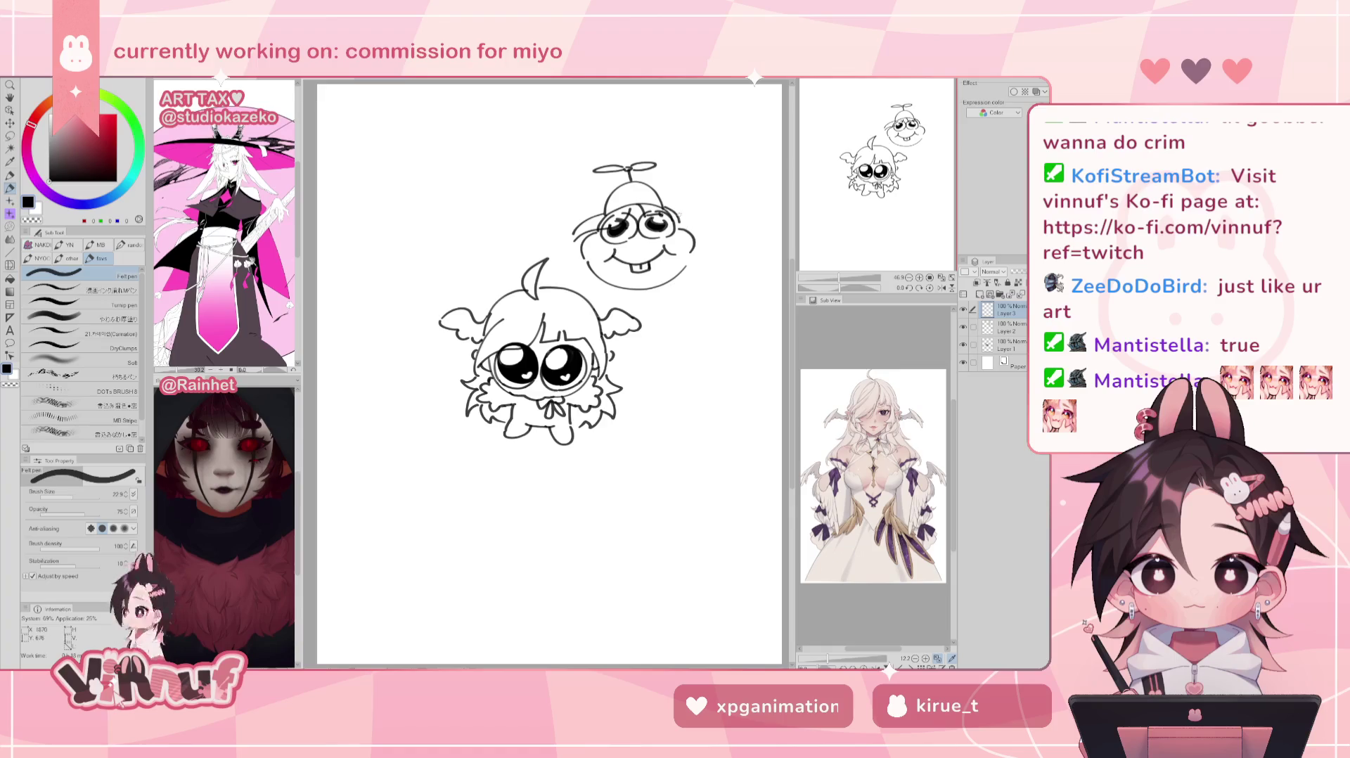
drag(681, 214, 699, 273)
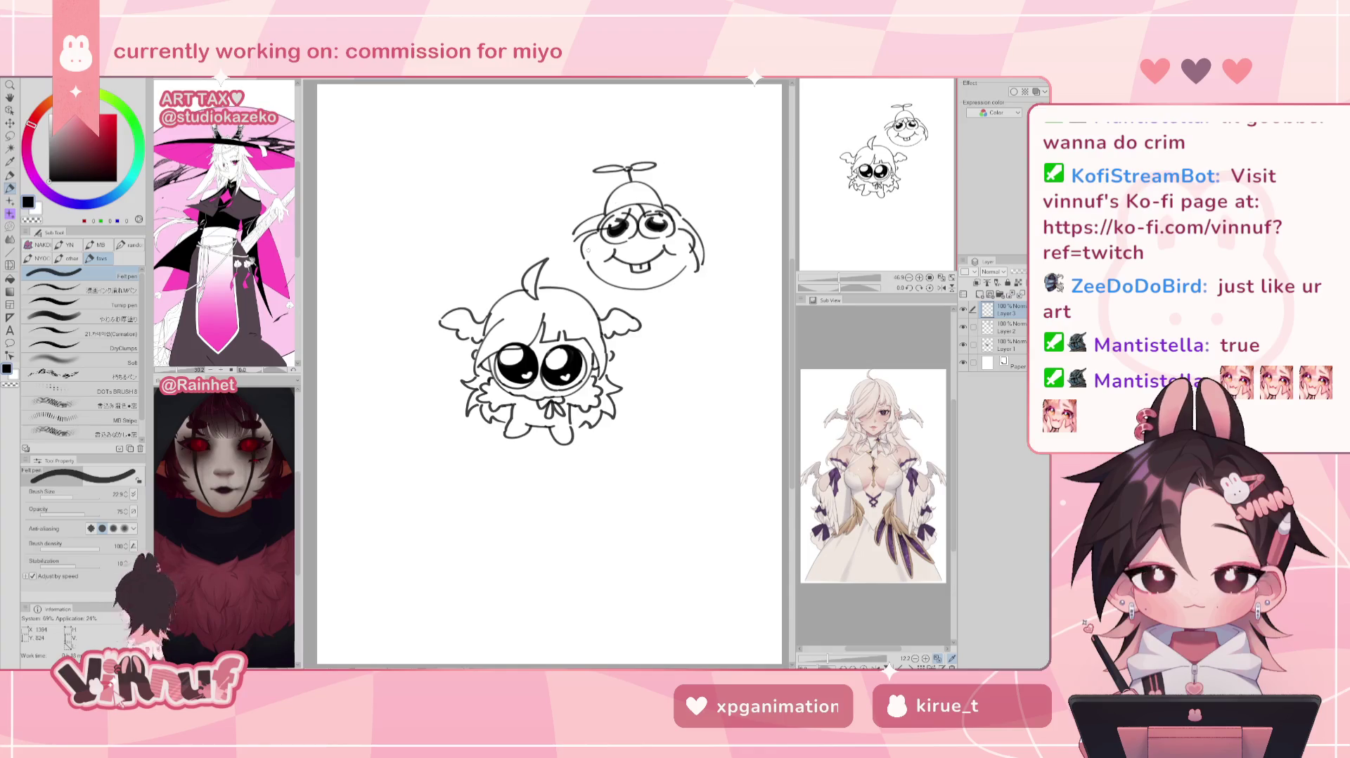
key(ctrl+z)
key(ctrl+z)
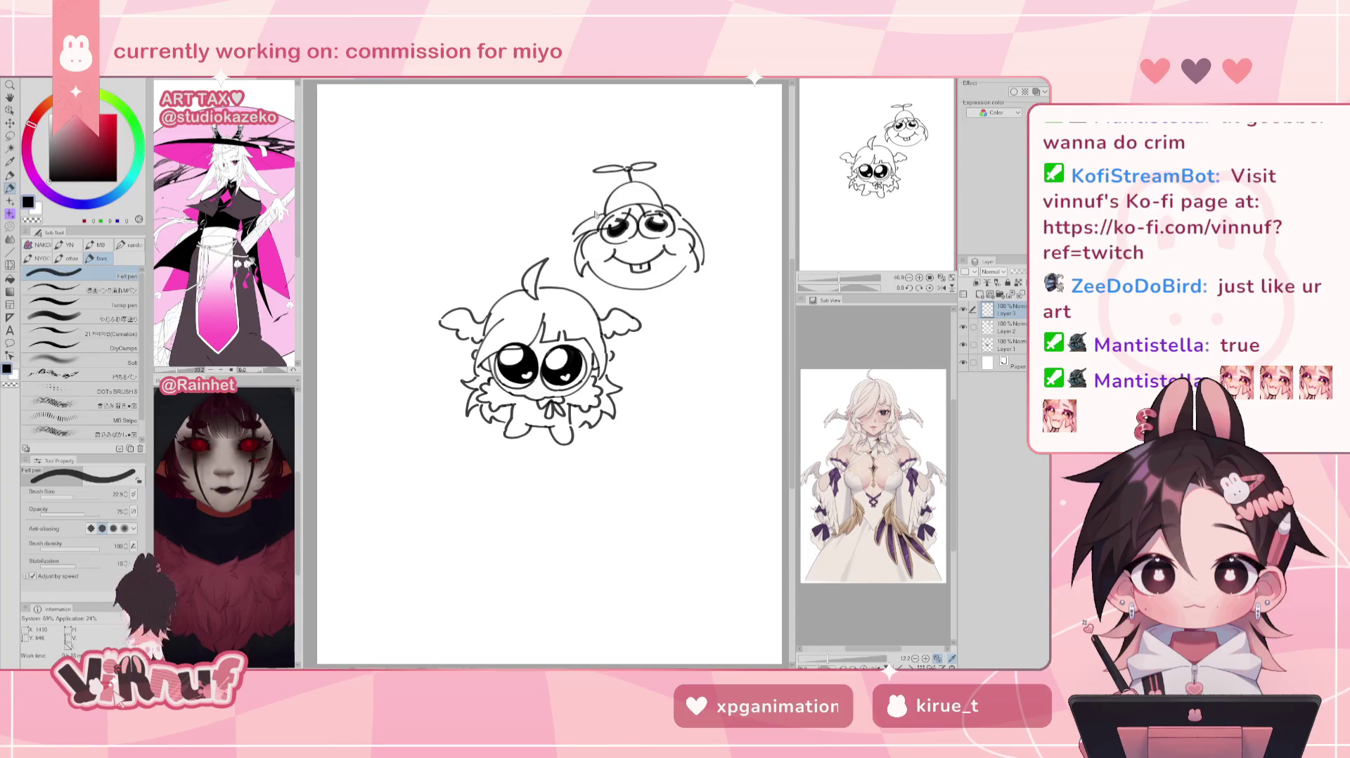
drag(561, 190, 583, 218)
drag(695, 185, 706, 180)
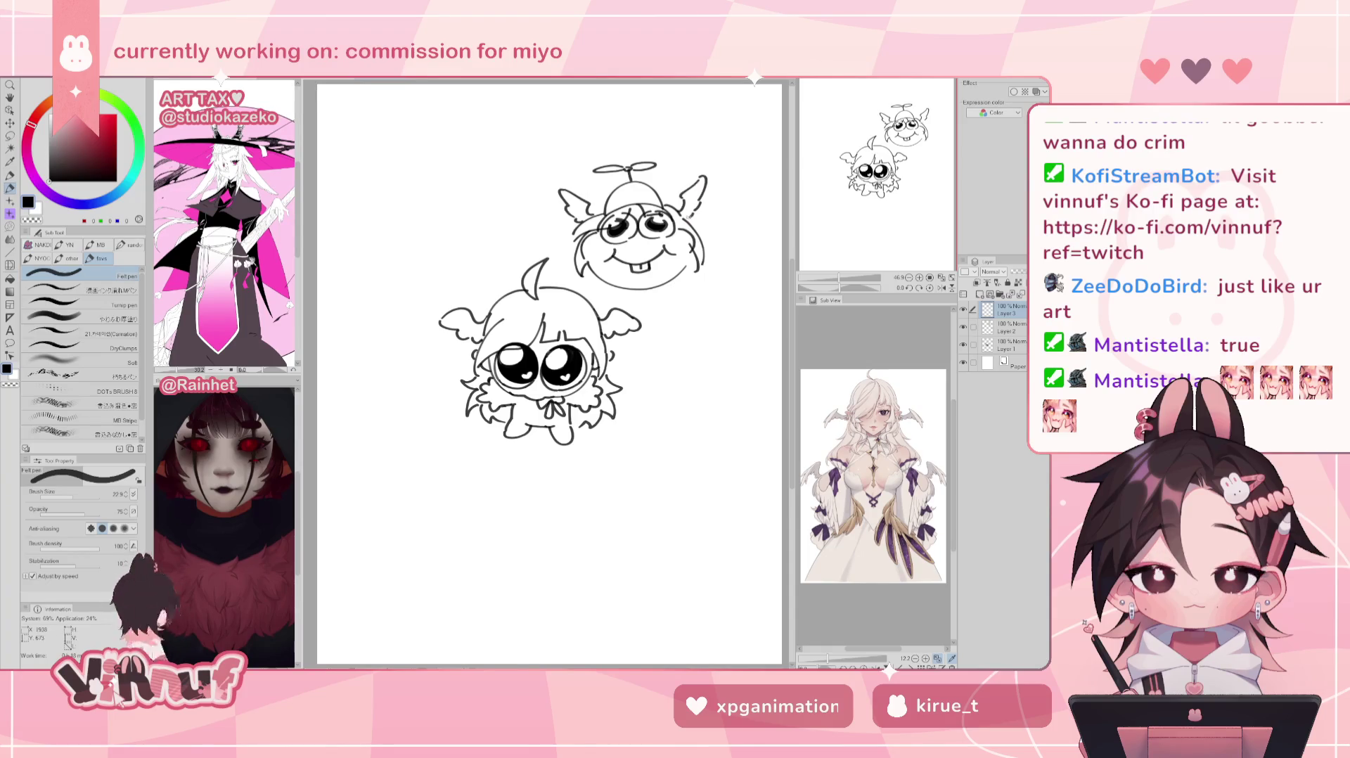
Step: On the creature's layer, try strokes below and left of it, undoing each
click(1006, 327)
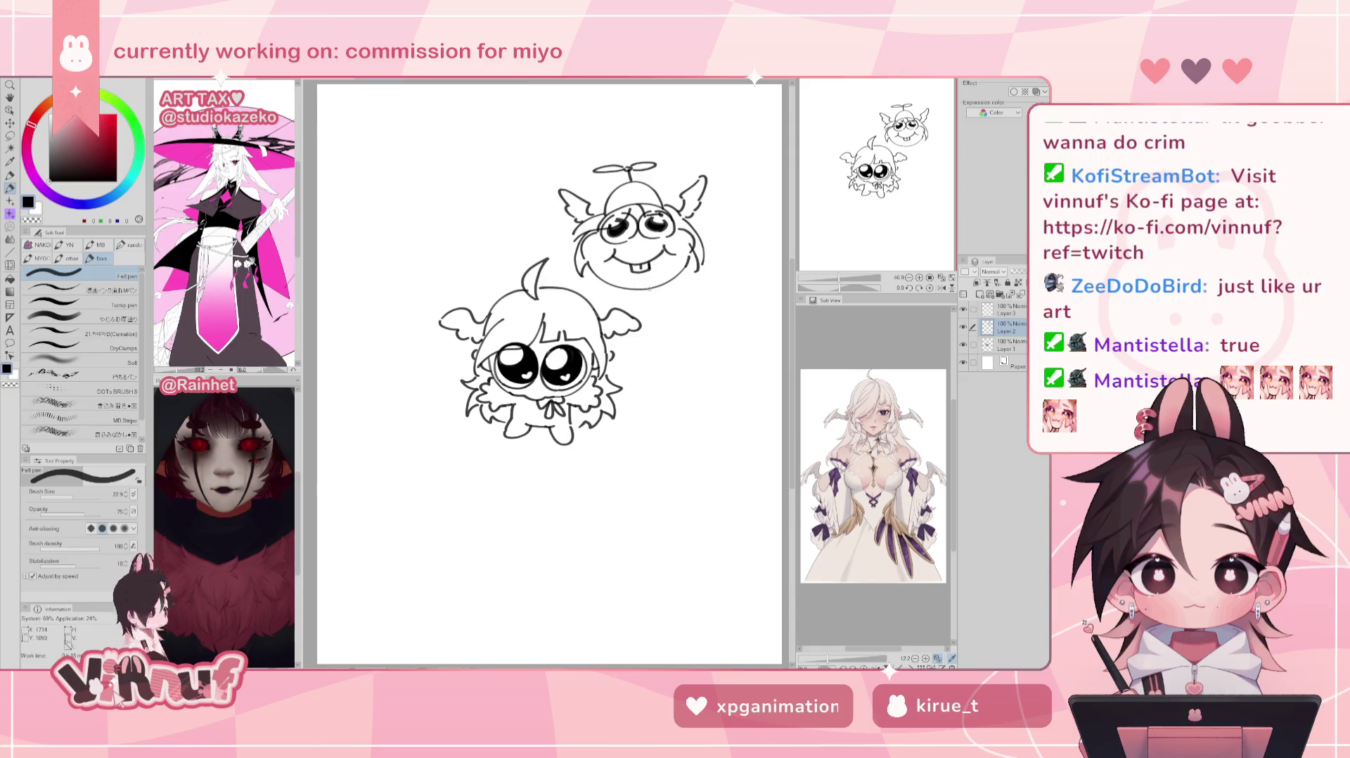
key(ctrl+z)
drag(619, 289, 590, 294)
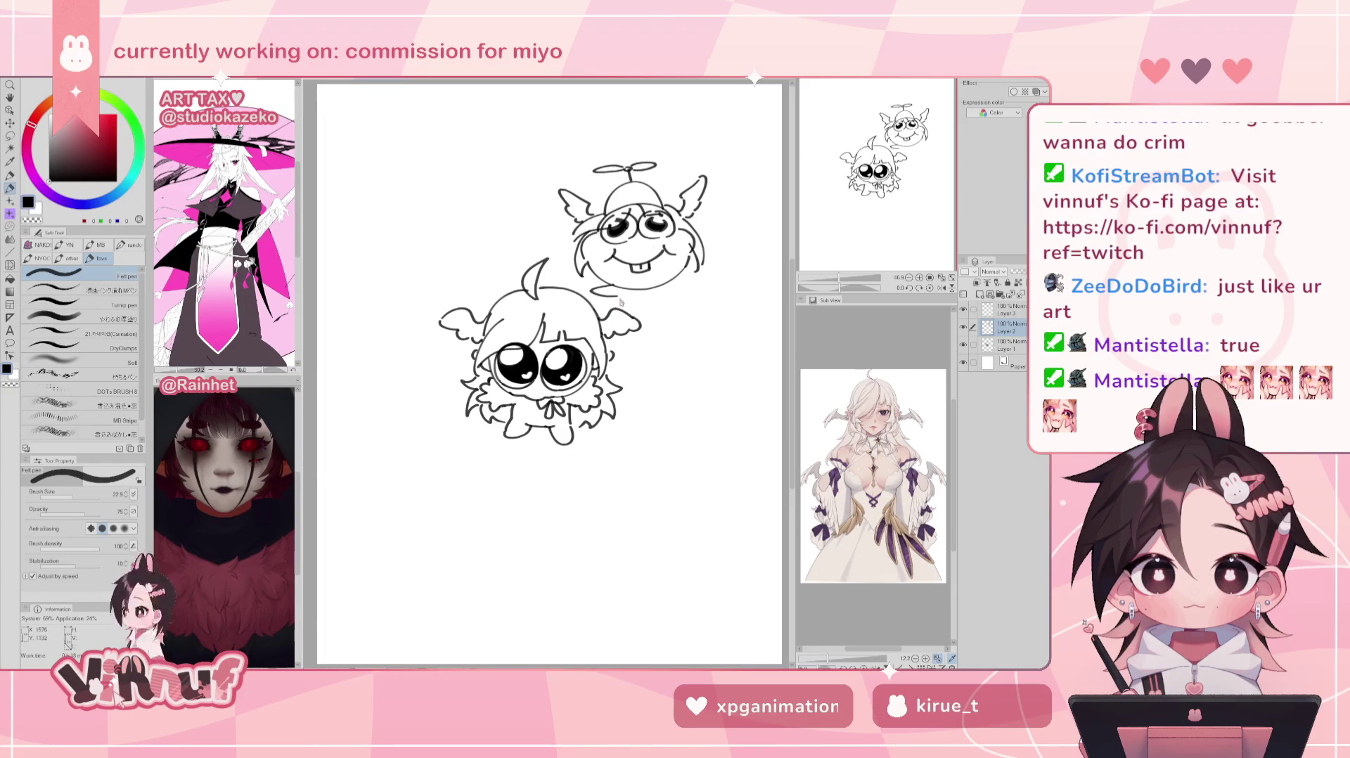
key(ctrl+z)
mouse_move(630, 295)
mouse_down()
mouse_move(618, 338)
mouse_move(652, 340)
mouse_up()
key(ctrl+z)
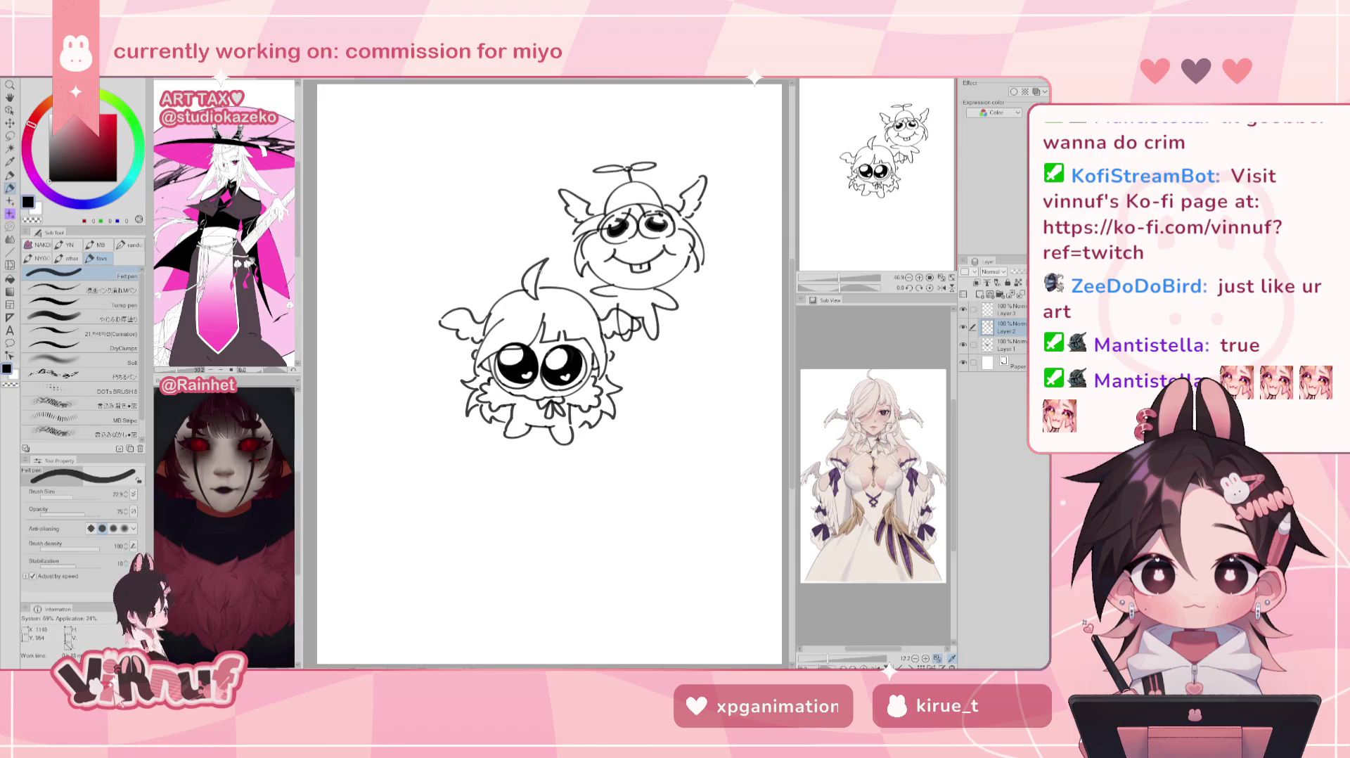
drag(482, 201, 489, 247)
key(ctrl+z)
key(ctrl+z)
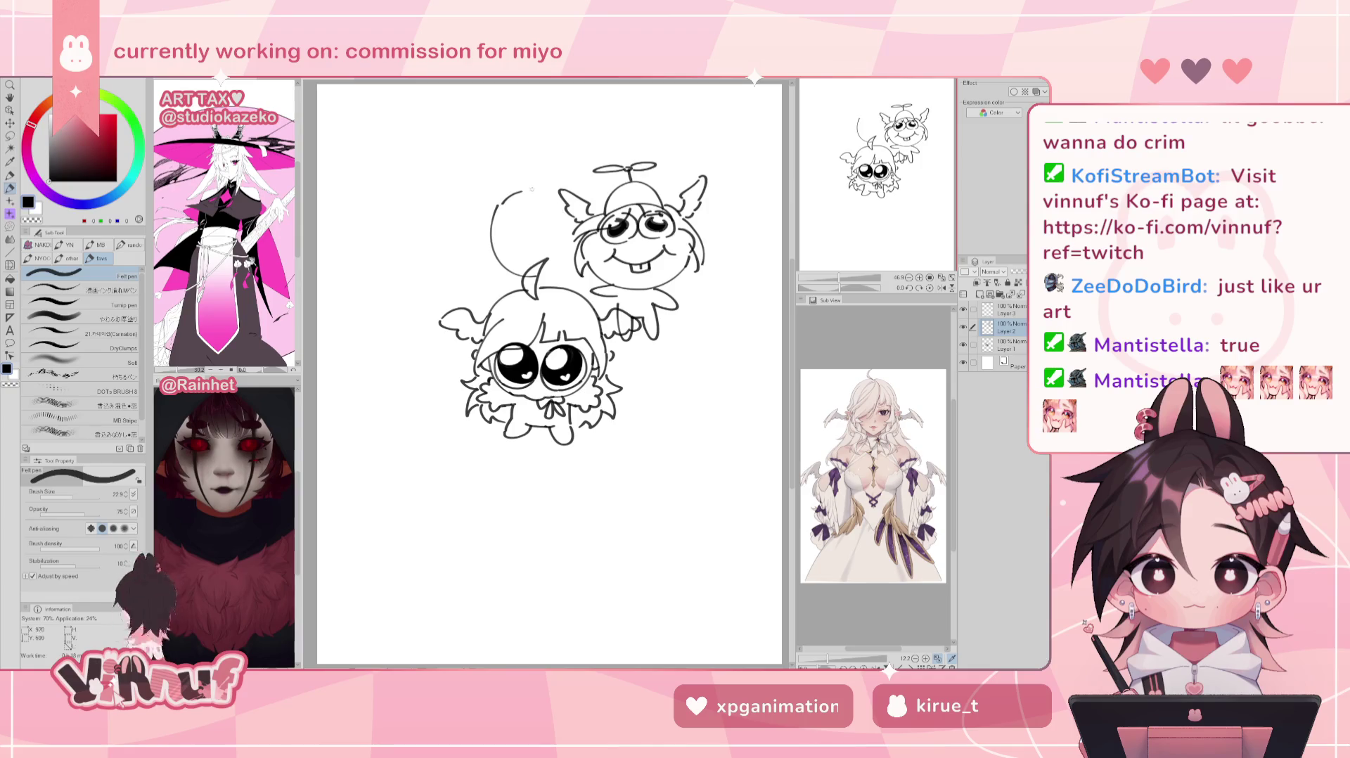
Step: Complete the balloon circle's top arc and draw a spiral inside it
key(ctrl+z)
drag(500, 202, 549, 187)
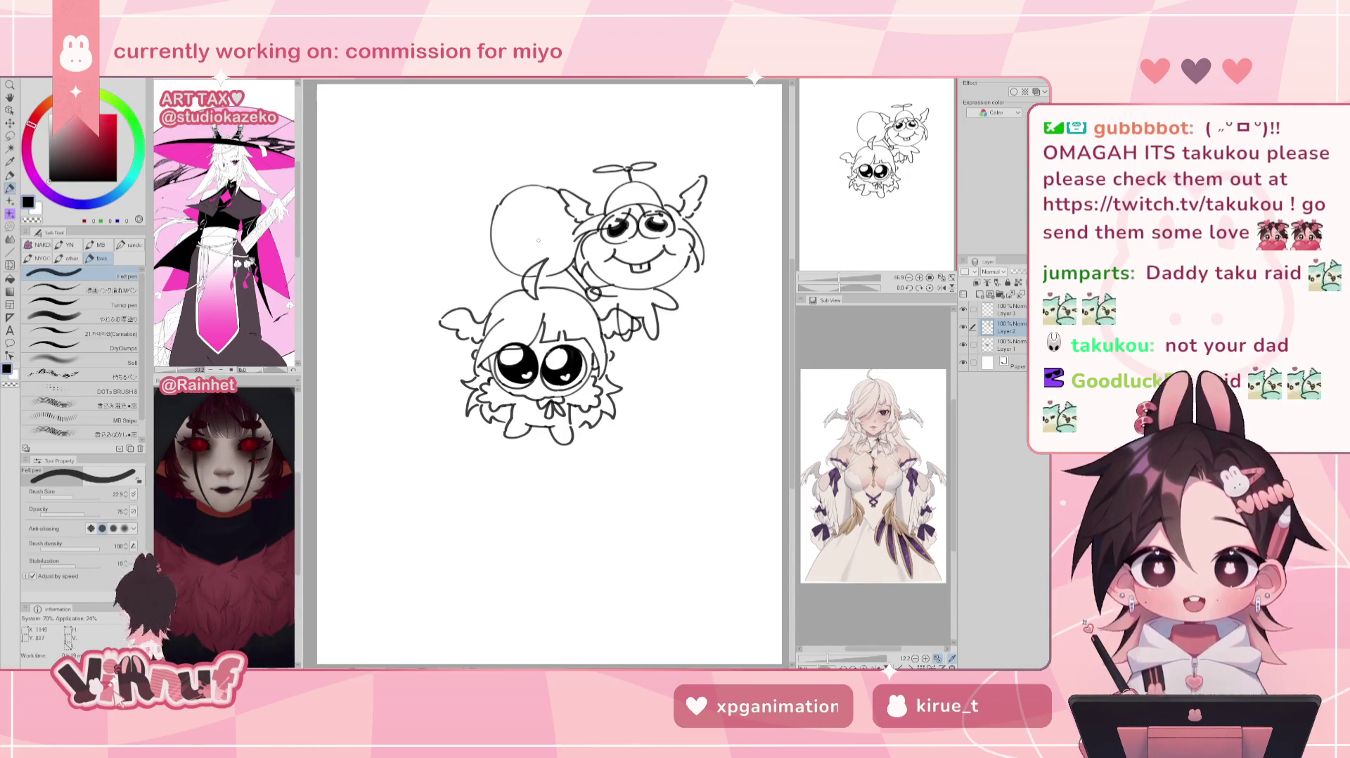
drag(533, 232, 534, 247)
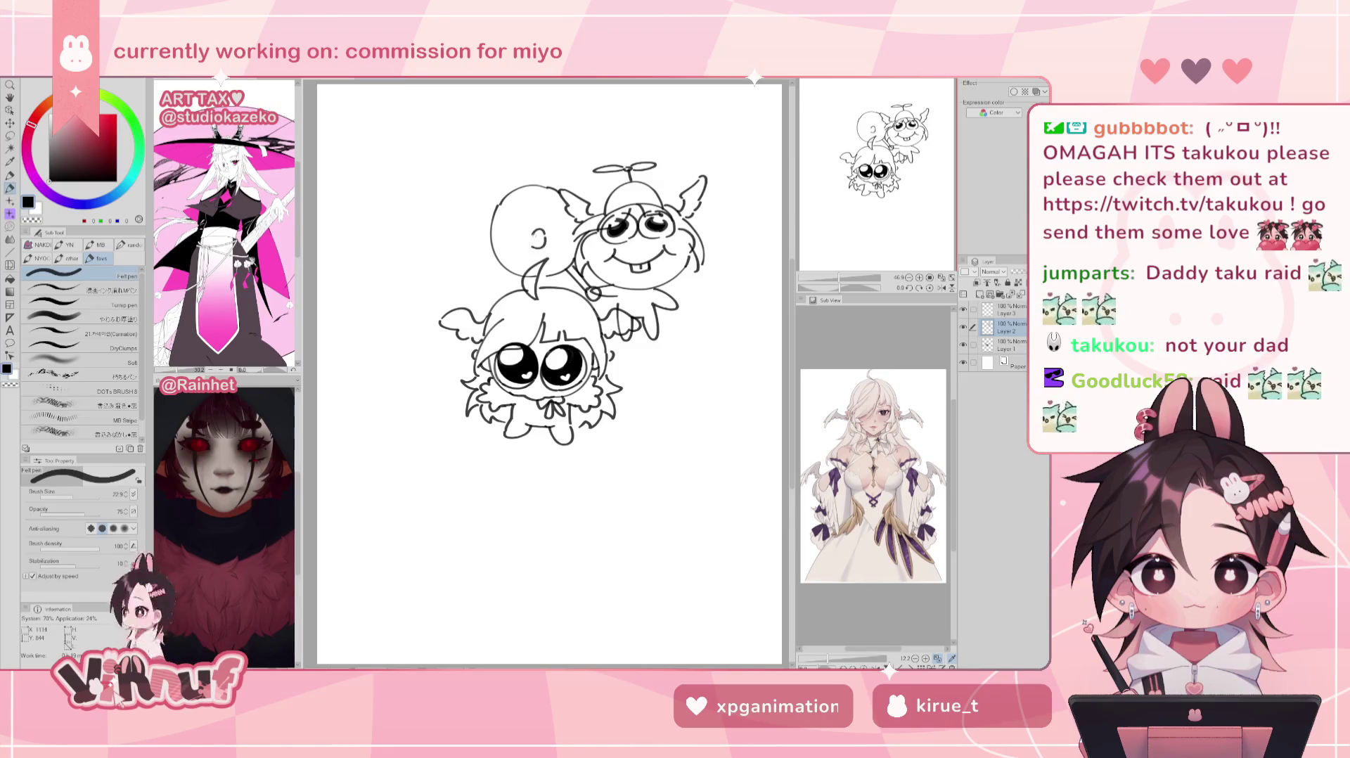
key(ctrl+z)
key(ctrl+z)
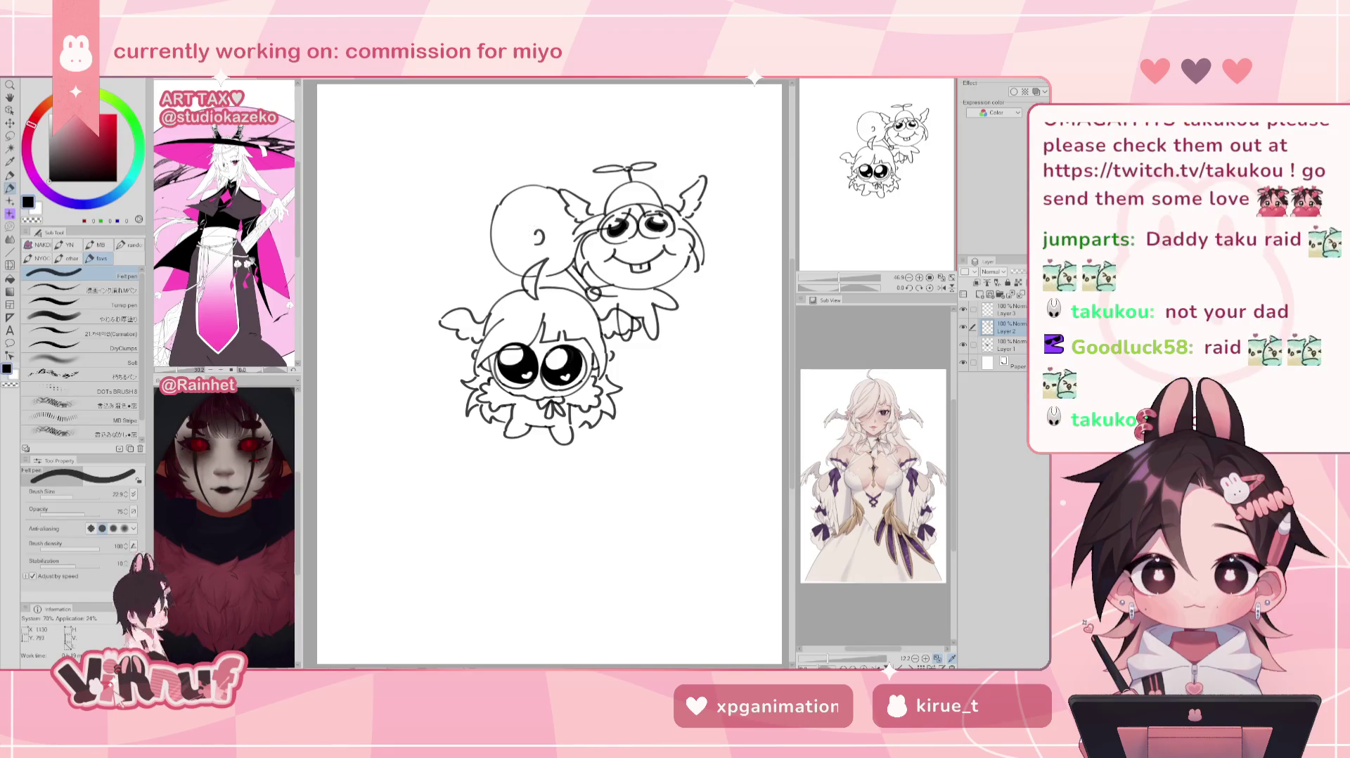
drag(536, 234, 526, 240)
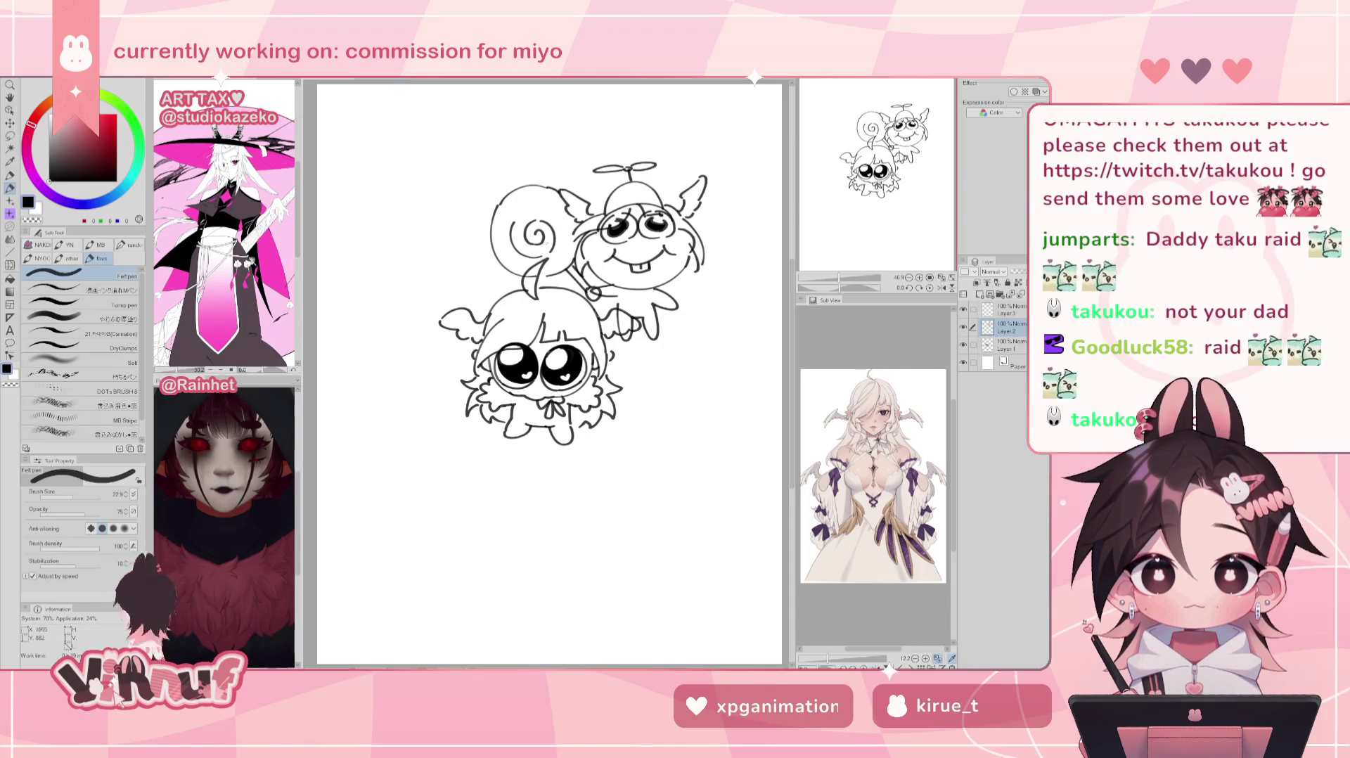
drag(518, 228, 521, 211)
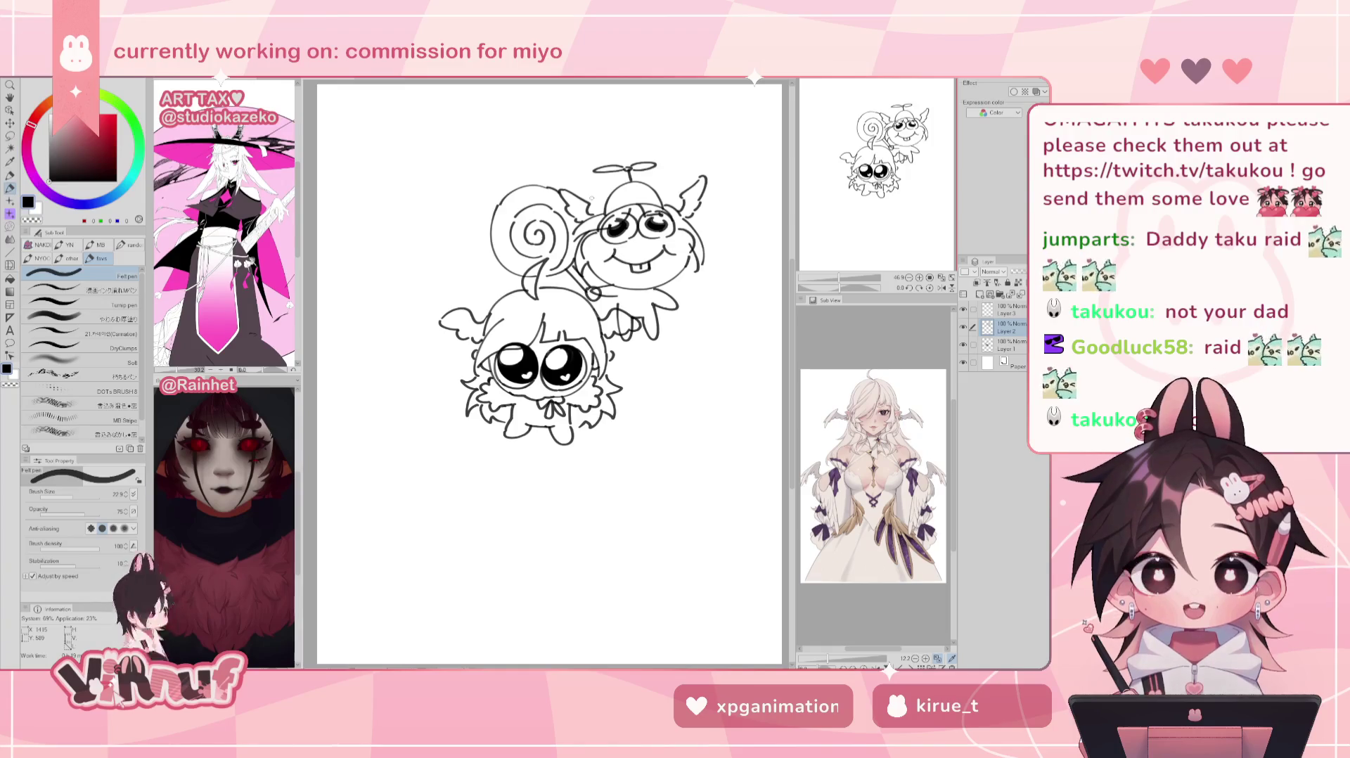
Step: Move the propeller-hat creature's sketch upward, then switch to the bunny-girl lineart document
click(963, 327)
click(964, 327)
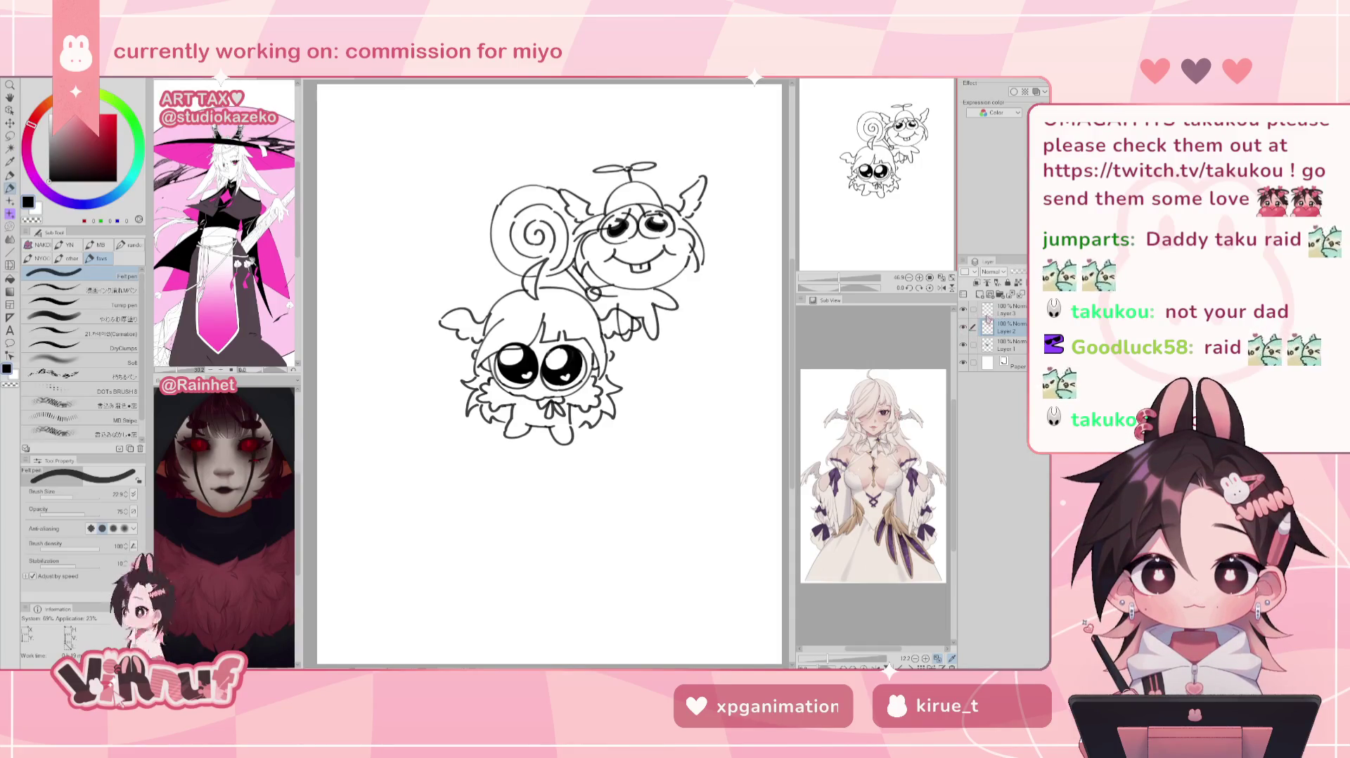
key(k)
mouse_move(724, 382)
mouse_down()
mouse_move(703, 394)
mouse_move(714, 387)
mouse_up()
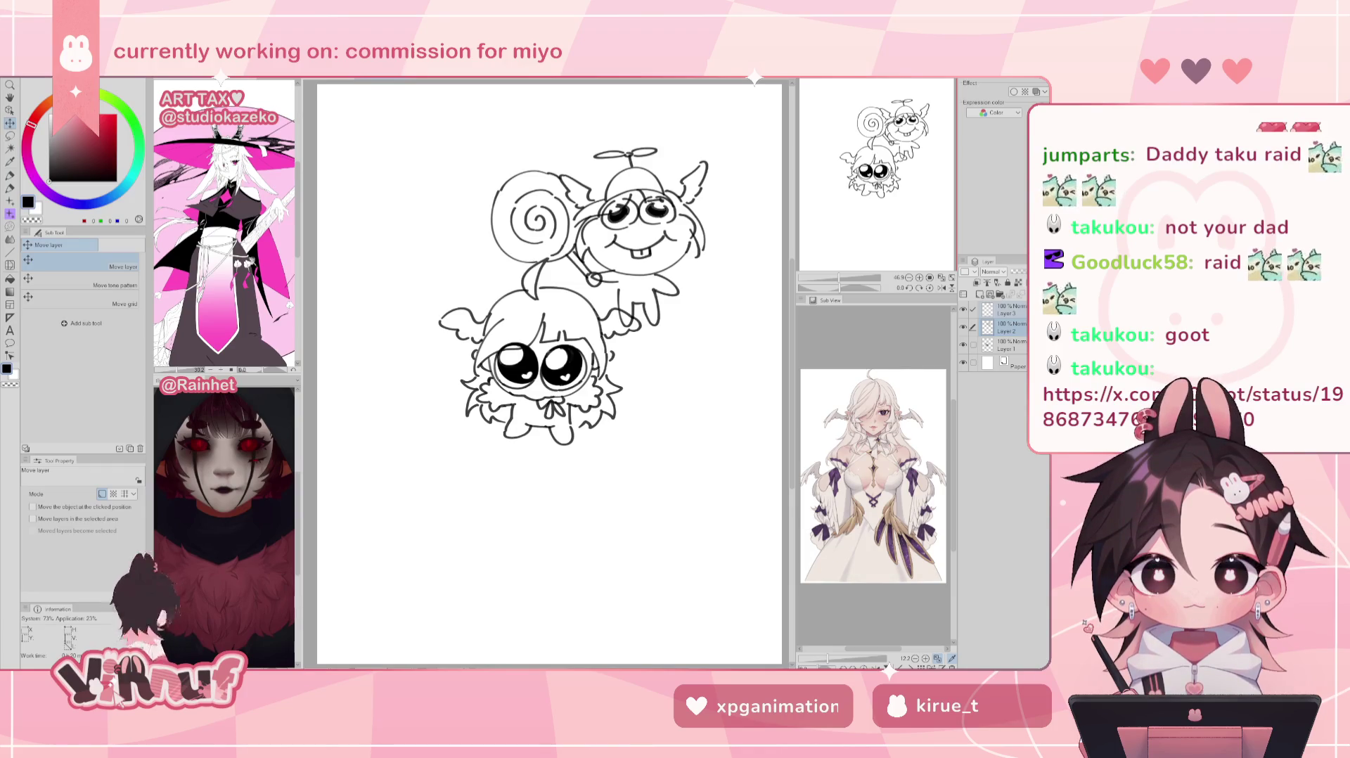
key(ctrl+Tab)
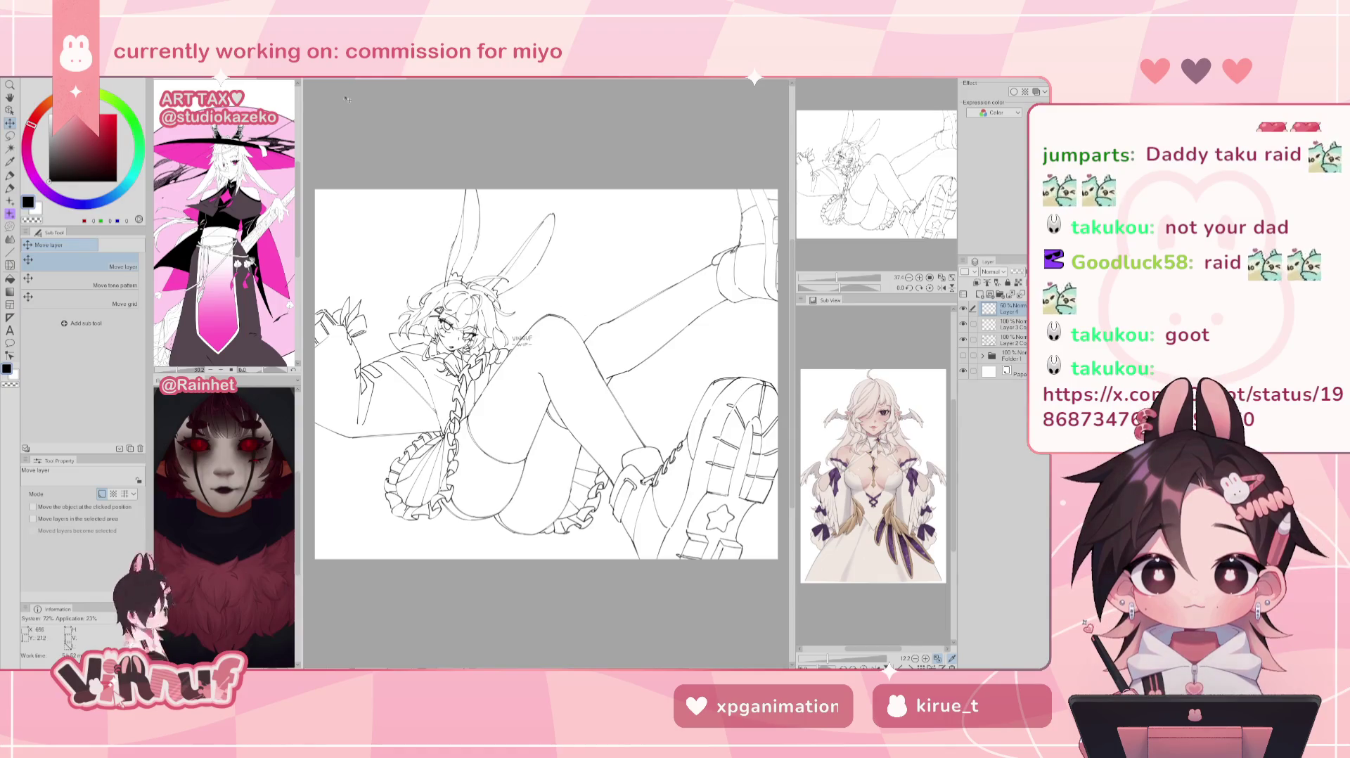
Step: Switch to the red-haired painting and zoom in on the character's face
key(alt+f)
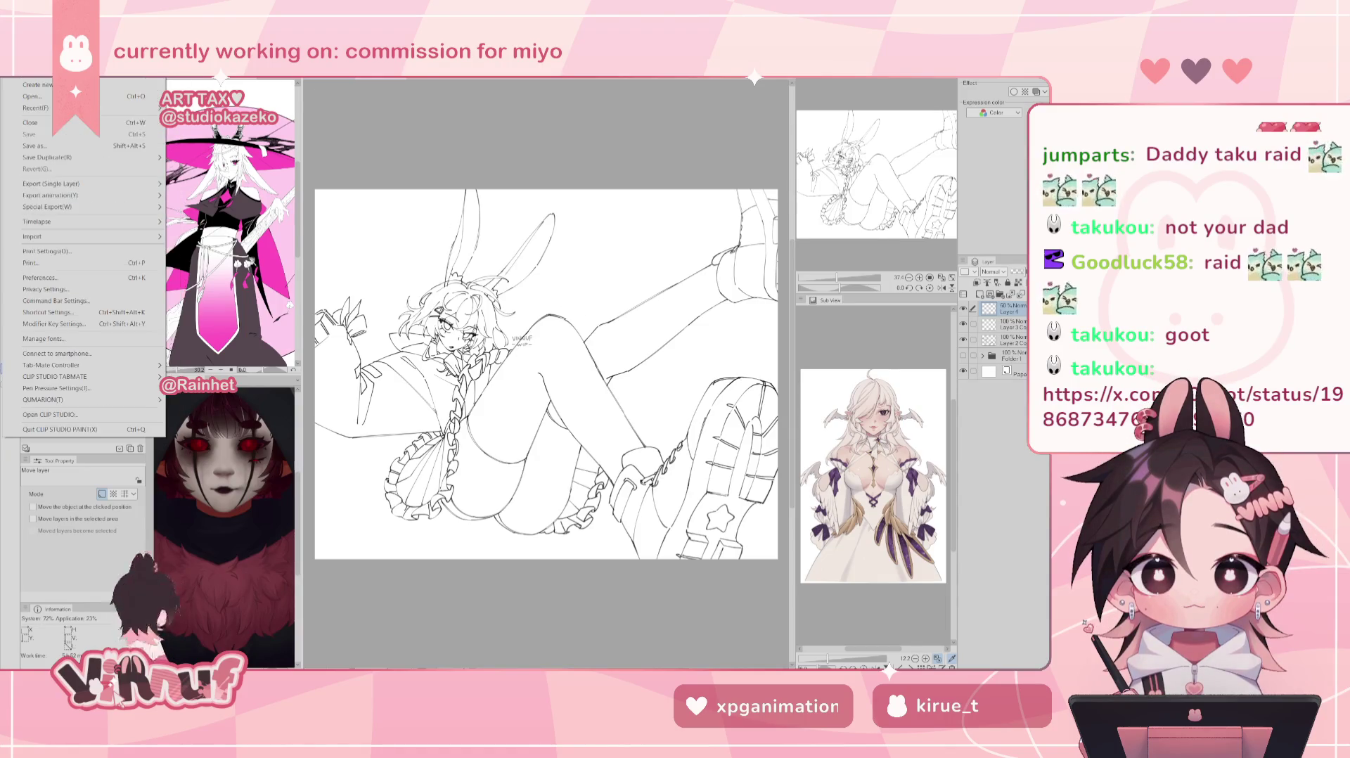
key(Escape)
key(ctrl+Tab)
scroll(524, 359, up, 2)
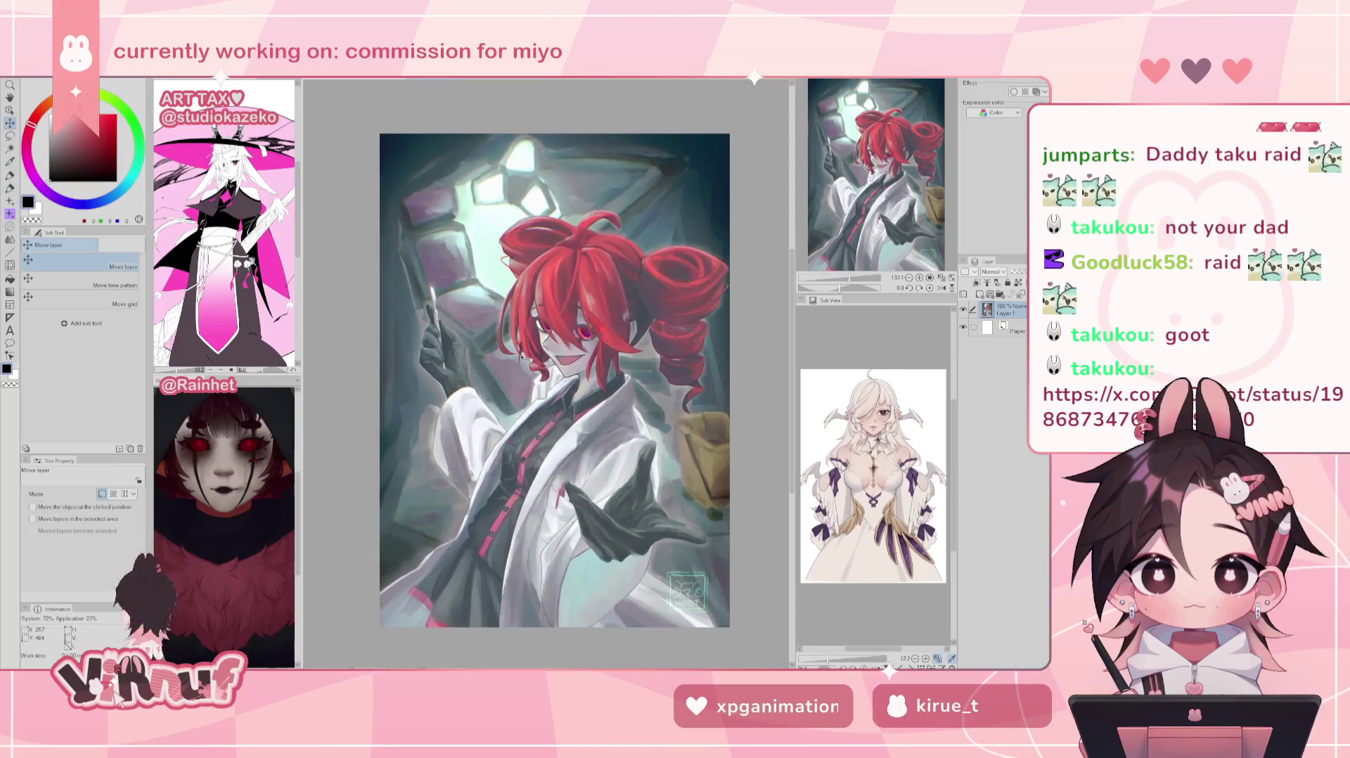
scroll(564, 391, up, 2)
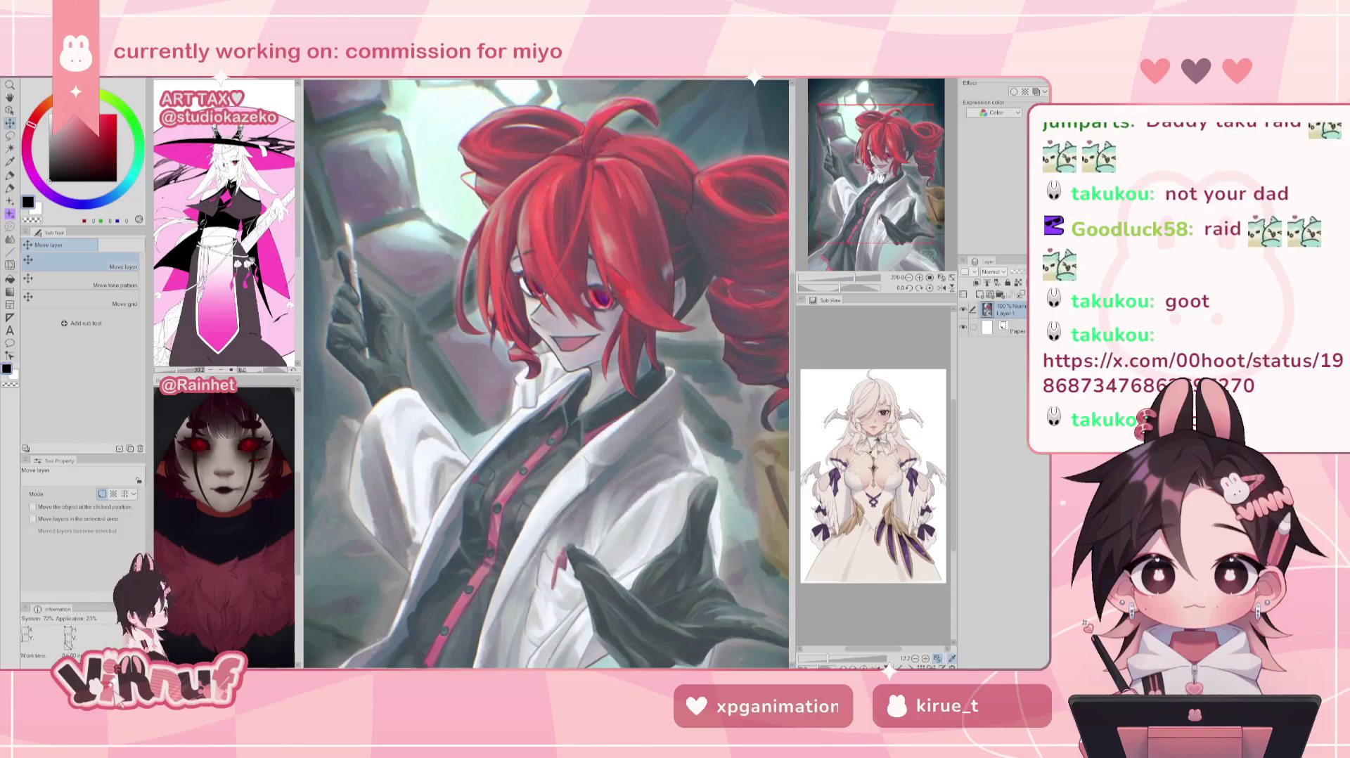
drag(547, 373, 578, 422)
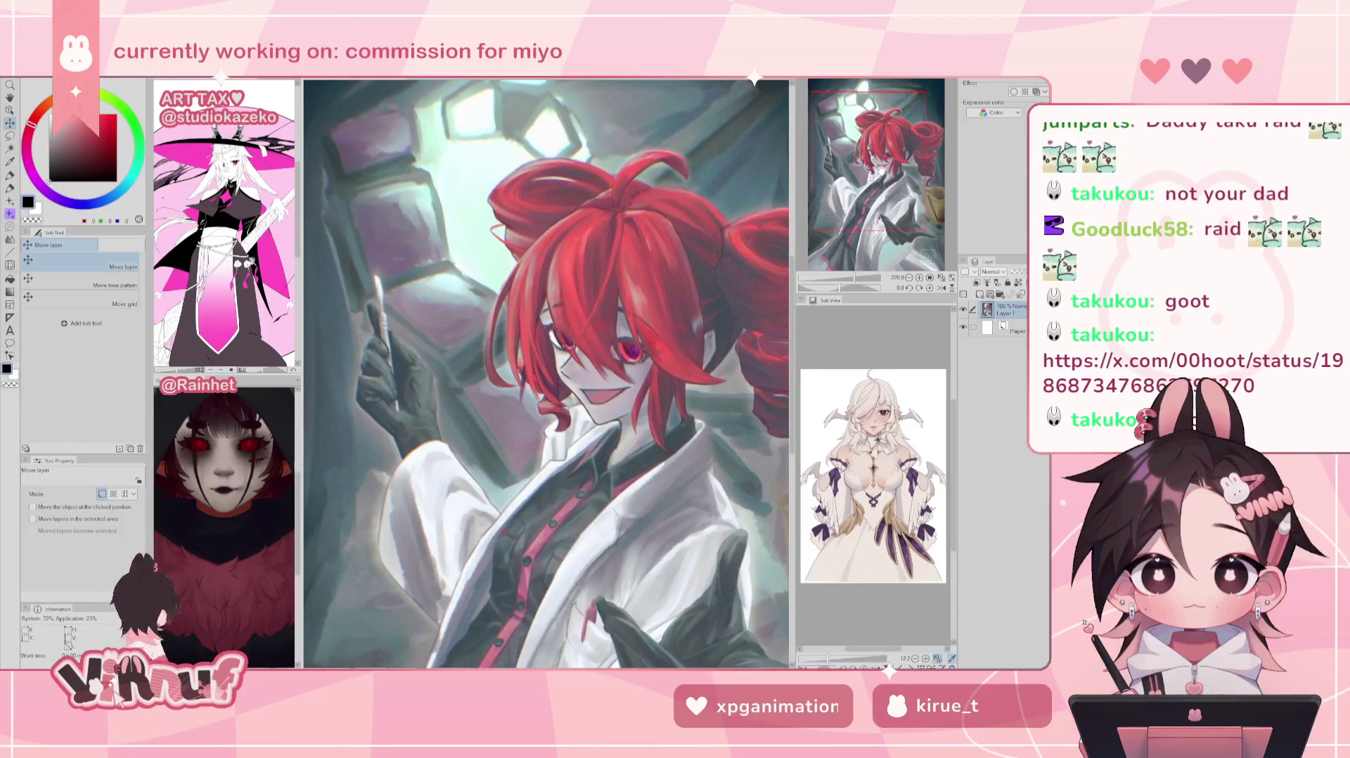
Step: Zoom in and out repeatedly to inspect the painting's details
scroll(546, 373, down, 2)
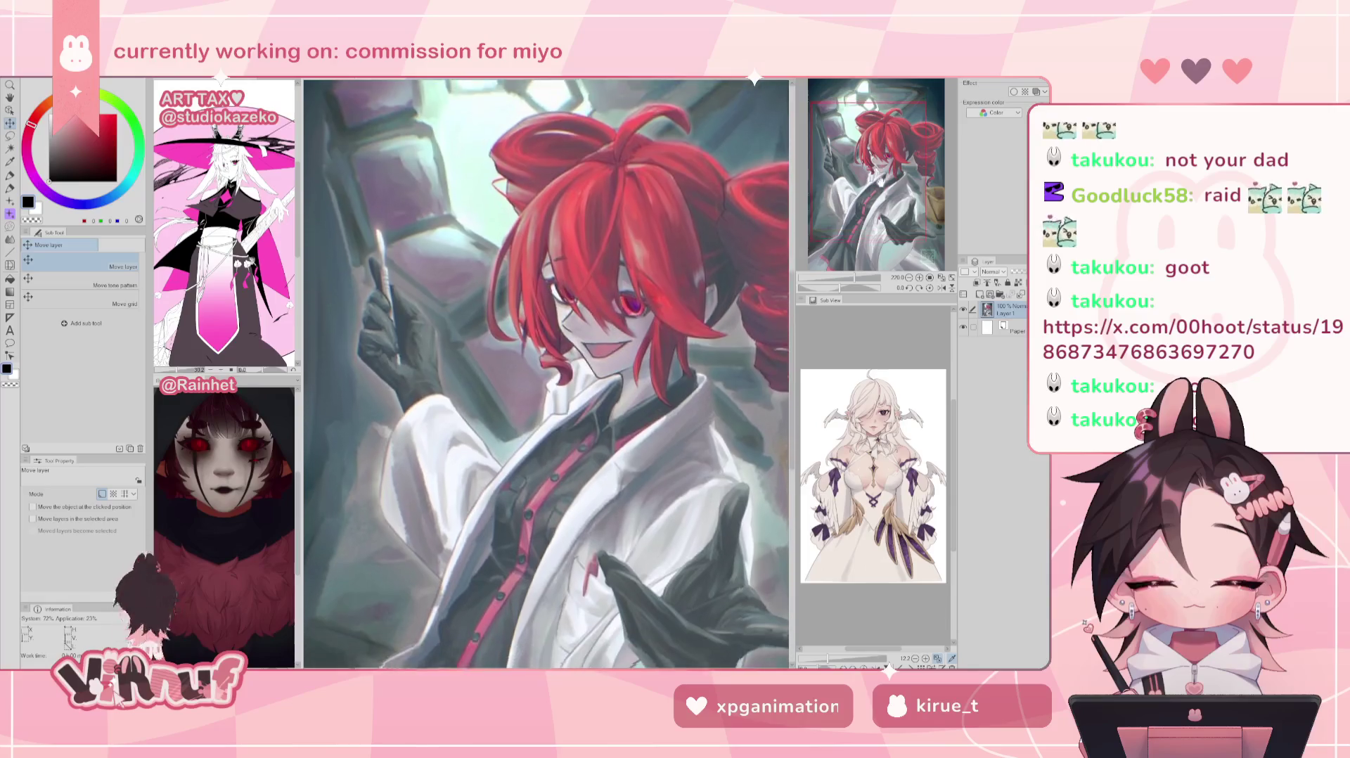
scroll(546, 373, down, 2)
scroll(546, 372, down, 1)
scroll(546, 372, up, 1)
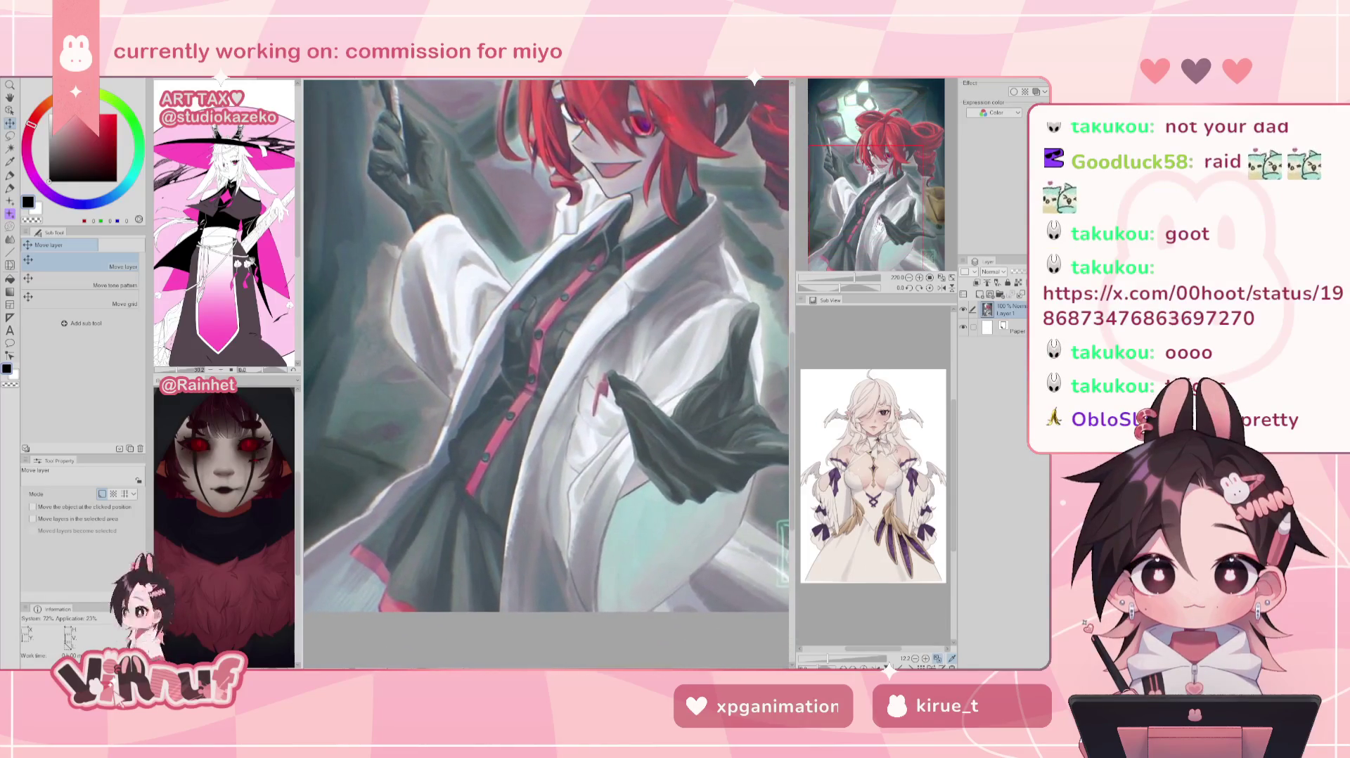
scroll(546, 373, up, 1)
scroll(546, 373, up, 1)
scroll(546, 373, down, 1)
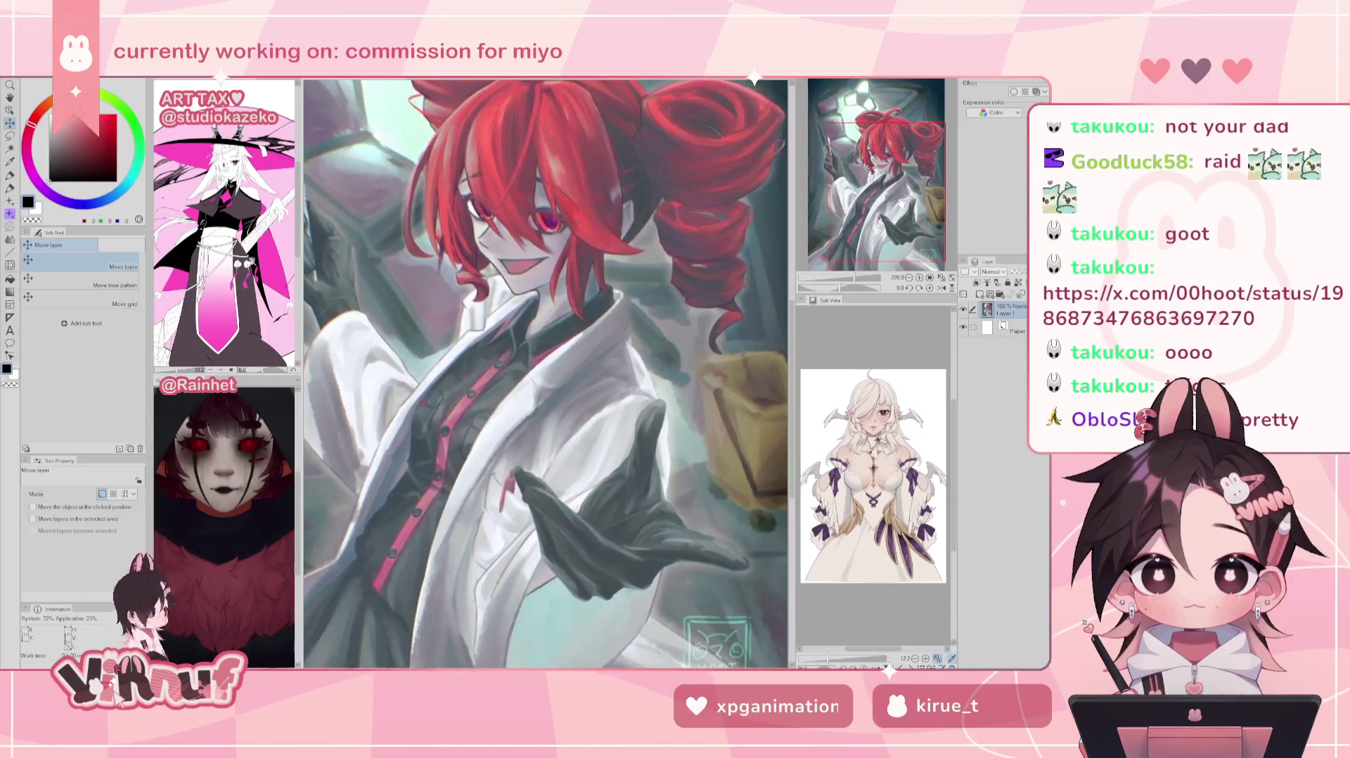
scroll(546, 373, down, 1)
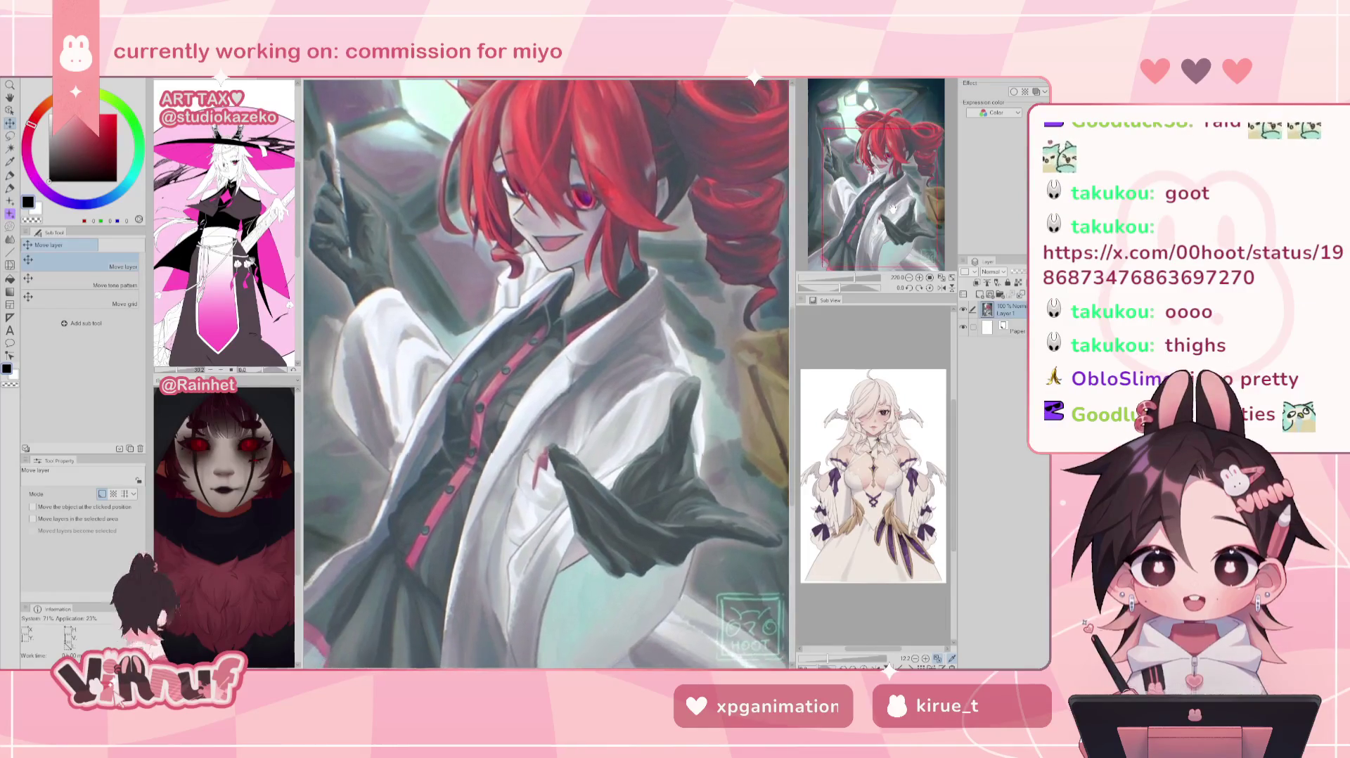
scroll(545, 373, down, 1)
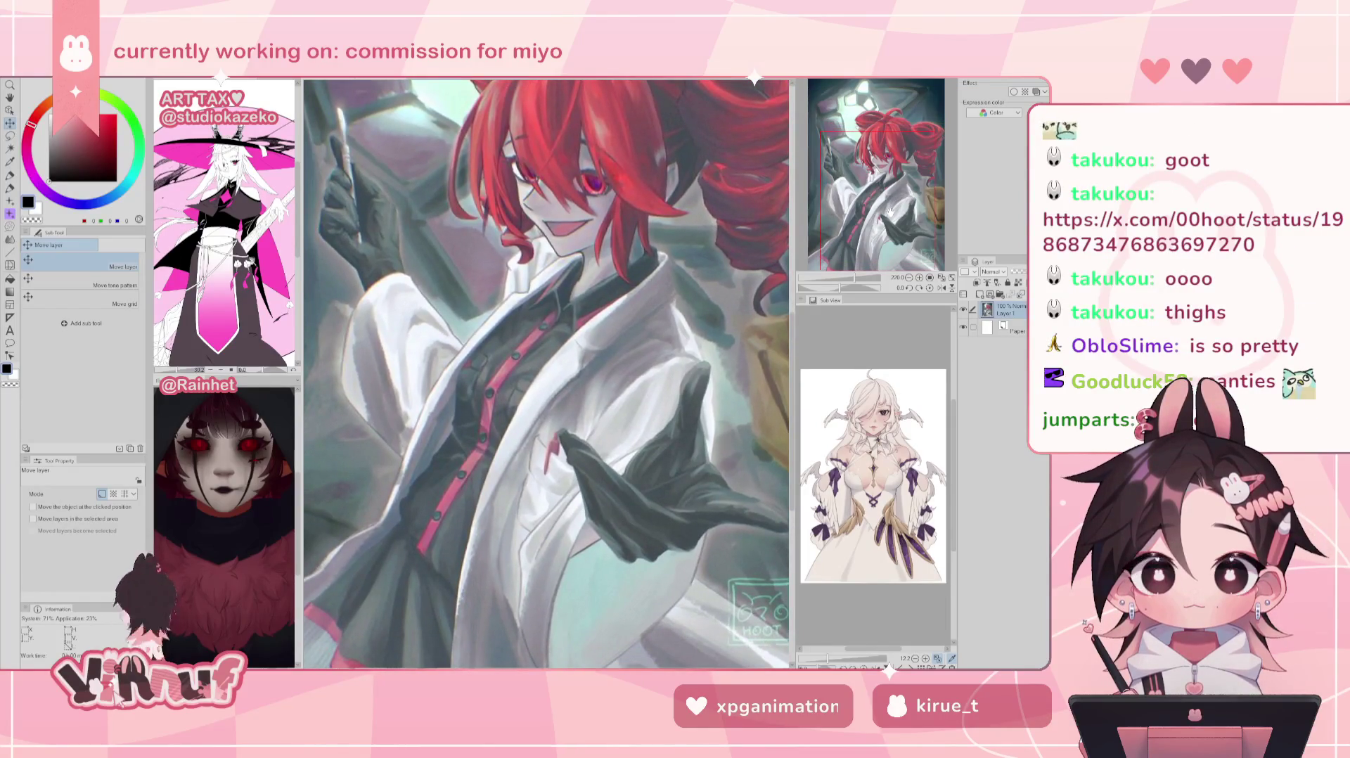
scroll(546, 373, up, 1)
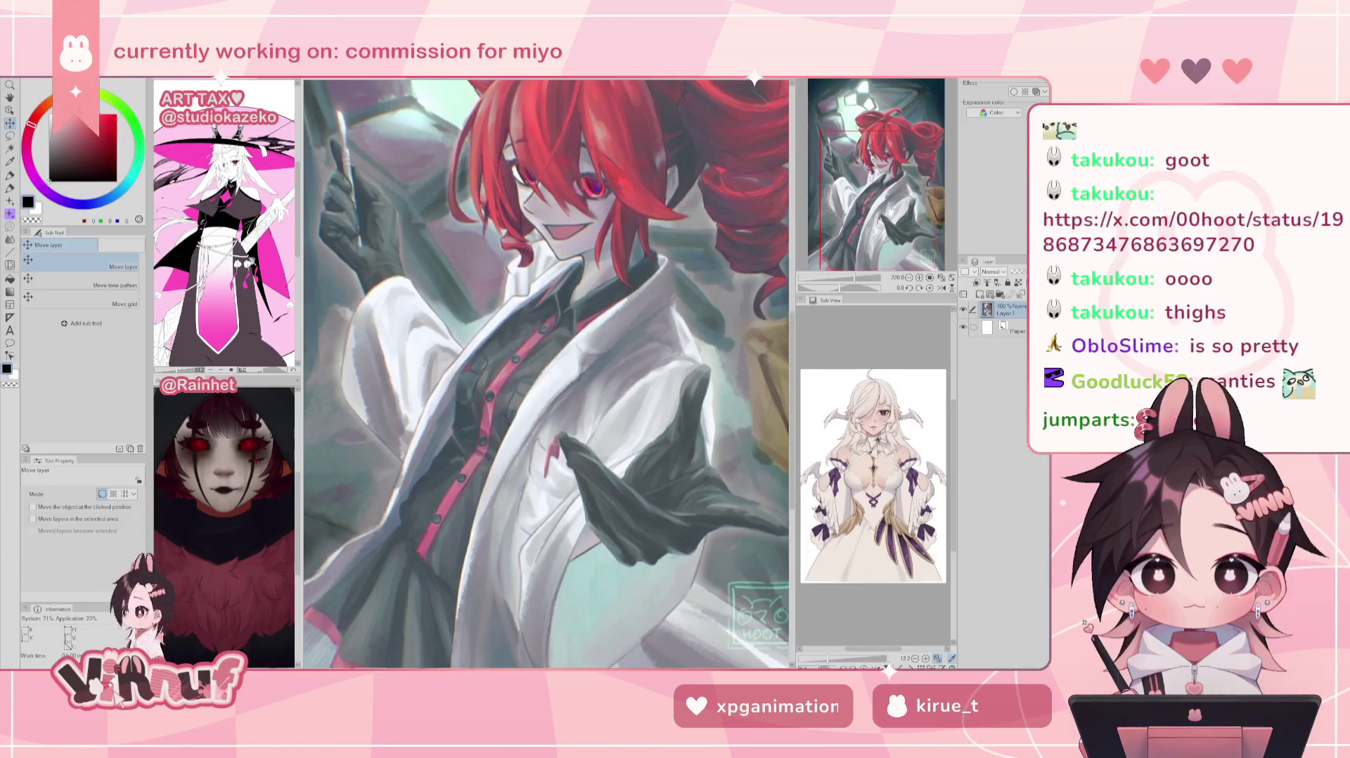
scroll(545, 373, up, 1)
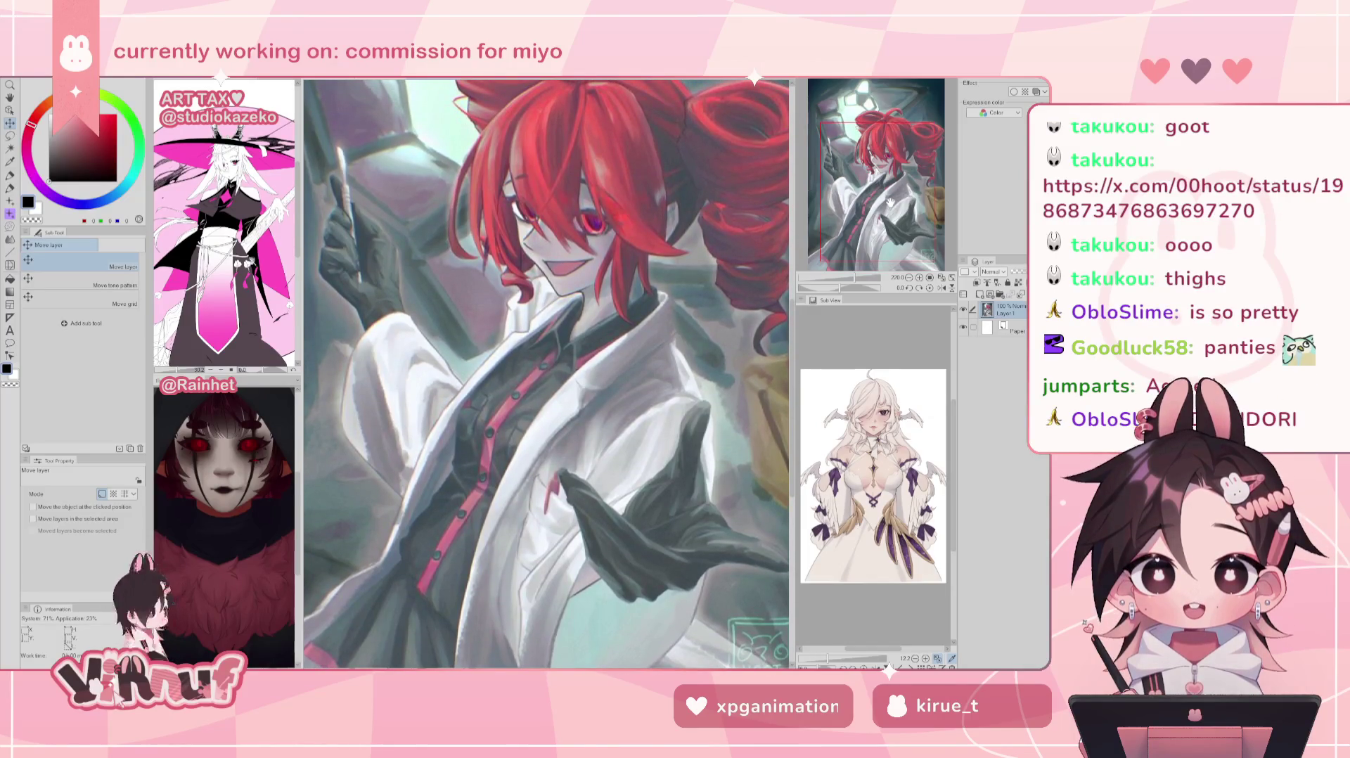
scroll(546, 373, up, 1)
scroll(546, 373, up, 1)
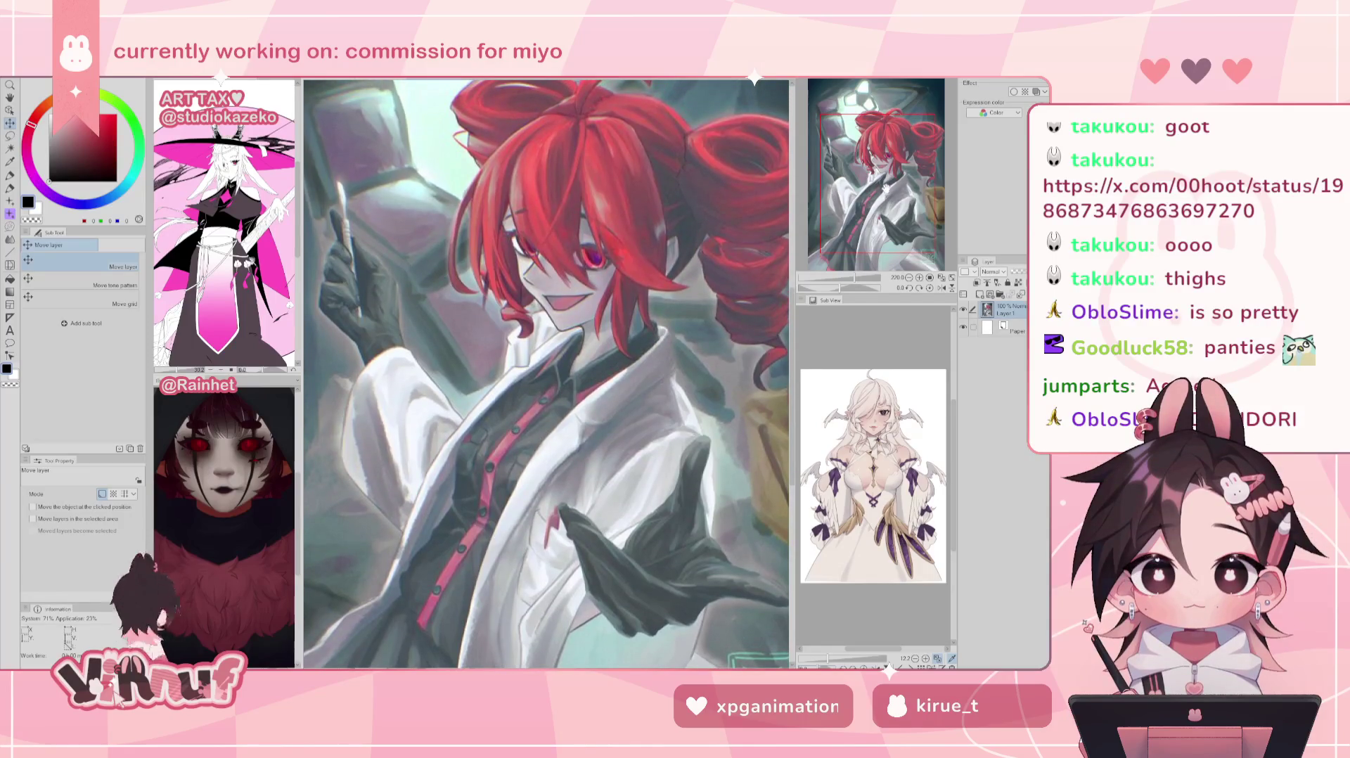
scroll(546, 372, up, 2)
scroll(546, 373, up, 1)
scroll(546, 373, up, 1)
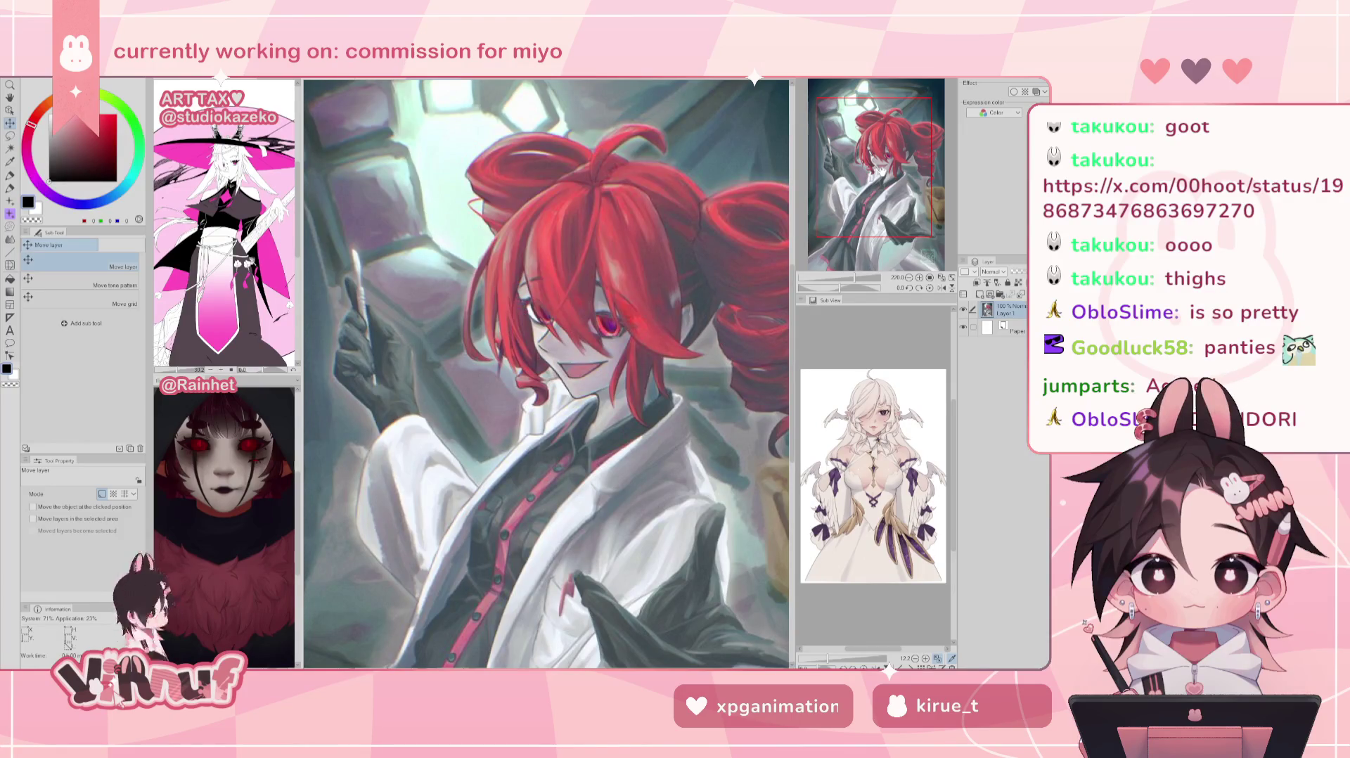
scroll(546, 373, up, 1)
scroll(546, 373, up, 1)
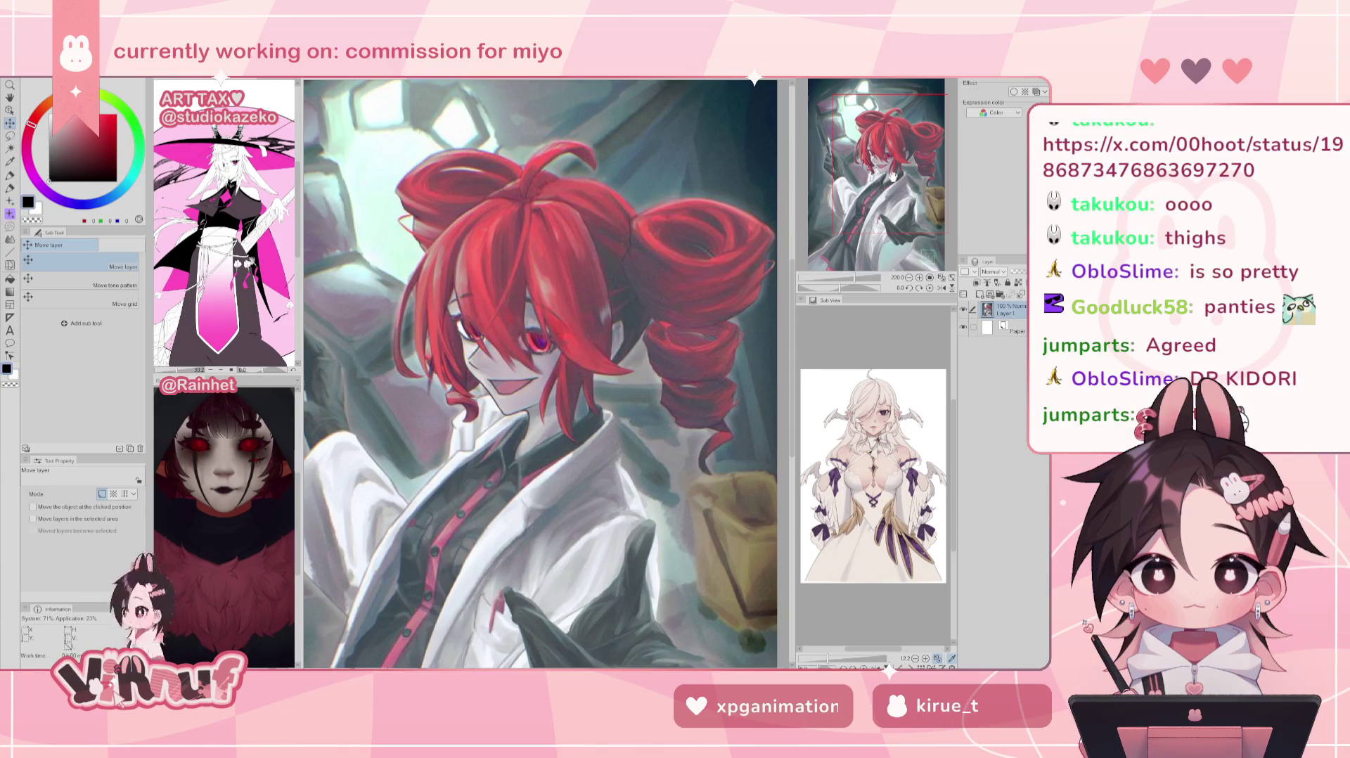
Step: Pan across the illustration, then fit the whole painting in the window
scroll(545, 373, down, 3)
mouse_move(877, 199)
mouse_down()
mouse_move(890, 200)
mouse_move(874, 186)
mouse_up()
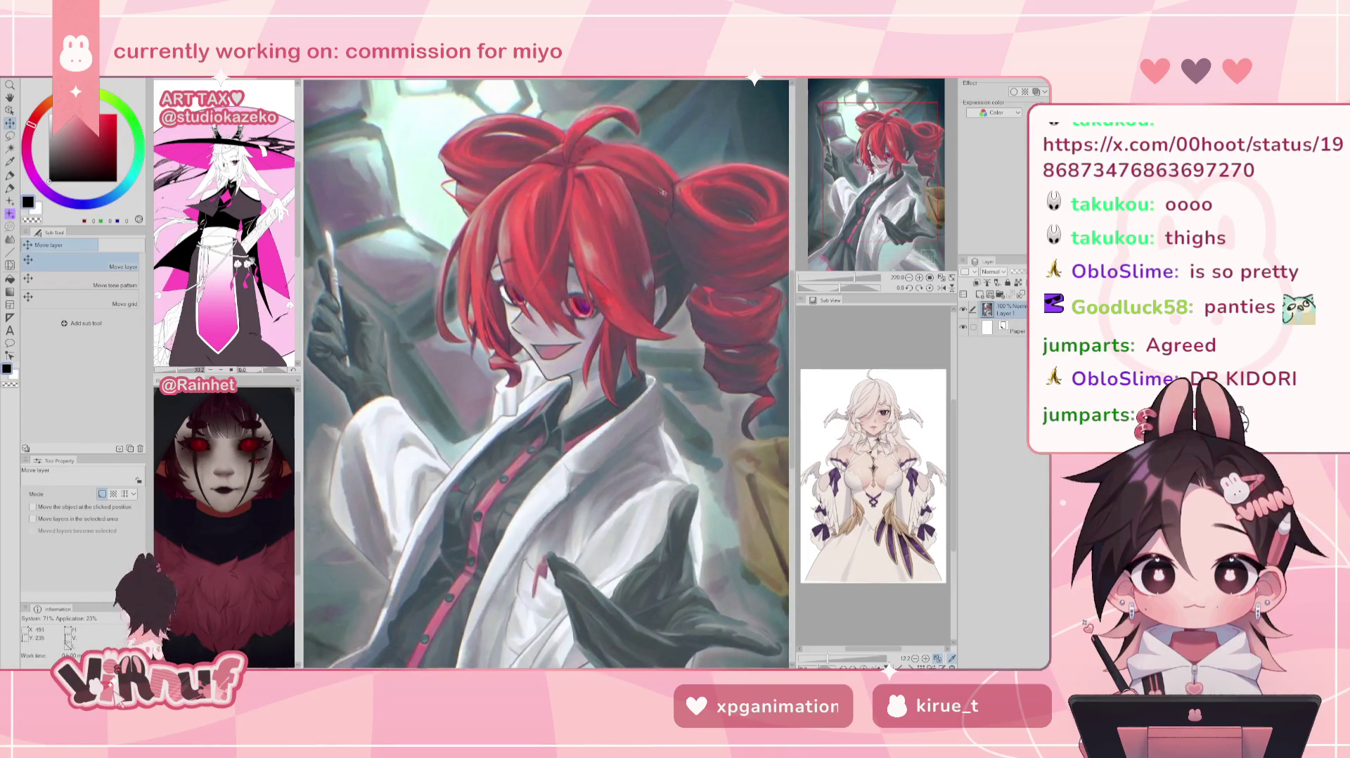
key(ctrl+0)
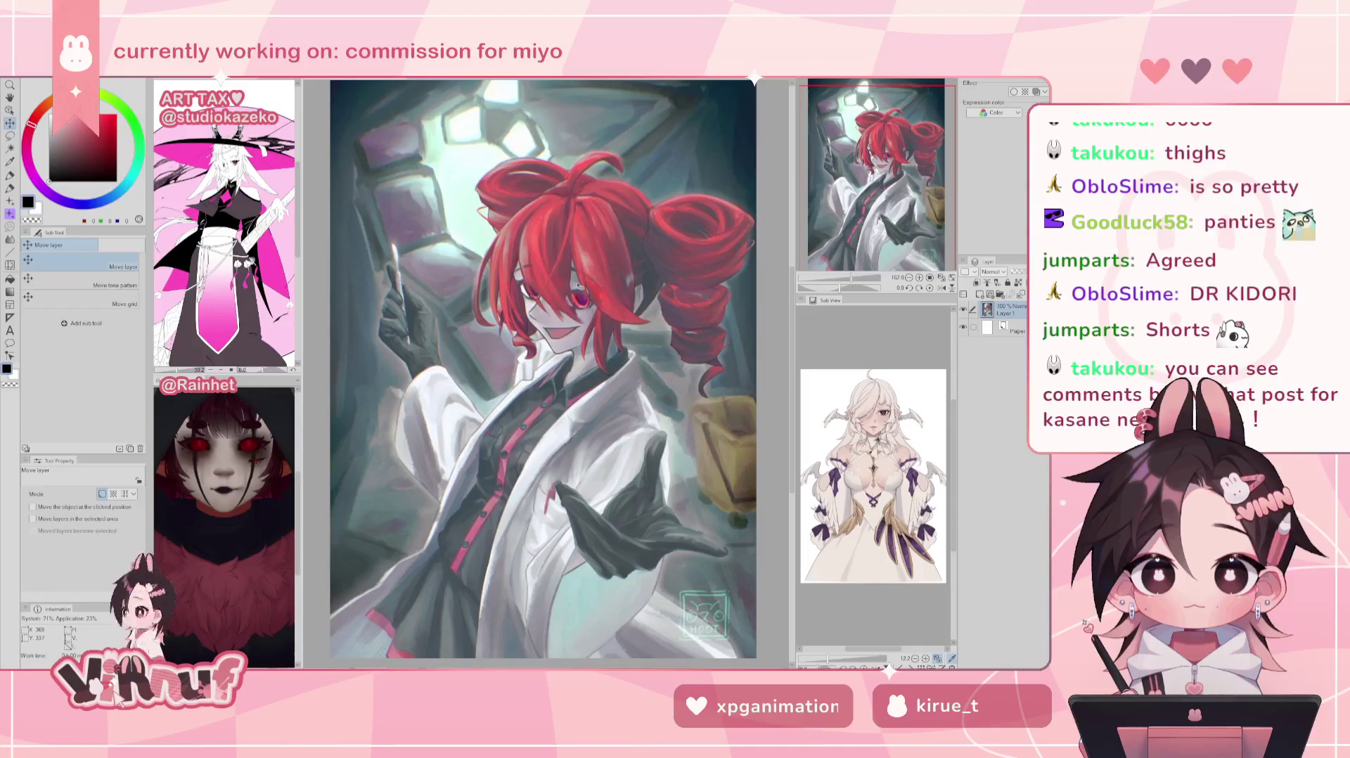
Step: Paste the doll figure onto the painting's outstretched hand and fit the view unrotated
scroll(571, 295, down, 2)
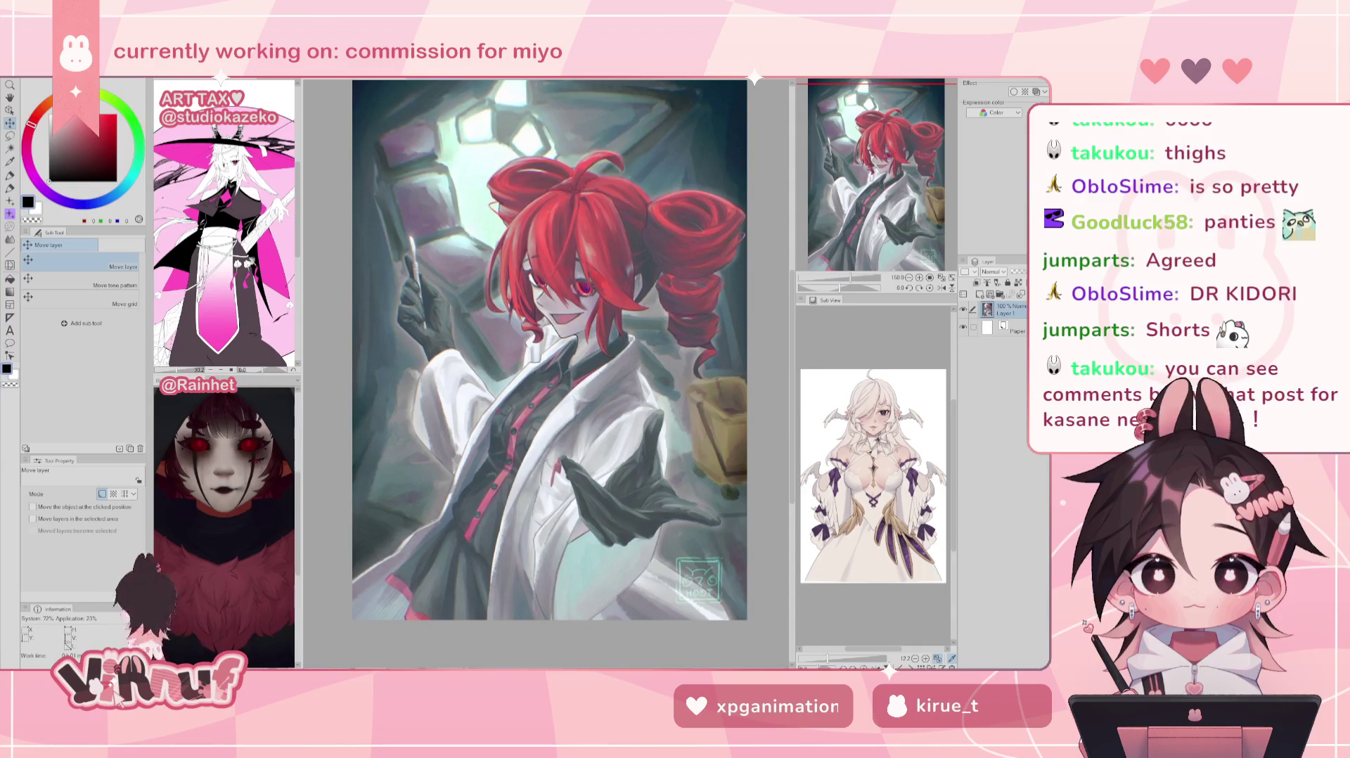
key(alt+e)
key(ctrl+v)
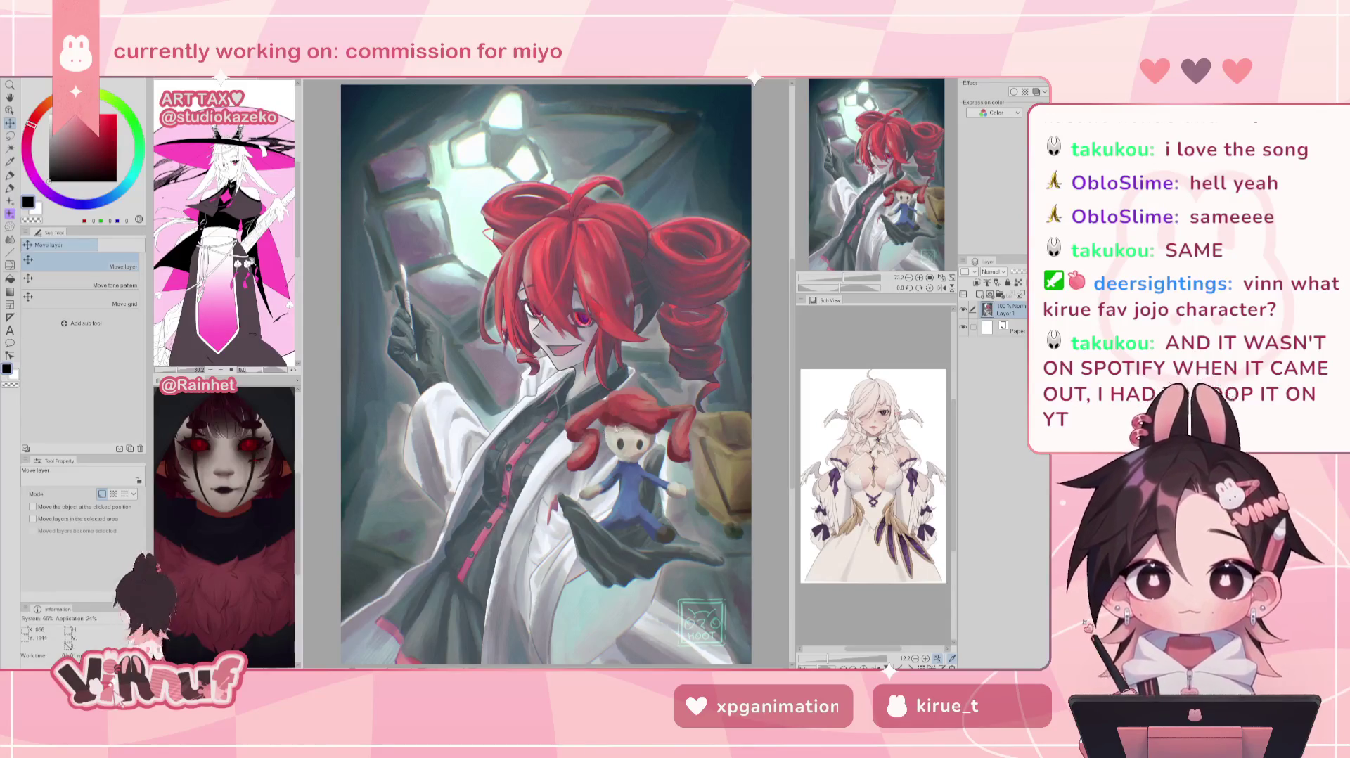
key(ctrl+0)
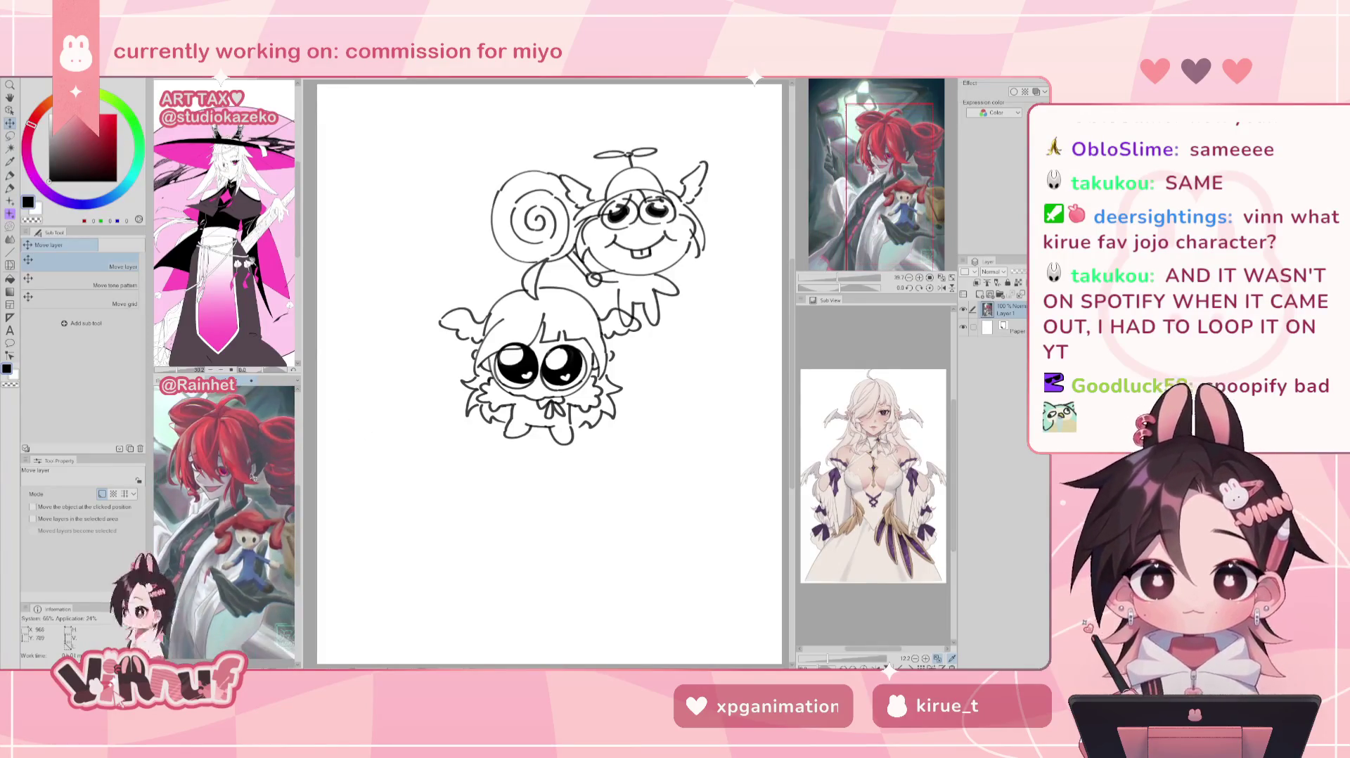
drag(880, 186, 895, 185)
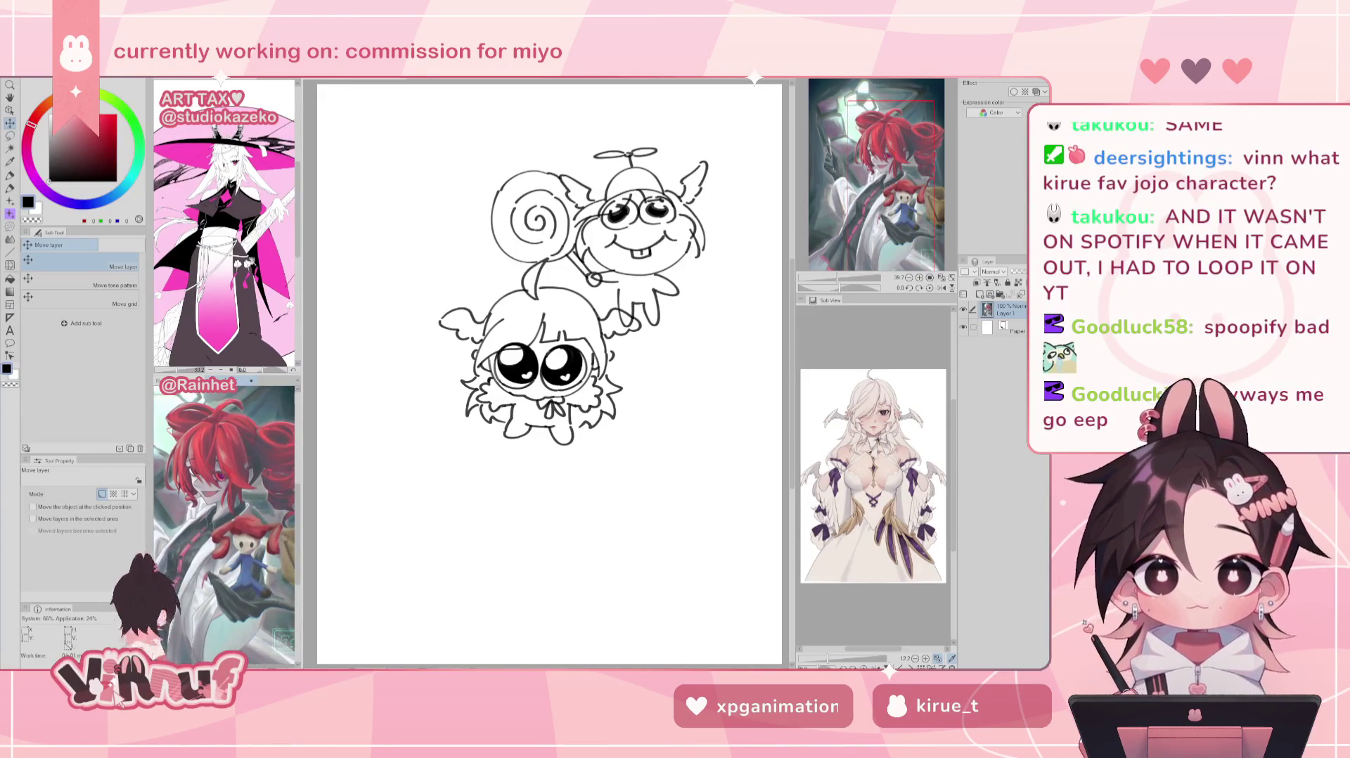